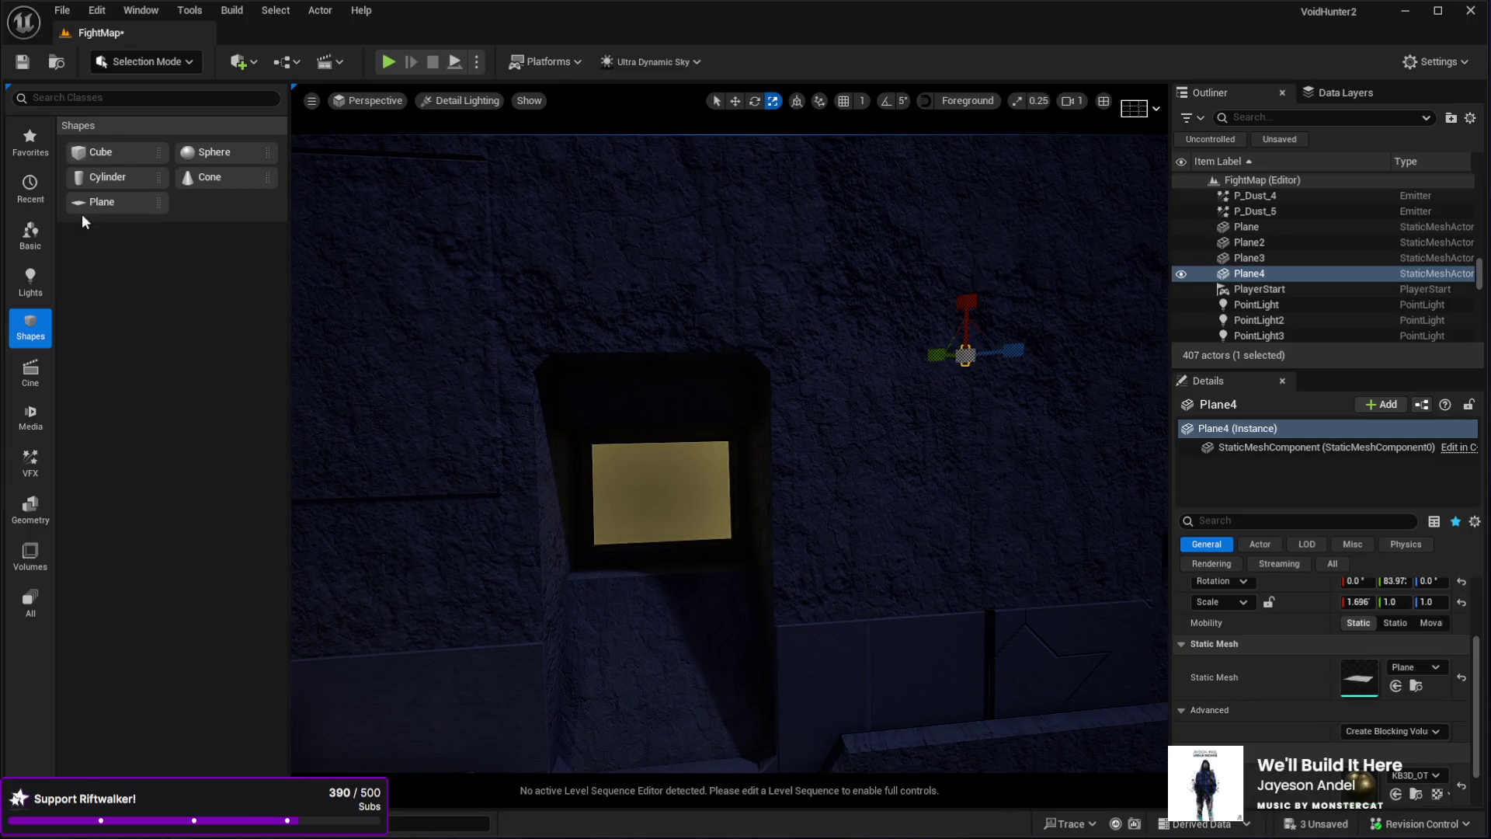
- Place a Plane in the wall lamp recess, tilted to about -75.4° to face outward
mouse_move(77, 202)
left_mouse_down()
mouse_move(662, 538)
mouse_move(651, 505)
left_mouse_up()
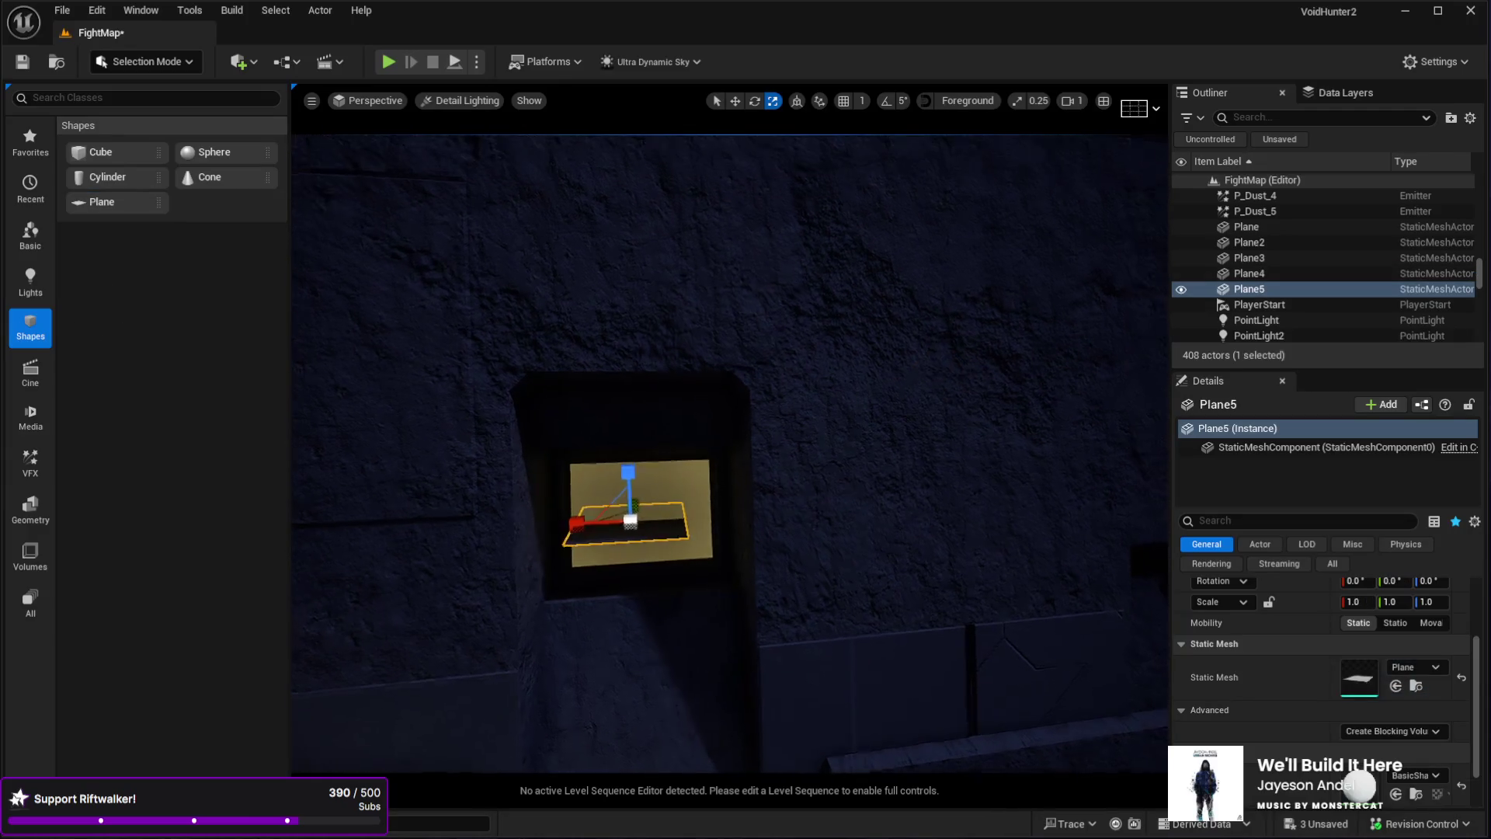
key("f")
key("e")
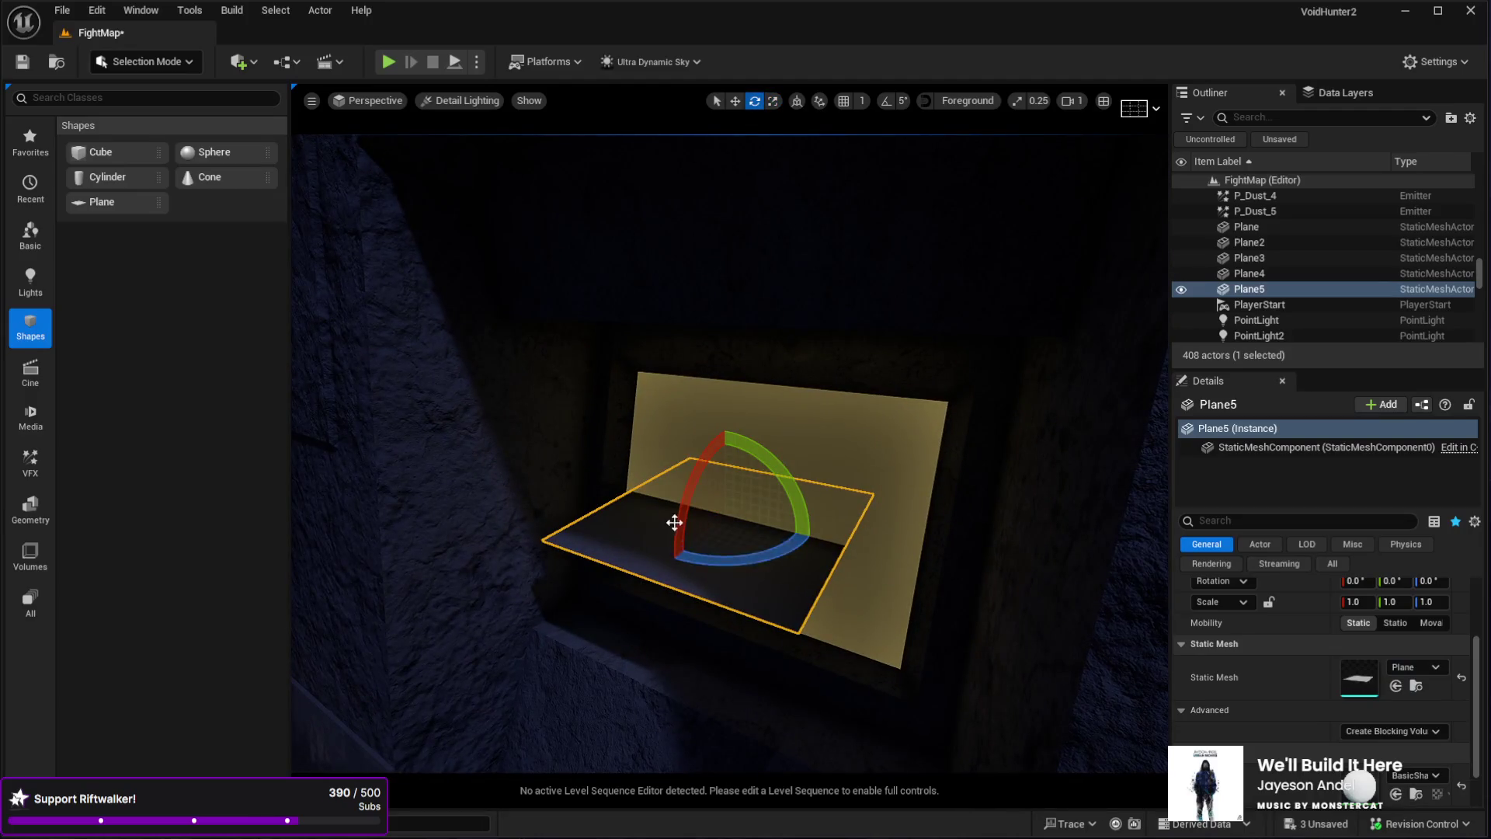
mouse_move(657, 509)
left_mouse_down()
mouse_move(668, 466)
mouse_move(618, 517)
mouse_move(617, 544)
left_mouse_up()
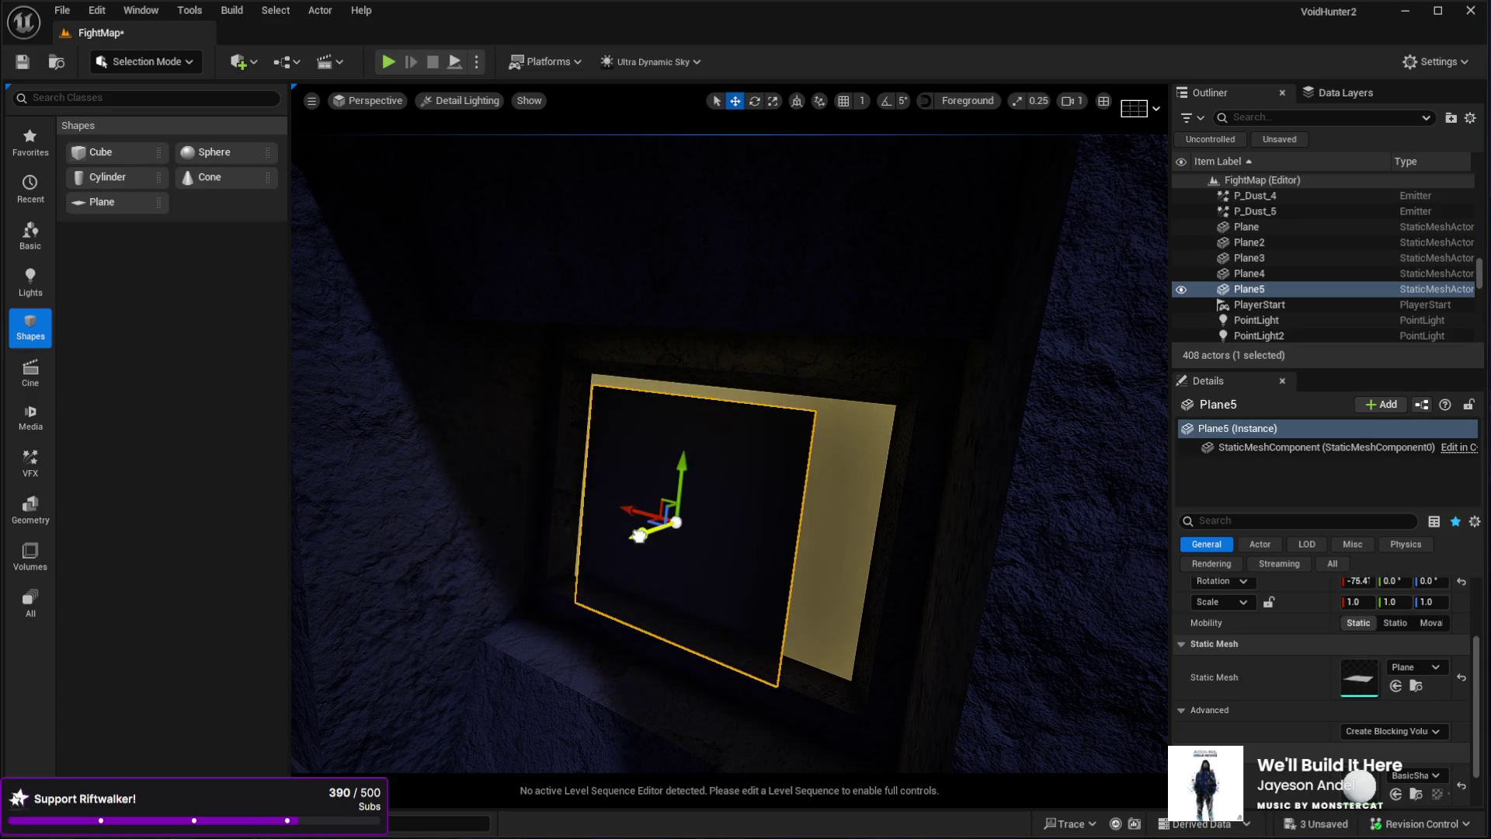
left_click_drag(677, 459, 689, 433)
mouse_move(626, 487)
left_mouse_down()
mouse_move(660, 497)
mouse_move(625, 498)
left_mouse_up()
- Scale the plane to about 1.678 × 1.099 so it fills the recessed opening
key("e")
key("r")
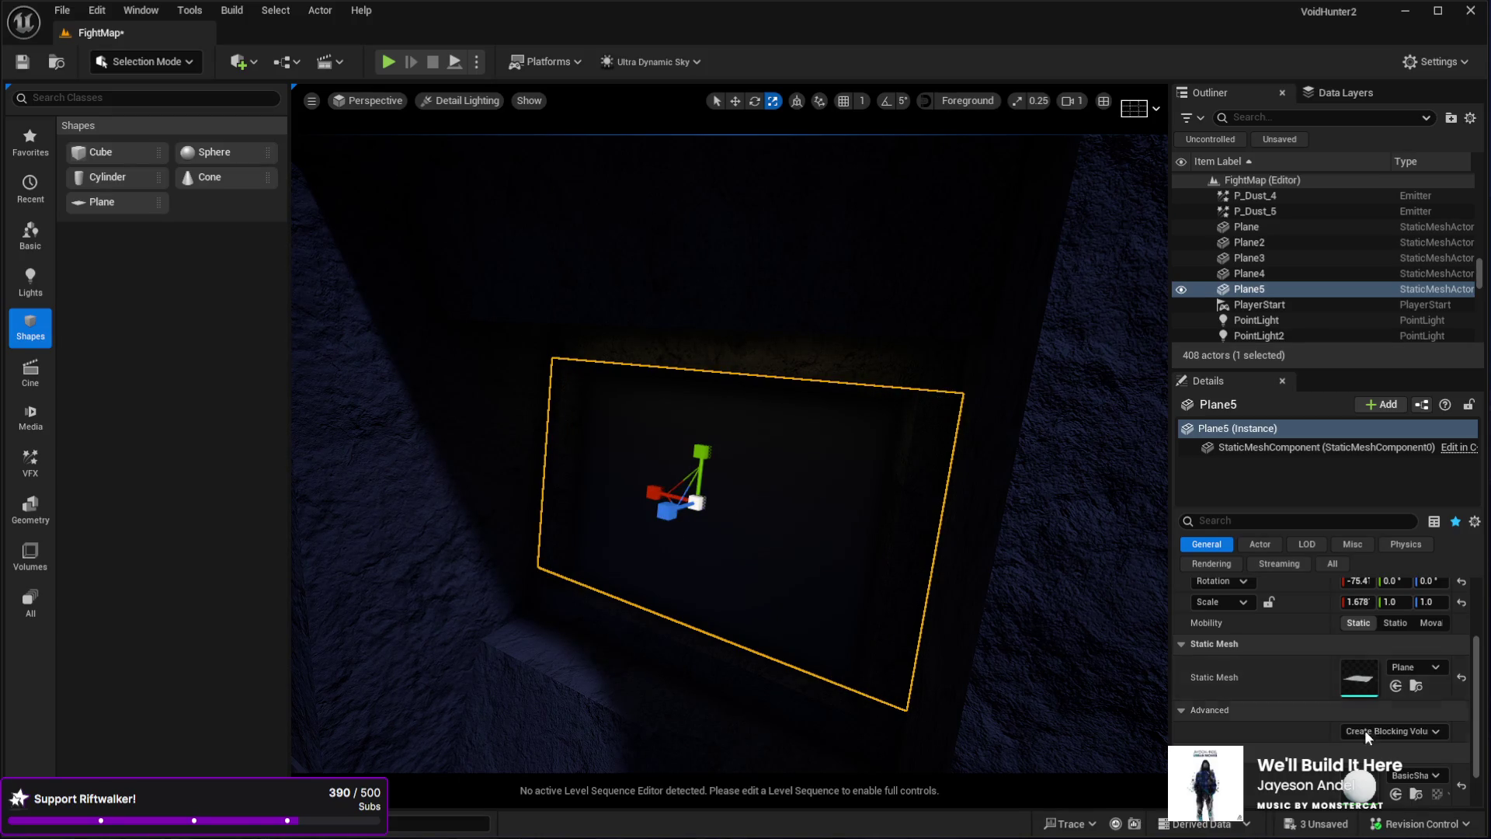
scroll(730, 454, "down", 3)
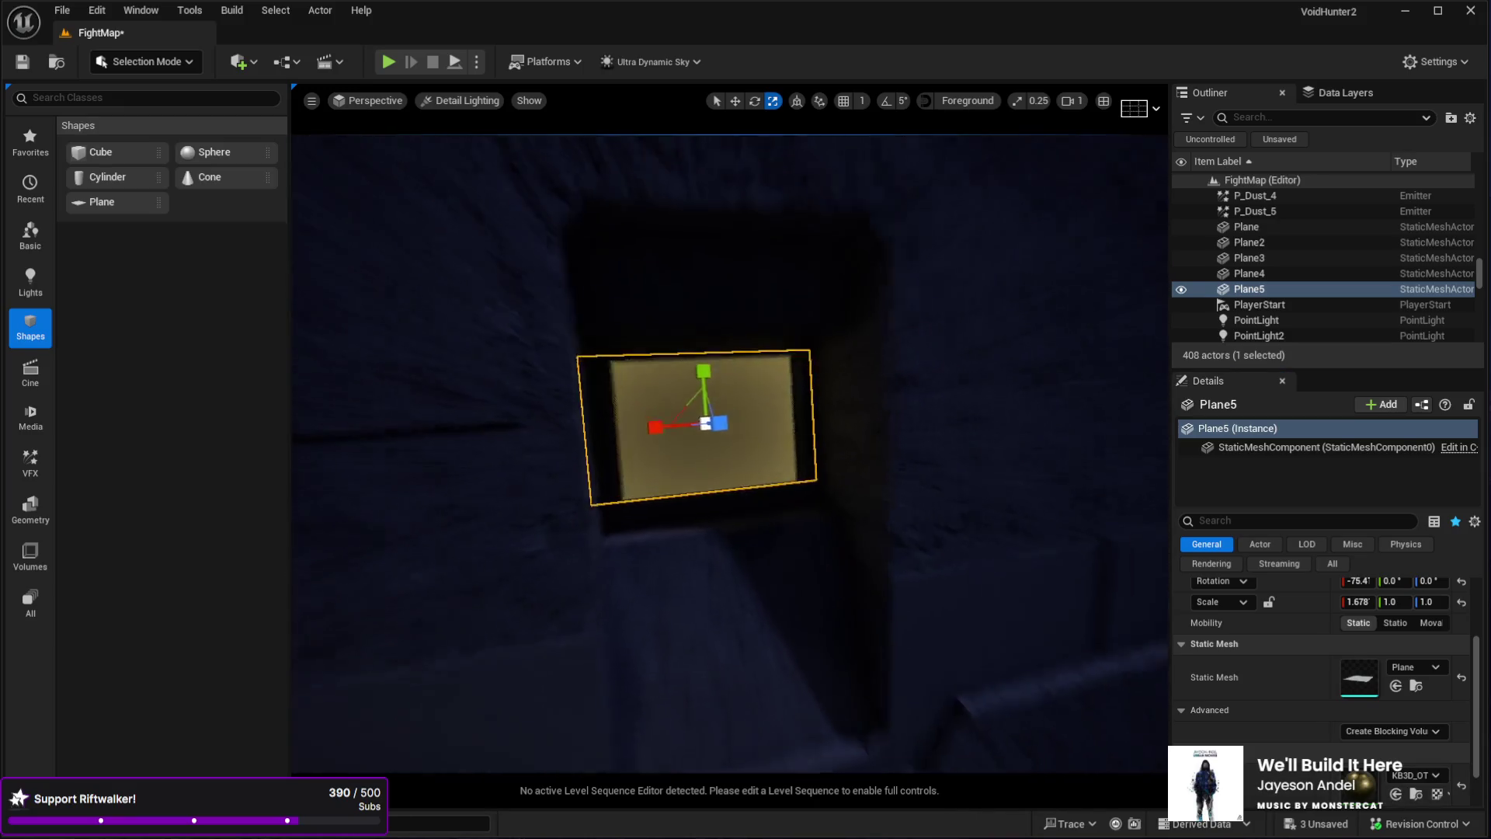
scroll(695, 414, "up", 2)
left_click_drag(703, 399, 703, 389)
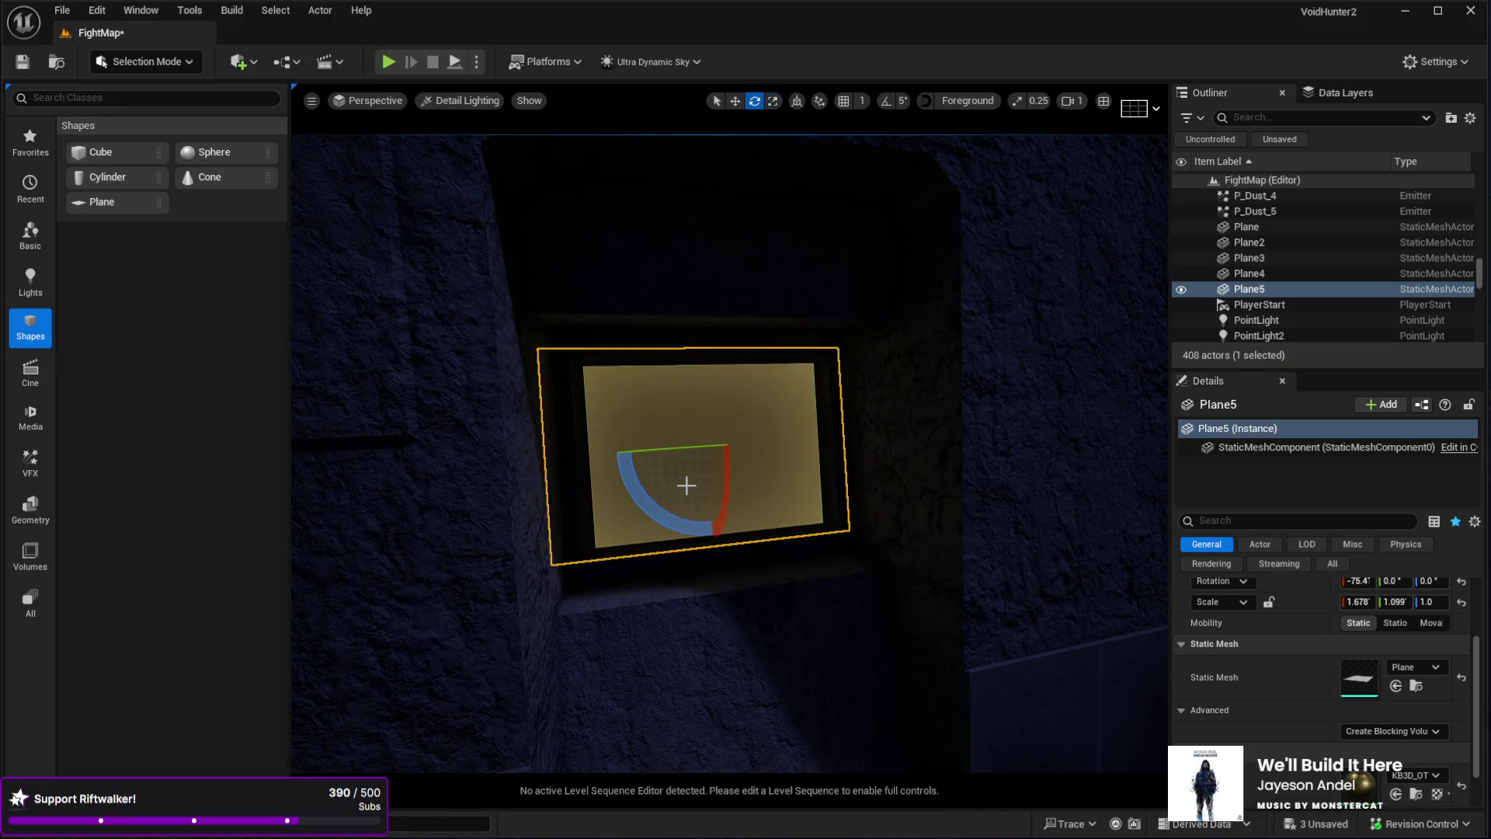
left_click_drag(696, 532, 665, 380)
left_click(932, 544)
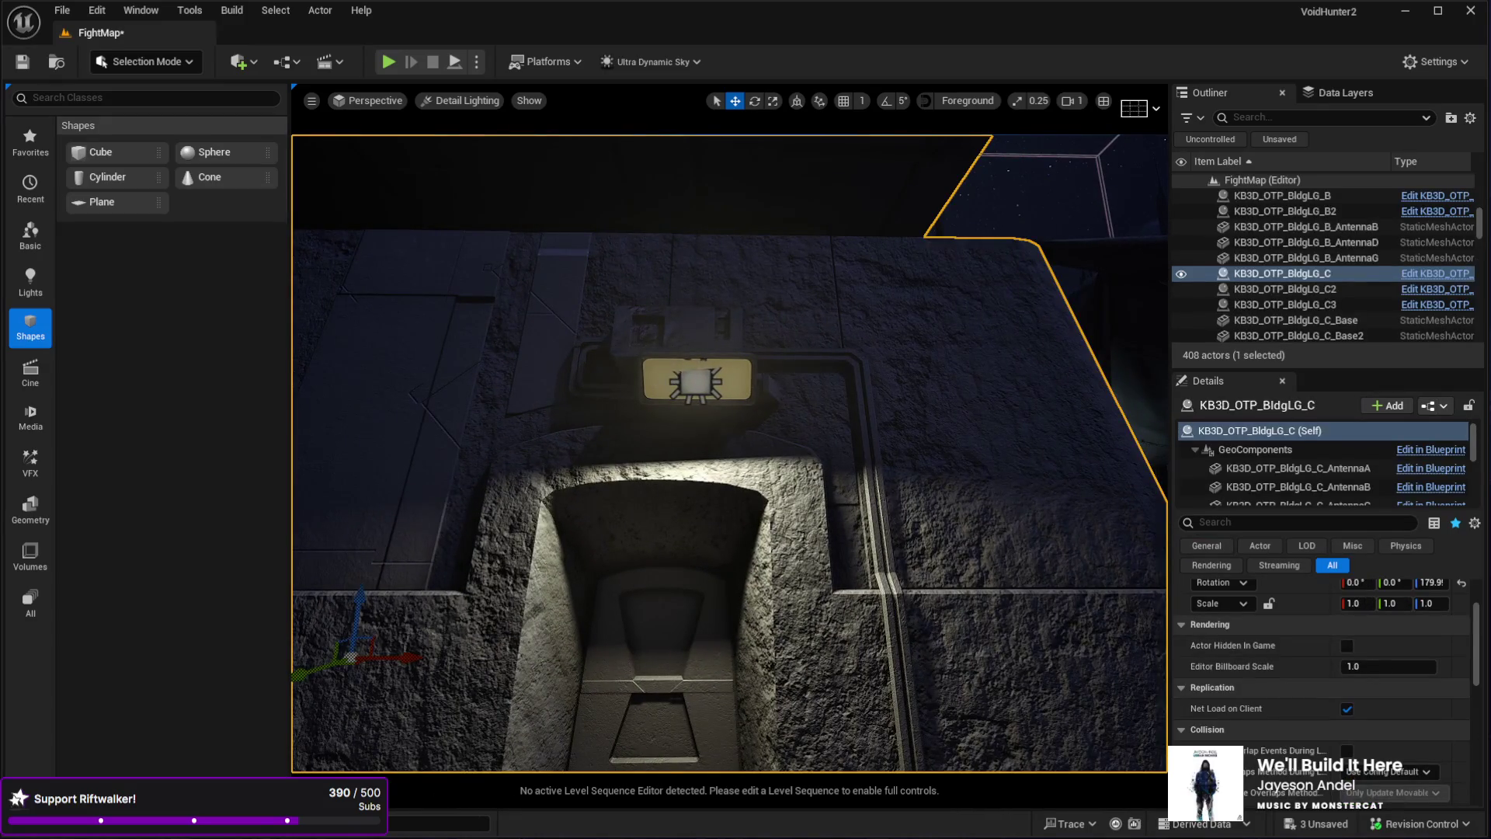
- Browse the AntennaB and BuildingB parts of KB3D_OTP_BldgLG_C in Details
left_click_drag(799, 427, 796, 430)
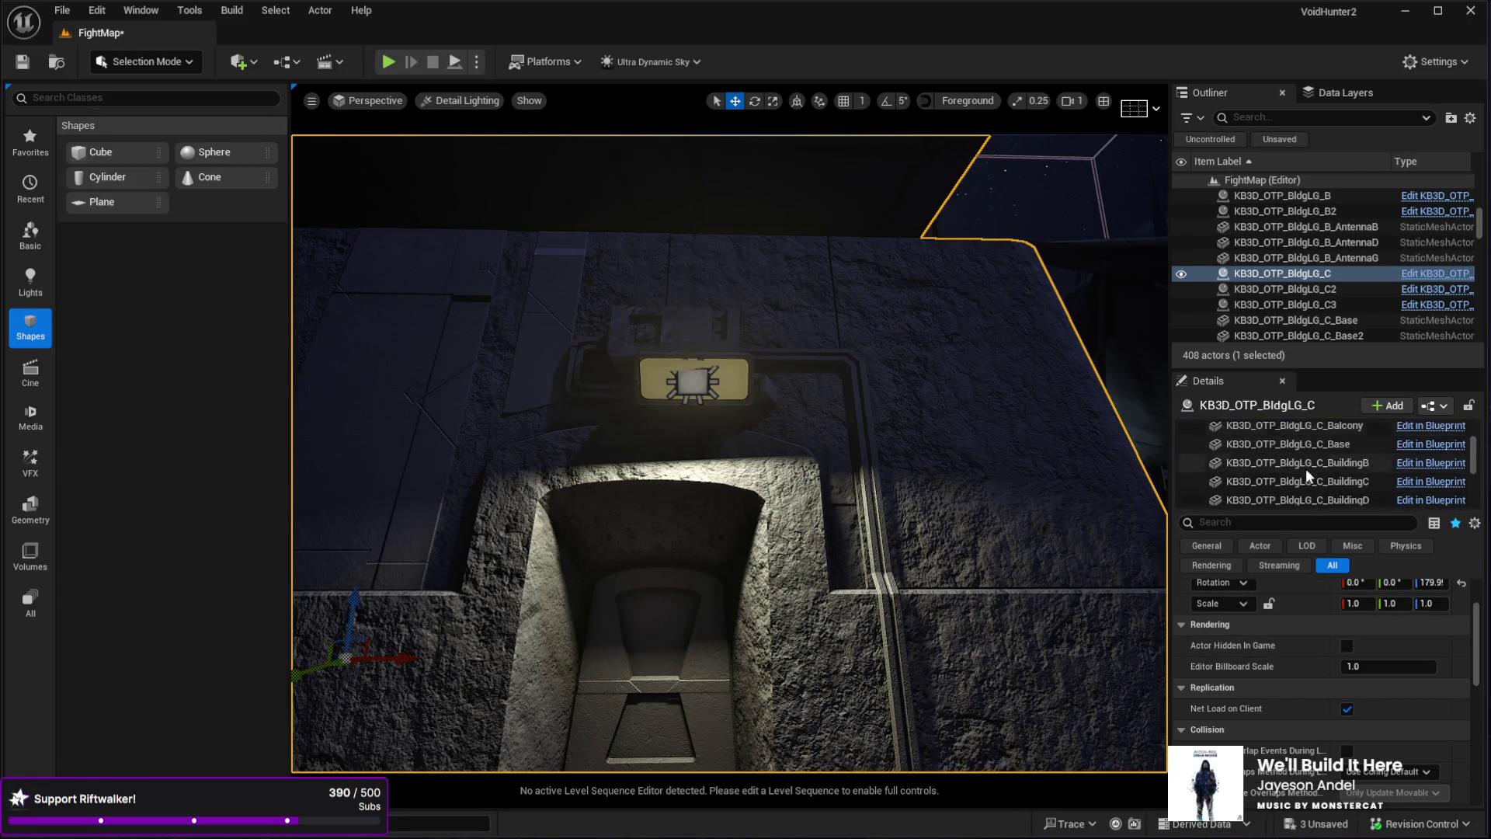
left_click(1275, 487)
left_click(857, 400)
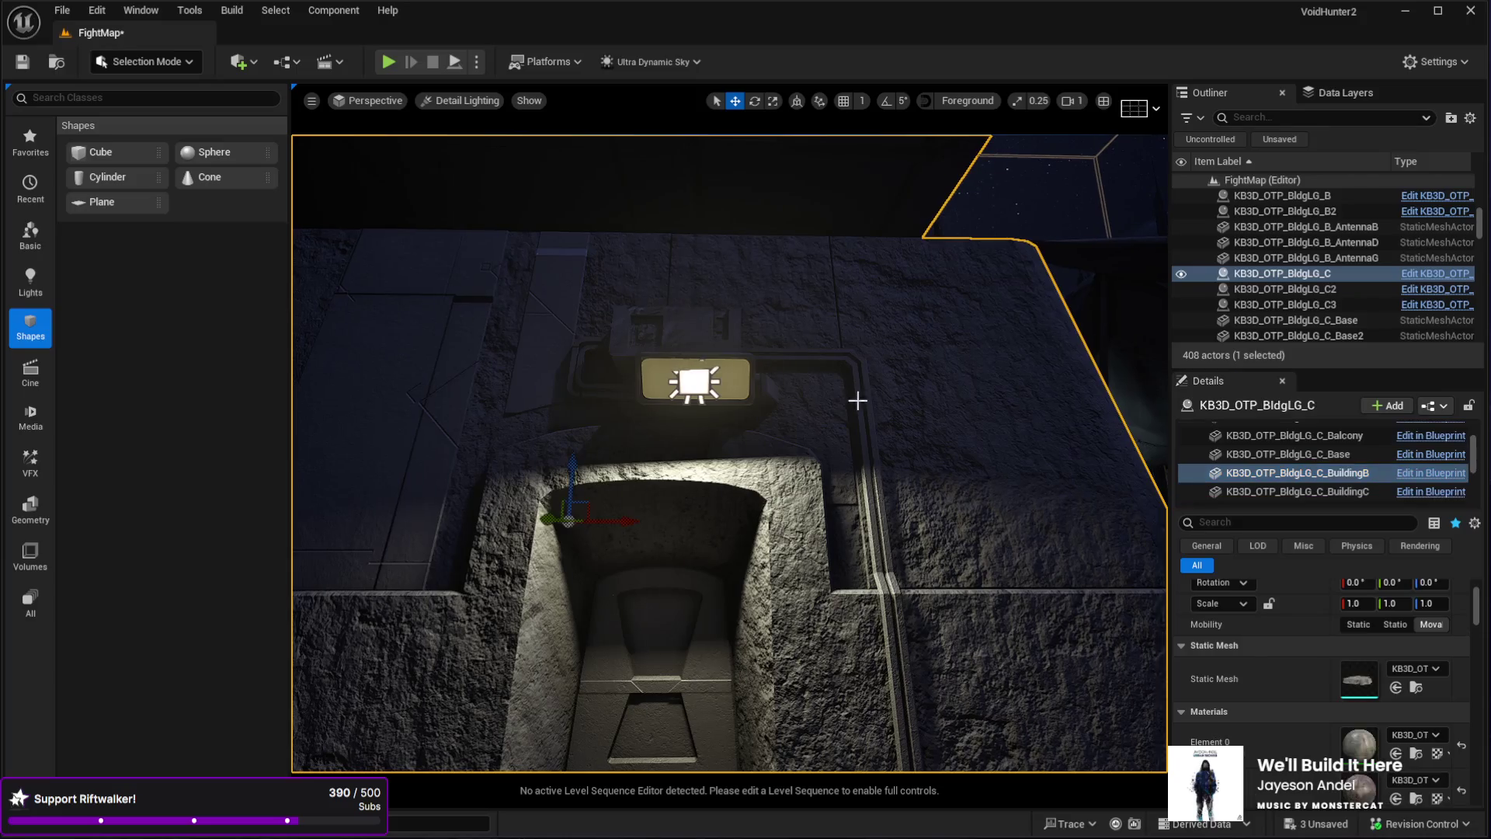
scroll(1349, 690, "down", 10)
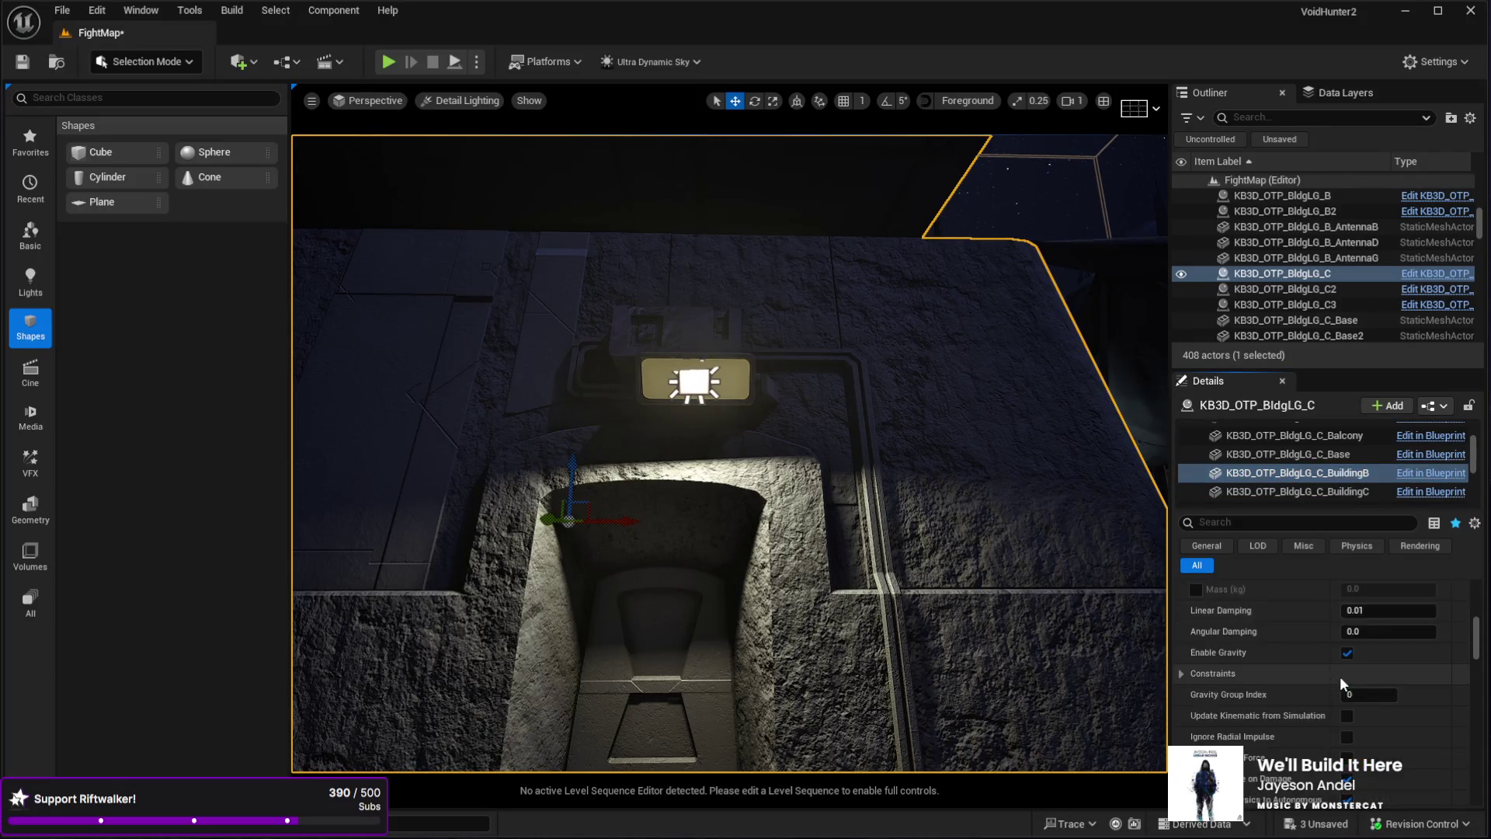
scroll(1340, 677, "up", 2)
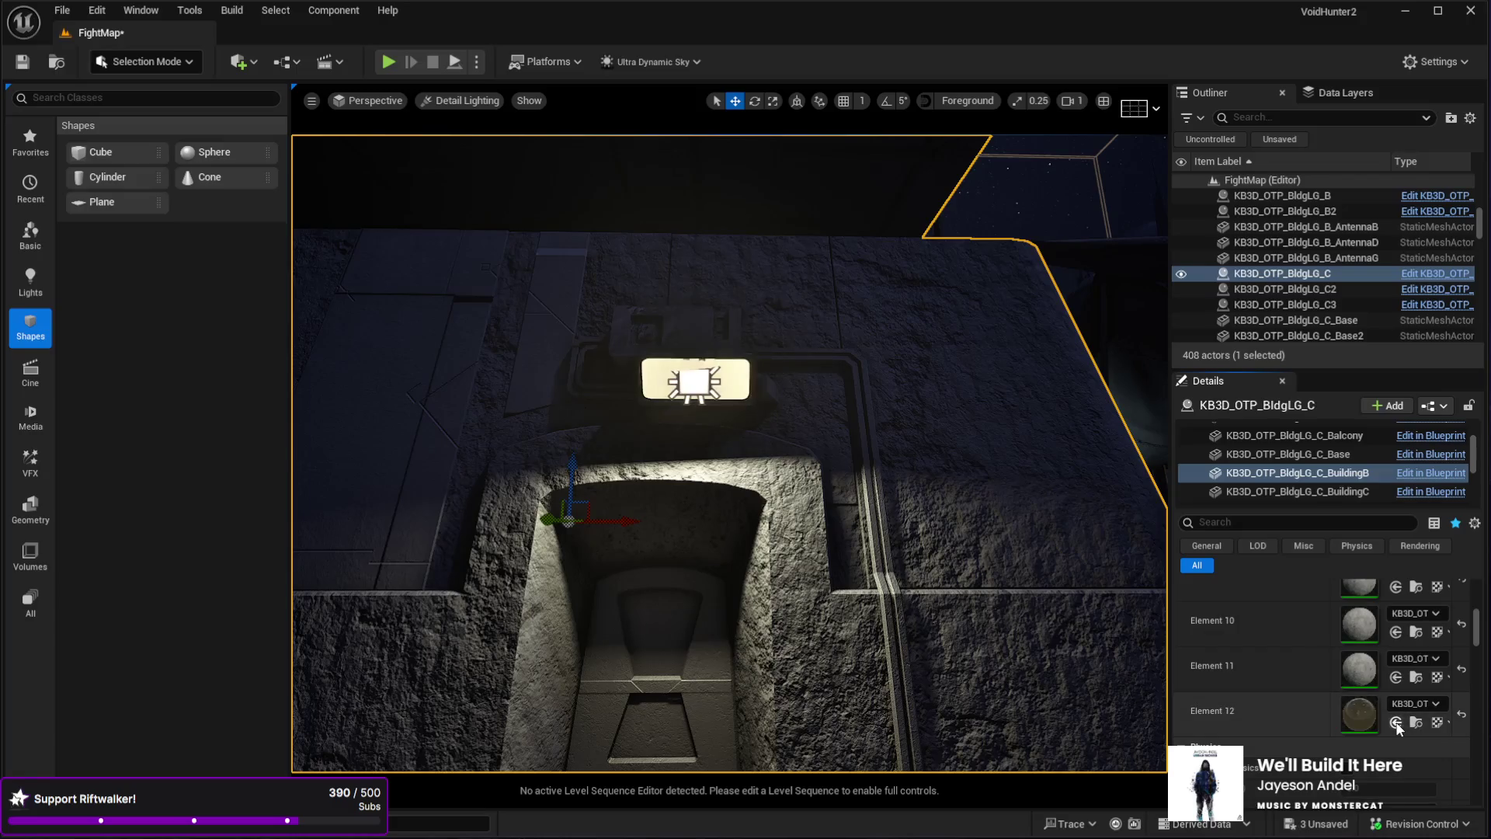
mouse_move(948, 559)
left_mouse_down()
mouse_move(949, 498)
mouse_move(815, 497)
mouse_move(877, 497)
mouse_move(815, 497)
mouse_move(878, 474)
mouse_move(855, 522)
left_mouse_up()
- Inspect the BuildingC and BuildingA materials of KB3D_OTP_BldgMD_D2
left_click(686, 449)
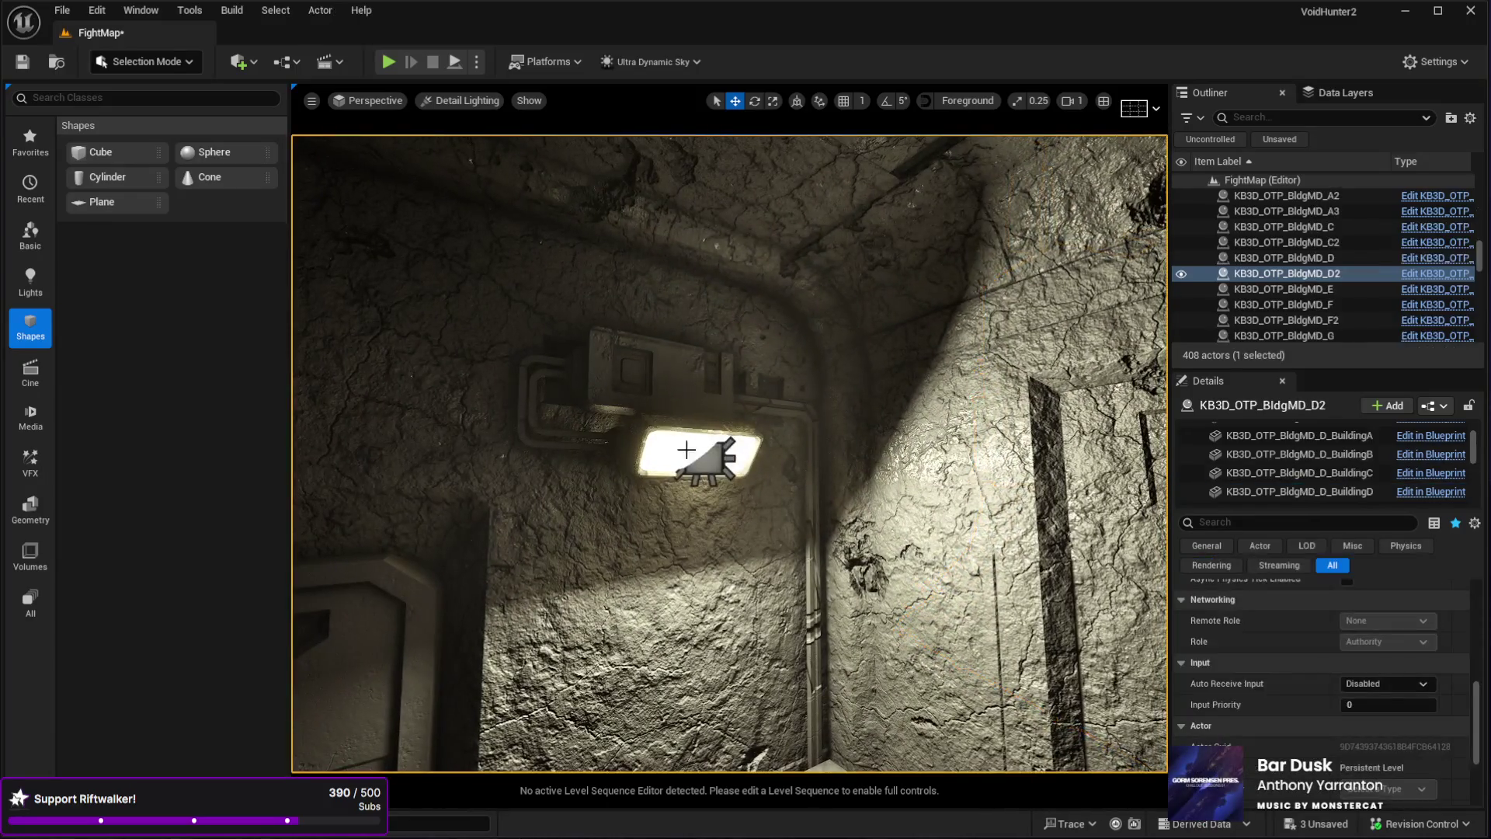
left_click(678, 456)
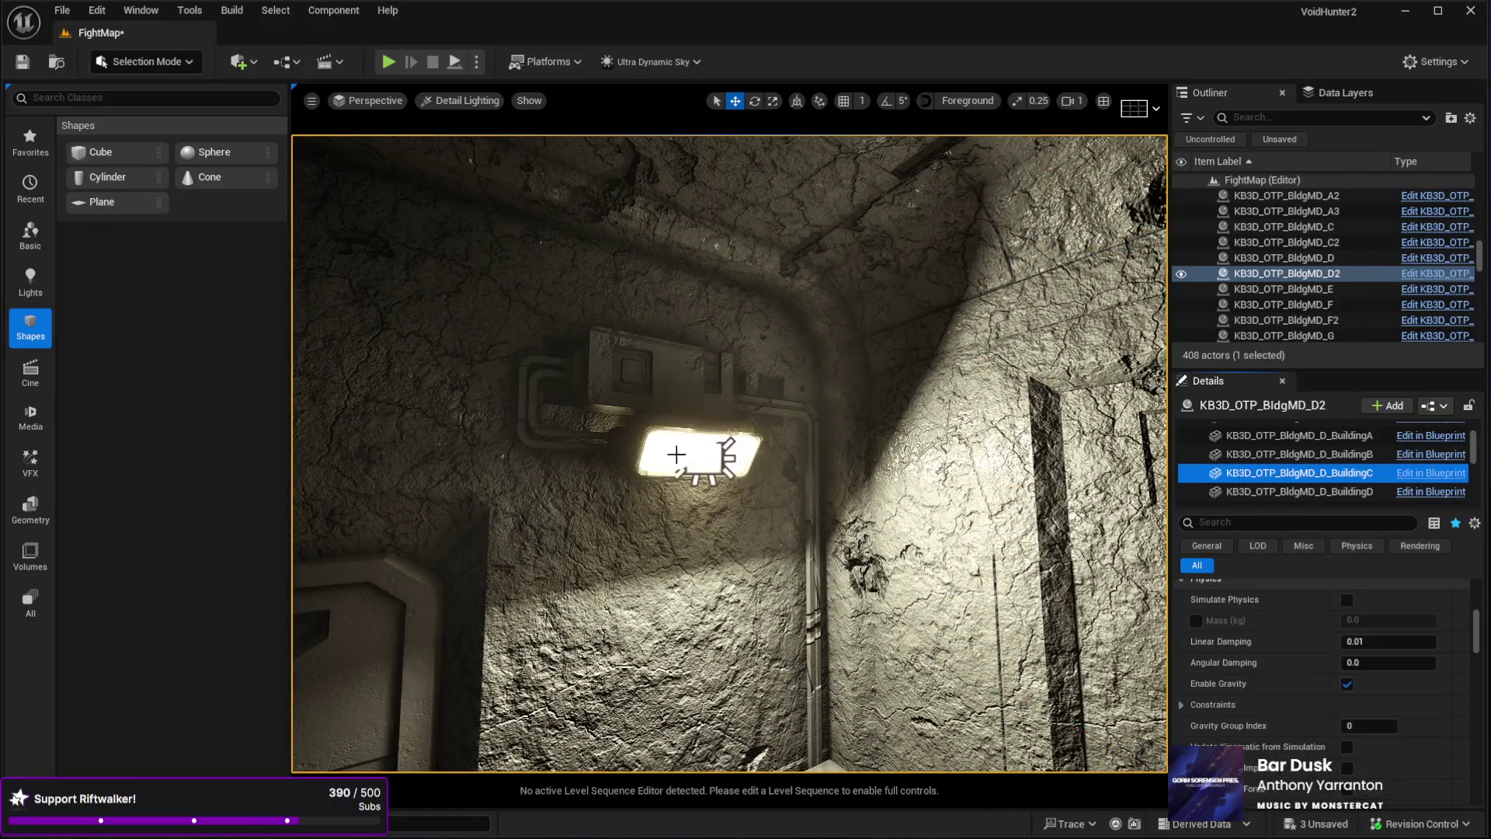
left_click(1298, 435)
scroll(1242, 644, "down", 2)
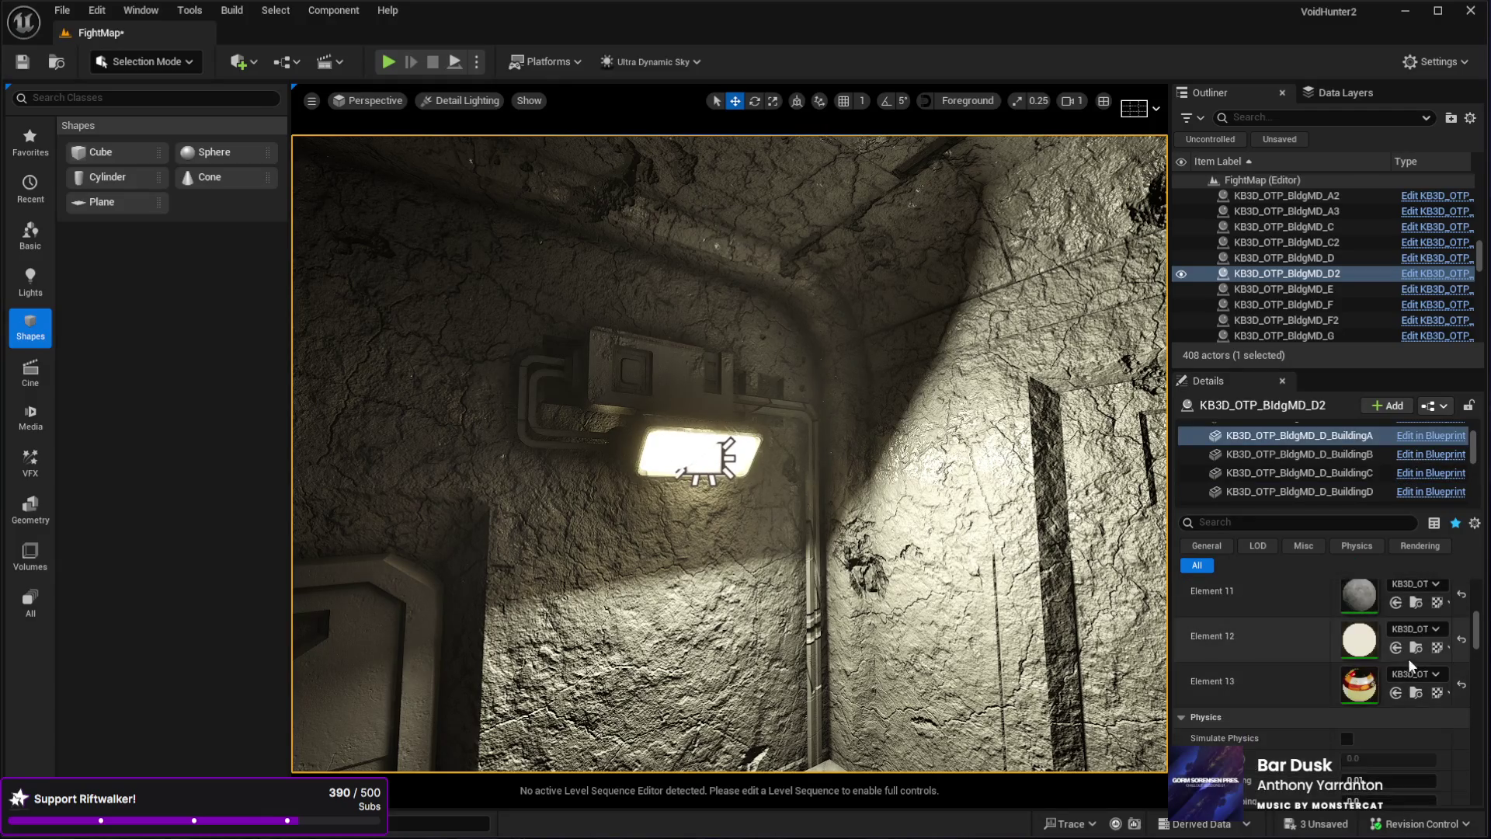
mouse_move(544, 388)
left_mouse_down()
mouse_move(376, 358)
mouse_move(882, 595)
left_mouse_up()
- Assign the selected white material to Element 12 of the large building's BuildingB component
left_click(882, 596)
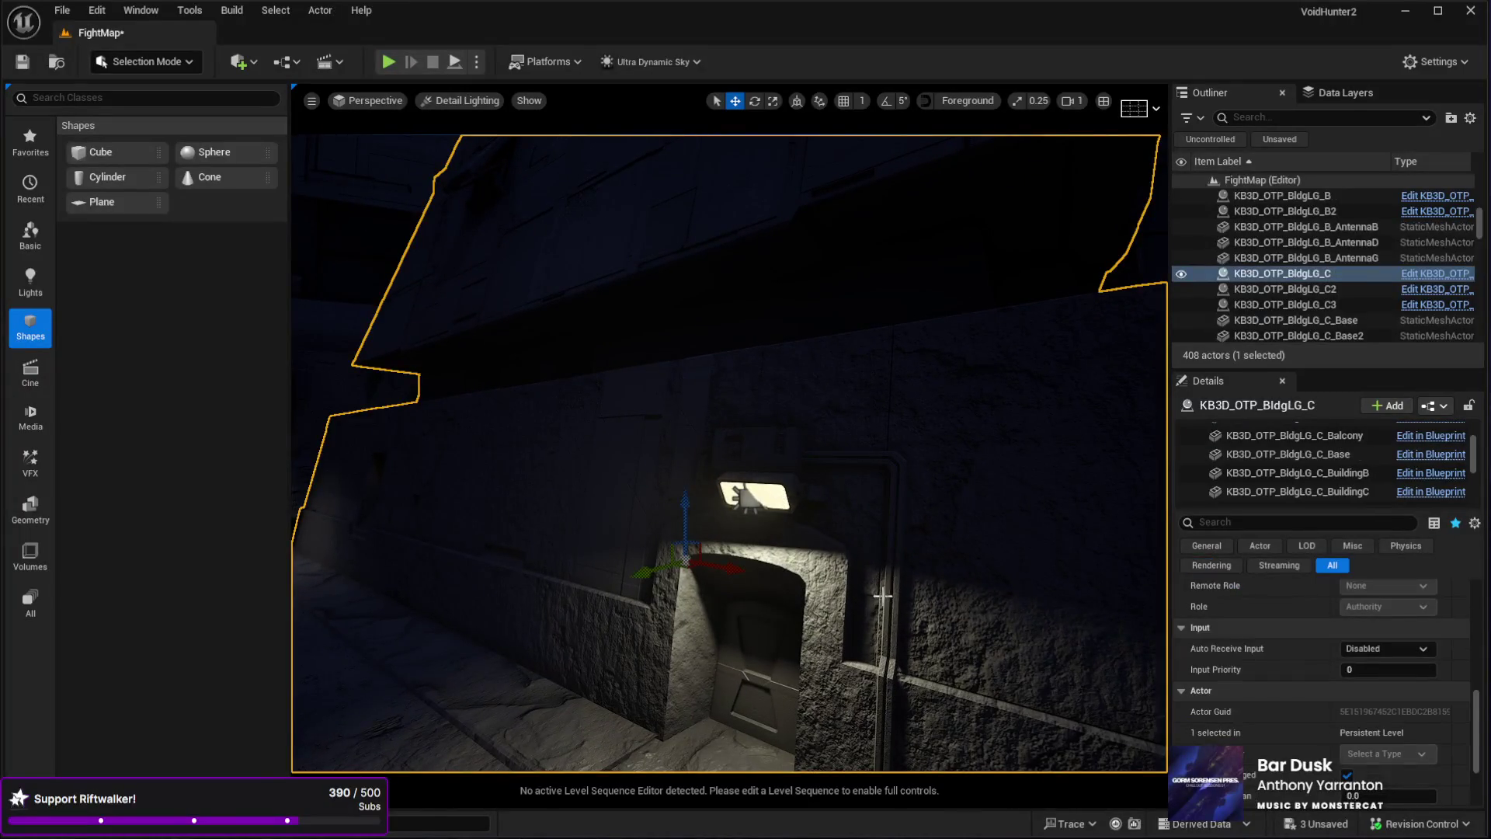
left_click(1301, 474)
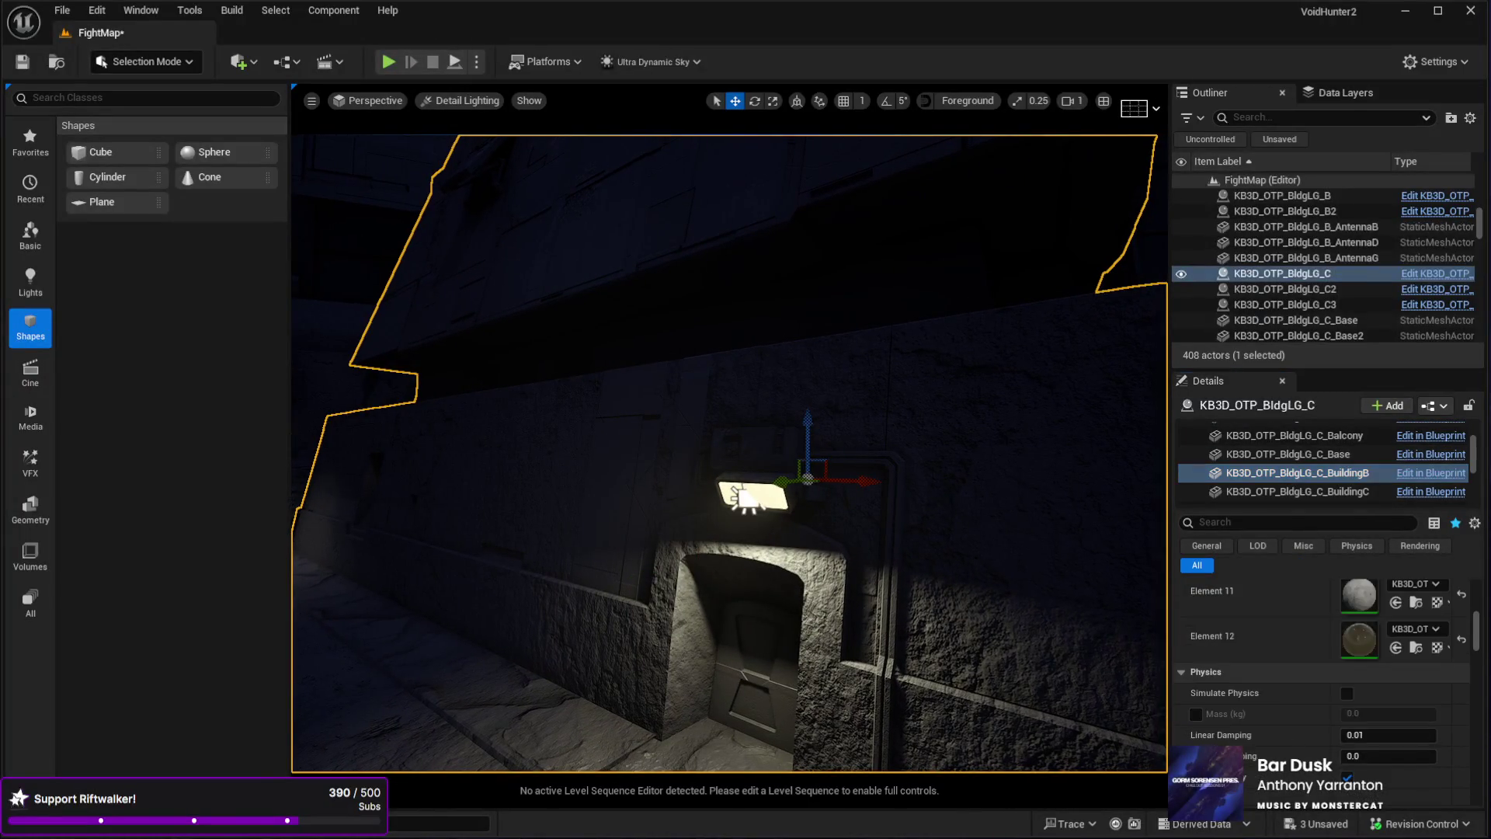
left_click(1396, 647)
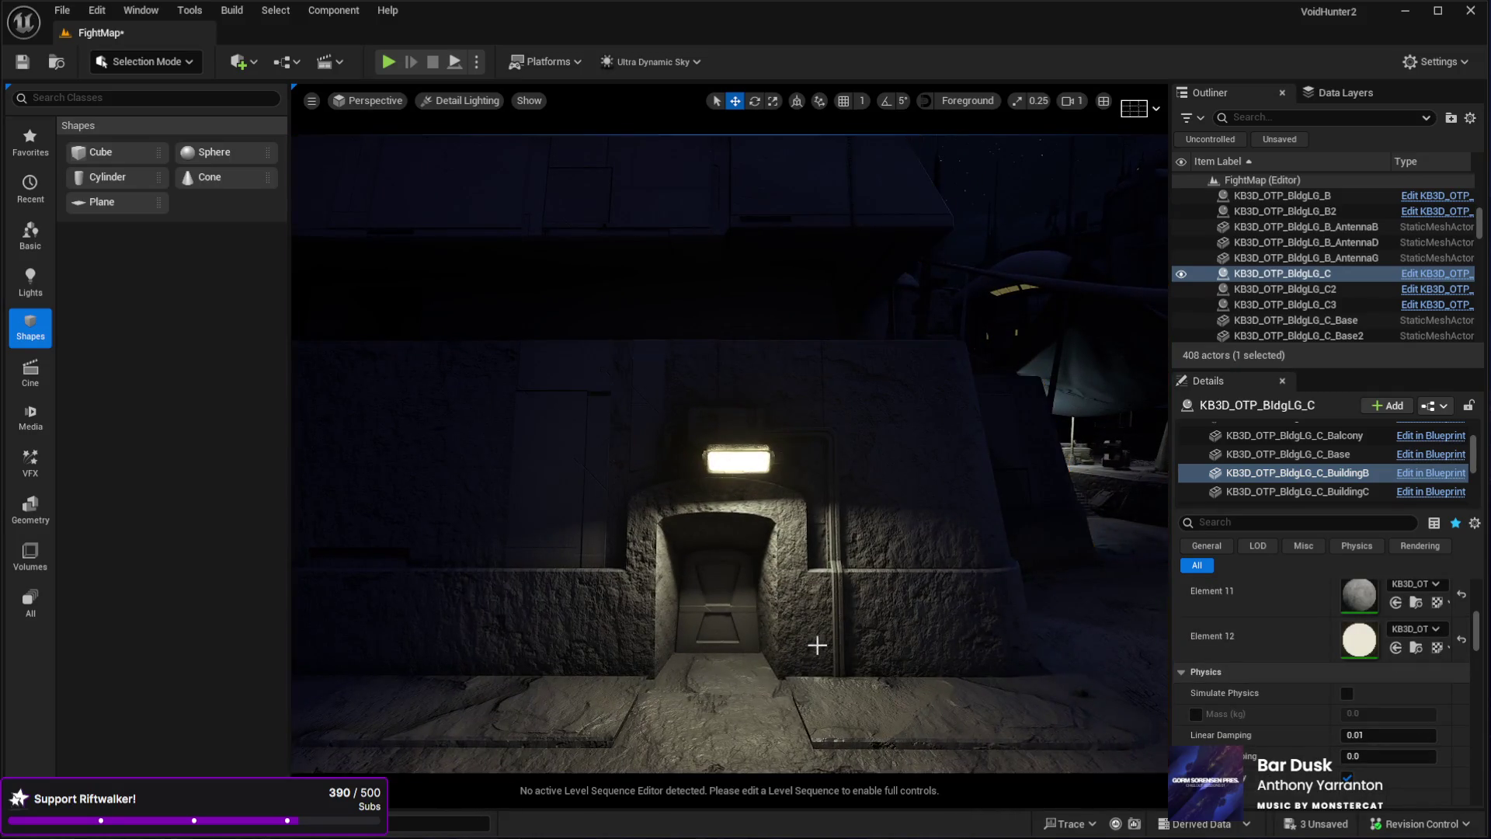
mouse_move(799, 640)
left_mouse_down()
mouse_move(854, 622)
mouse_move(800, 598)
mouse_move(810, 471)
left_mouse_up()
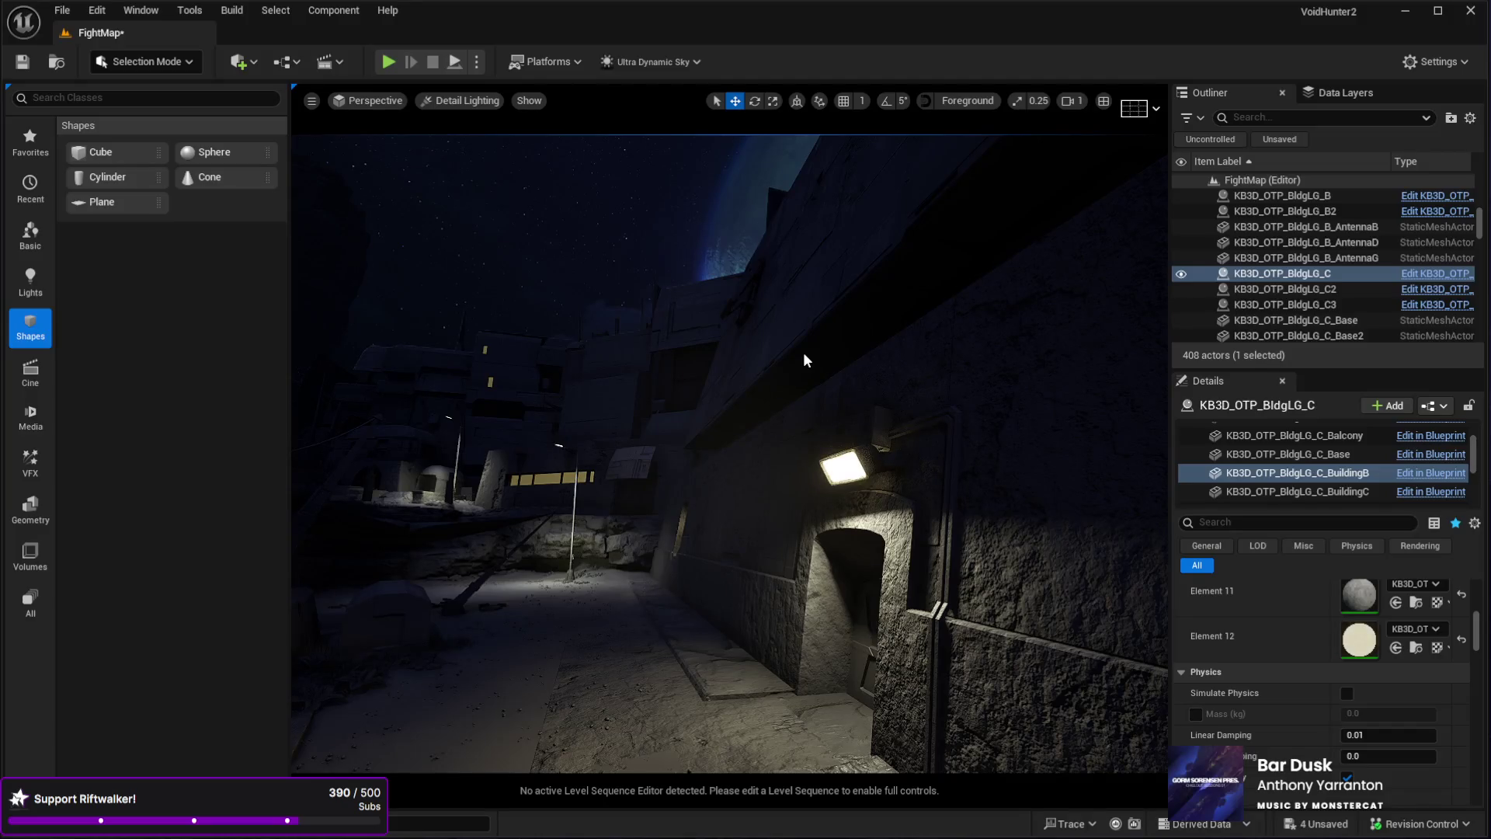
mouse_move(770, 536)
left_mouse_down()
mouse_move(722, 536)
mouse_move(722, 505)
mouse_move(691, 527)
mouse_move(772, 506)
left_mouse_up()
left_click(682, 519)
left_click_drag(682, 519, 726, 451)
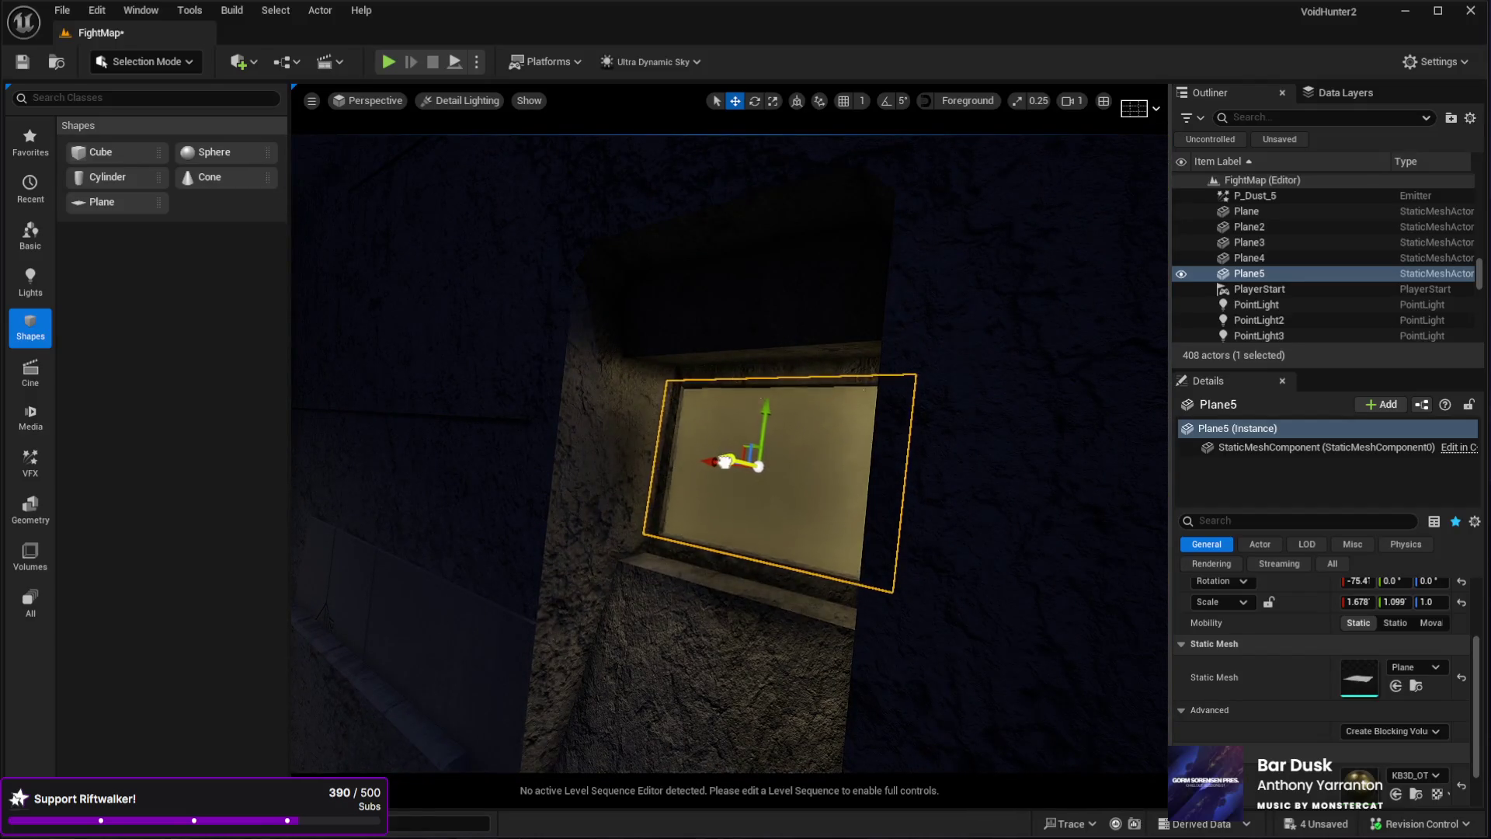
mouse_move(737, 457)
left_mouse_down()
mouse_move(427, 484)
mouse_move(767, 406)
mouse_move(624, 534)
mouse_move(1100, 730)
mouse_move(1148, 630)
left_mouse_up()
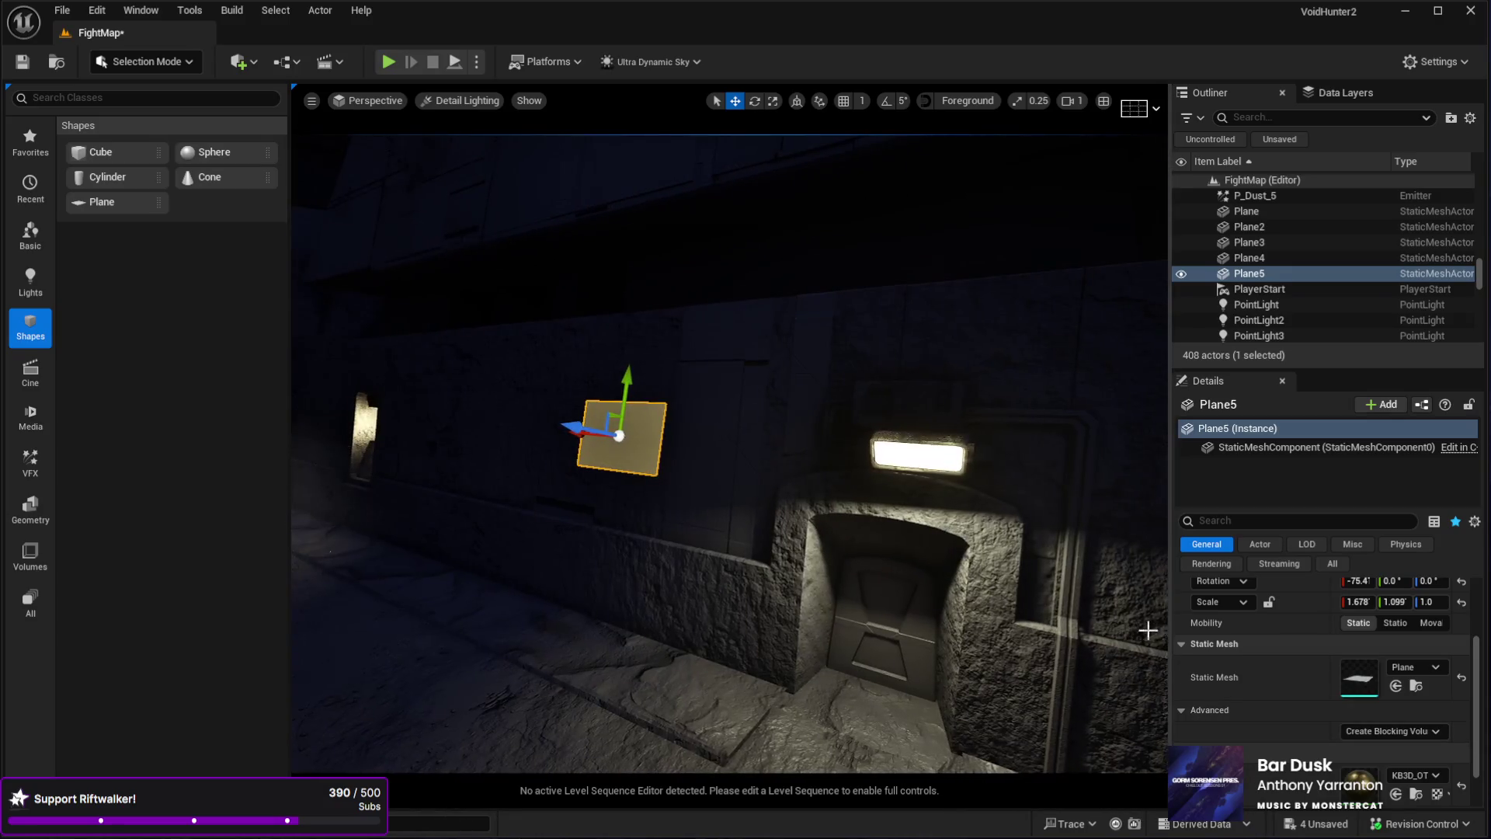
- Assign the gold material to Element 12 of KB3D_OTP_BldgLG_C's BuildingB component
left_click(937, 464)
left_click(1298, 468)
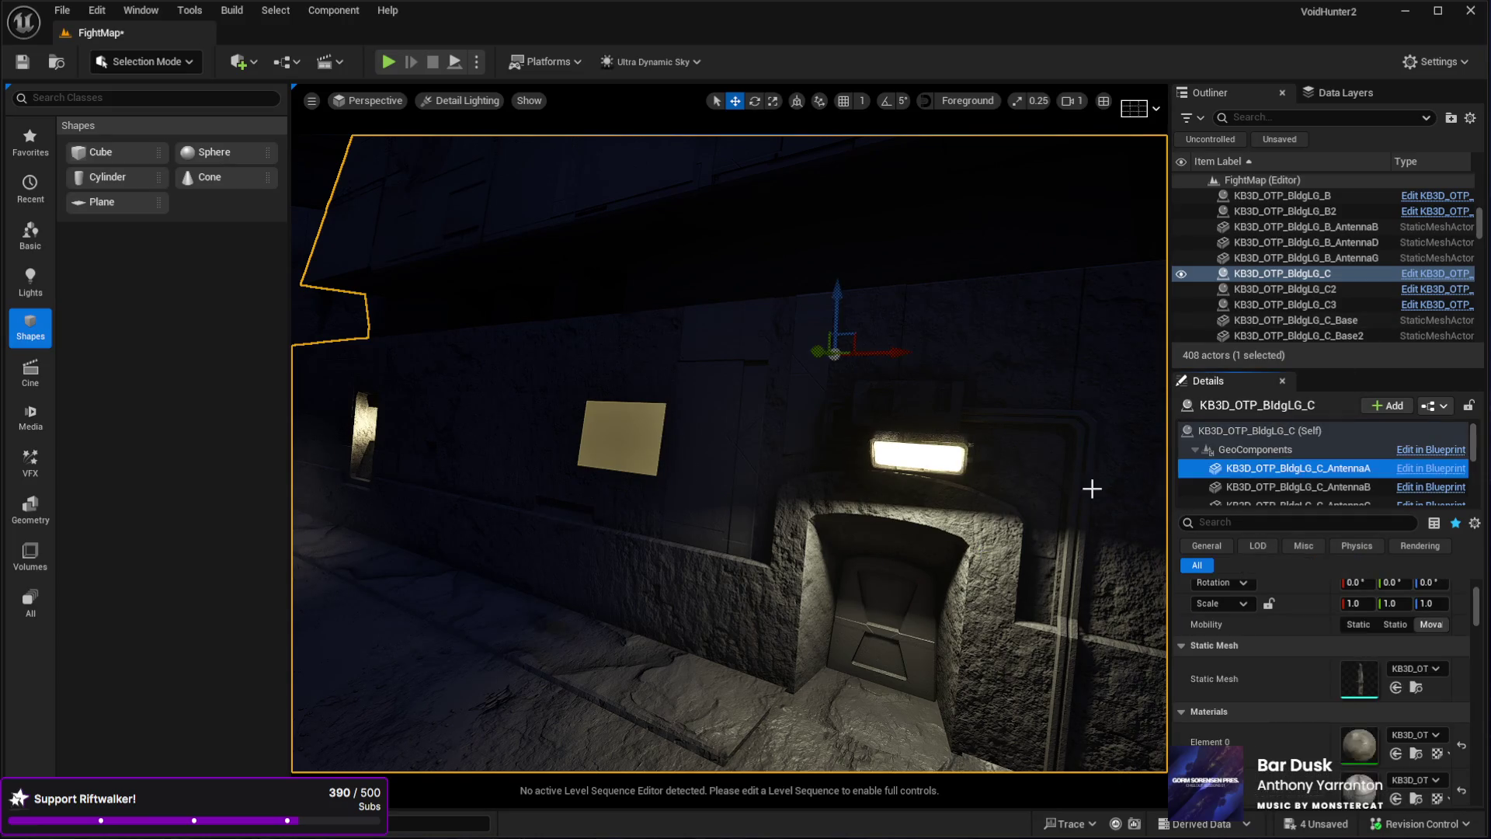
left_click(1084, 545)
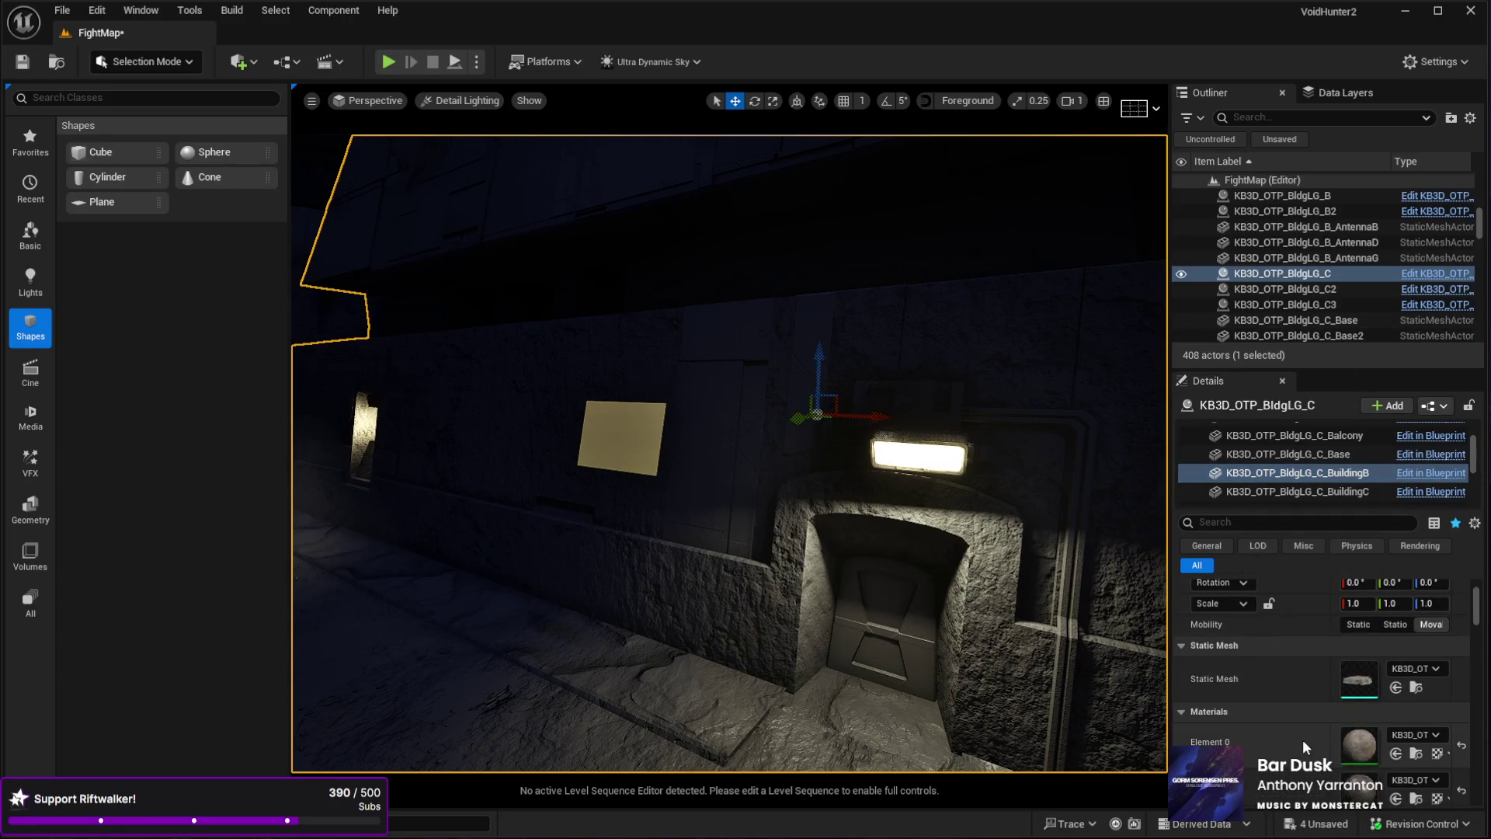
scroll(1303, 739, "down", 10)
scroll(1340, 753, "down", 4)
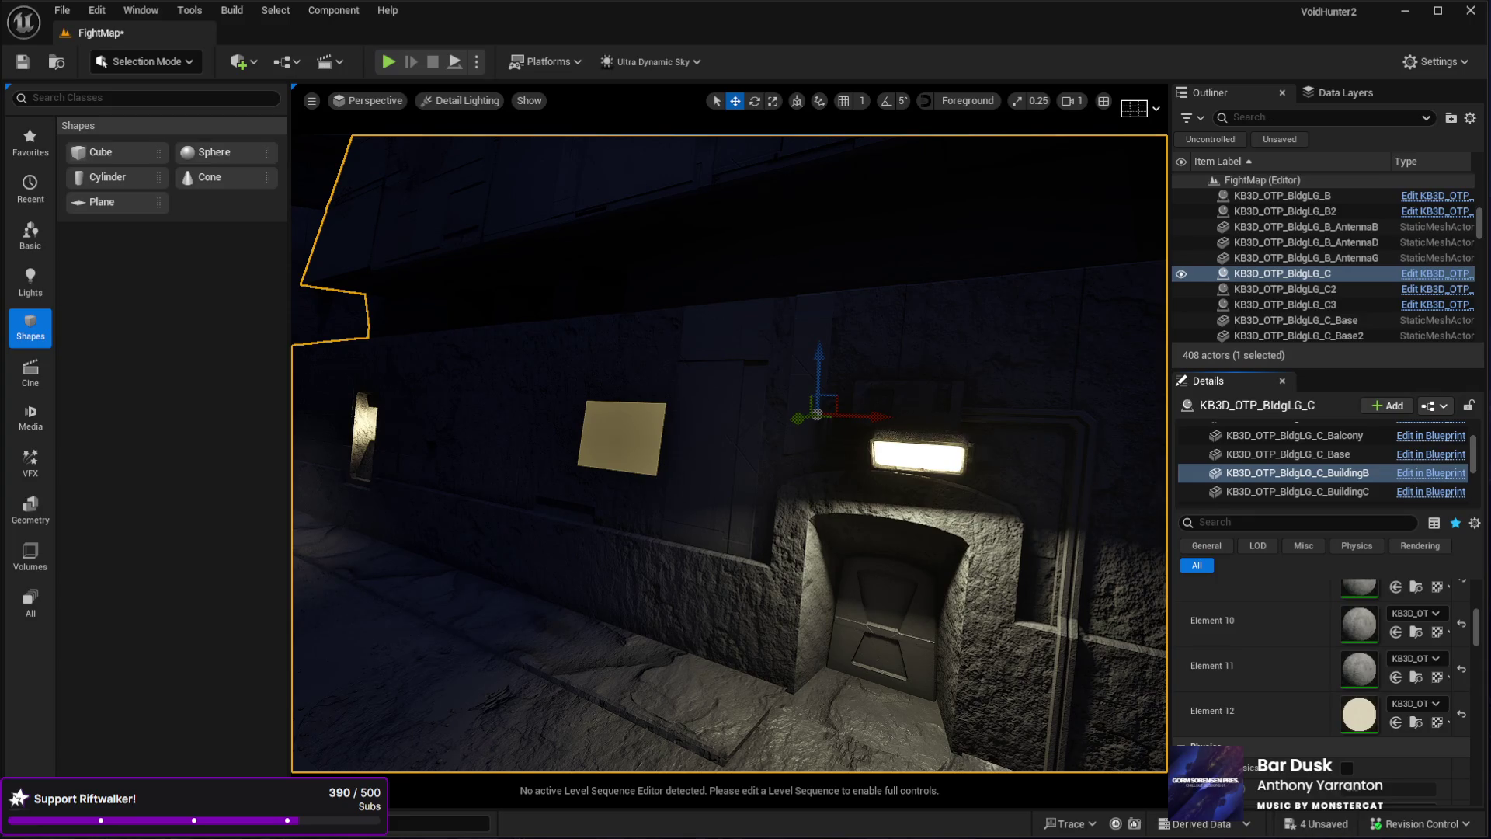
left_click(1396, 722)
- Select the yellow lamp plane Plane5 and orbit around it
mouse_move(759, 554)
left_mouse_down()
mouse_move(684, 512)
mouse_move(579, 529)
left_mouse_up()
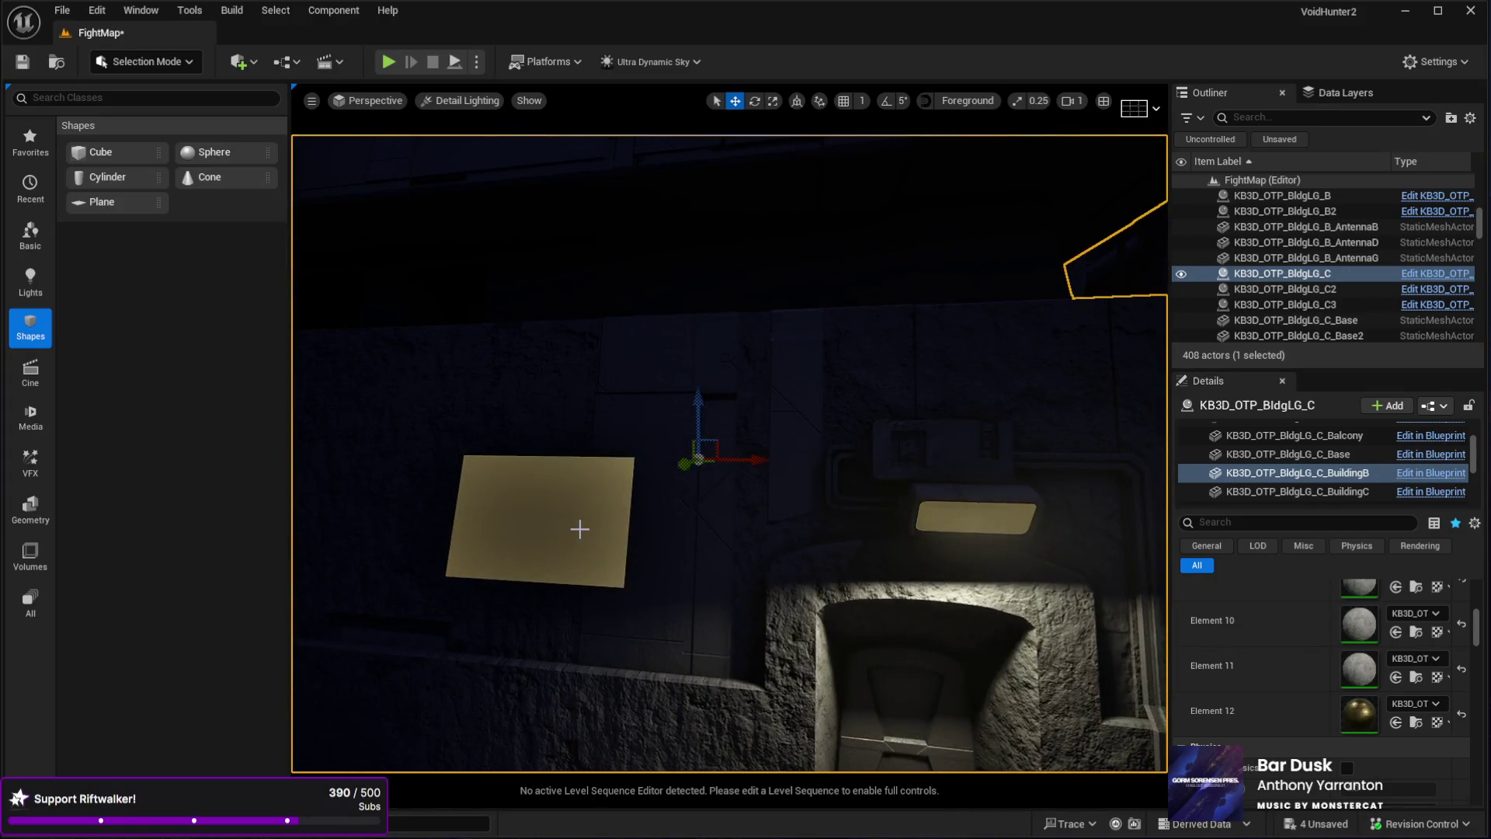
left_click(579, 529)
mouse_move(523, 459)
left_mouse_down()
mouse_move(487, 516)
mouse_move(432, 419)
mouse_move(482, 475)
mouse_move(572, 505)
mouse_move(566, 556)
mouse_move(597, 518)
mouse_move(676, 489)
mouse_move(660, 481)
left_mouse_up()
- Tilt Plane5 back to about -118° and raise it along its vertical axis
key("e")
mouse_move(800, 544)
left_mouse_down()
mouse_move(829, 570)
mouse_move(825, 621)
mouse_move(742, 571)
mouse_move(768, 604)
mouse_move(775, 593)
left_mouse_up()
key("w")
key("e")
left_click_drag(768, 541, 760, 540)
key("w")
mouse_move(689, 462)
left_mouse_down()
mouse_move(676, 446)
mouse_move(656, 475)
mouse_move(634, 454)
left_mouse_up()
- Reduce Plane5's Y scale to about 0.558 and nudge it up over the lamp
key("r")
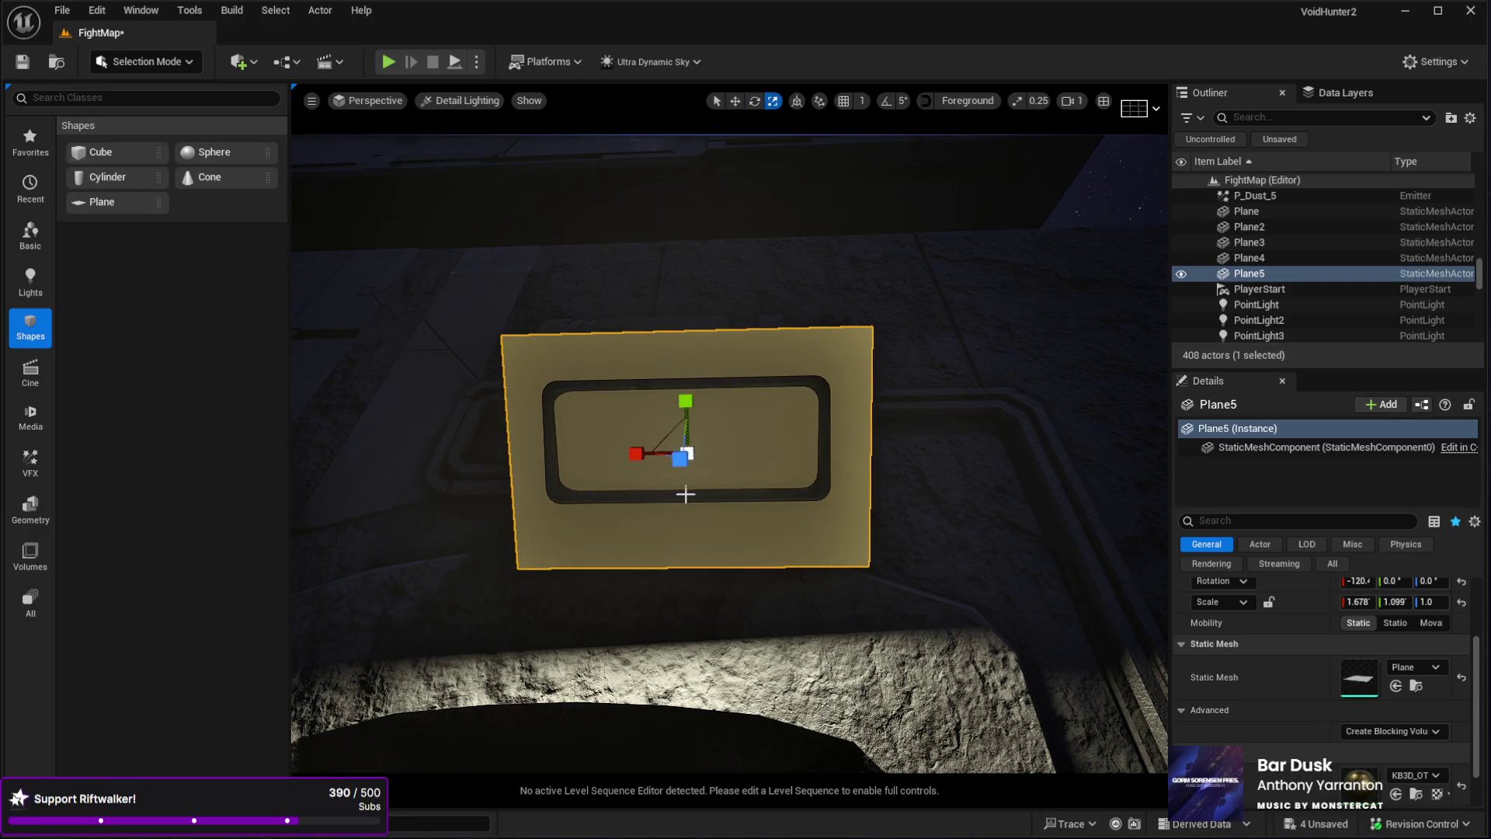
left_click_drag(635, 453, 647, 454)
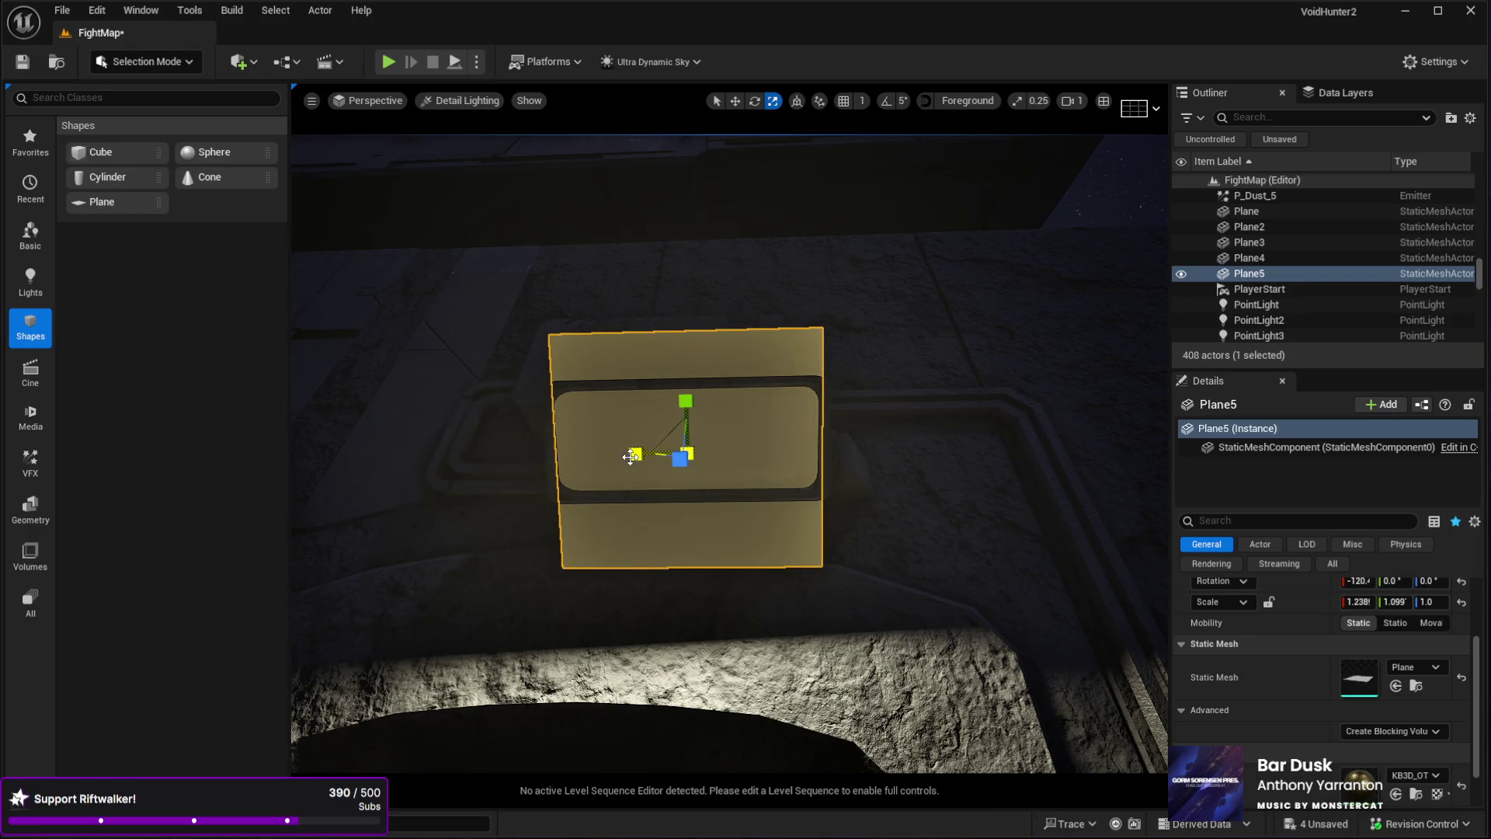
left_click(641, 449)
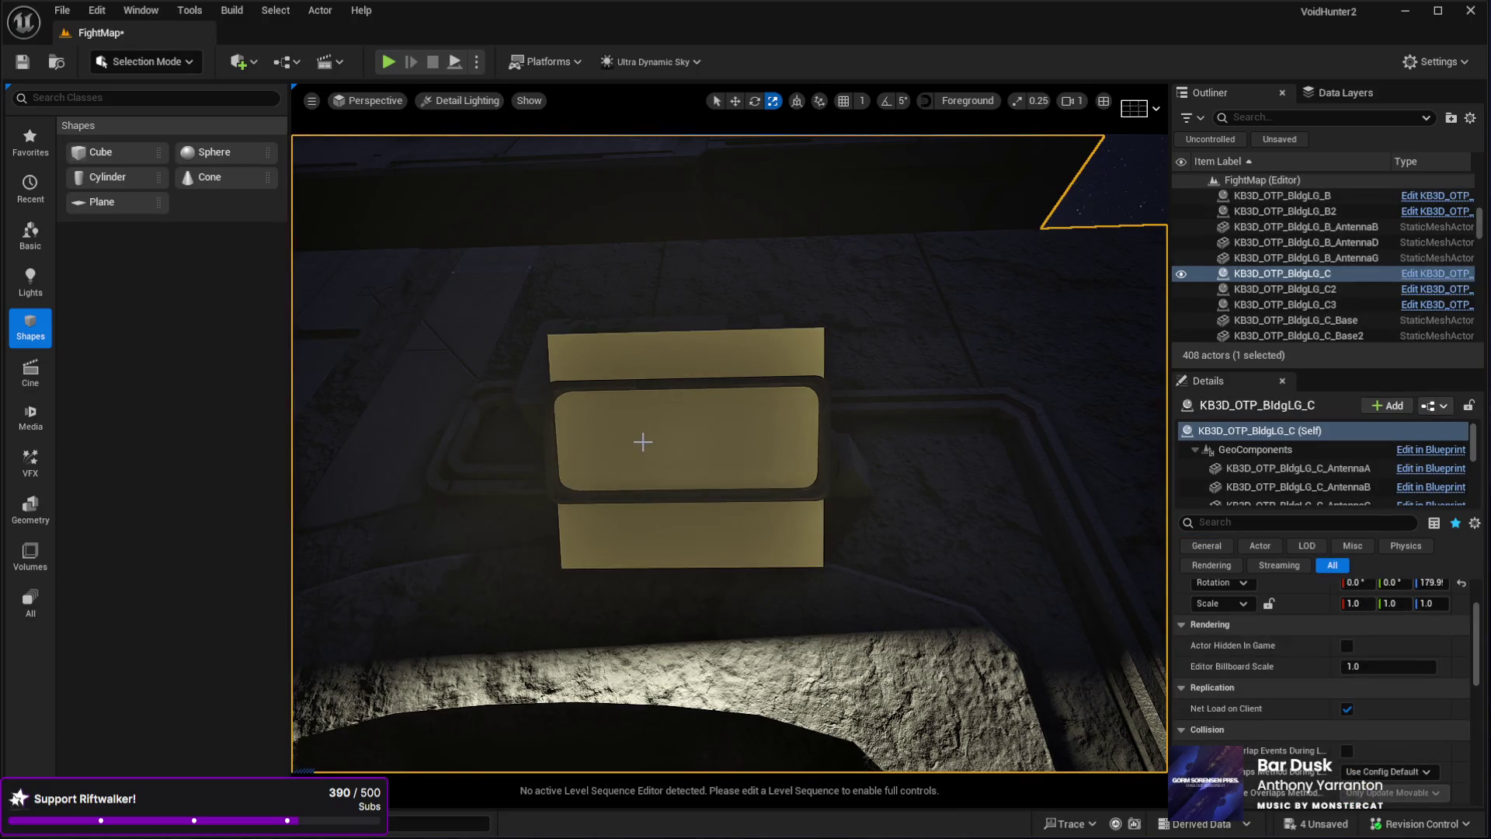
left_click(675, 414)
left_click_drag(684, 401, 684, 423)
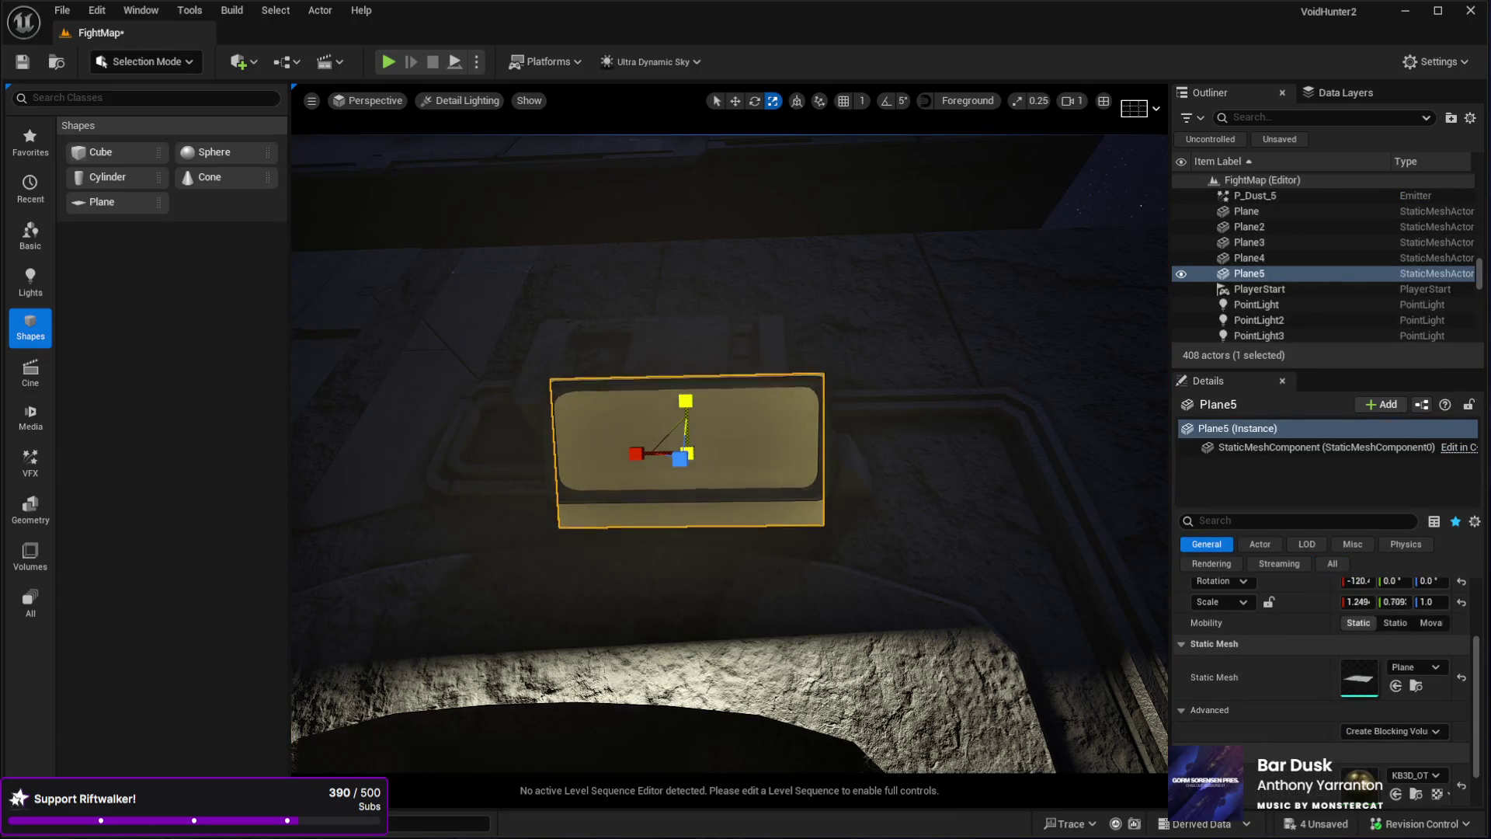
key("e")
key("w")
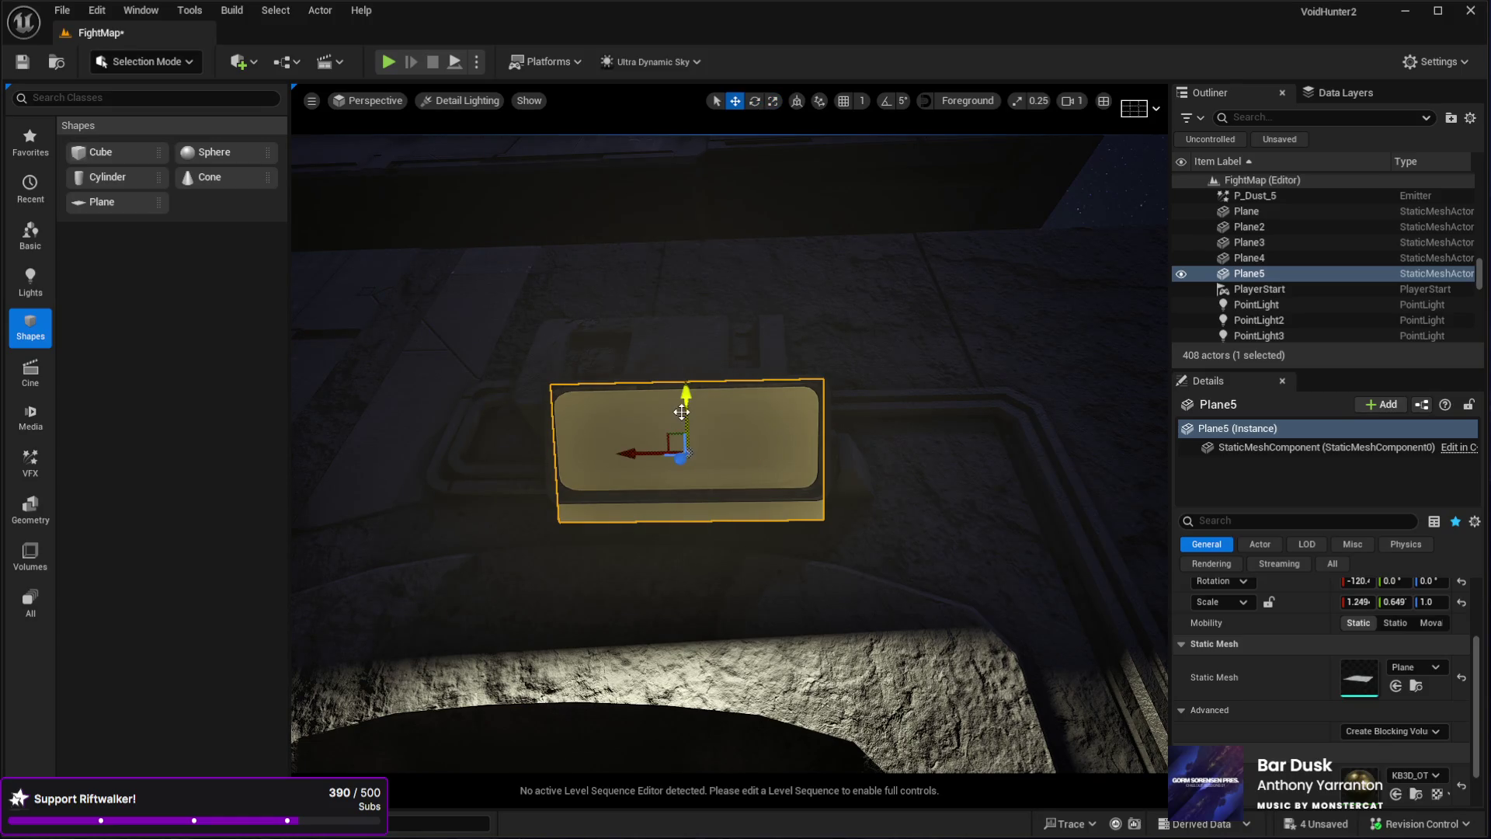
left_click_drag(682, 399, 682, 391)
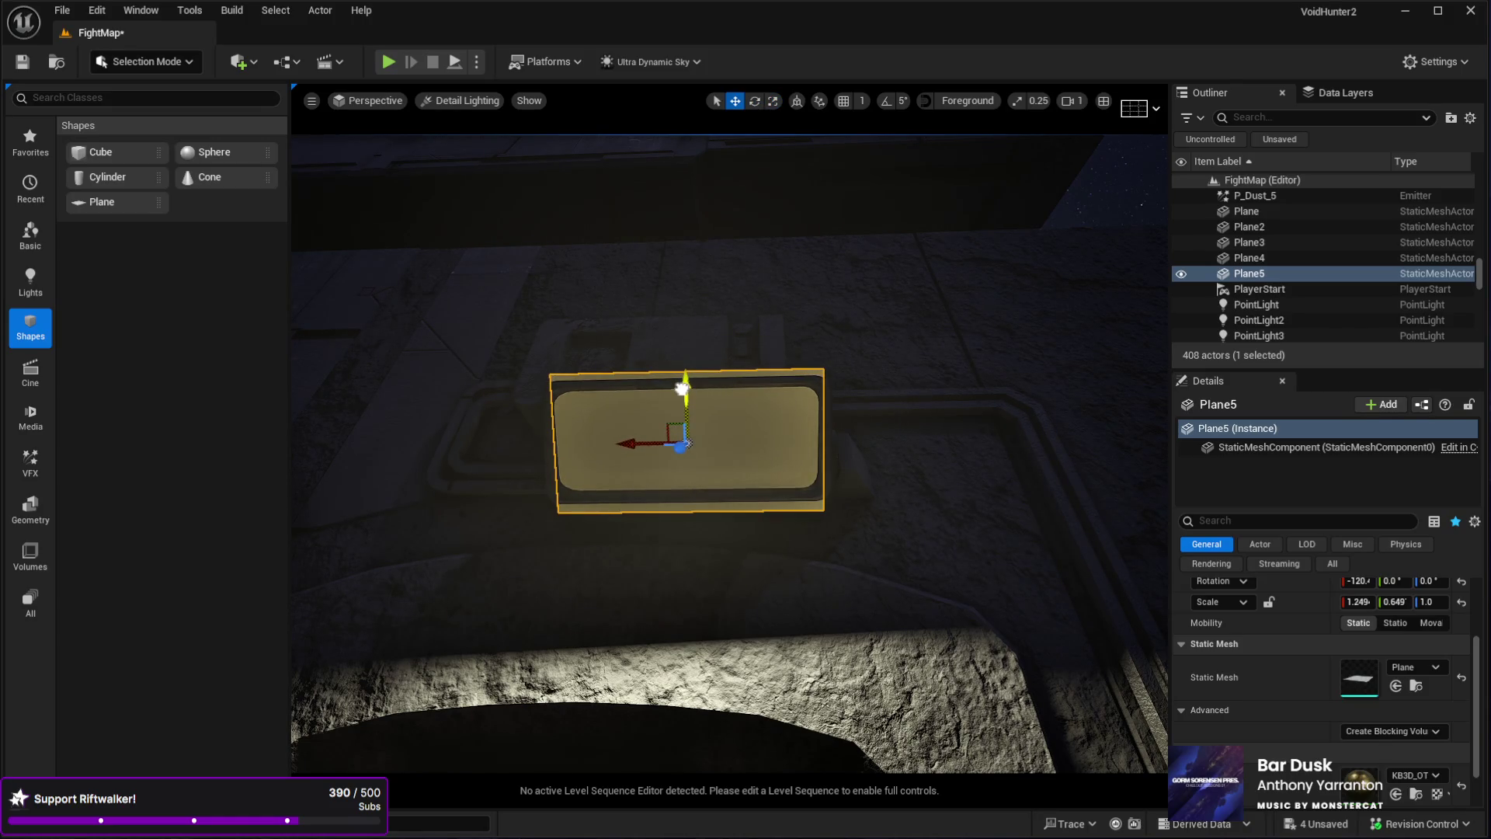
left_click_drag(684, 390, 684, 393)
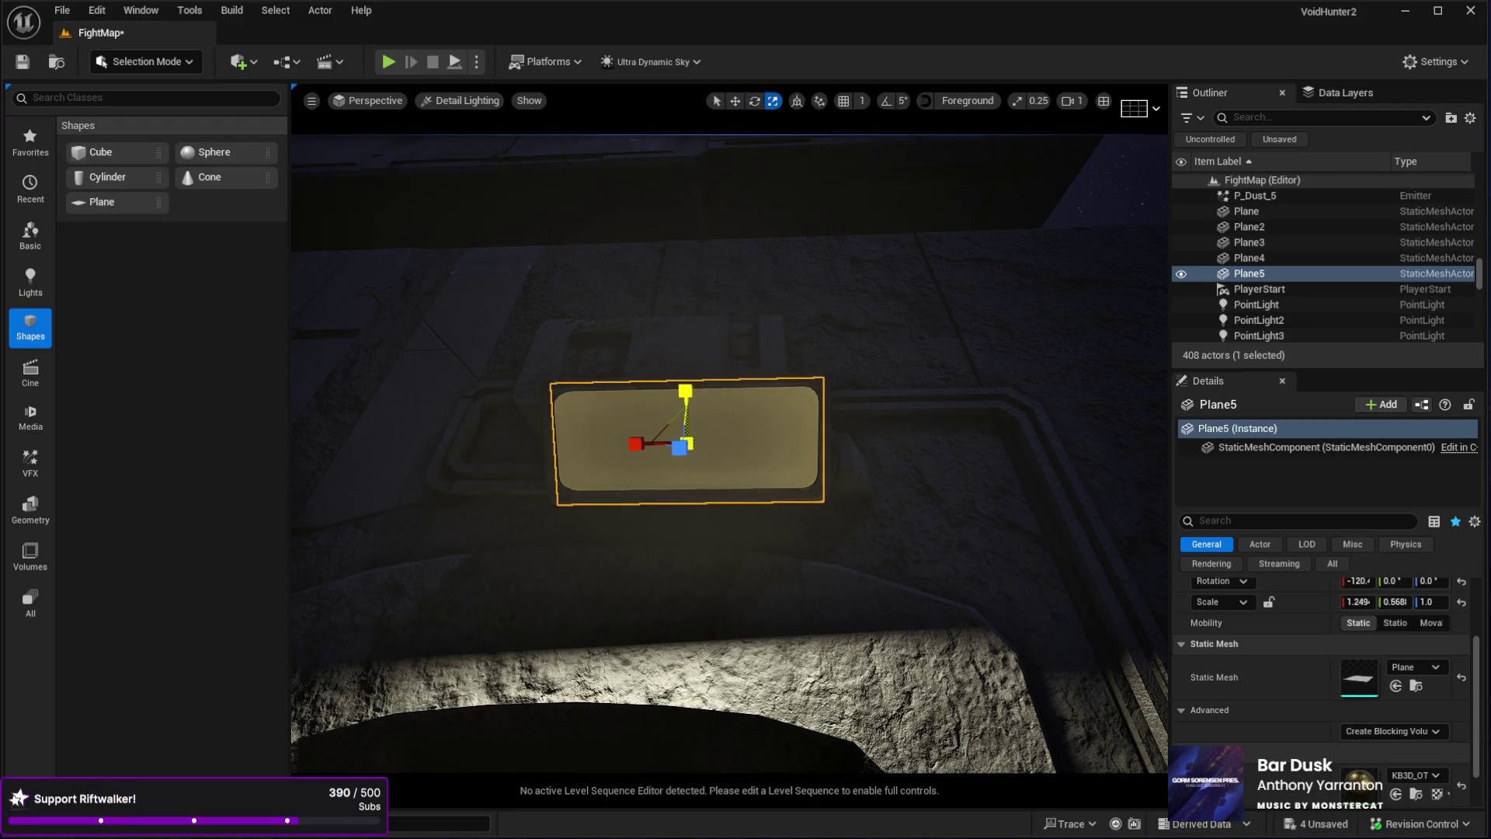
mouse_move(730, 450)
left_mouse_down()
mouse_move(769, 349)
mouse_move(738, 420)
mouse_move(446, 476)
mouse_move(437, 392)
left_mouse_up()
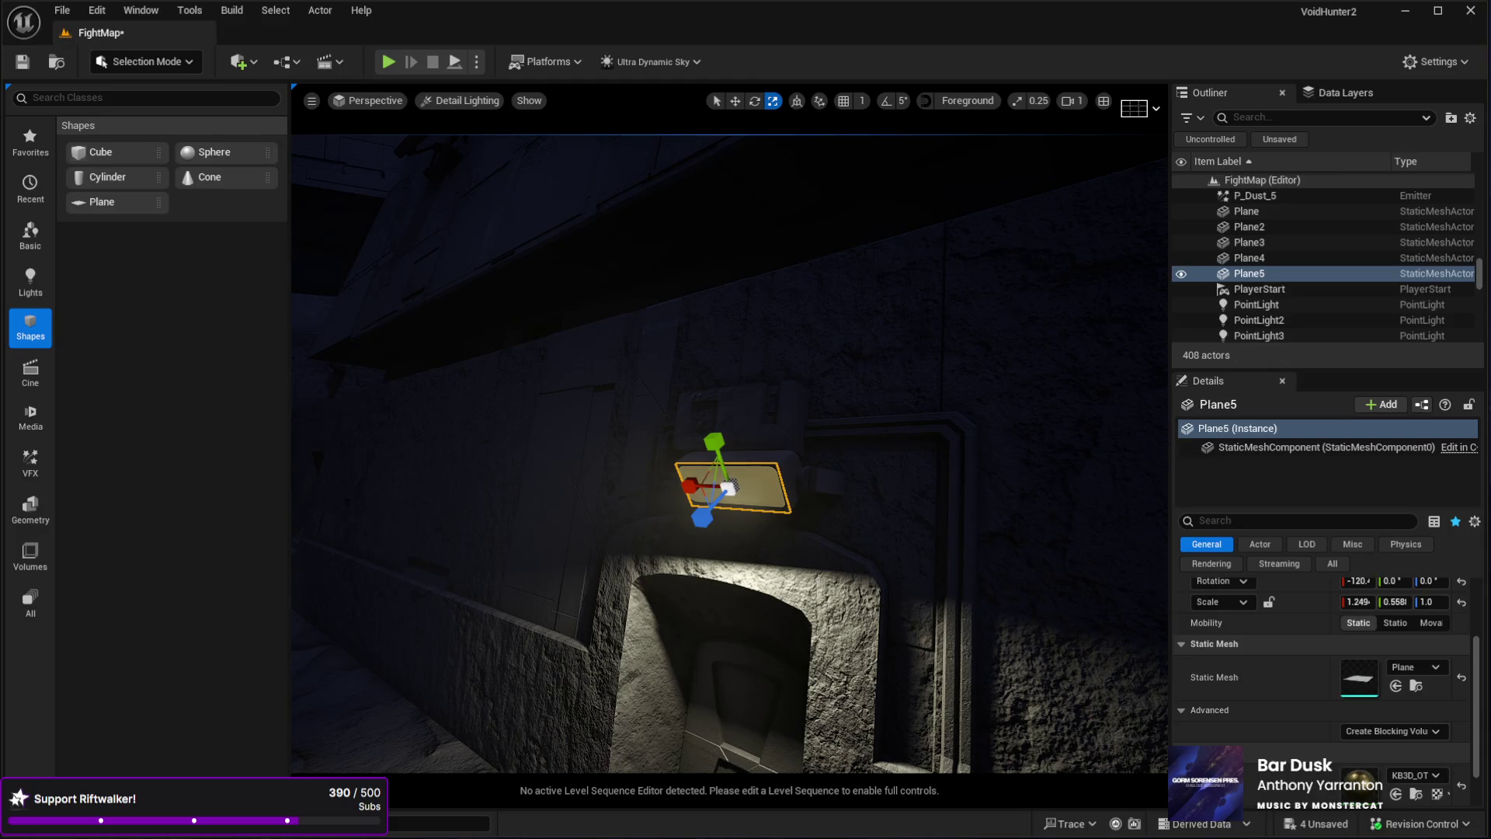
- Apply the glowing emissive material to Plane5's material slot
left_click(1394, 793)
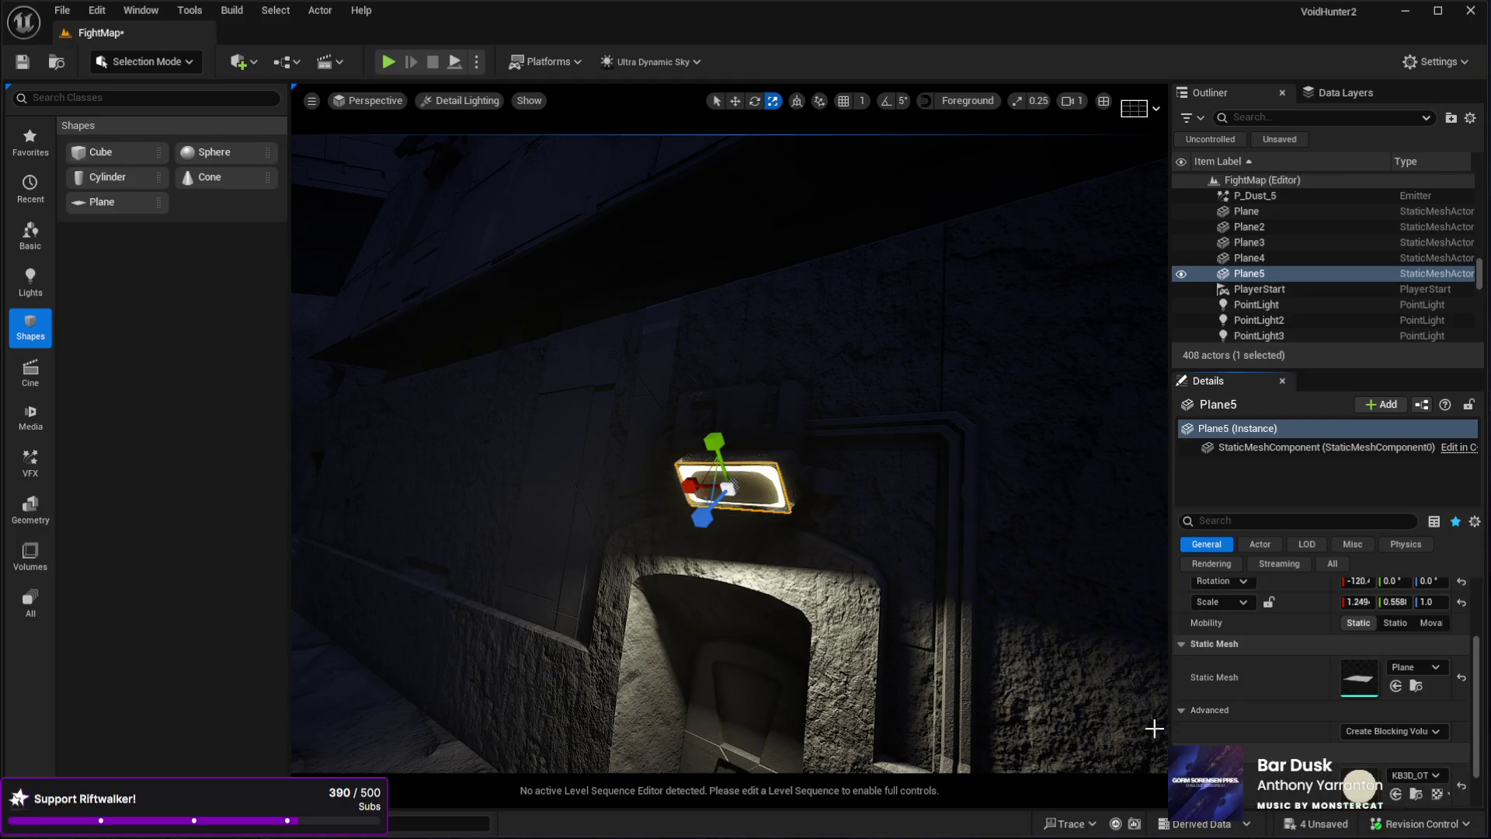
left_click_drag(940, 677, 936, 660)
left_click_drag(730, 435, 621, 434)
- Move the glowing lamp plane slightly upward into place above the doorway
key("e")
key("w")
mouse_move(533, 579)
left_mouse_down()
mouse_move(466, 574)
mouse_move(550, 533)
left_mouse_up()
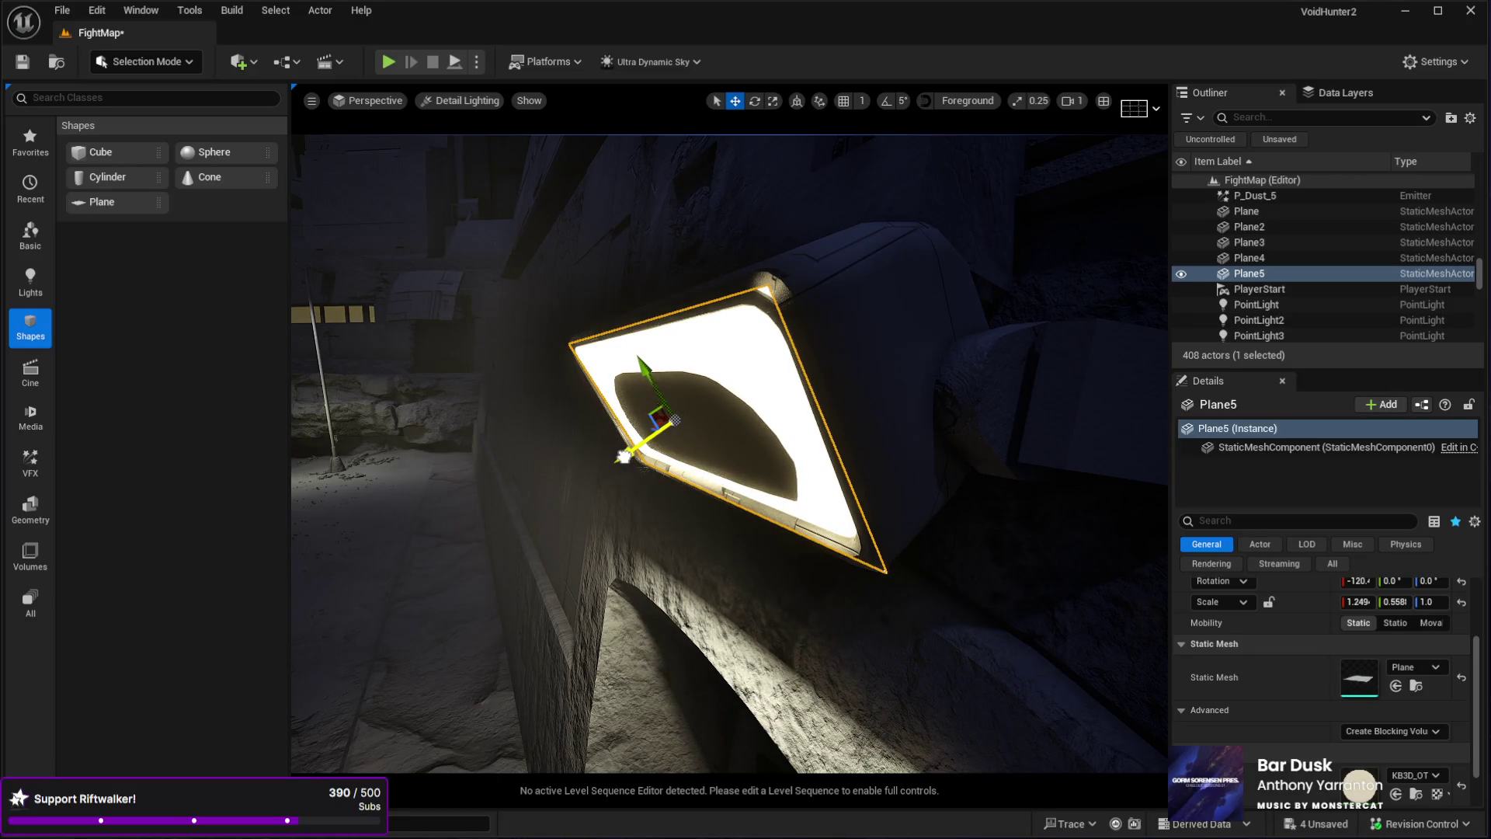
left_click_drag(619, 457, 623, 485)
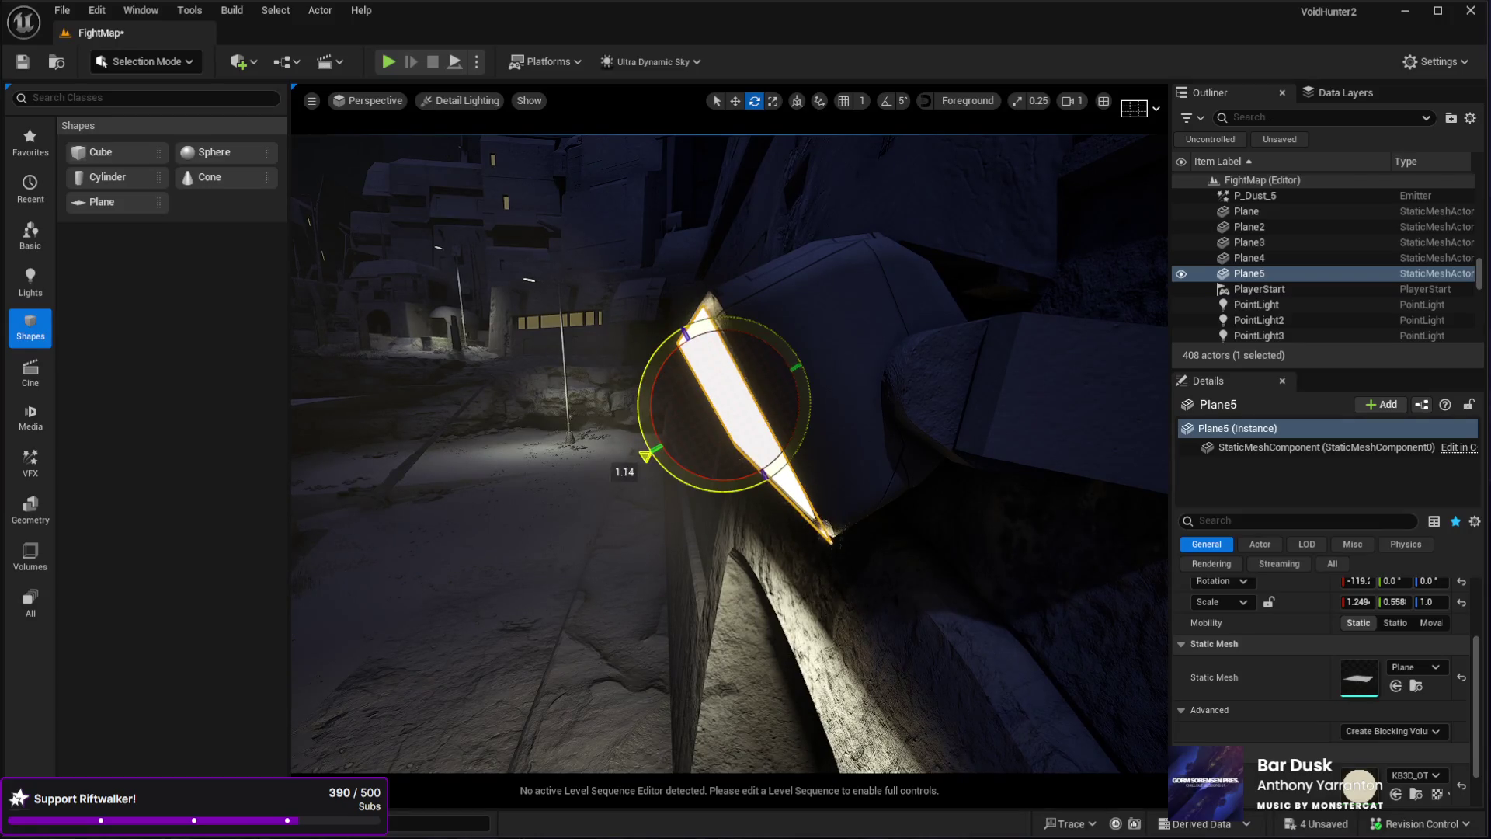
left_click_drag(623, 486, 595, 524)
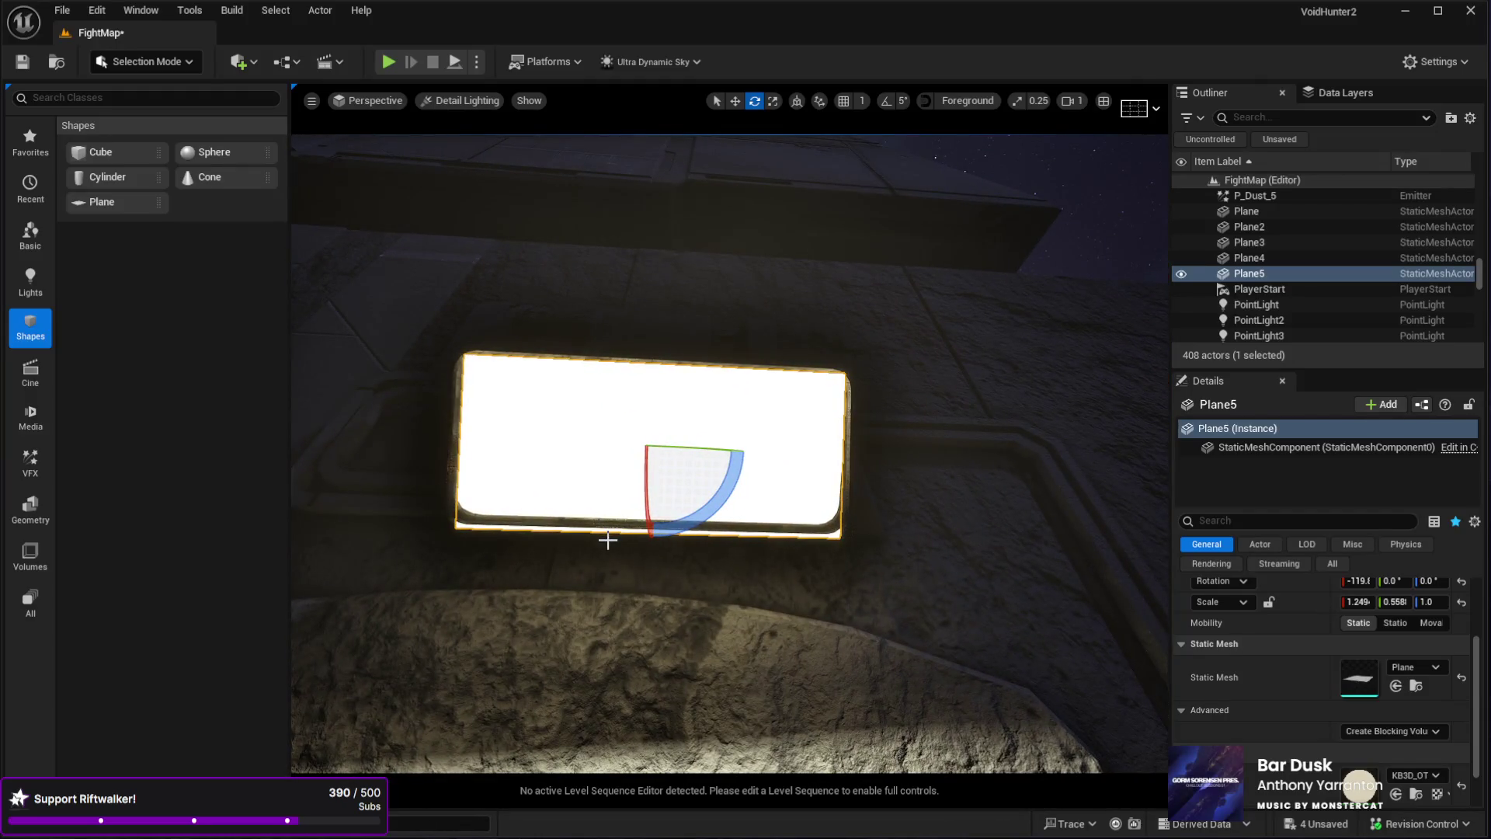
left_click_drag(660, 409, 656, 400)
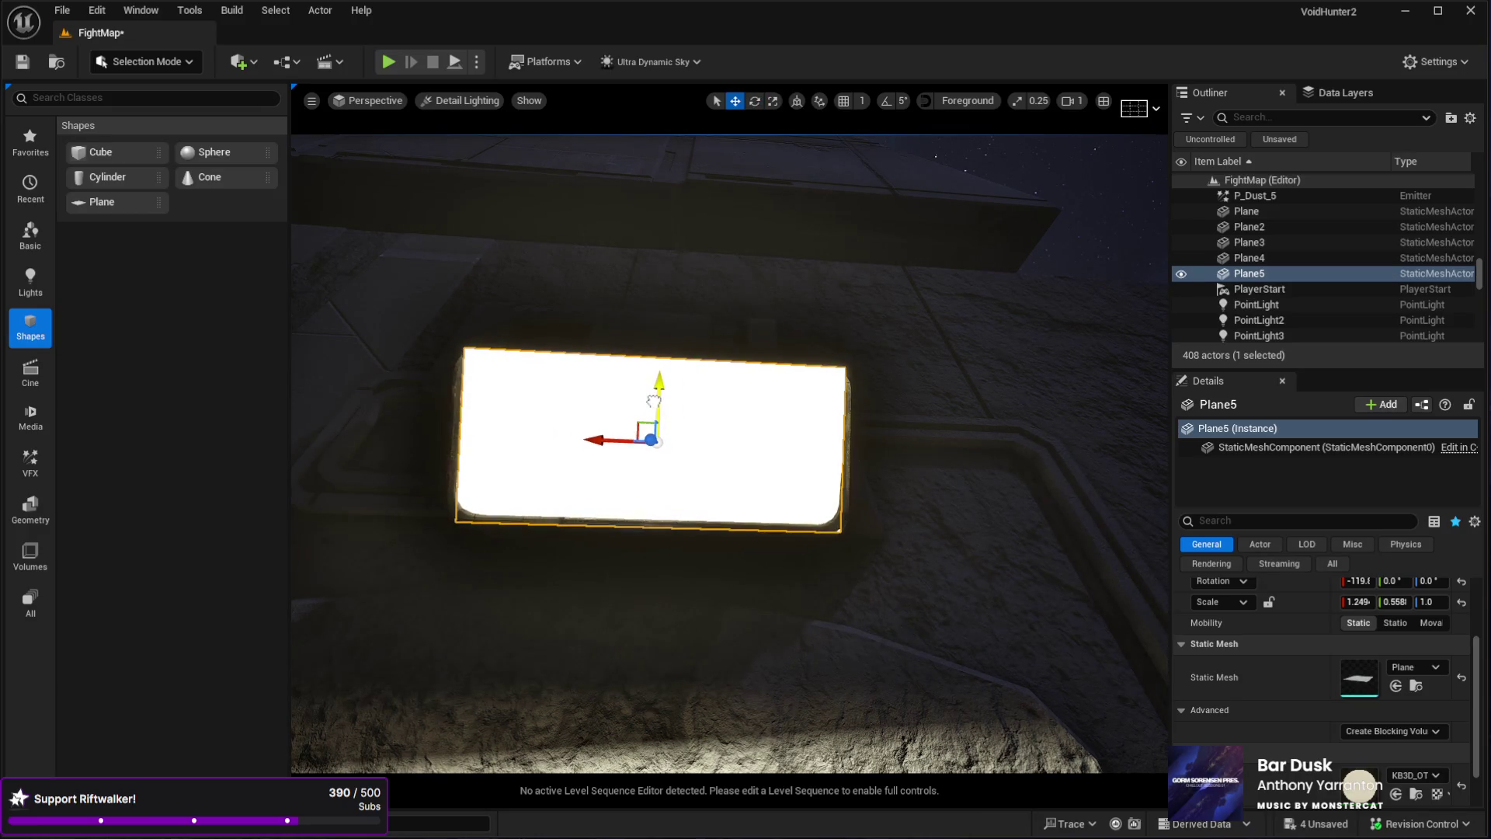
mouse_move(620, 451)
left_mouse_down()
mouse_move(590, 404)
mouse_move(622, 450)
mouse_move(602, 435)
mouse_move(466, 521)
mouse_move(491, 499)
left_mouse_up()
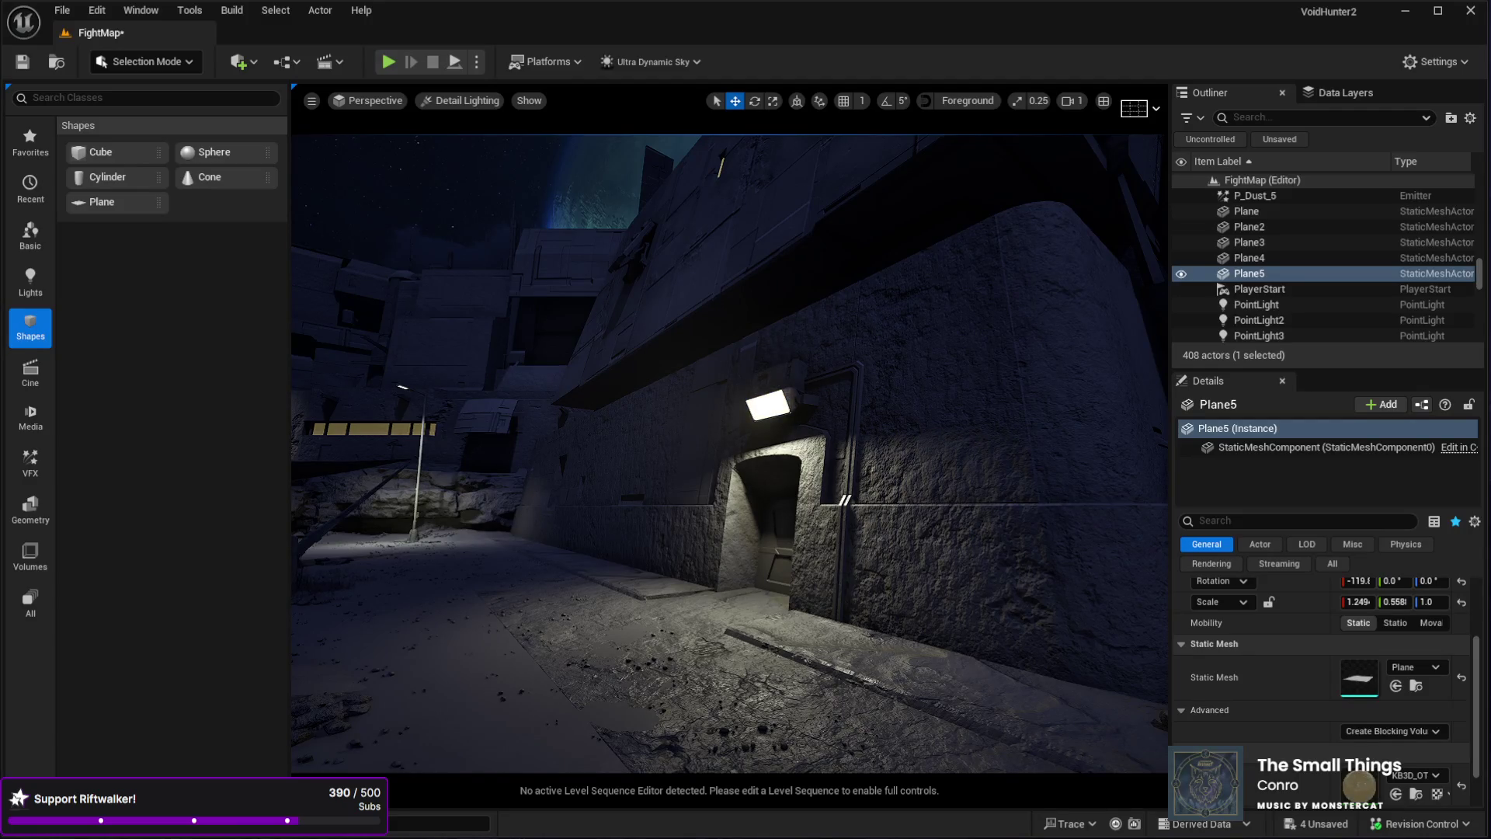
mouse_move(868, 493)
left_mouse_down()
mouse_move(730, 499)
mouse_move(660, 427)
mouse_move(610, 419)
left_mouse_up()
left_click_drag(807, 426, 852, 425)
mouse_move(595, 426)
left_mouse_down()
mouse_move(648, 425)
mouse_move(591, 426)
left_mouse_up()
mouse_move(480, 334)
left_mouse_down()
mouse_move(504, 334)
mouse_move(480, 334)
left_mouse_up()
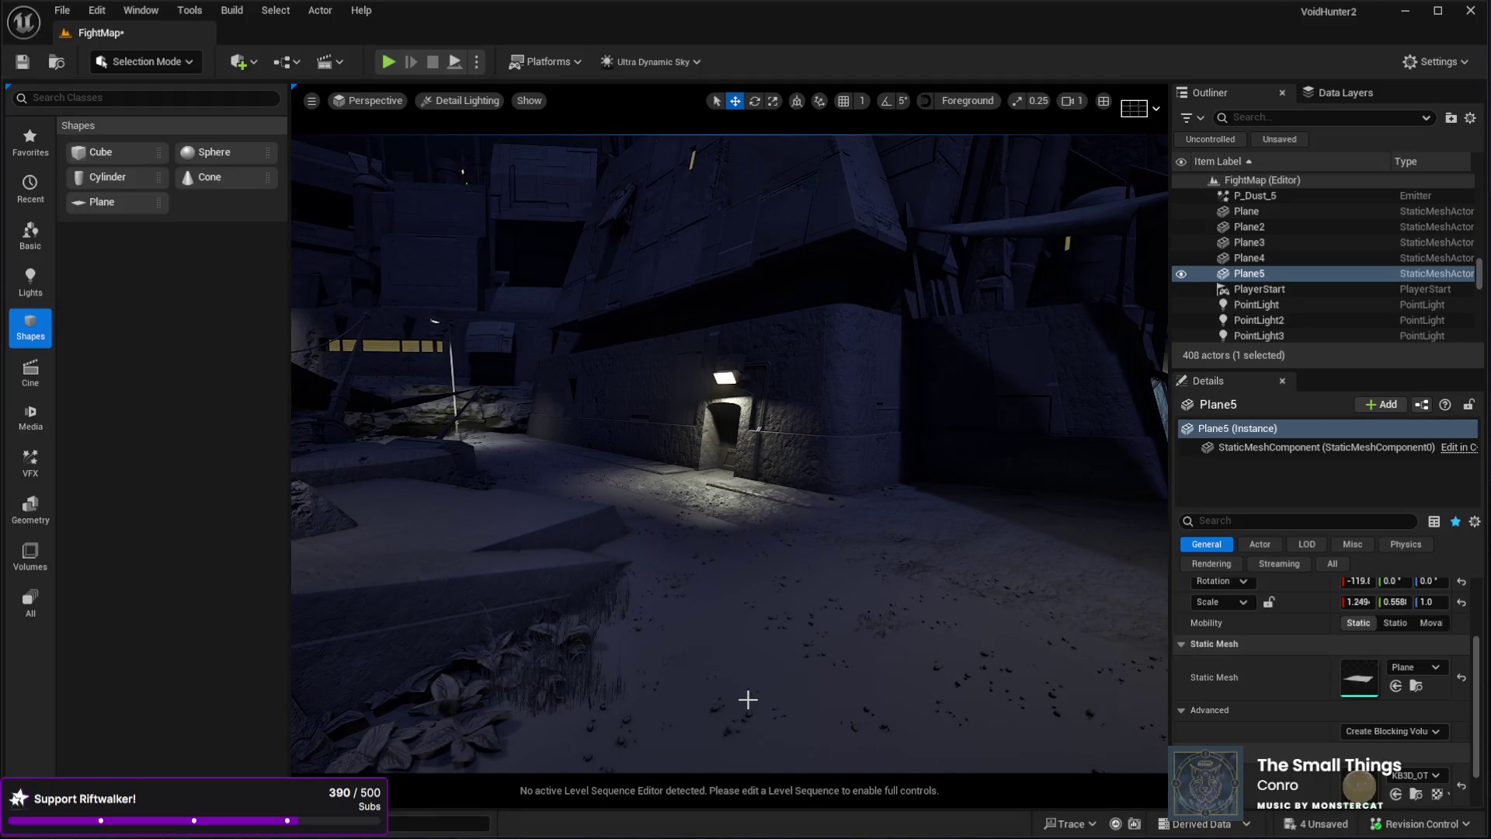
left_click(830, 687)
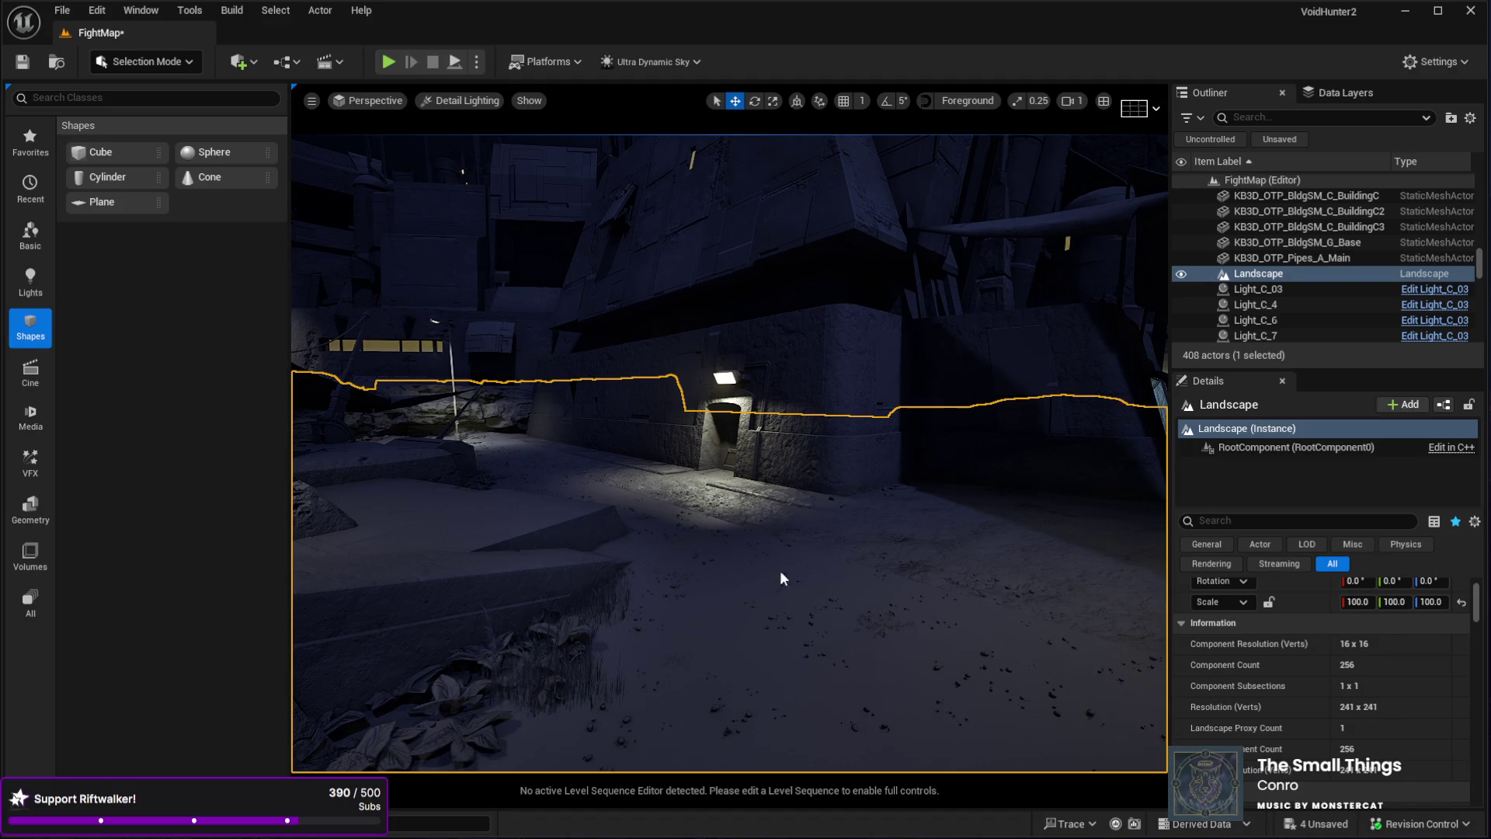
key("alt+p")
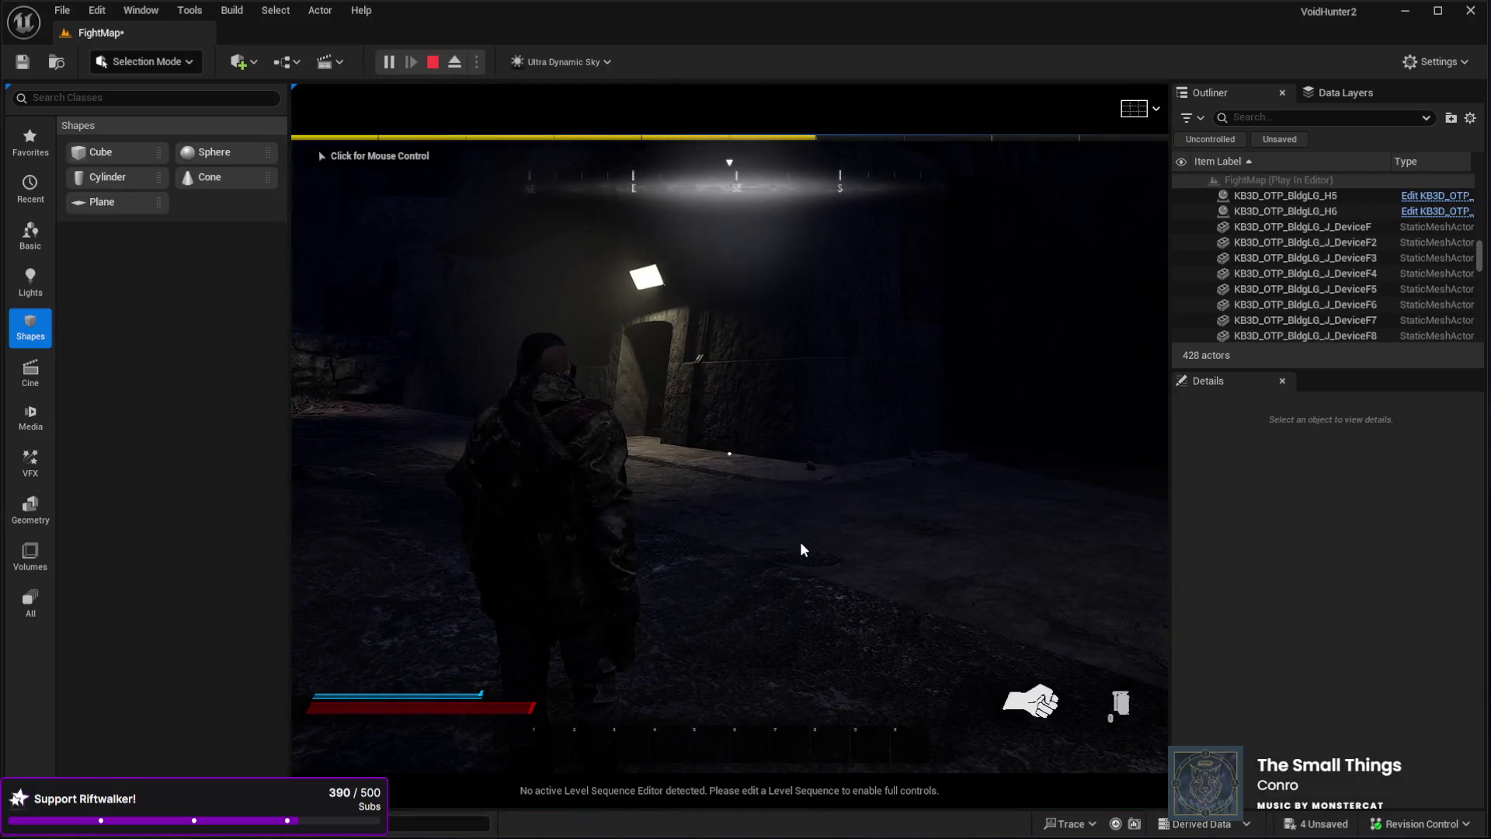
left_click(800, 543)
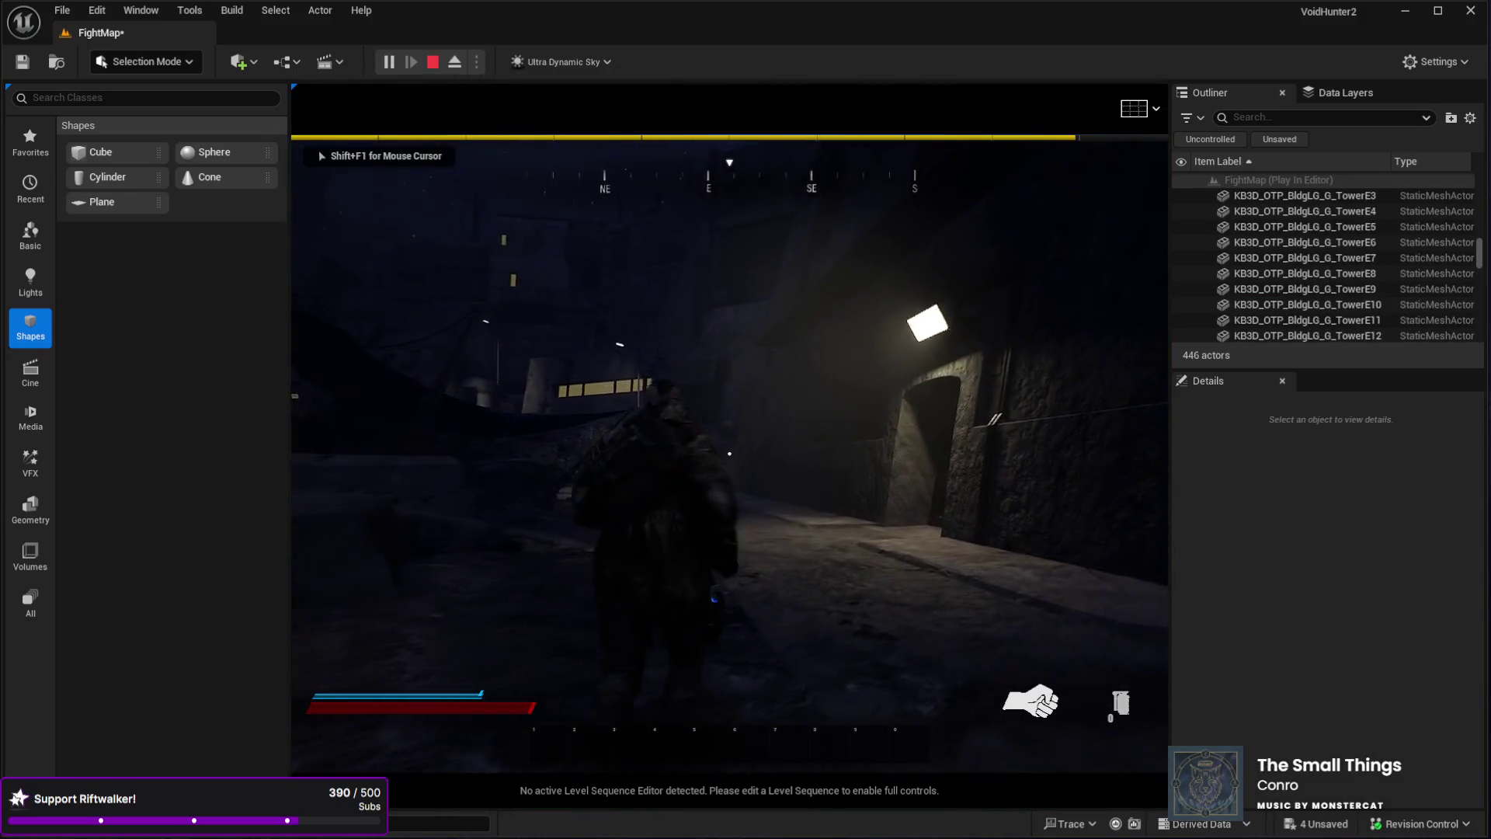
key("w")
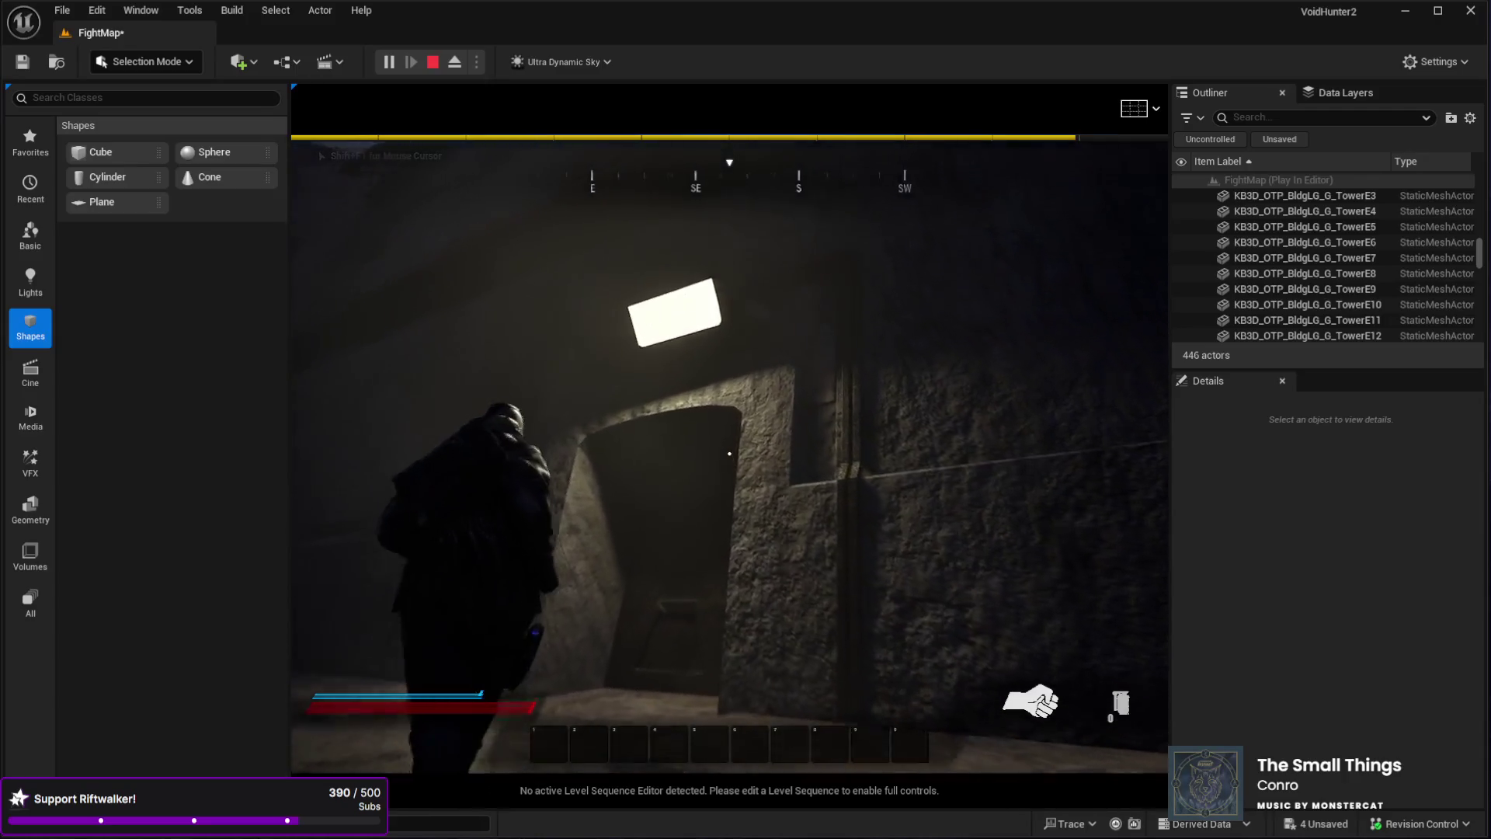
key("w")
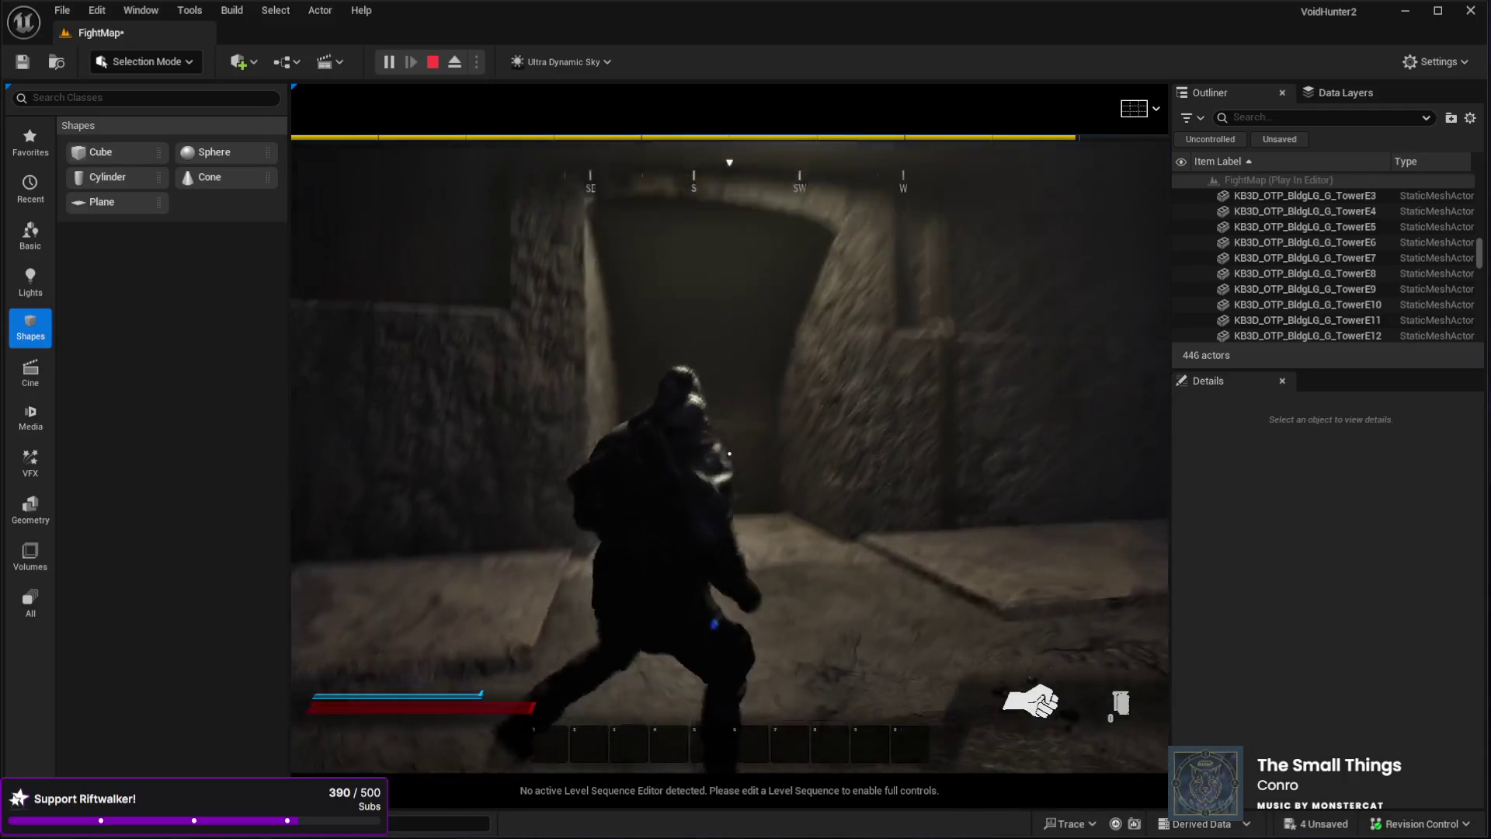
key("w")
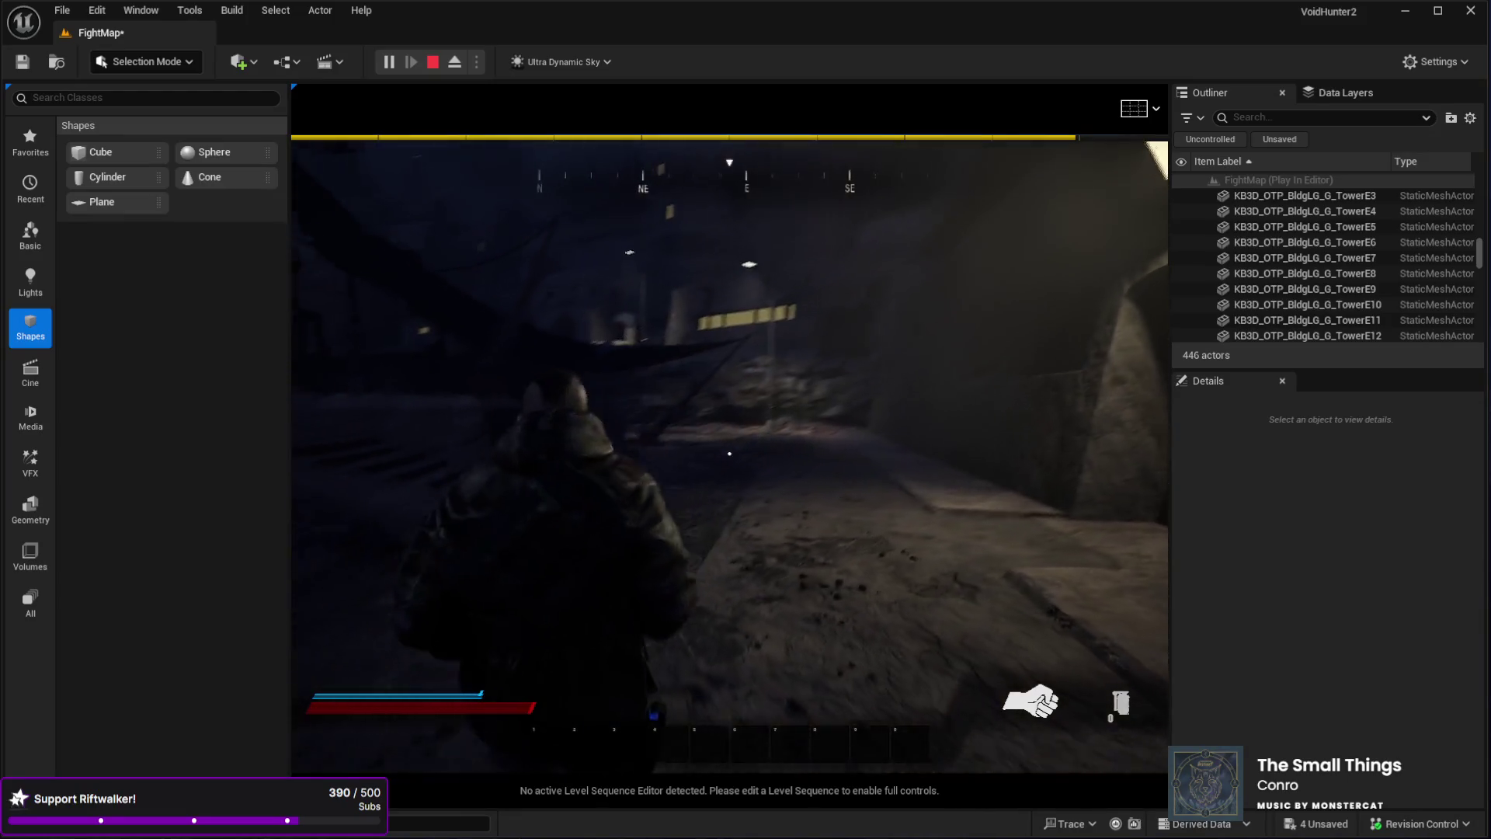
key("w")
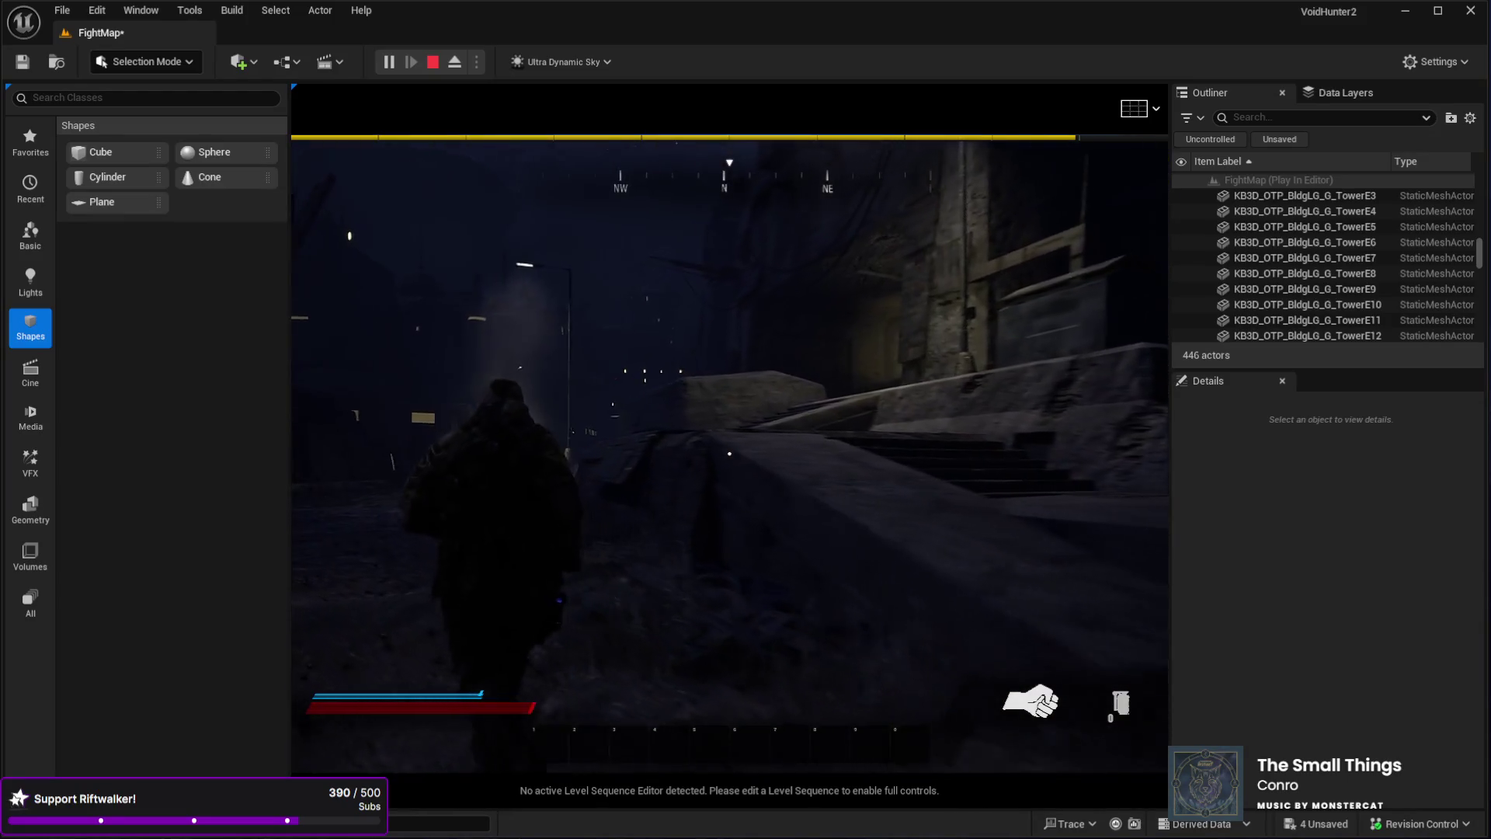
key("w")
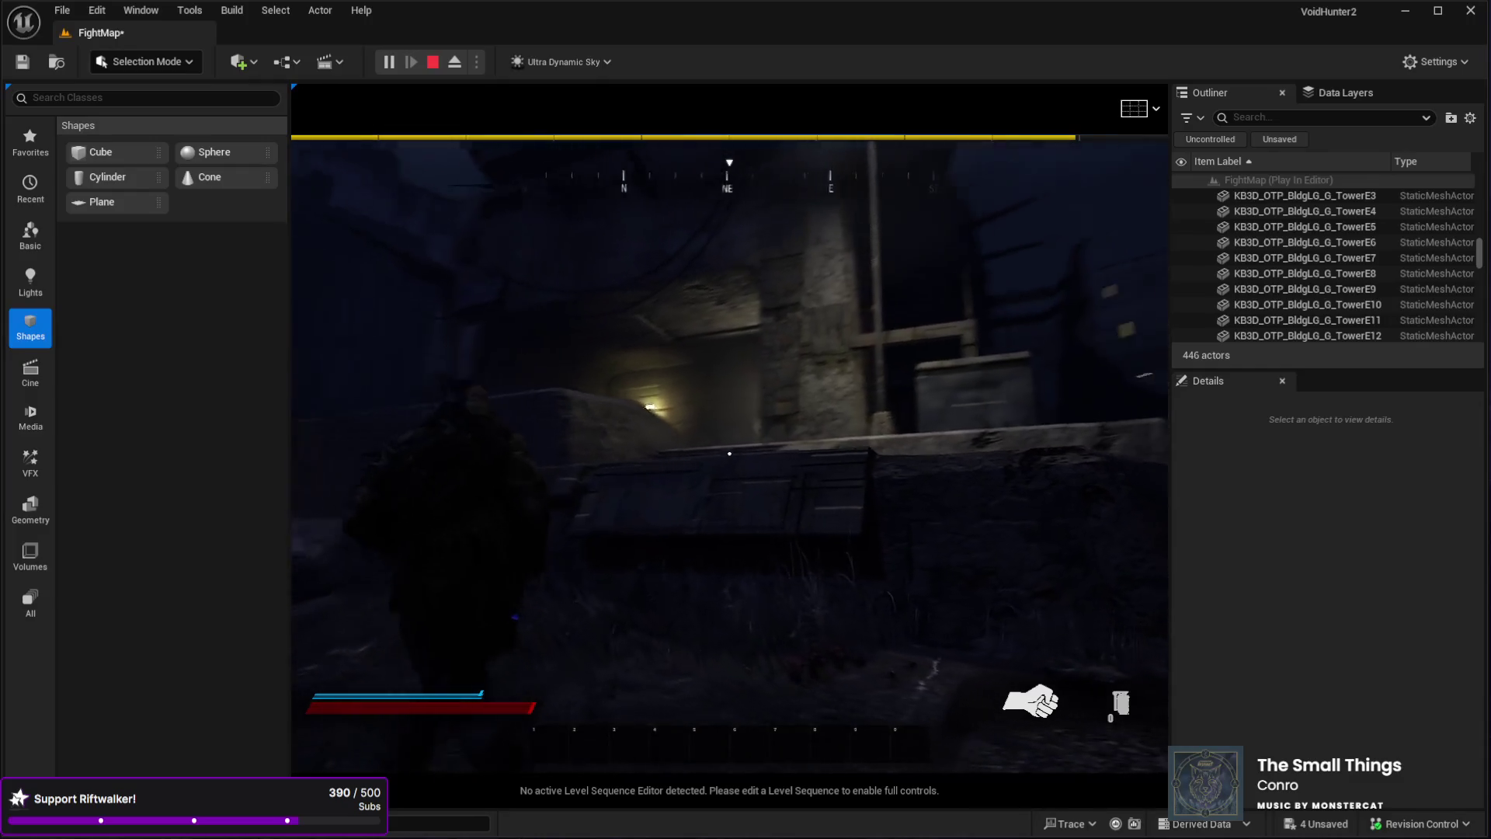
key("Escape")
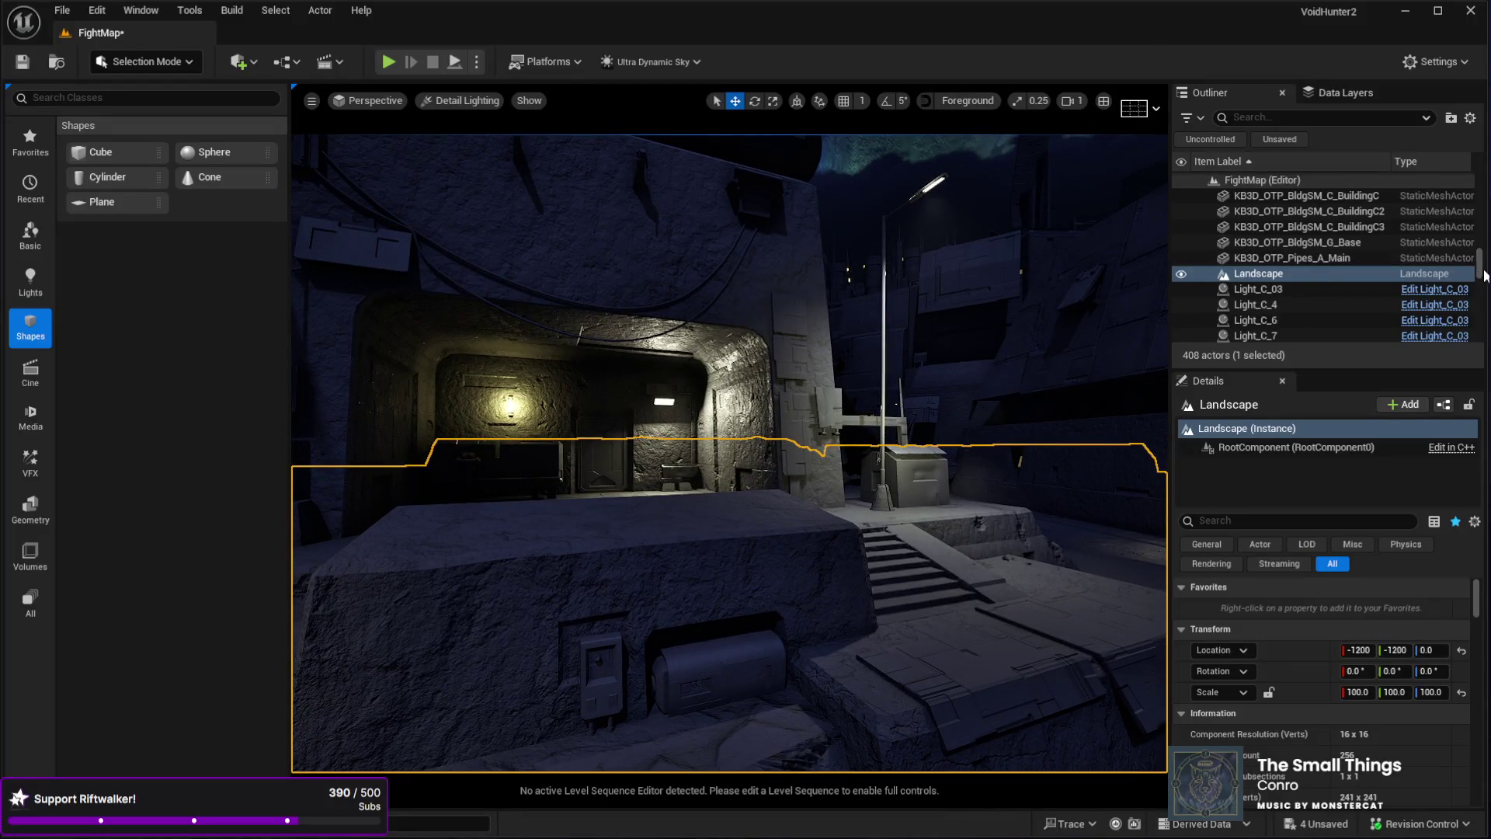
- Set the Sky actor's Time Of Day to 1100.0 and switch the viewport to Lit shading
left_click_drag(1480, 268, 1467, 129)
scroll(1289, 311, "down", 3)
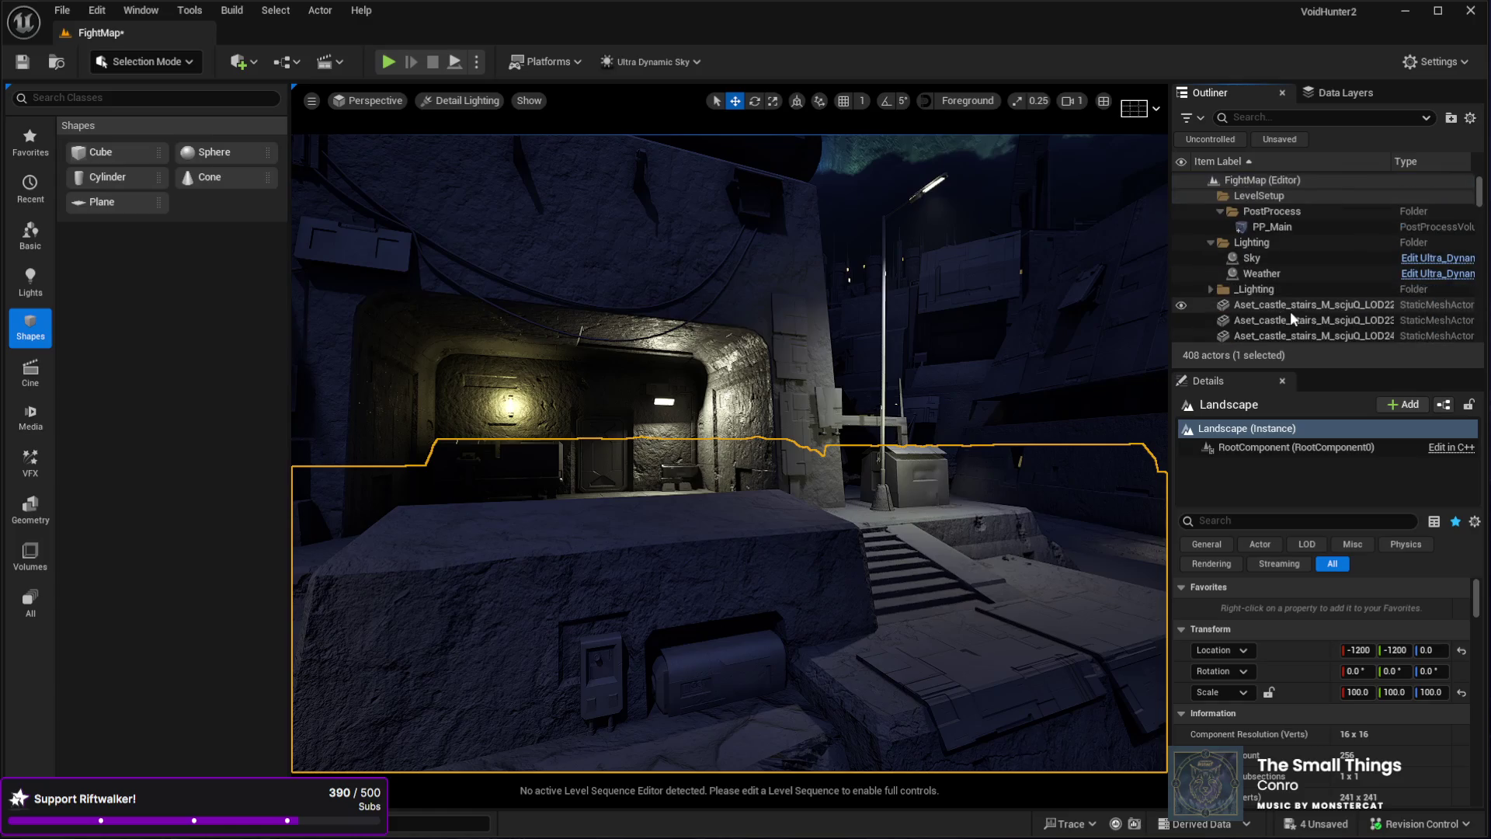
left_click(1262, 258)
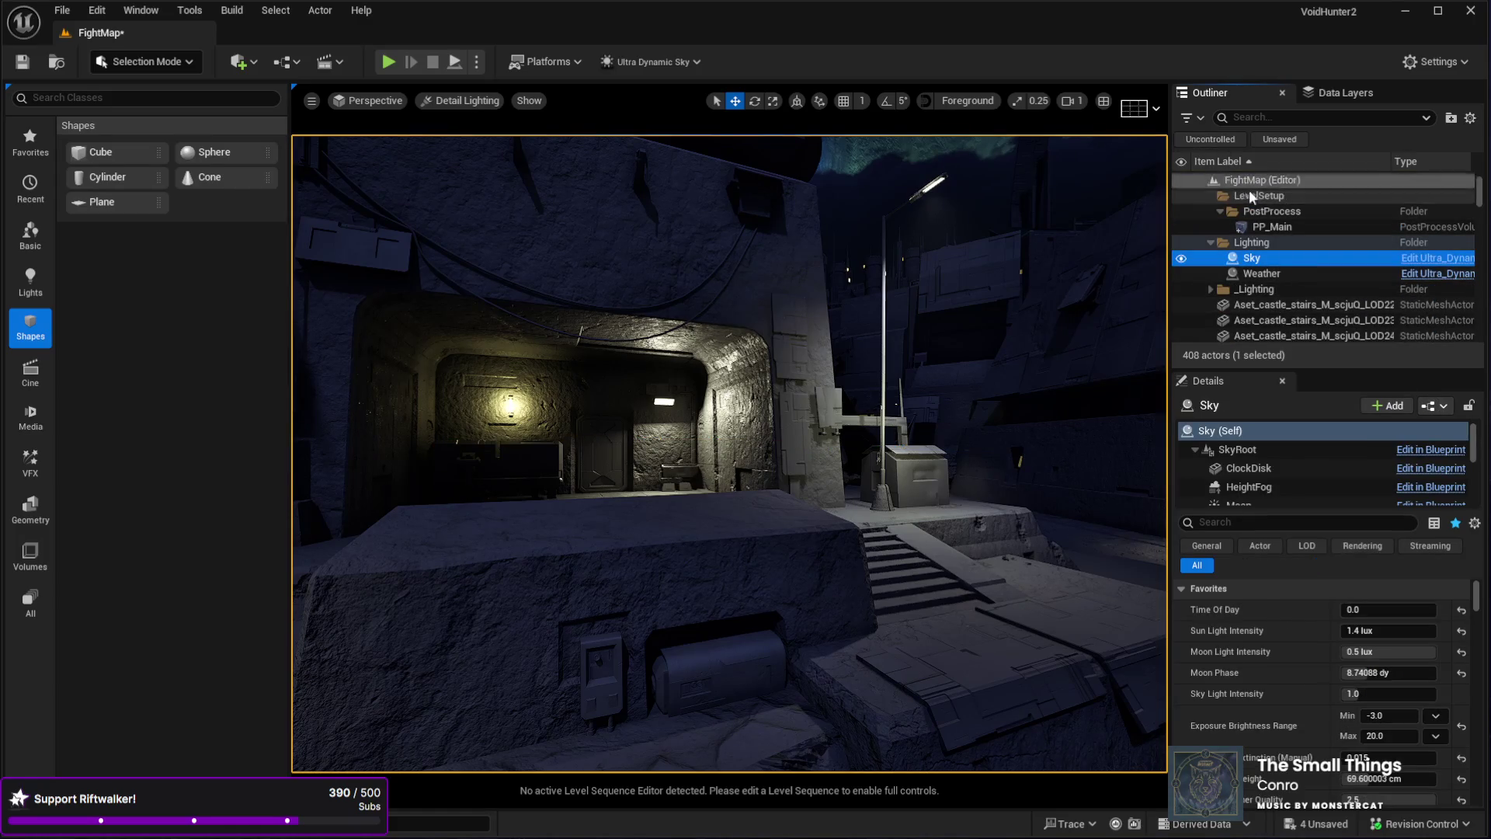
left_click(1376, 615)
type("1100")
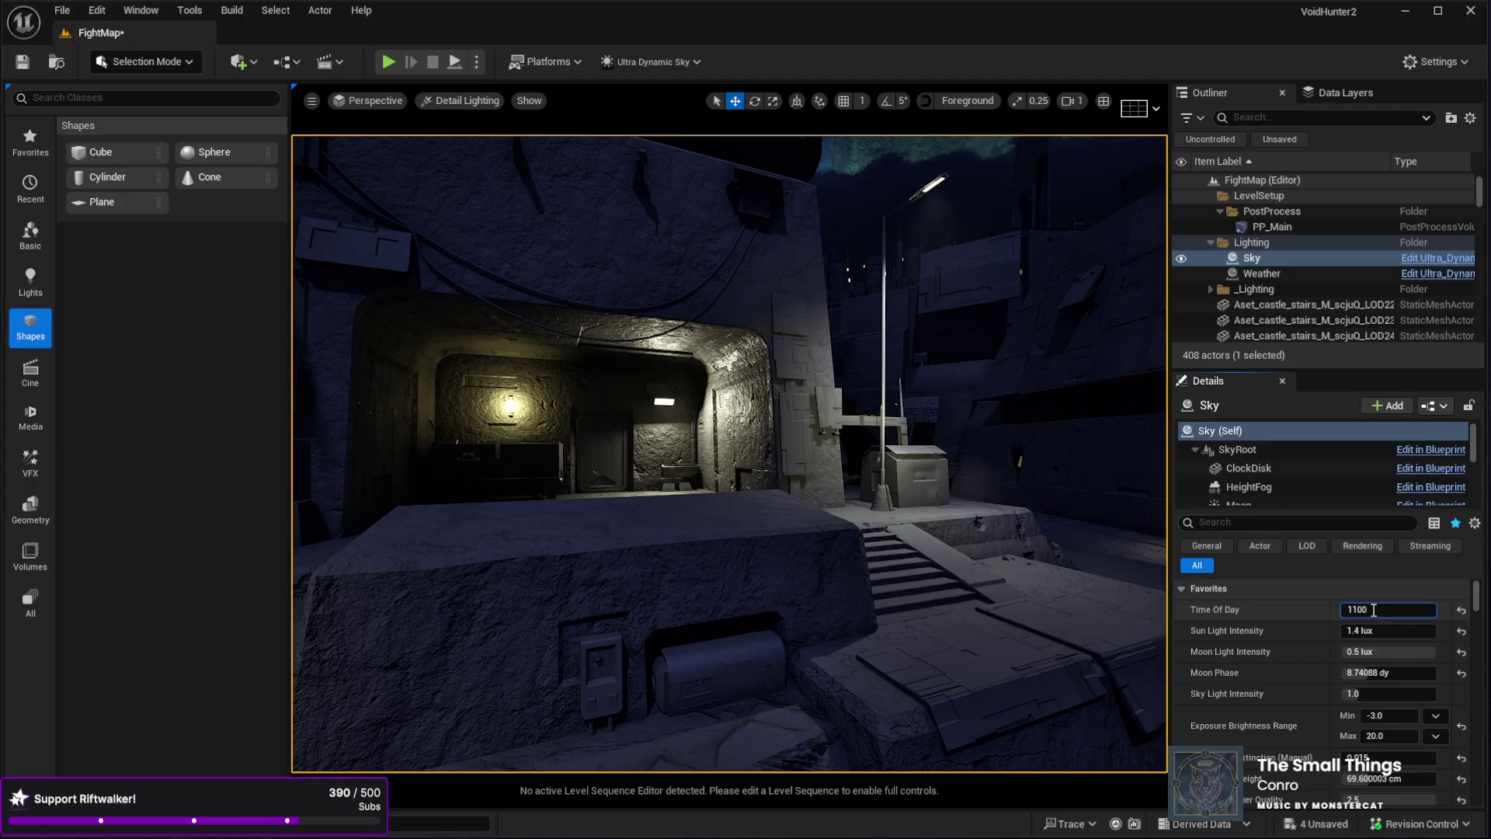
key("Return")
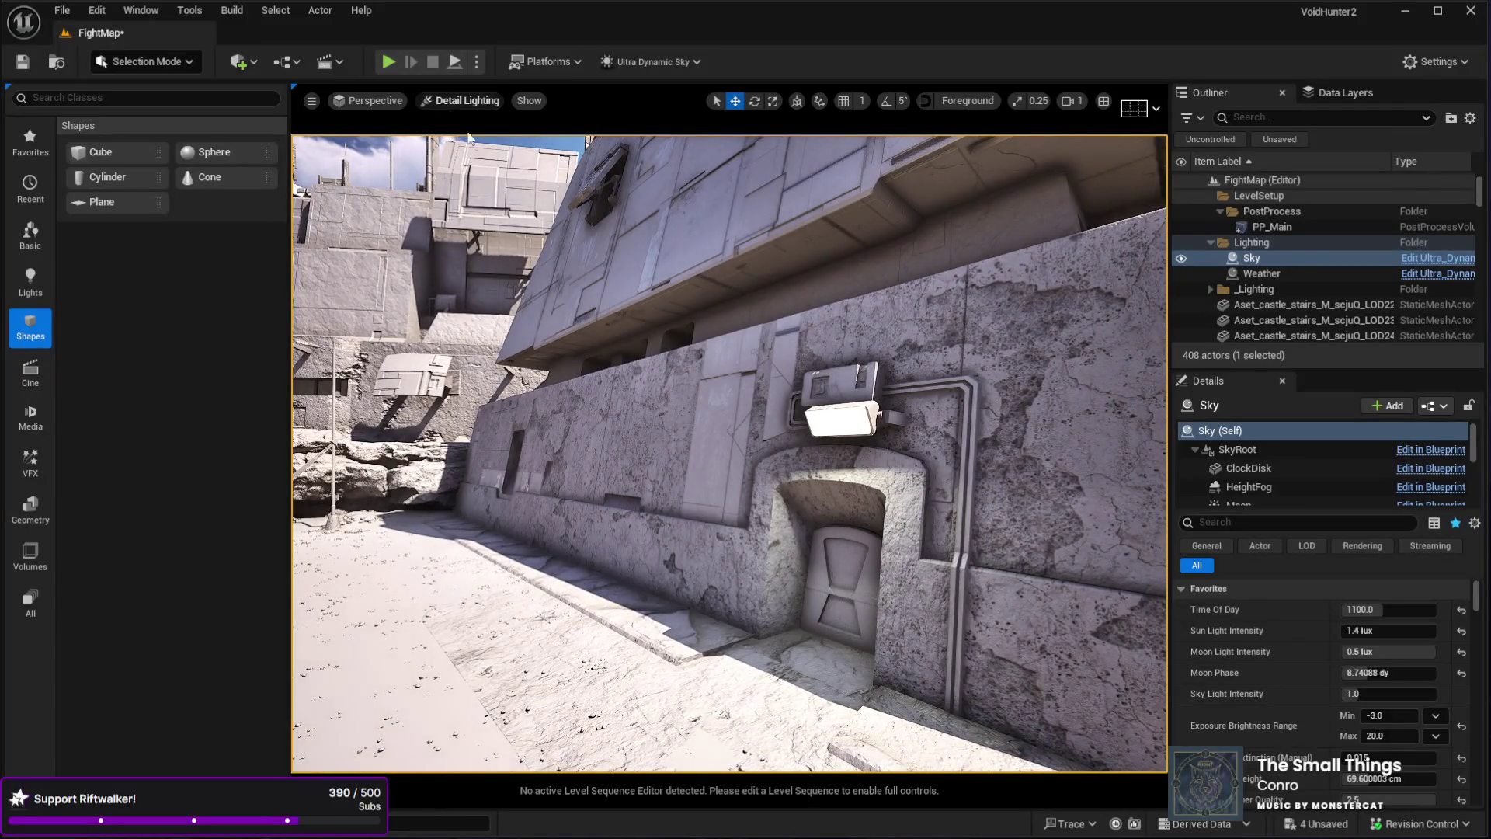
key("alt+4")
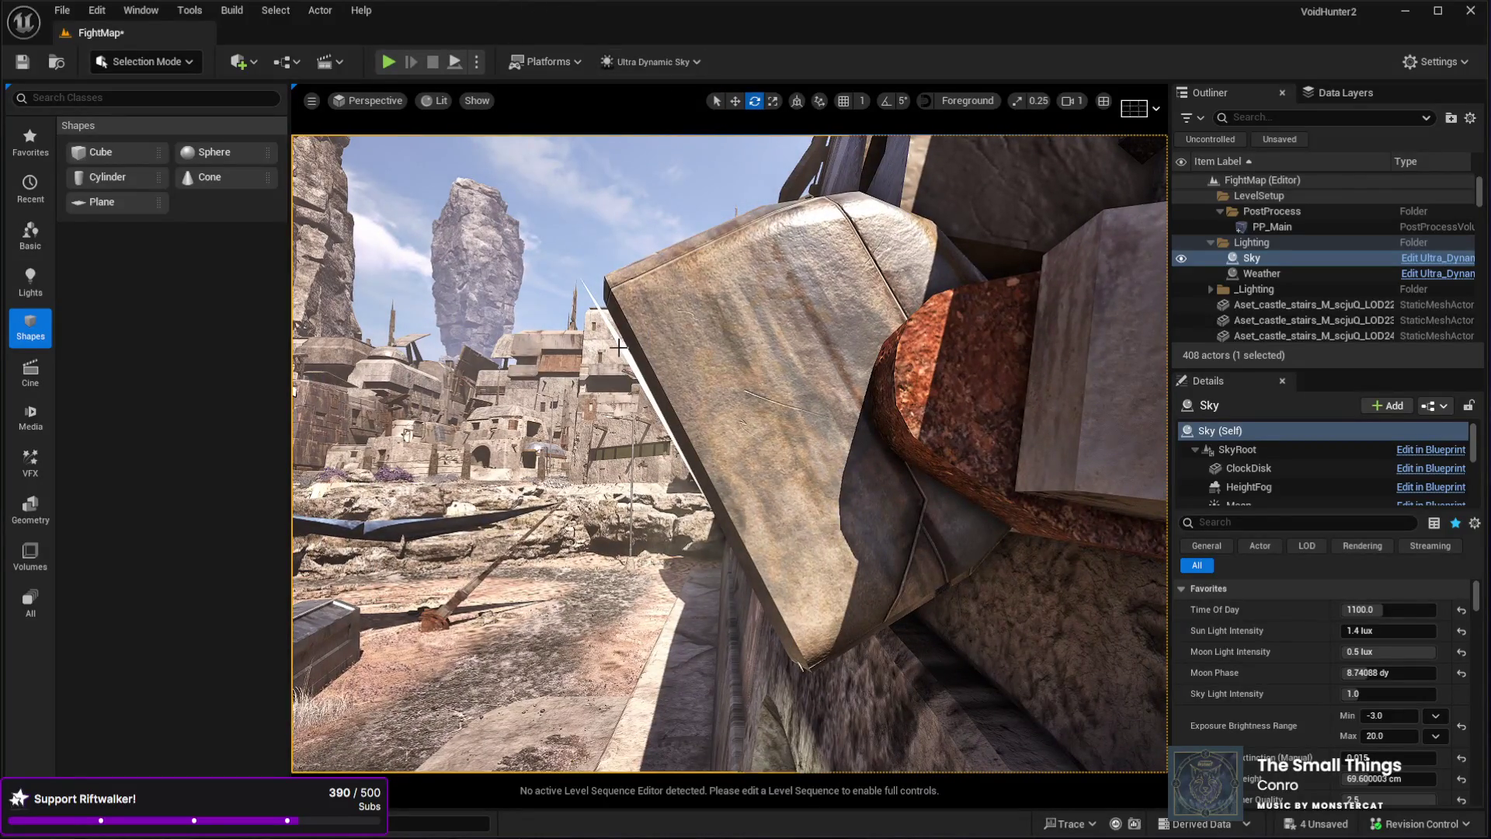
- Select the lamp plane Plane5 above the doorway
left_click(685, 449)
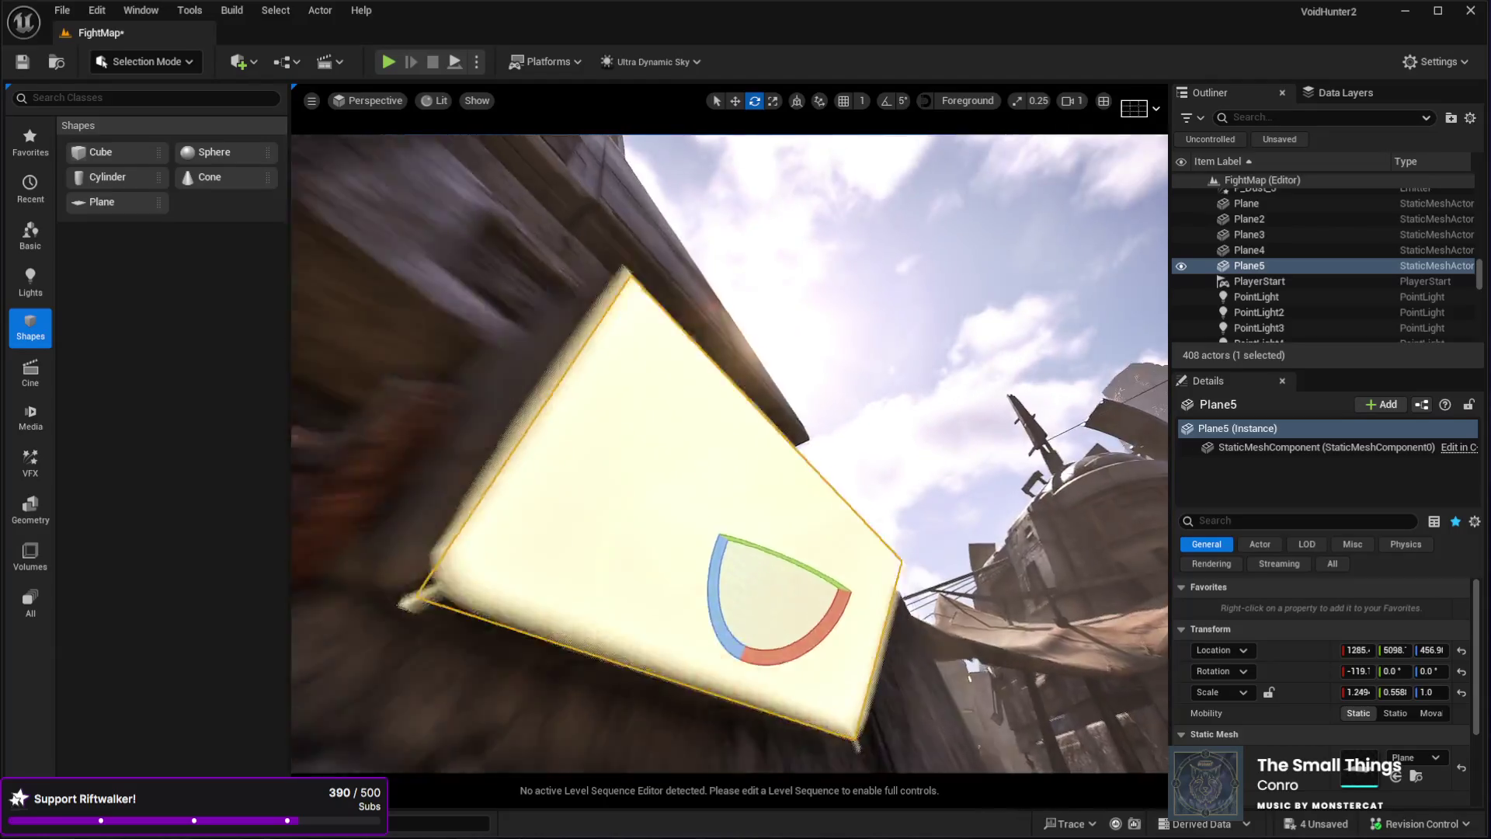
- Rotate Plane5 about two degrees, from roughly -119° to -117°, then return to Translate
left_click_drag(642, 484, 642, 484)
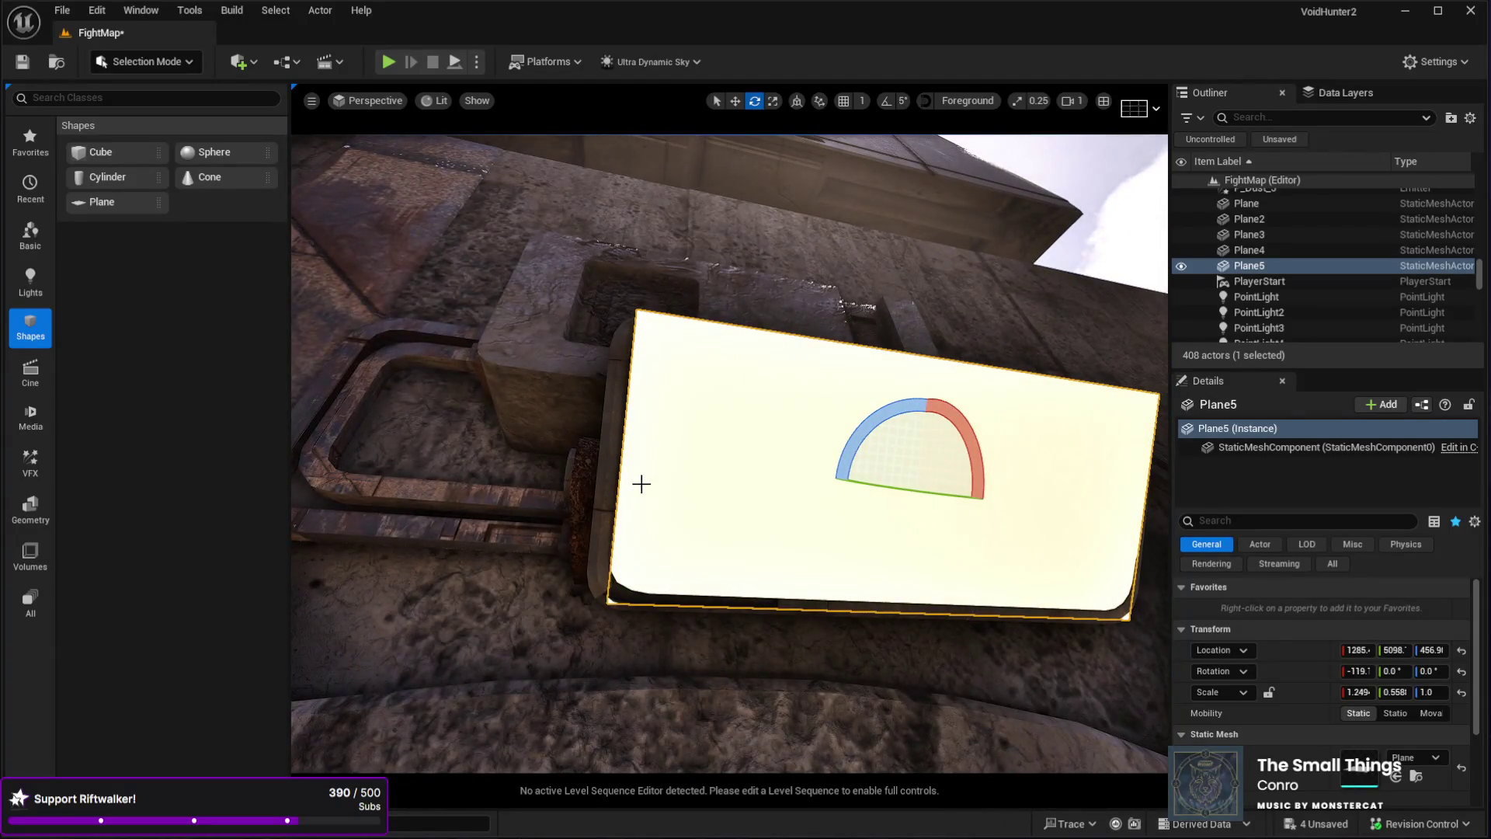
left_click_drag(974, 479, 986, 501)
left_click_drag(694, 434, 693, 434)
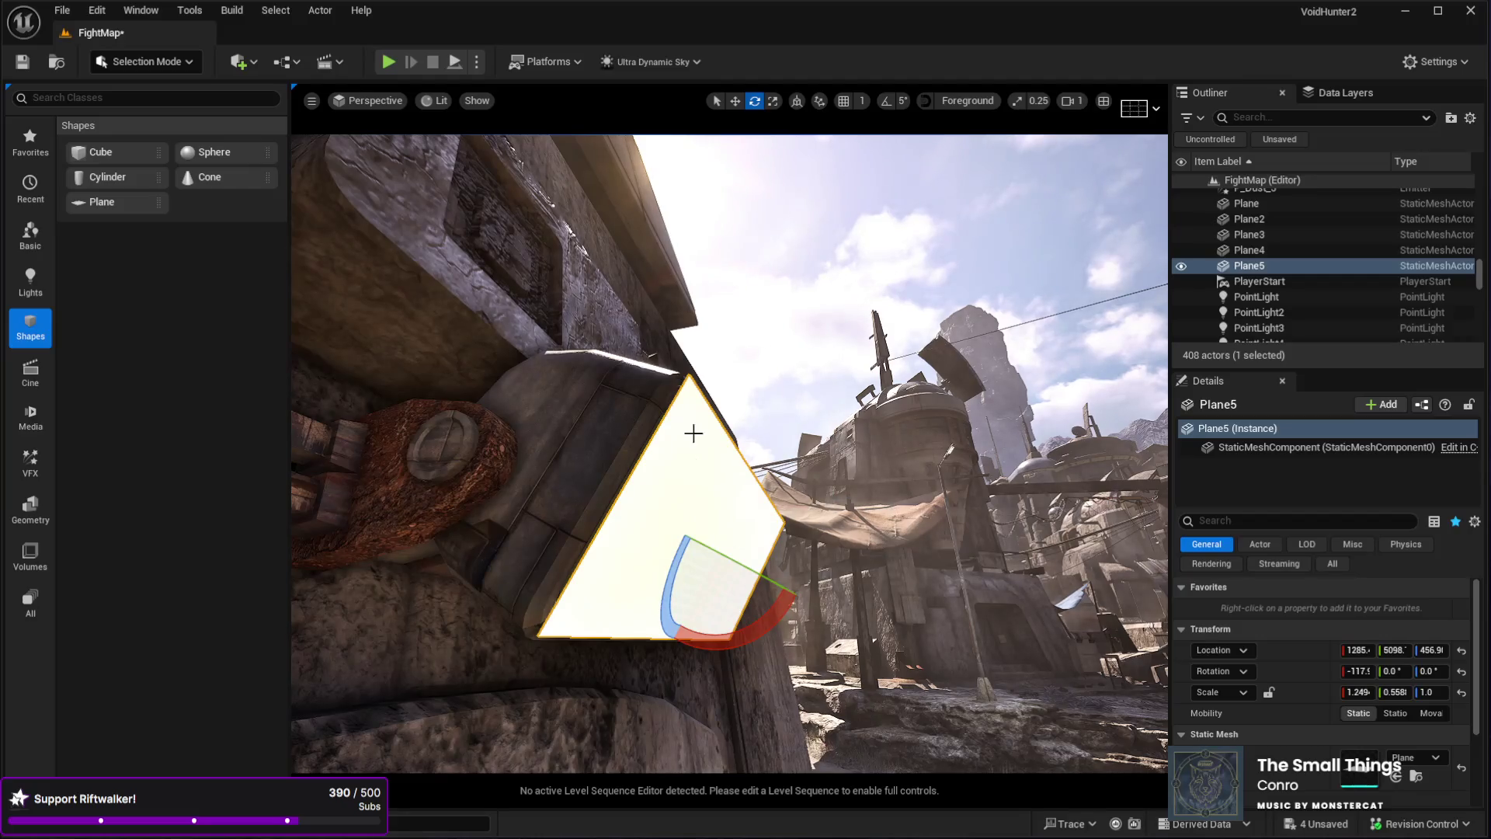
left_click(735, 107)
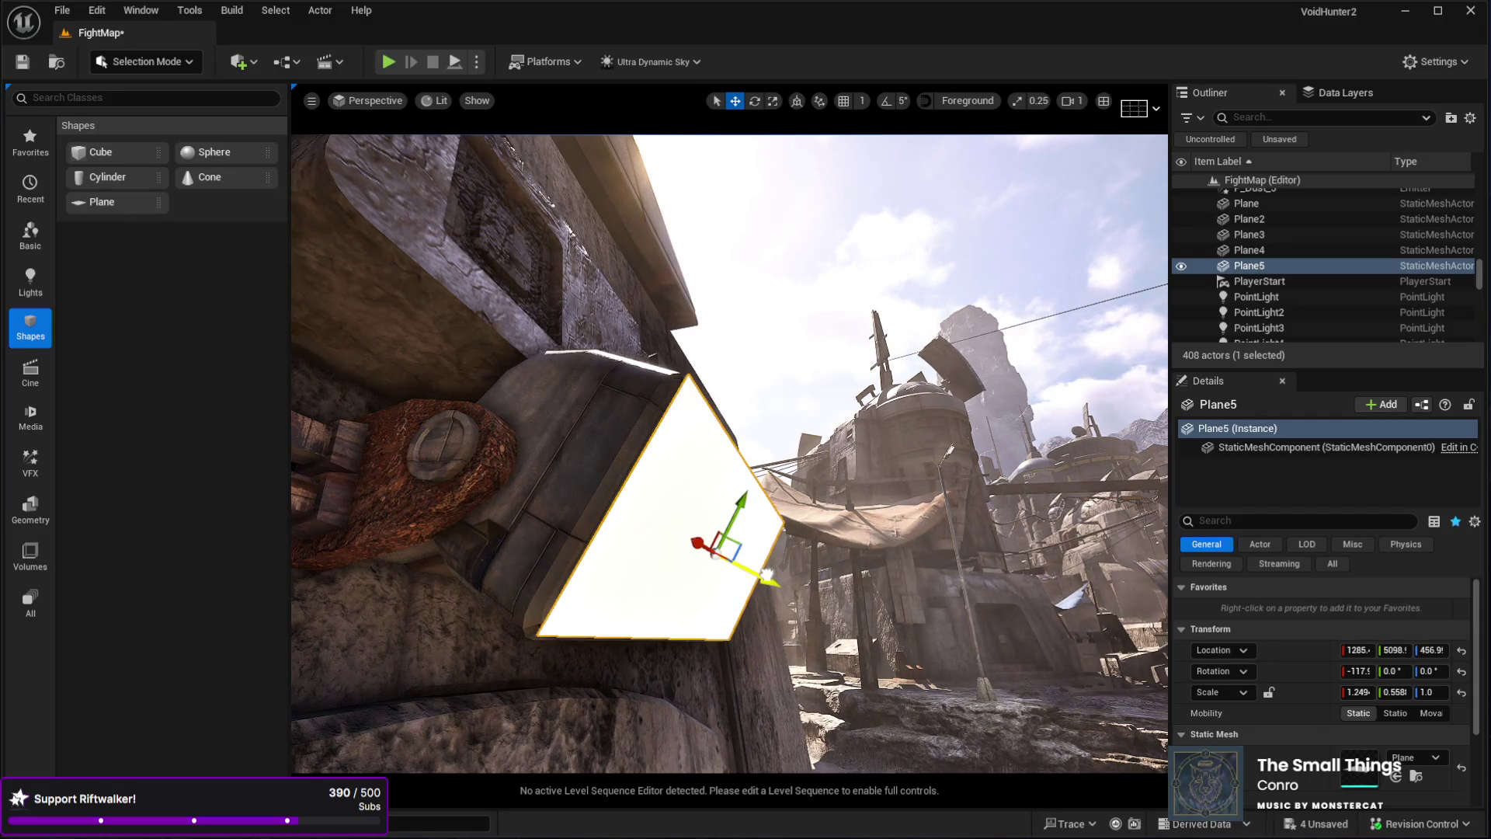
mouse_move(759, 567)
left_mouse_down()
mouse_move(528, 563)
mouse_move(559, 563)
mouse_move(621, 606)
mouse_move(668, 559)
mouse_move(746, 543)
mouse_move(575, 544)
mouse_move(684, 528)
mouse_move(706, 419)
mouse_move(746, 358)
mouse_move(683, 404)
mouse_move(644, 466)
mouse_move(699, 435)
mouse_move(746, 451)
left_mouse_up()
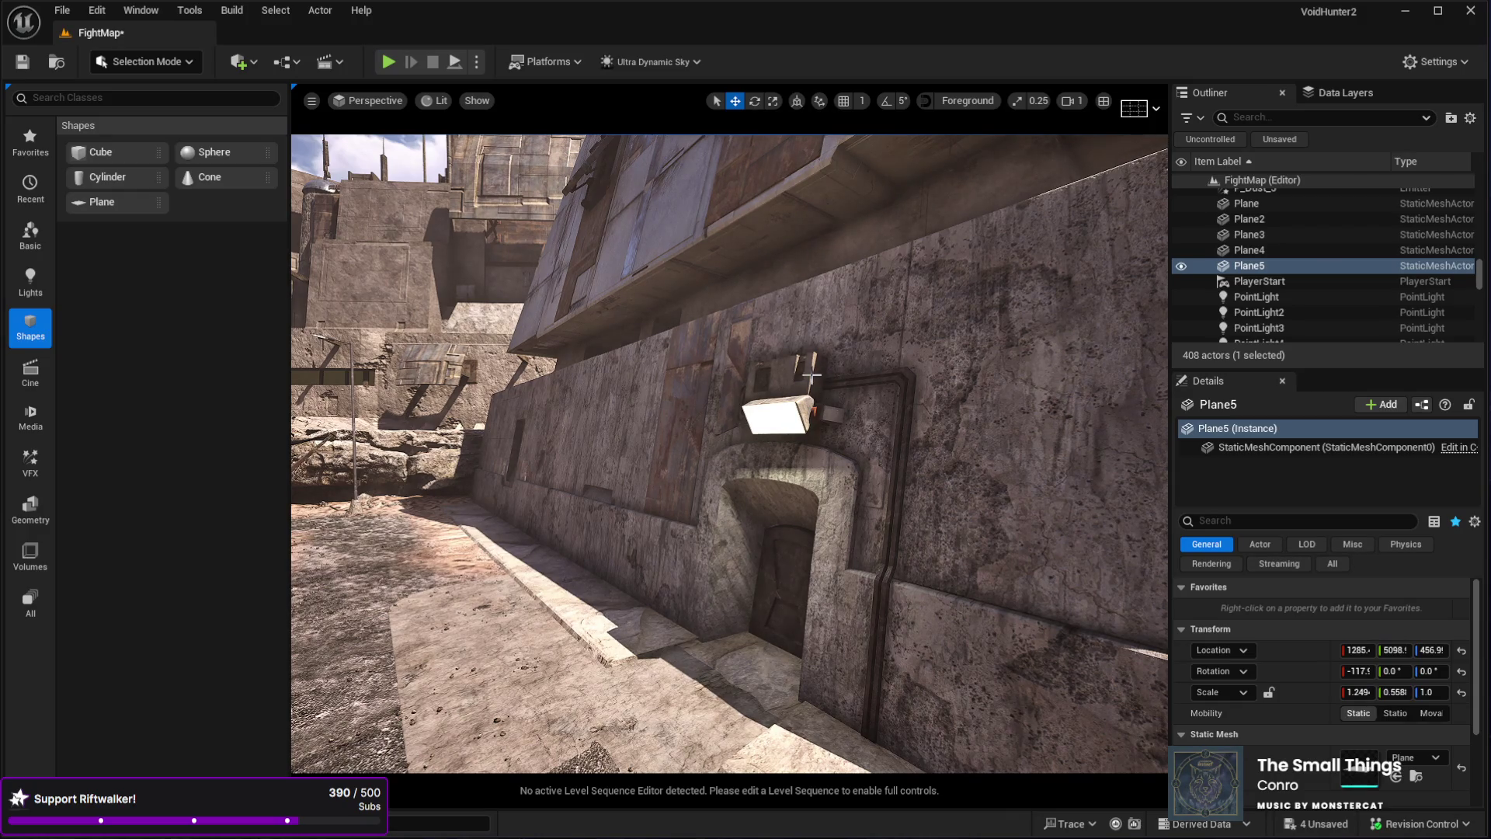
- Drag the large building's BuildingB mesh into the level as KB3D_OTP_BldgLG_C_BuildingB1 and frame it
left_click(812, 376)
left_click(1252, 469)
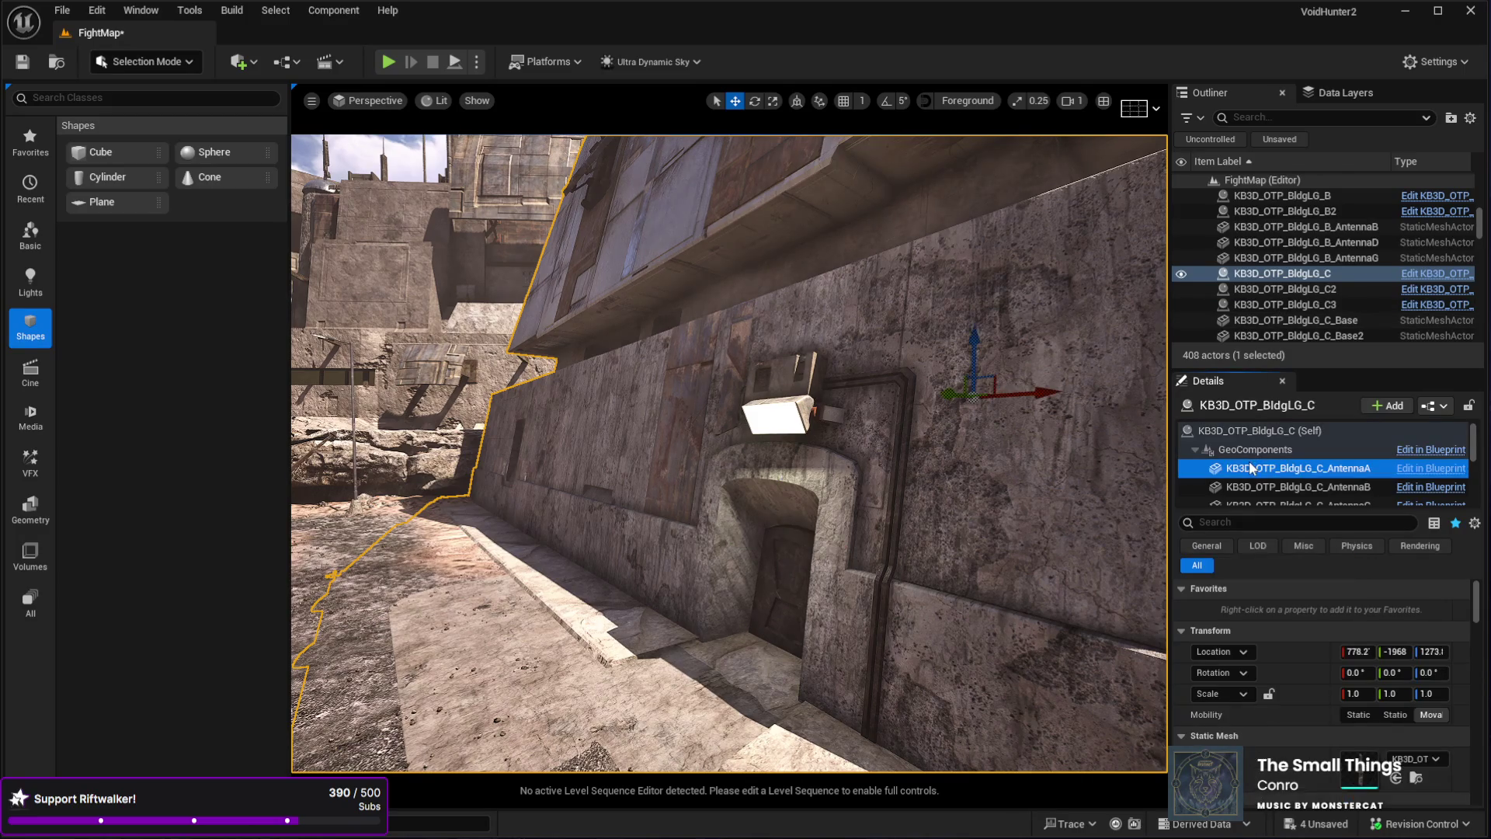
left_click(805, 399)
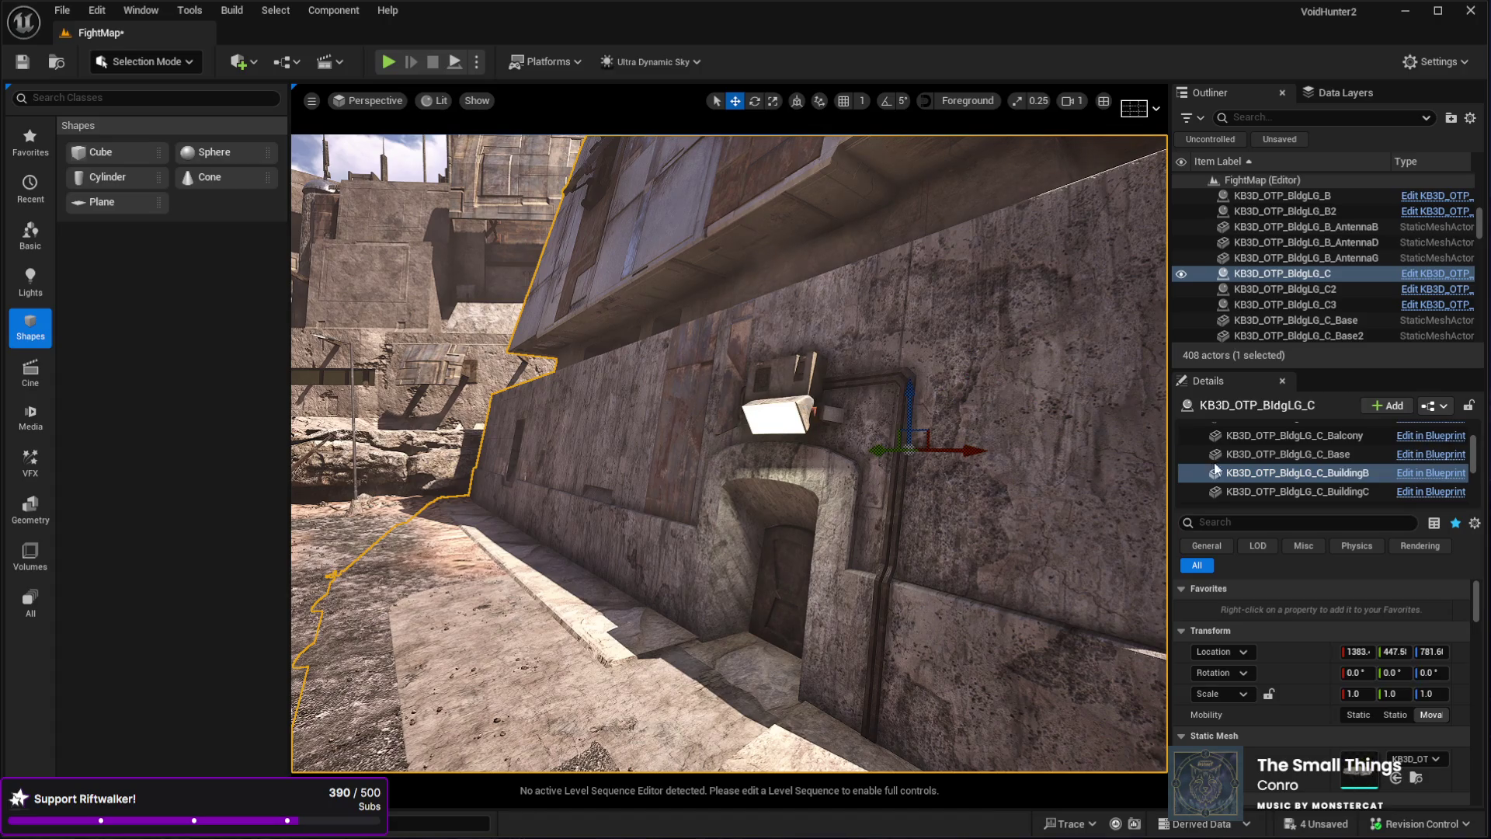
scroll(1225, 654, "down", 5)
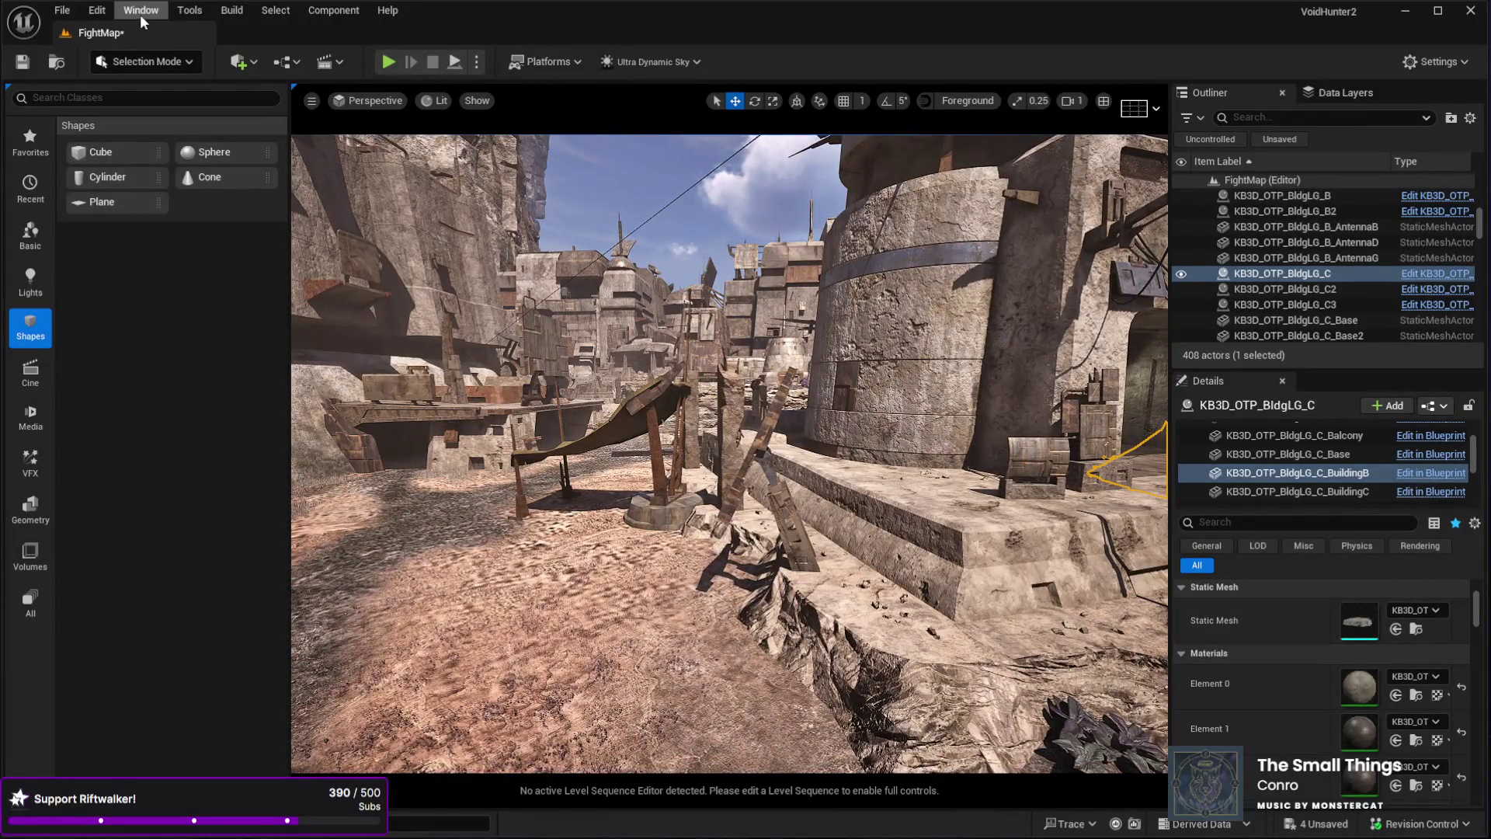
left_click(141, 10)
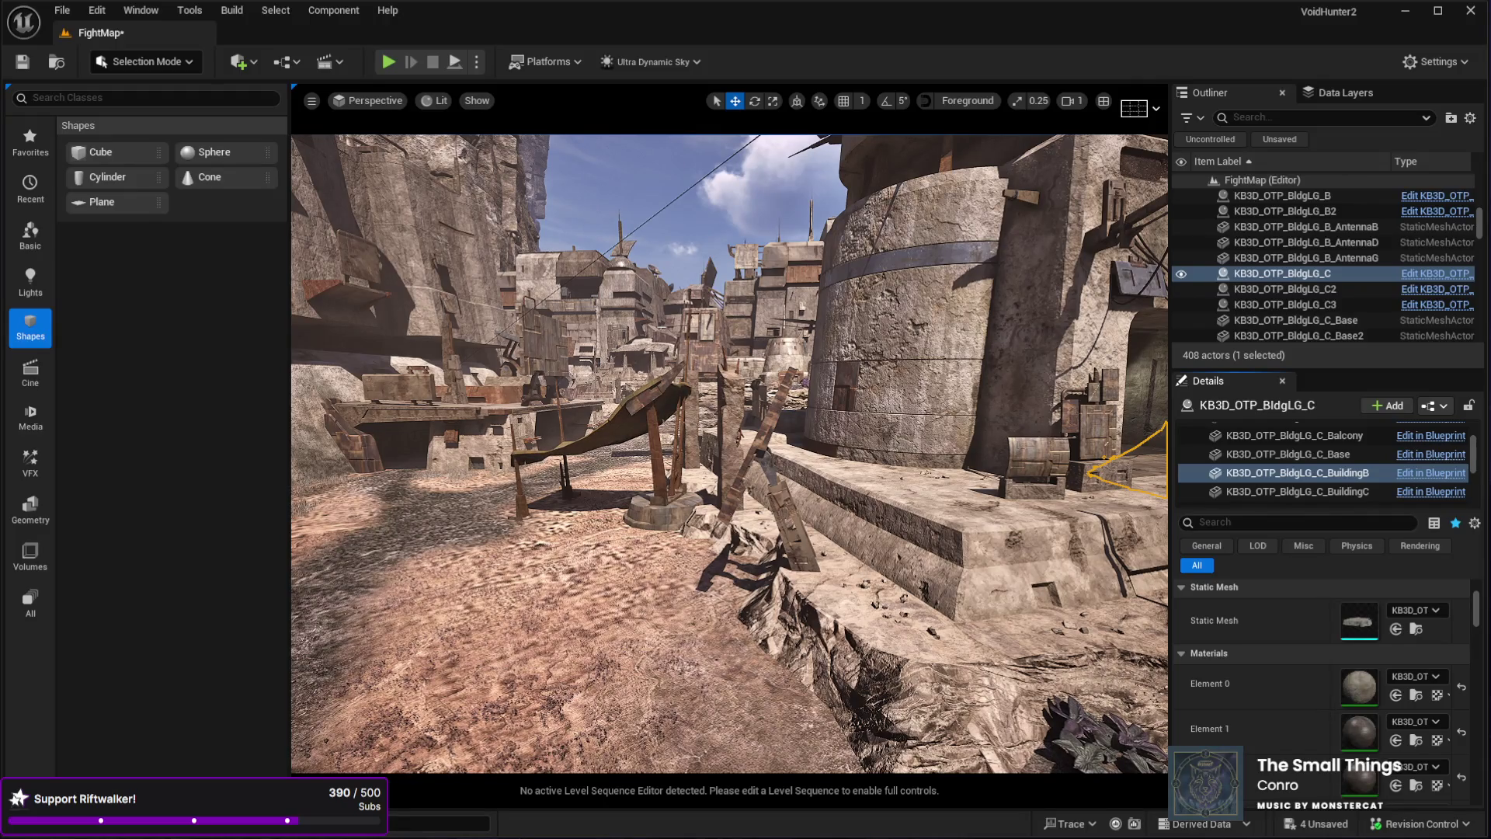
key("f")
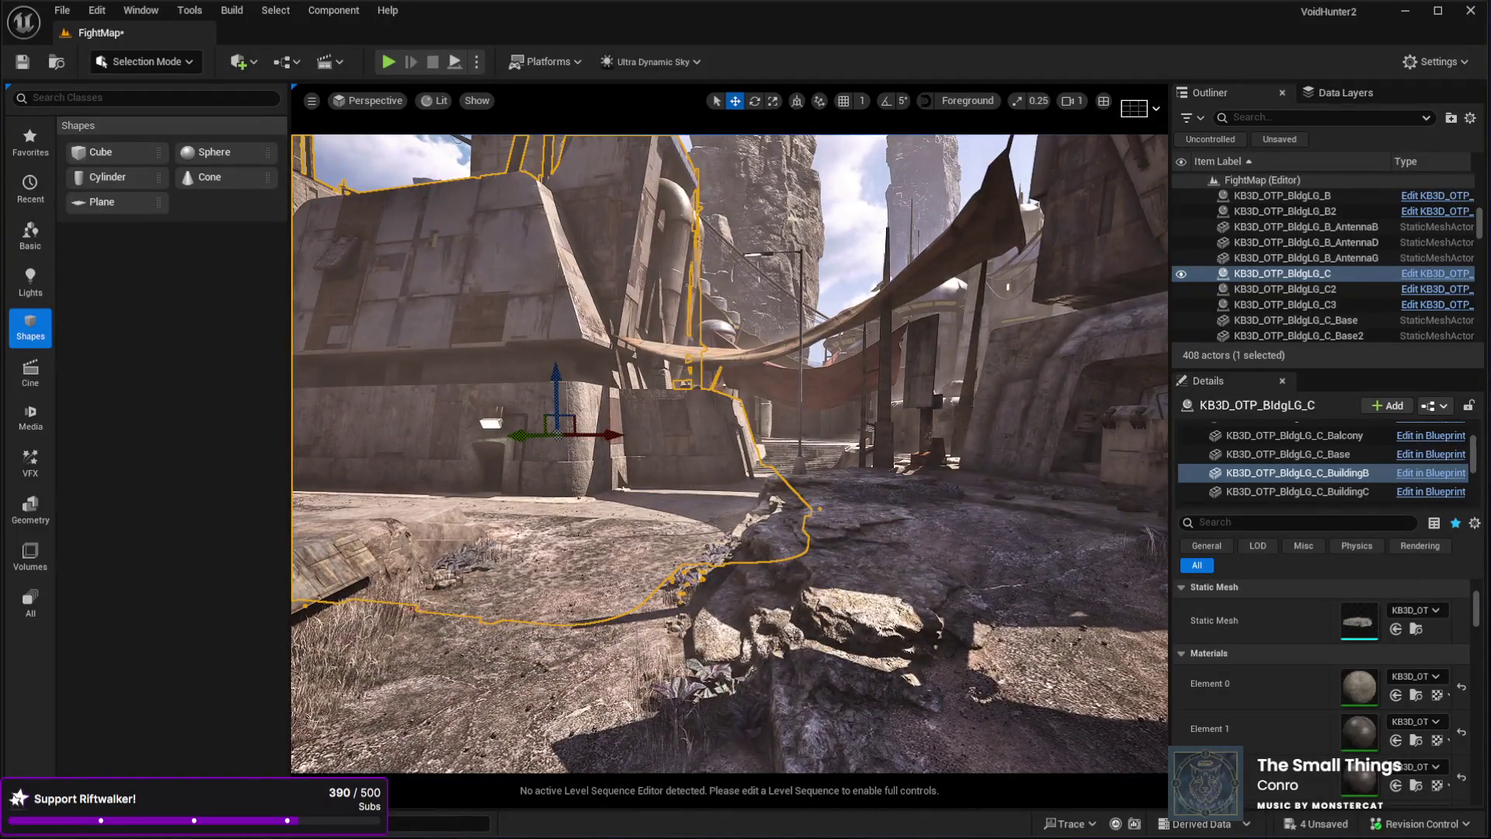
left_click_drag(1359, 620, 588, 583)
key("f")
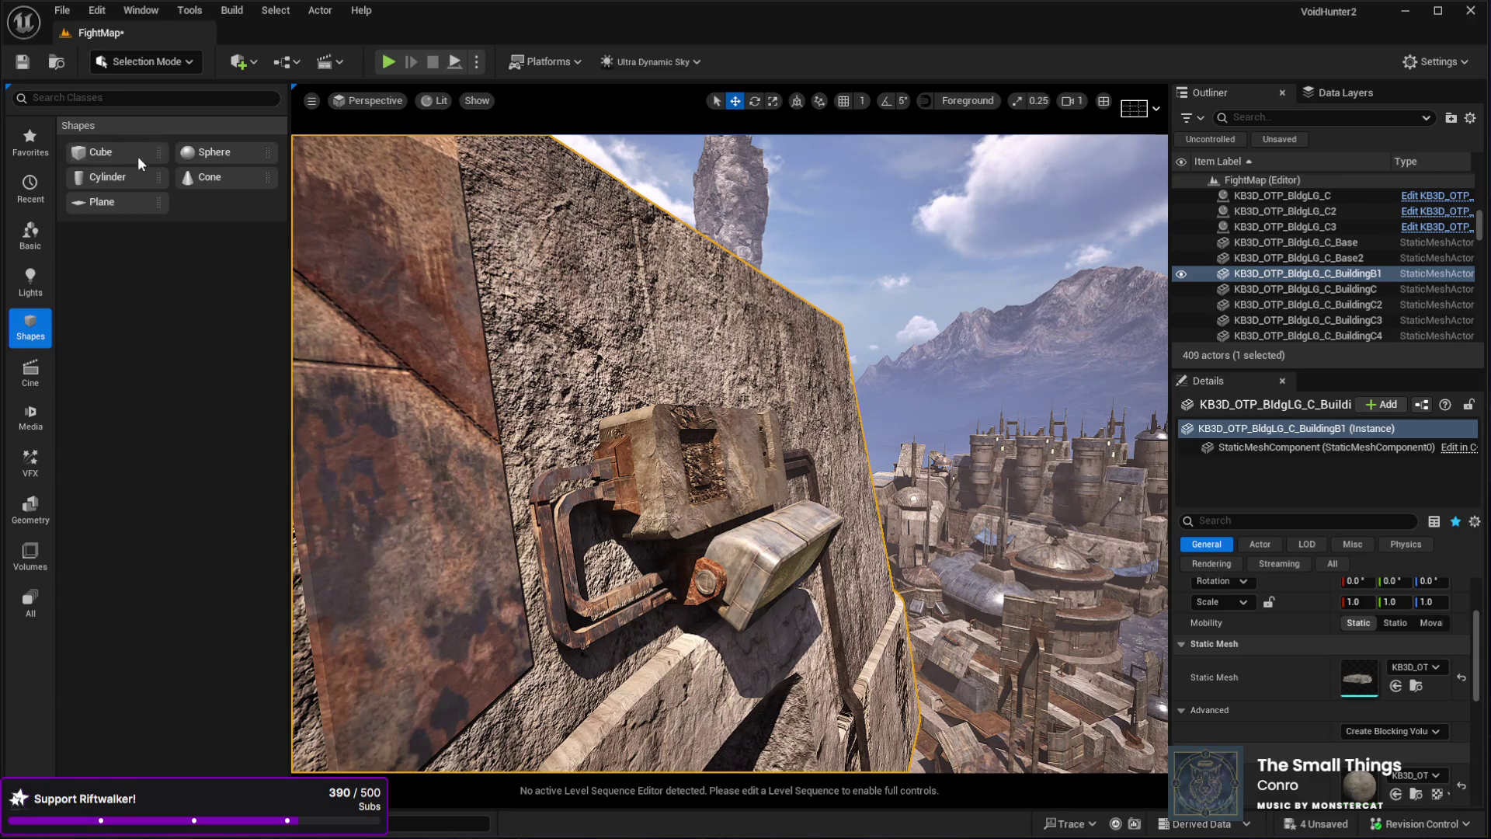
- Enter Modeling Mode and start the Mesh > Tri Select tool on BuildingB1
key("shift+5")
left_click(31, 320)
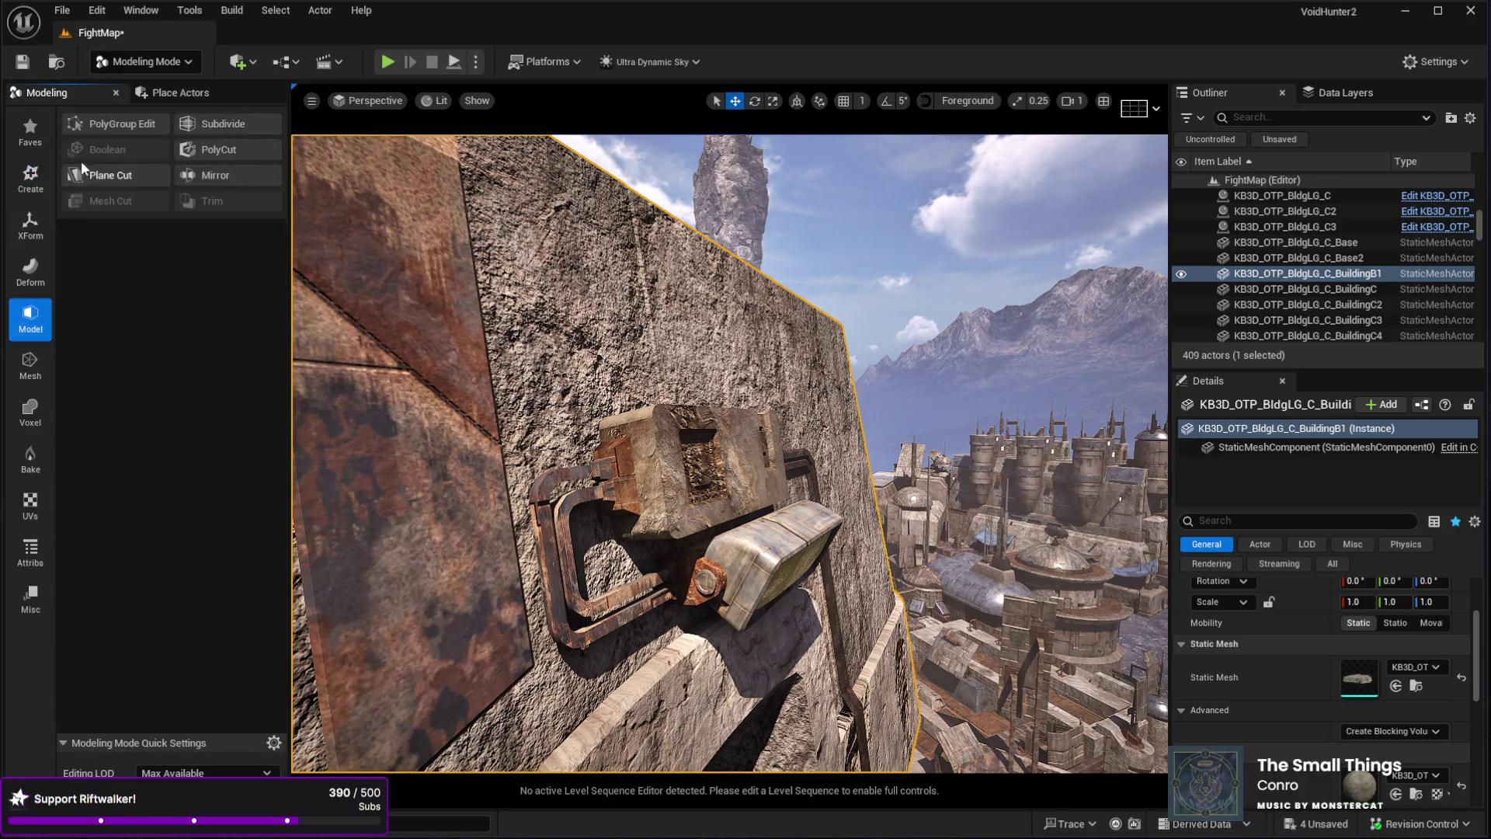
left_click(39, 359)
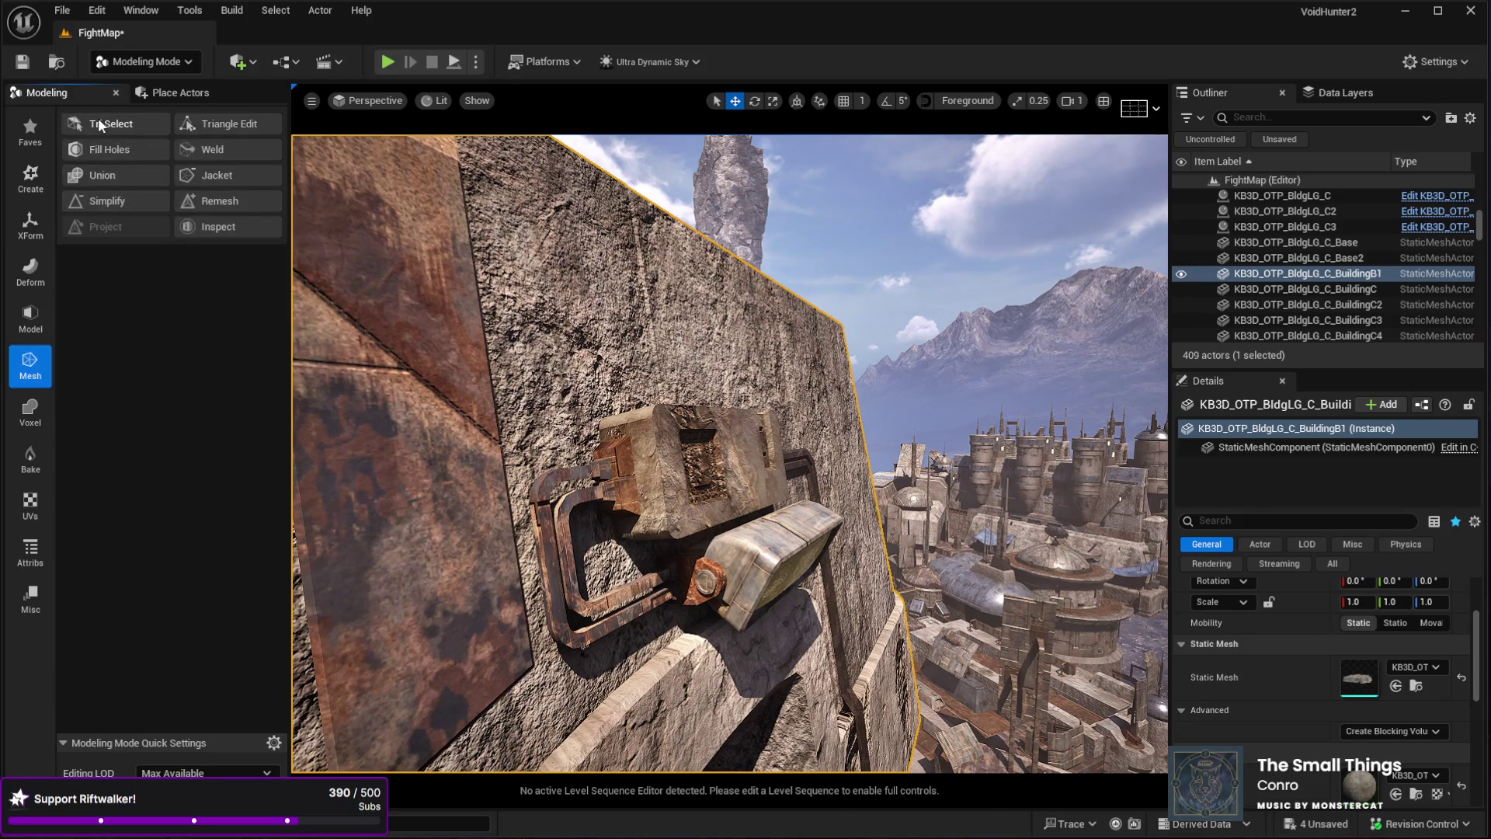
left_click(100, 124)
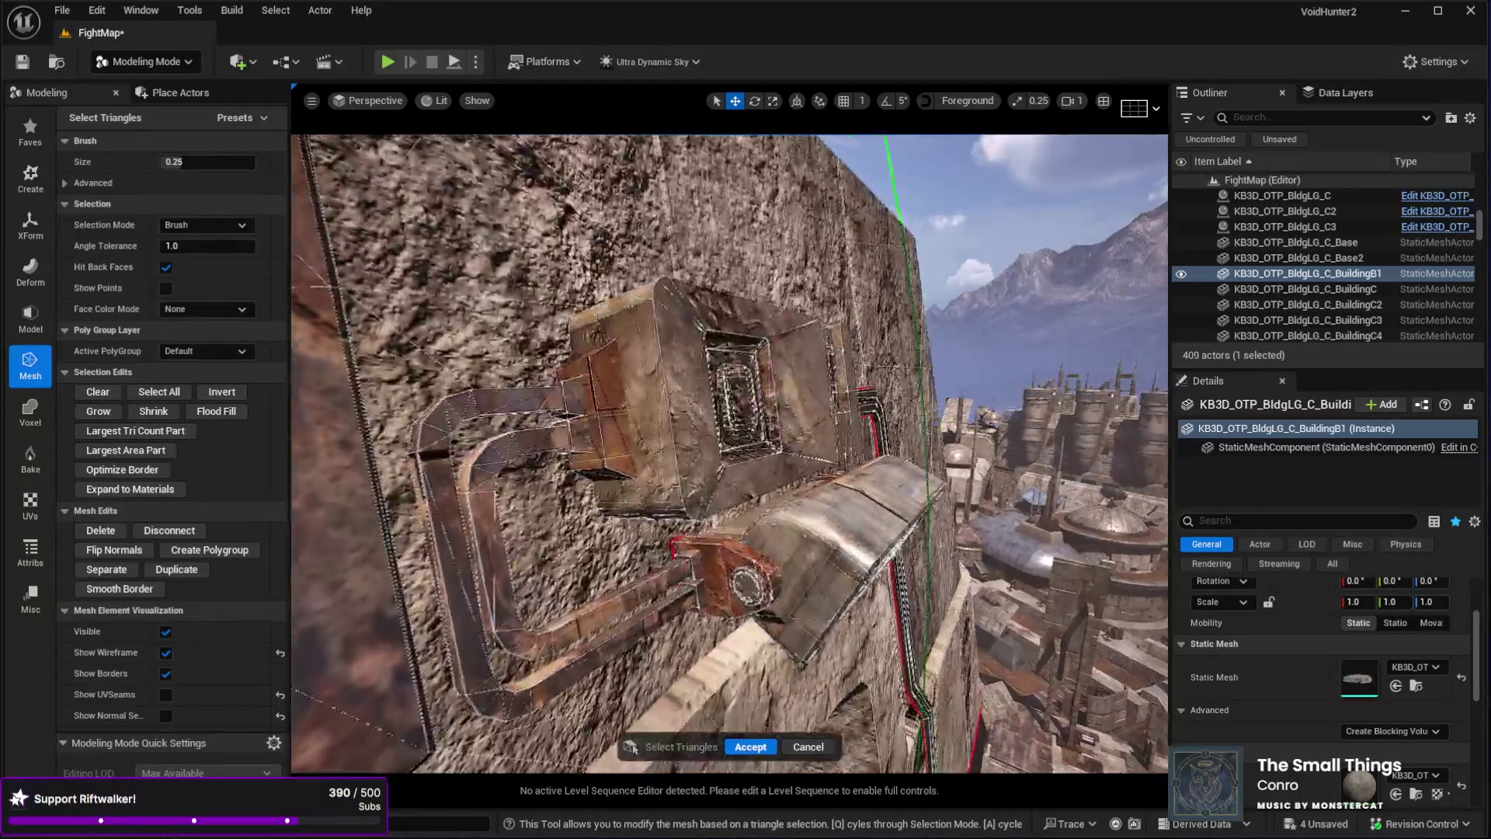
- Brush-select the box-and-pipe fixture triangles, Separate them into BuildingB1_Submesh, and Accept
left_click_drag(604, 437, 604, 437)
mouse_move(695, 591)
left_mouse_down()
mouse_move(571, 427)
mouse_move(664, 455)
left_mouse_up()
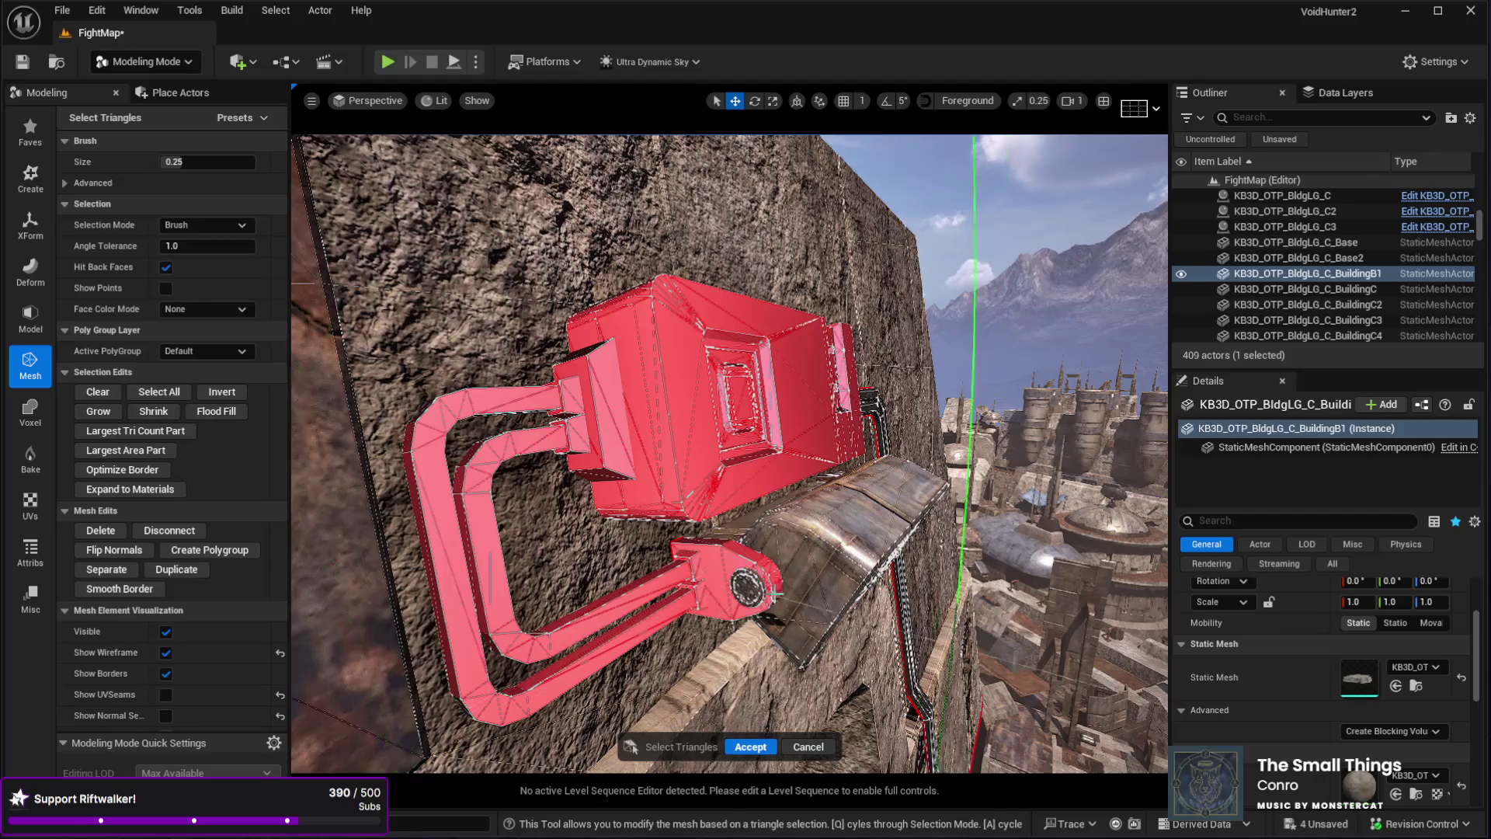
scroll(730, 454, "up", 5)
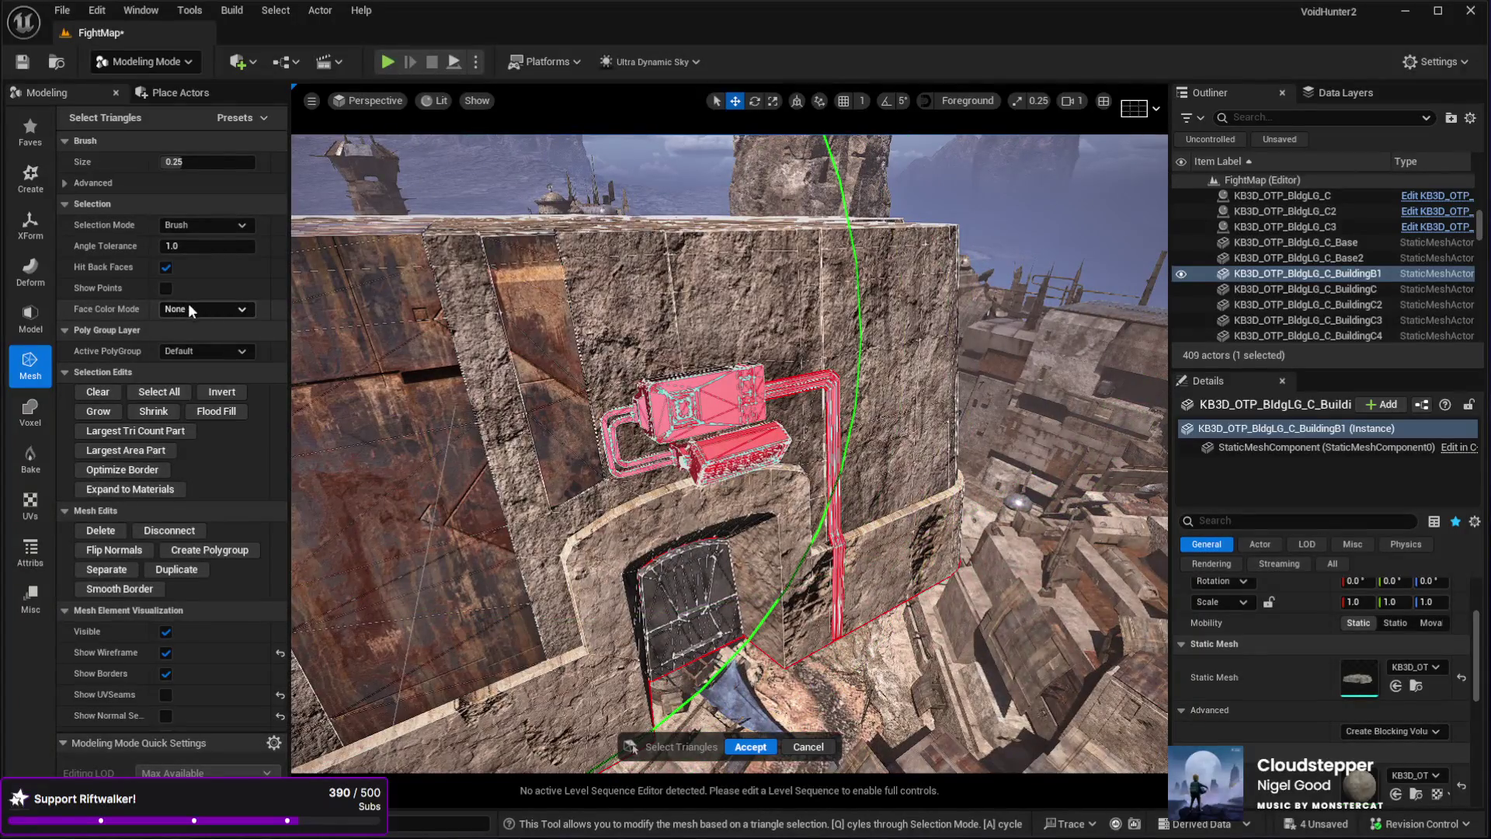
left_click(98, 570)
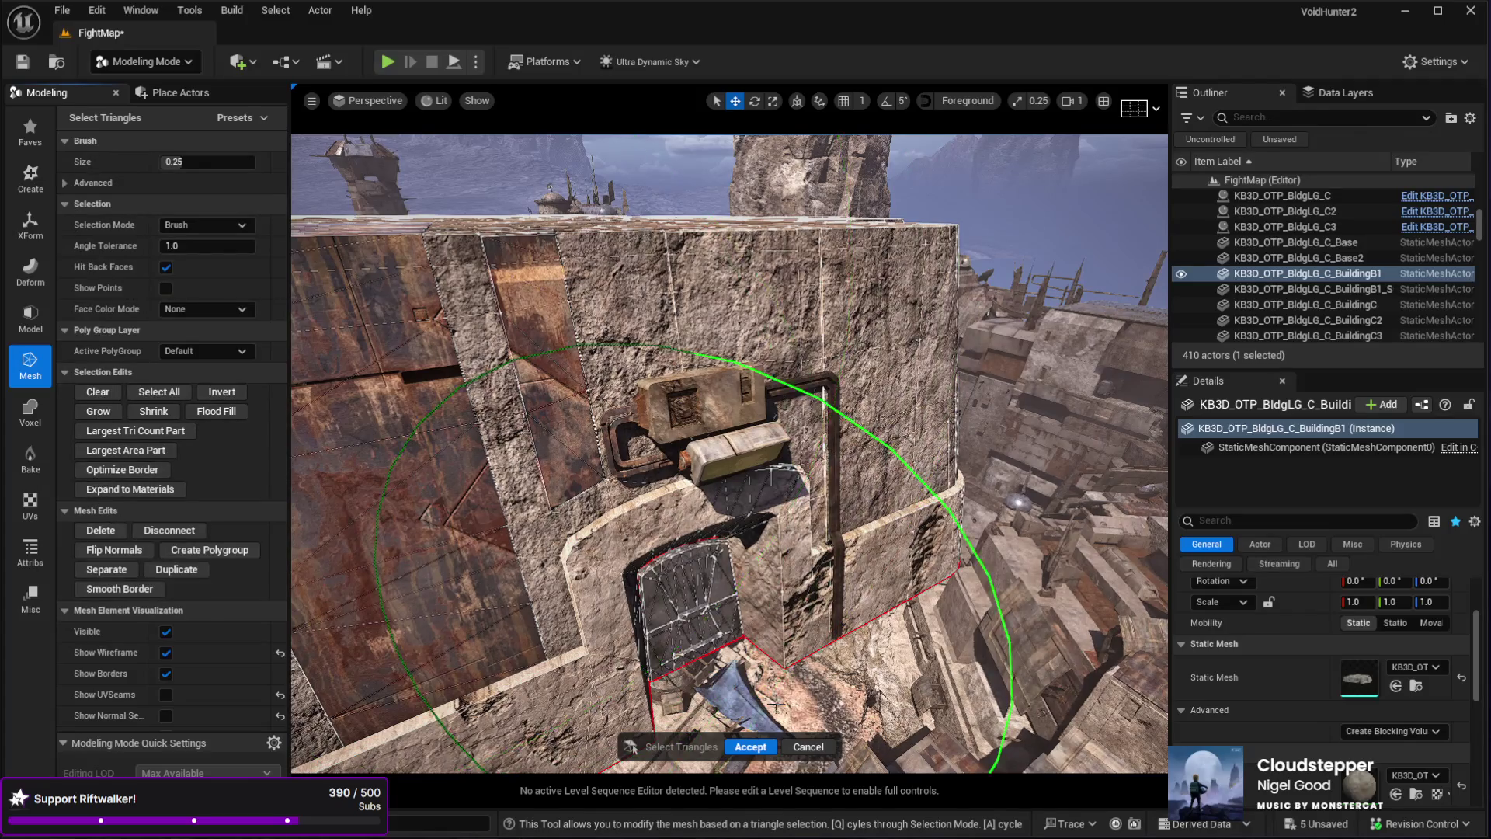
left_click(747, 747)
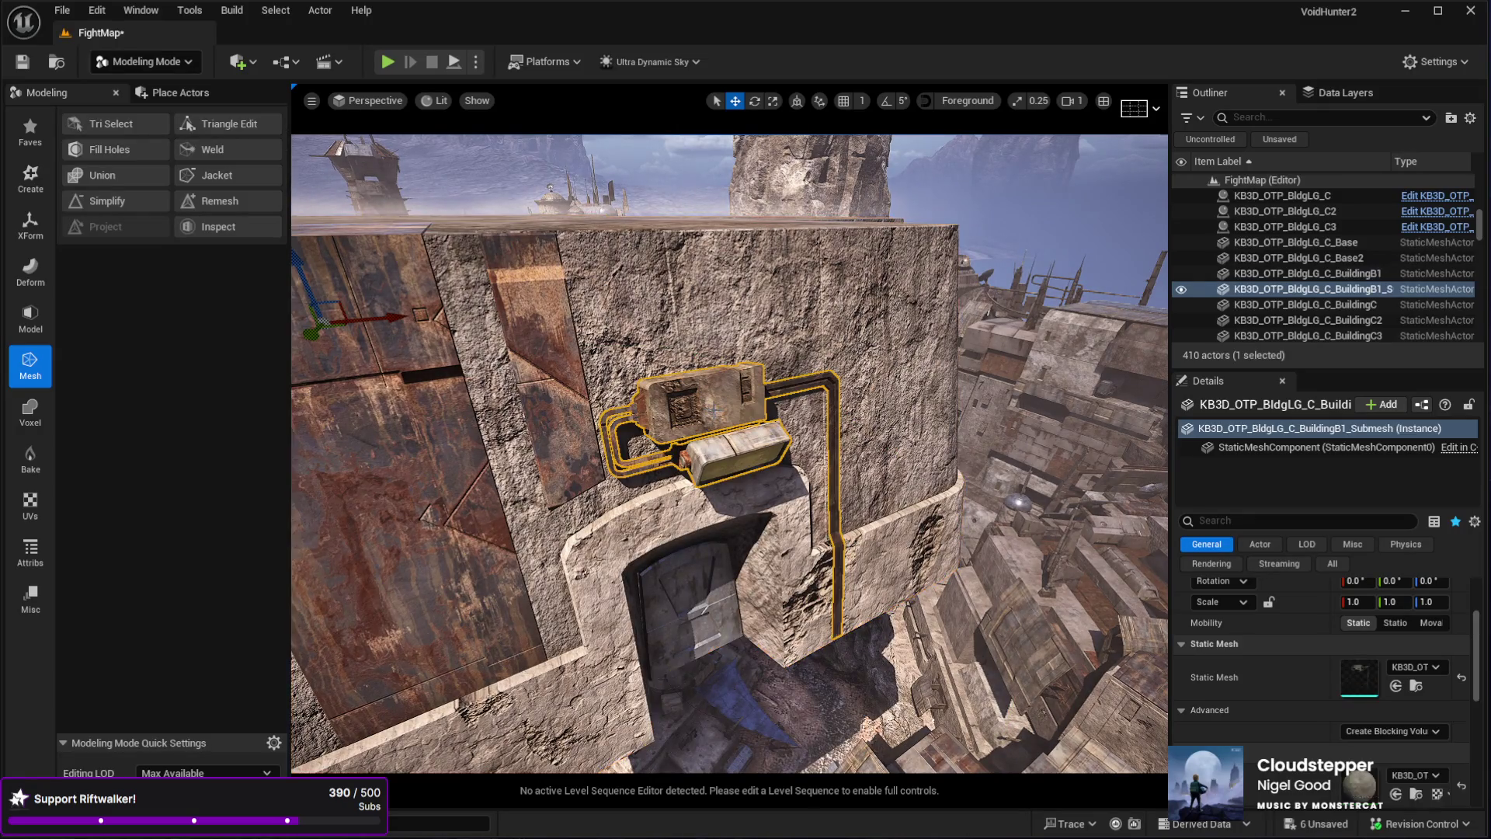
- Frame the separated wall fixture and shift it down and to the left
key("f")
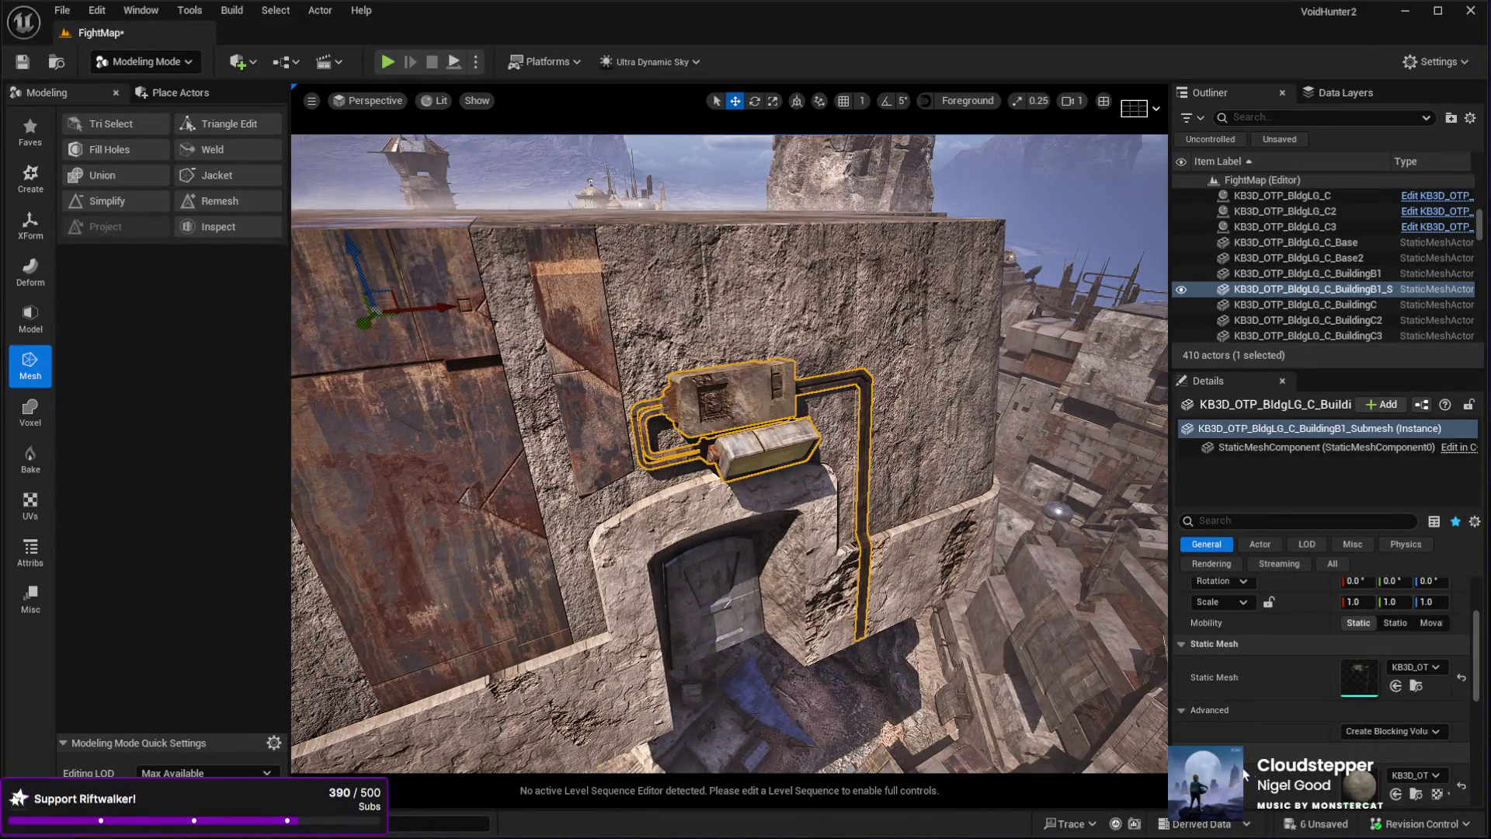
left_click_drag(696, 553, 661, 745)
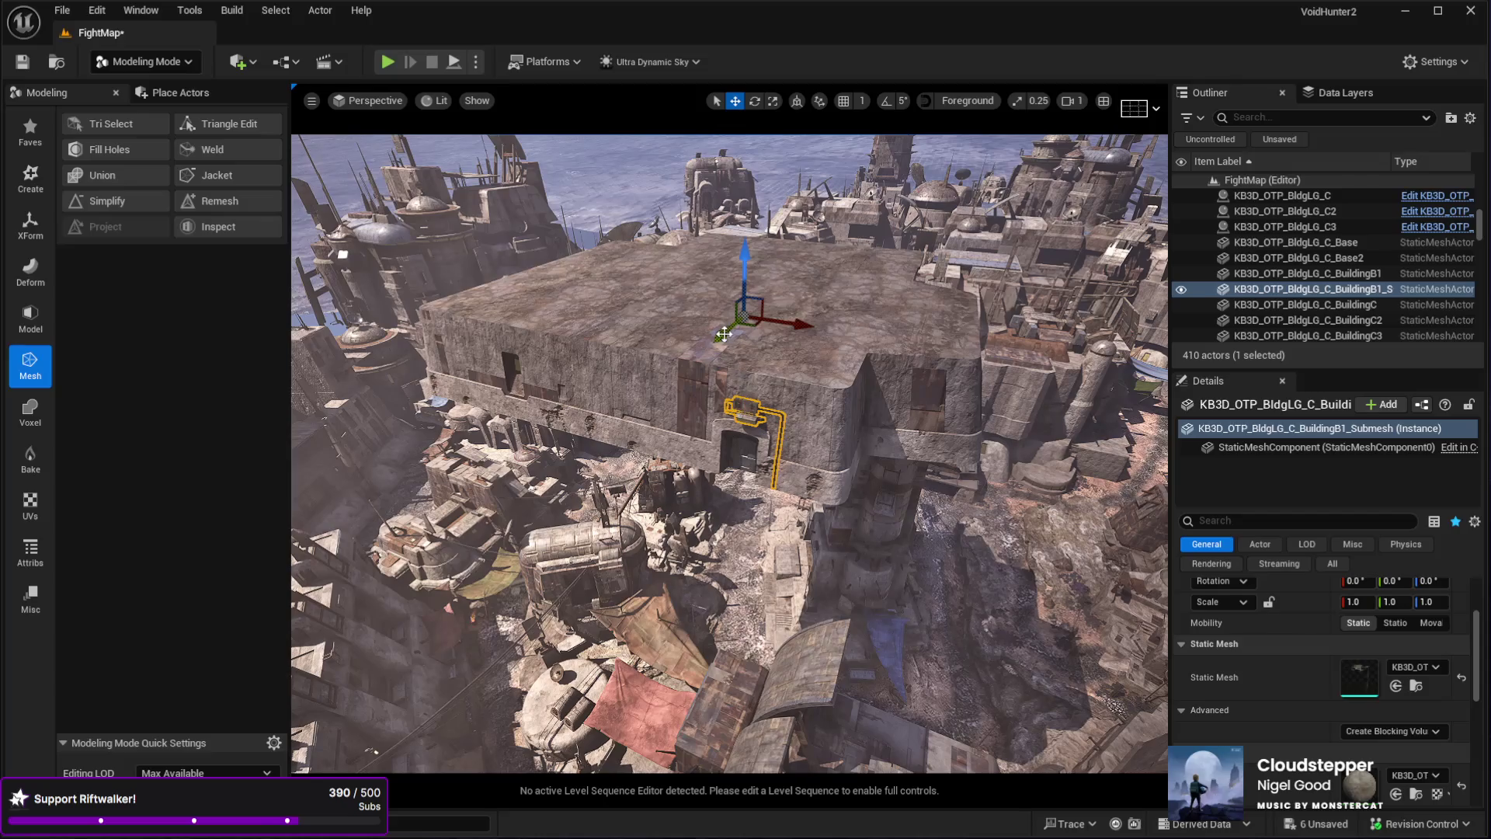
mouse_move(701, 360)
left_mouse_down()
mouse_move(637, 408)
mouse_move(643, 334)
left_mouse_up()
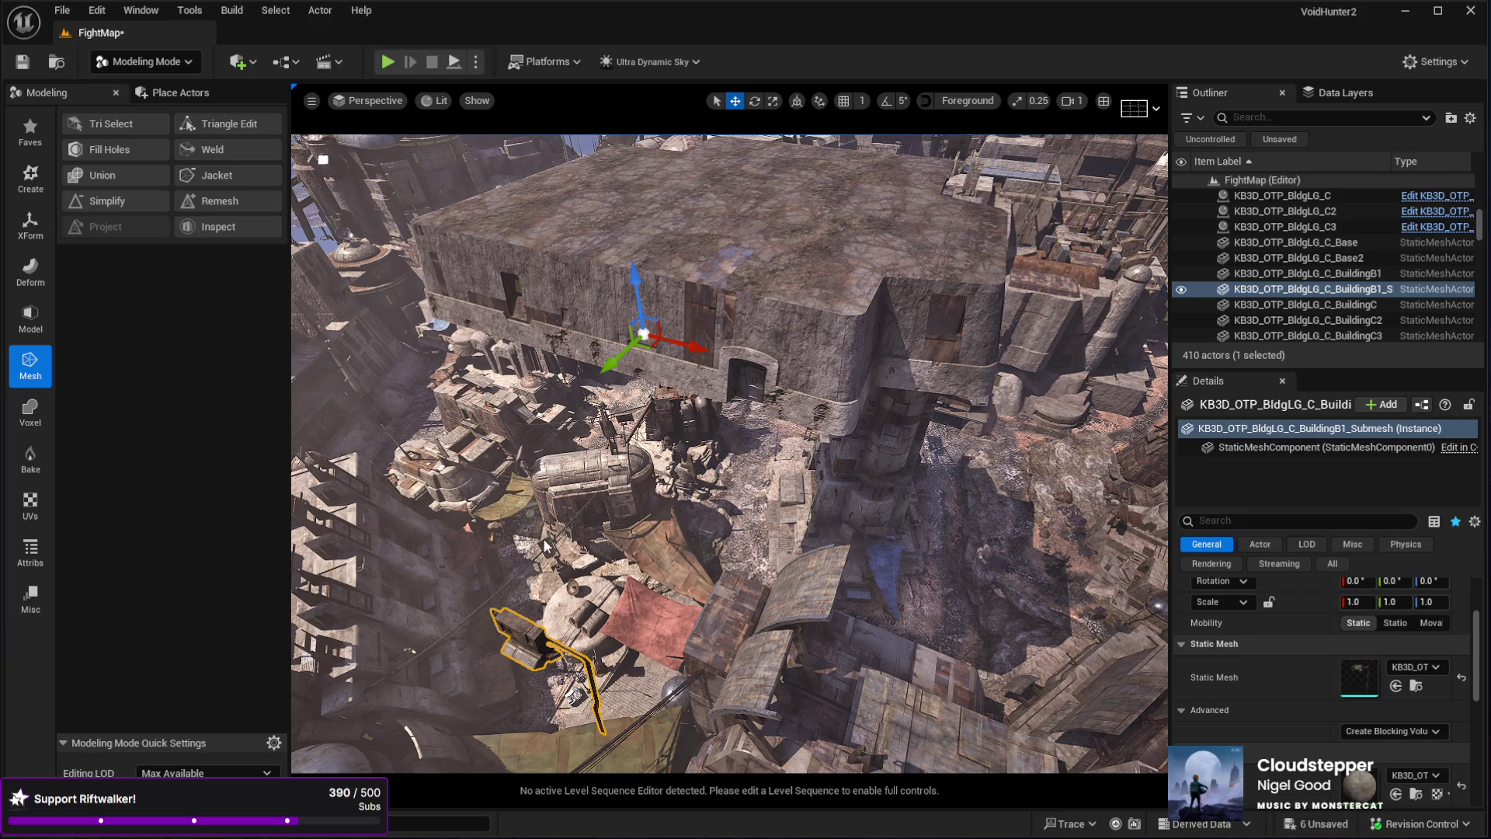
left_click_drag(643, 334, 489, 375)
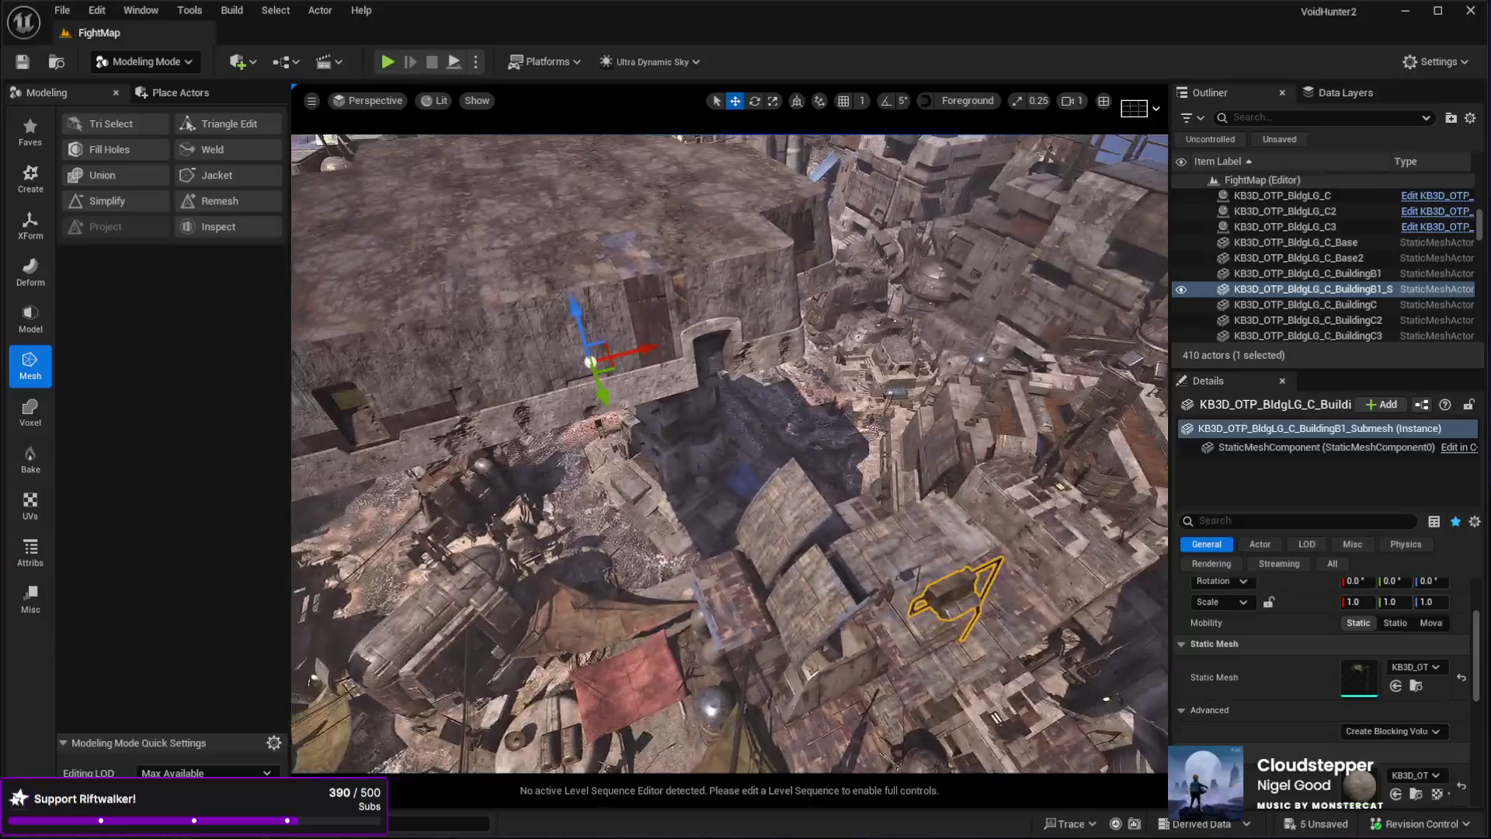
left_click(608, 337)
mouse_move(595, 345)
left_mouse_down()
mouse_move(492, 373)
mouse_move(556, 439)
mouse_move(555, 342)
mouse_move(544, 353)
left_mouse_up()
- Lower the fixture and rotate it to about 93.41 degrees on Z
left_click(493, 373)
left_click_drag(657, 346, 659, 506)
left_click_drag(556, 388, 556, 590)
key("e")
mouse_move(598, 411)
left_mouse_down()
mouse_move(579, 353)
mouse_move(612, 491)
mouse_move(612, 373)
mouse_move(626, 463)
left_mouse_up()
key("w")
- Delete the leftover BuildingB1 copy, leaving 409 actors in FightMap
left_click(654, 376)
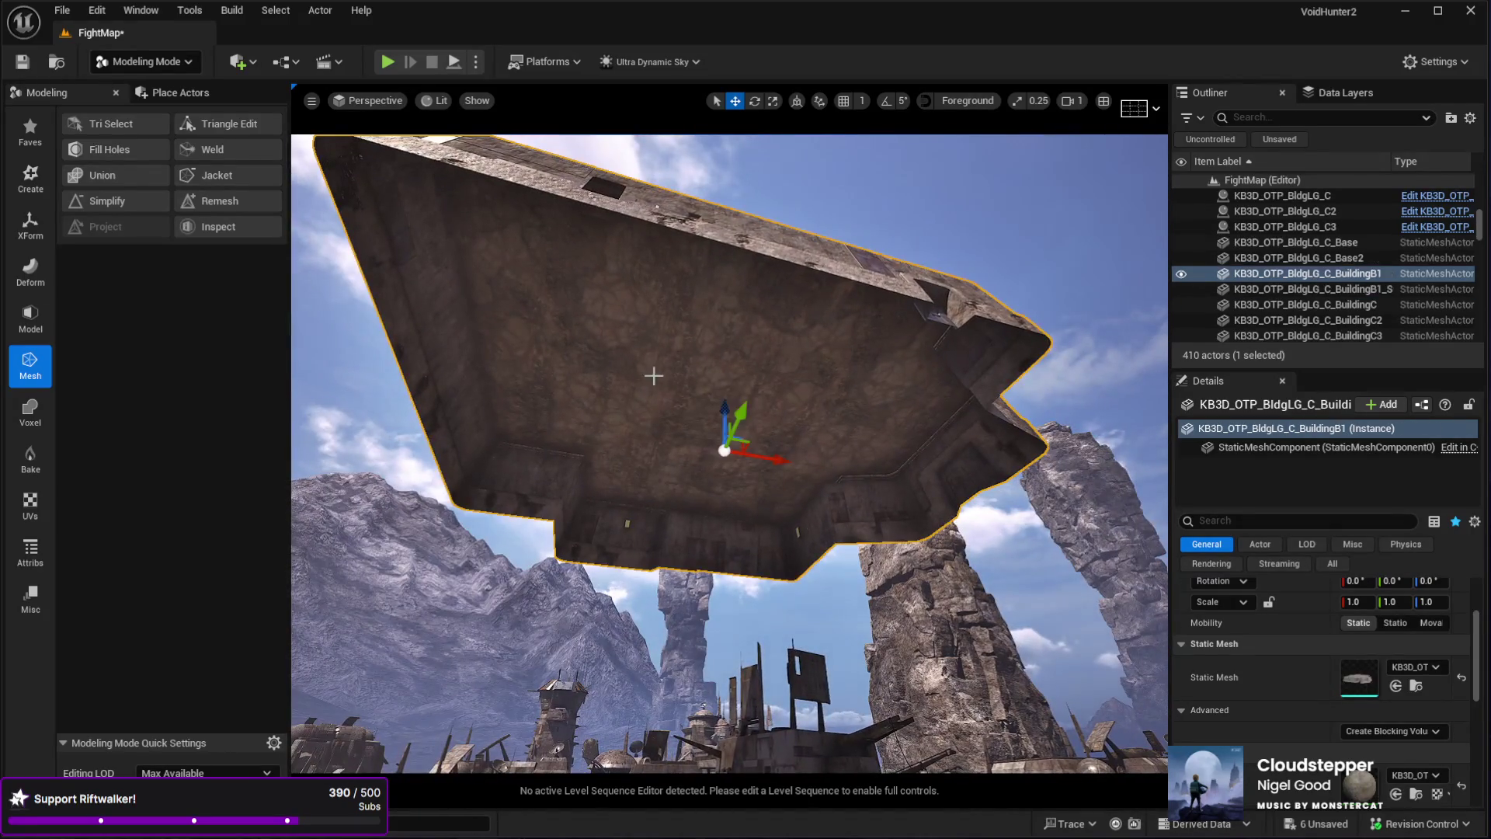
key("Delete")
mouse_move(845, 405)
left_mouse_down()
mouse_move(845, 544)
mouse_move(807, 599)
left_mouse_up()
left_click(845, 405)
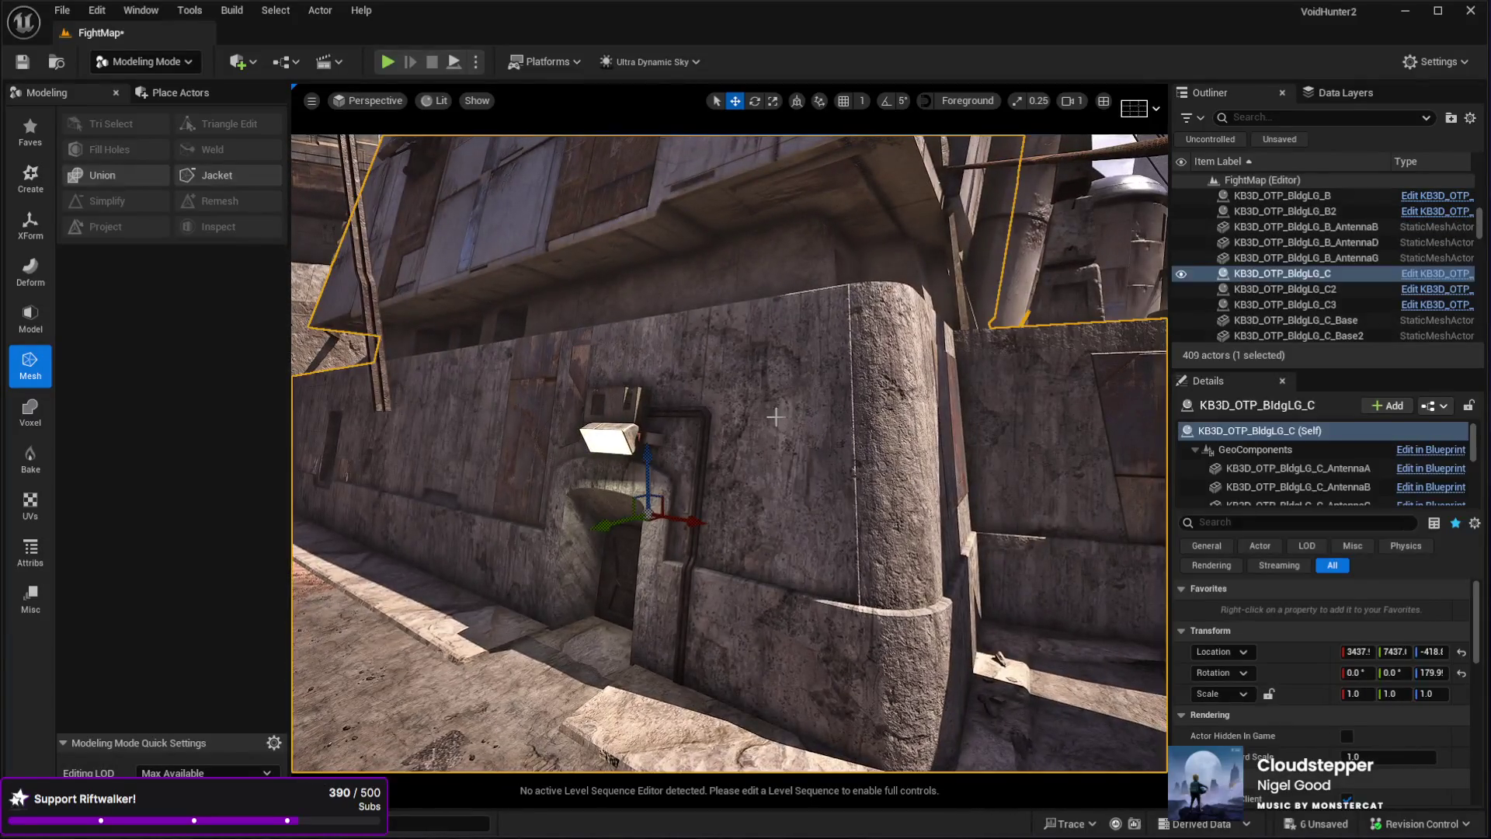
- Delete the white Plane5 from the building wall
scroll(1245, 466, "down", 3)
left_click(1245, 472)
scroll(1363, 738, "down", 2)
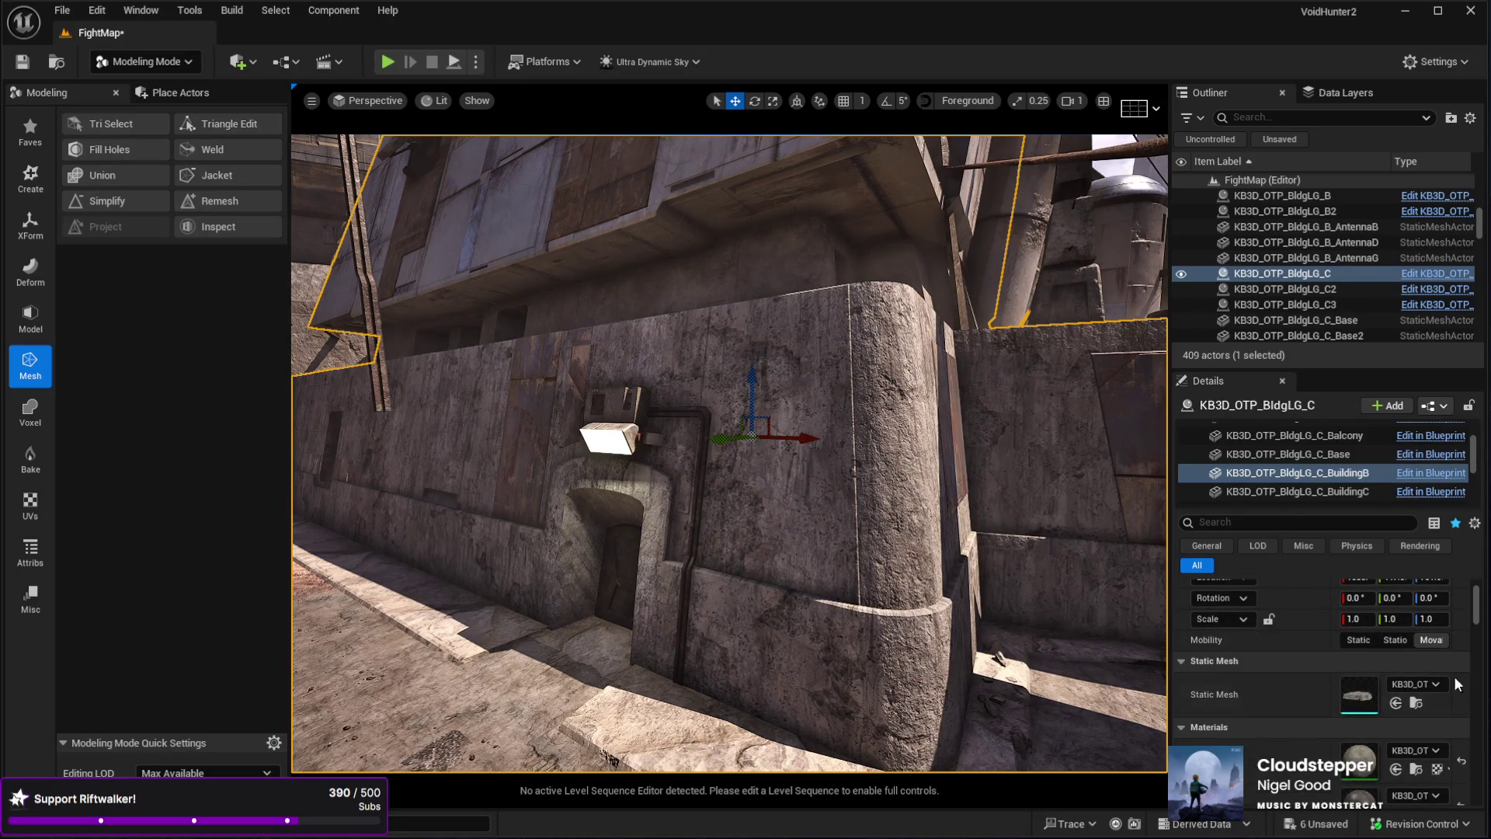
left_click_drag(689, 588, 724, 393)
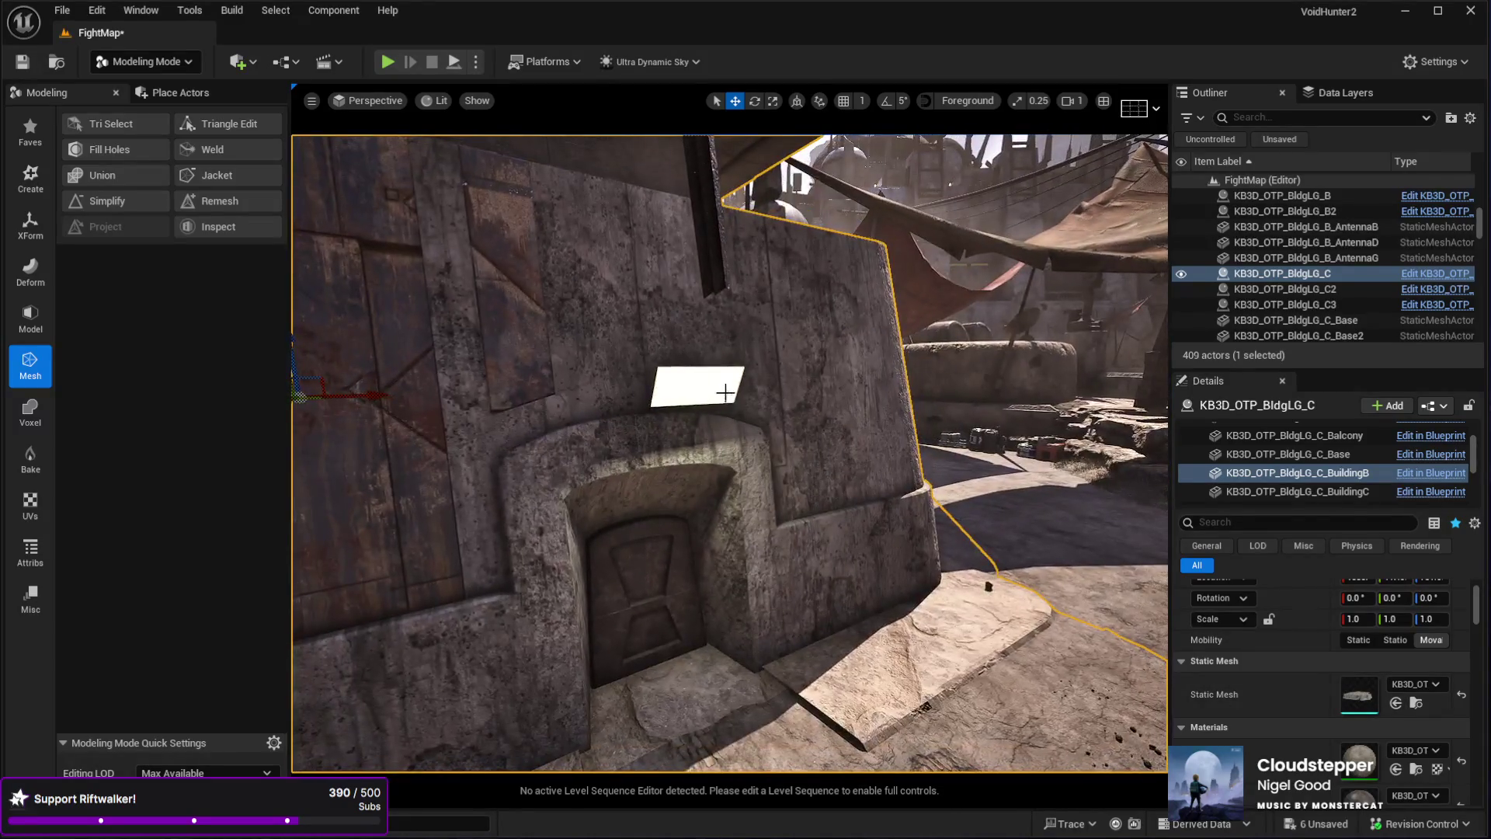
left_click(725, 393)
key("Delete")
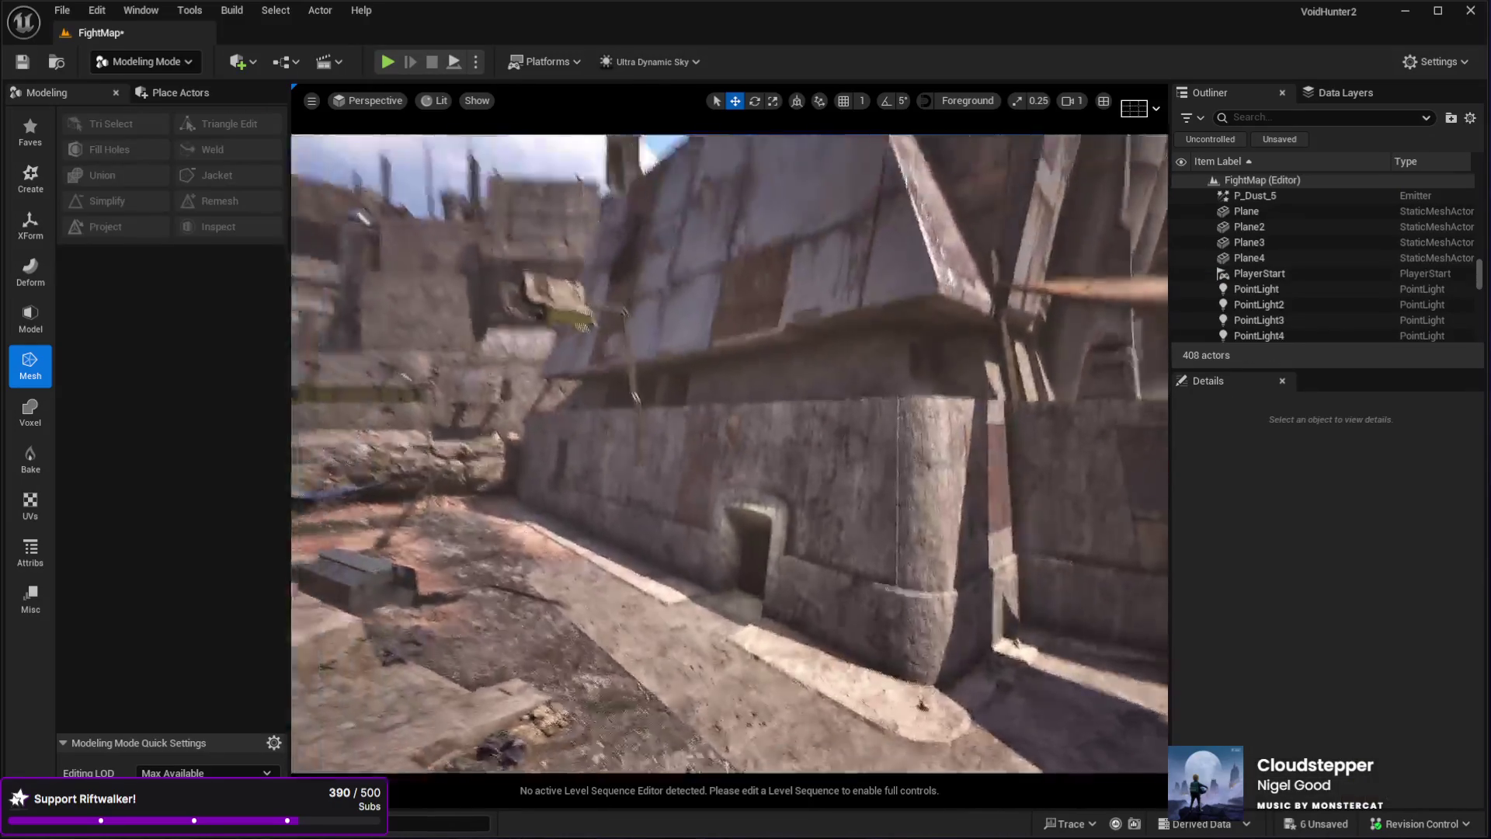
- Paste BuildingB's location onto the separated box-and-pipe fixture
left_click_drag(746, 497, 767, 664)
left_click(839, 553)
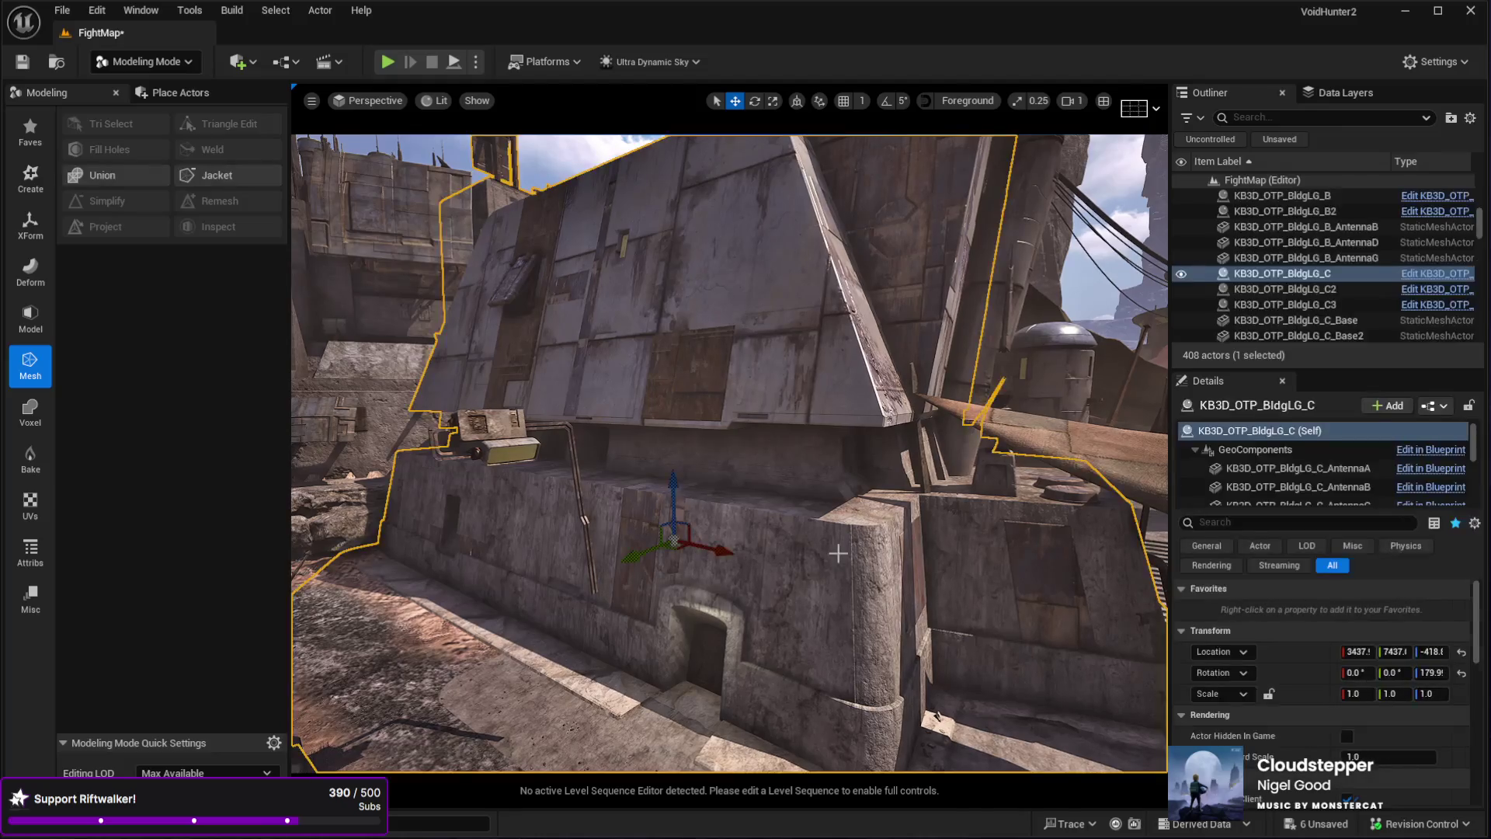
left_click(1248, 475)
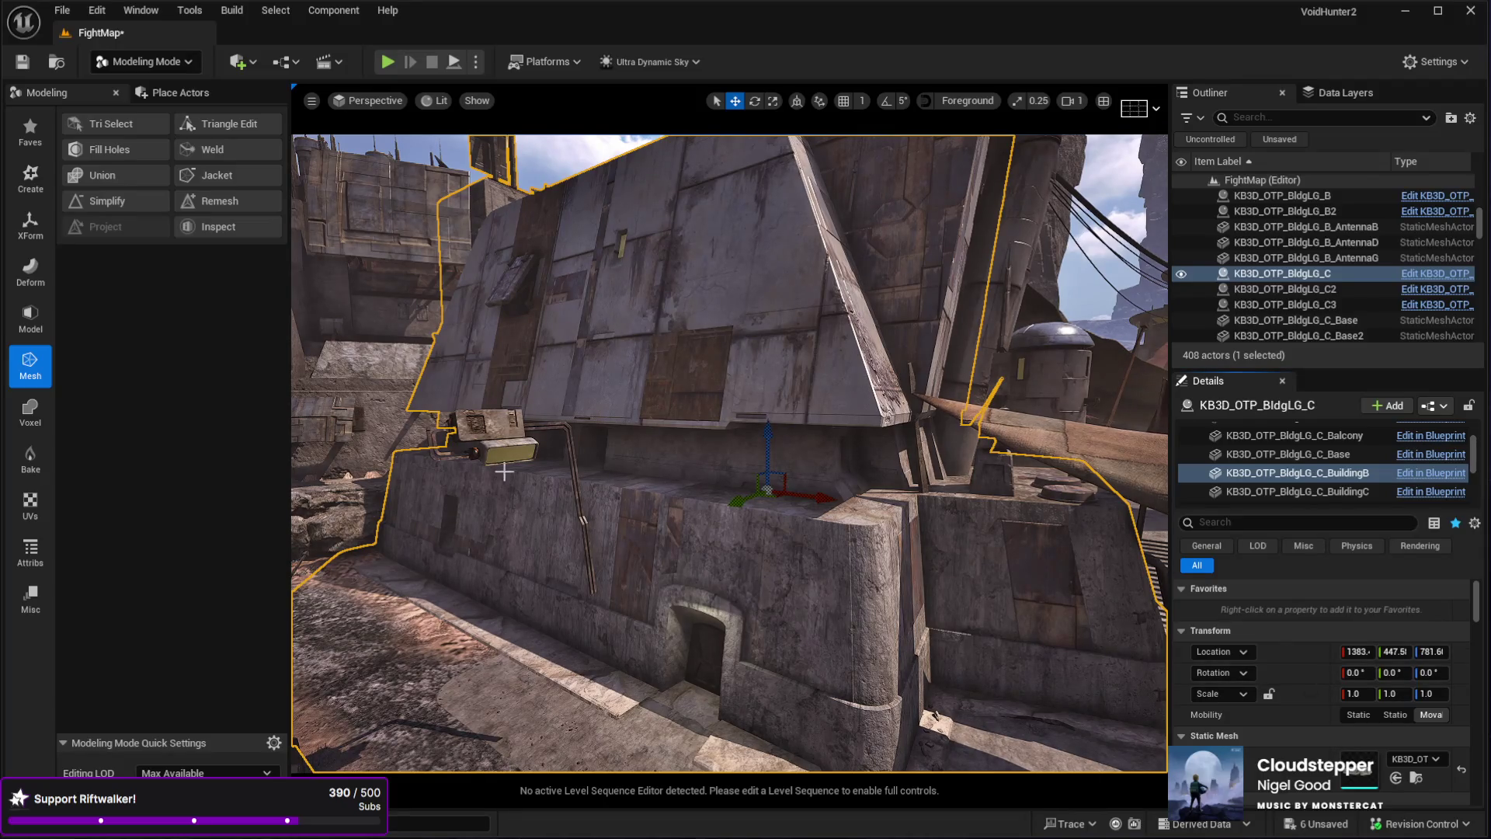
left_click(486, 447)
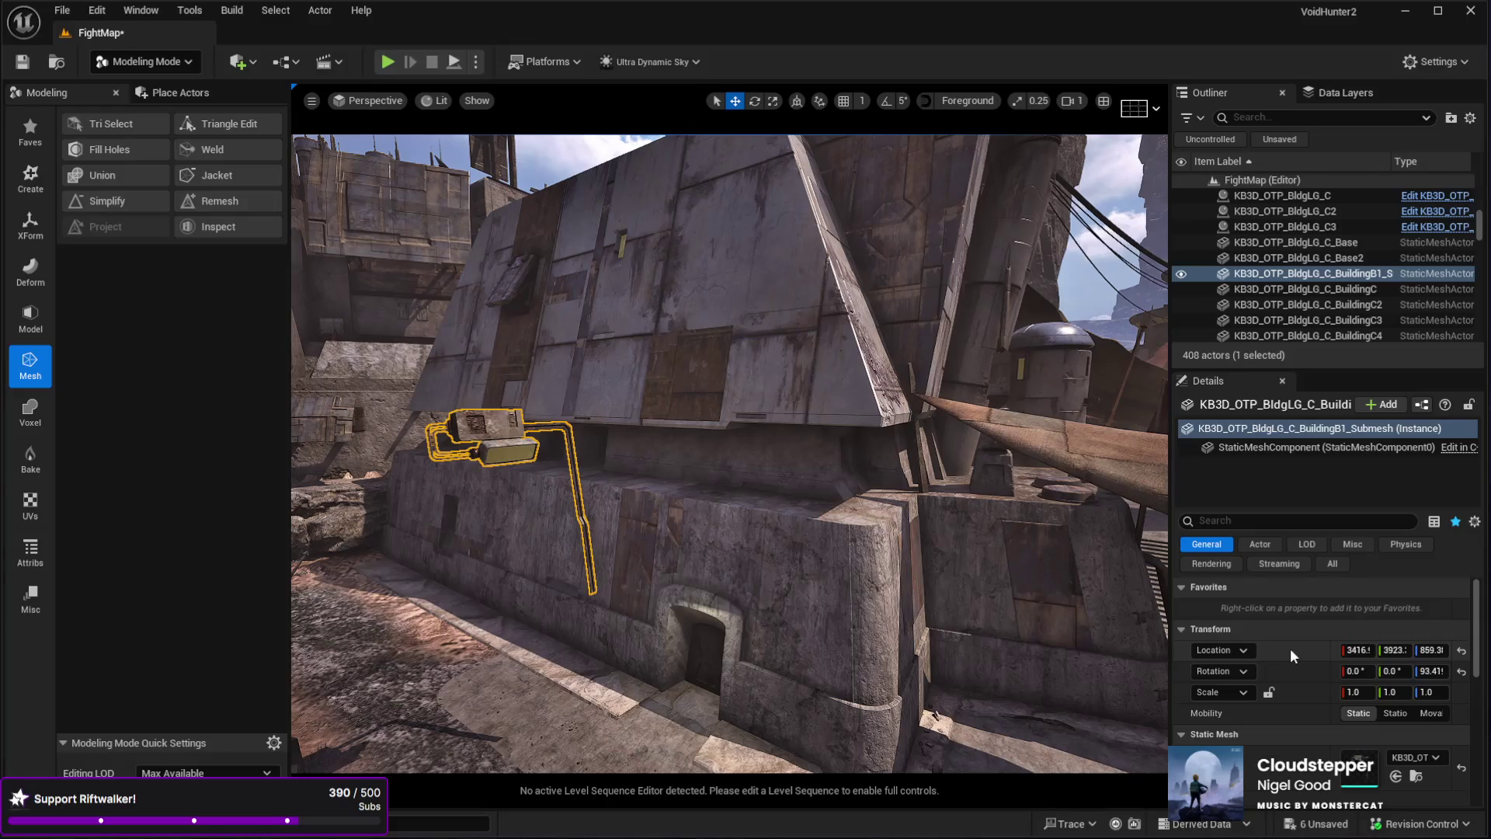
right_click(1287, 654)
left_click(1331, 699)
- Try moving the fixture up the building, then undo back to the pasted location
mouse_move(949, 614)
left_mouse_down()
mouse_move(1087, 575)
mouse_move(1111, 575)
mouse_move(1080, 579)
mouse_move(1111, 597)
mouse_move(1142, 572)
mouse_move(737, 544)
left_mouse_up()
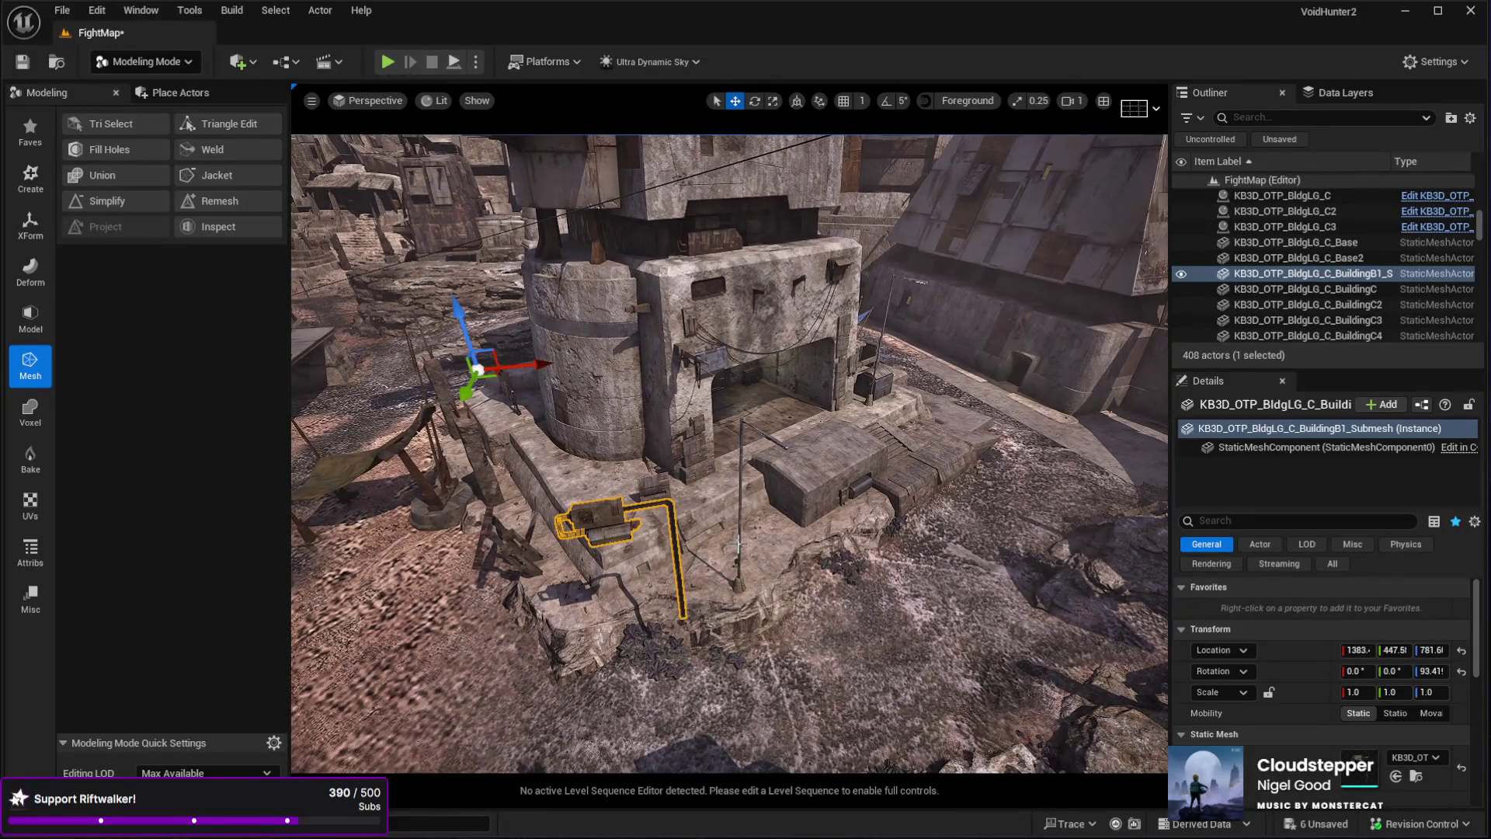
left_click_drag(477, 369, 822, 246)
key("f")
left_click_drag(861, 590, 860, 548)
left_click(859, 531)
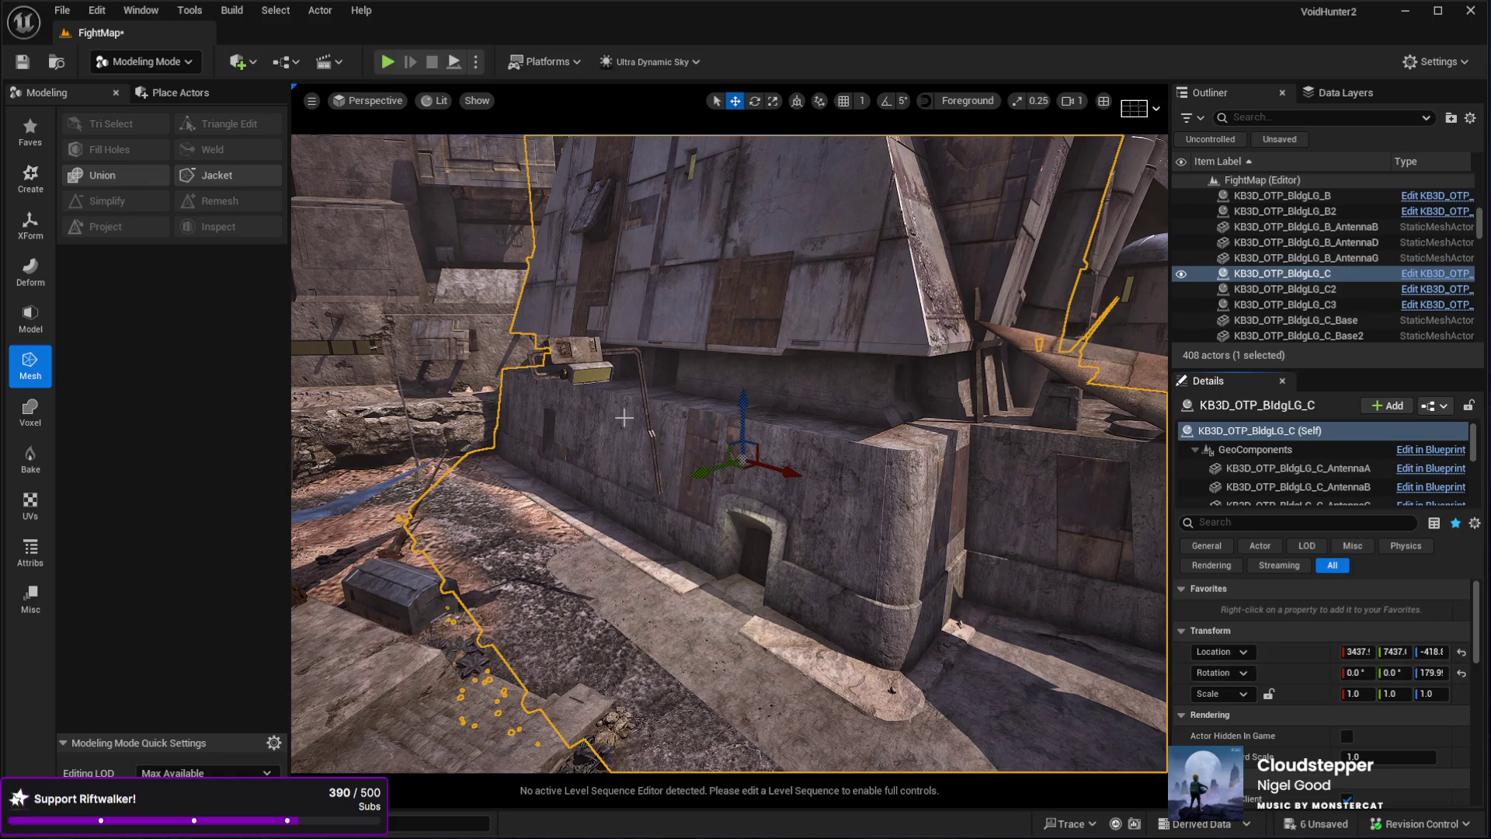
key("ctrl+z")
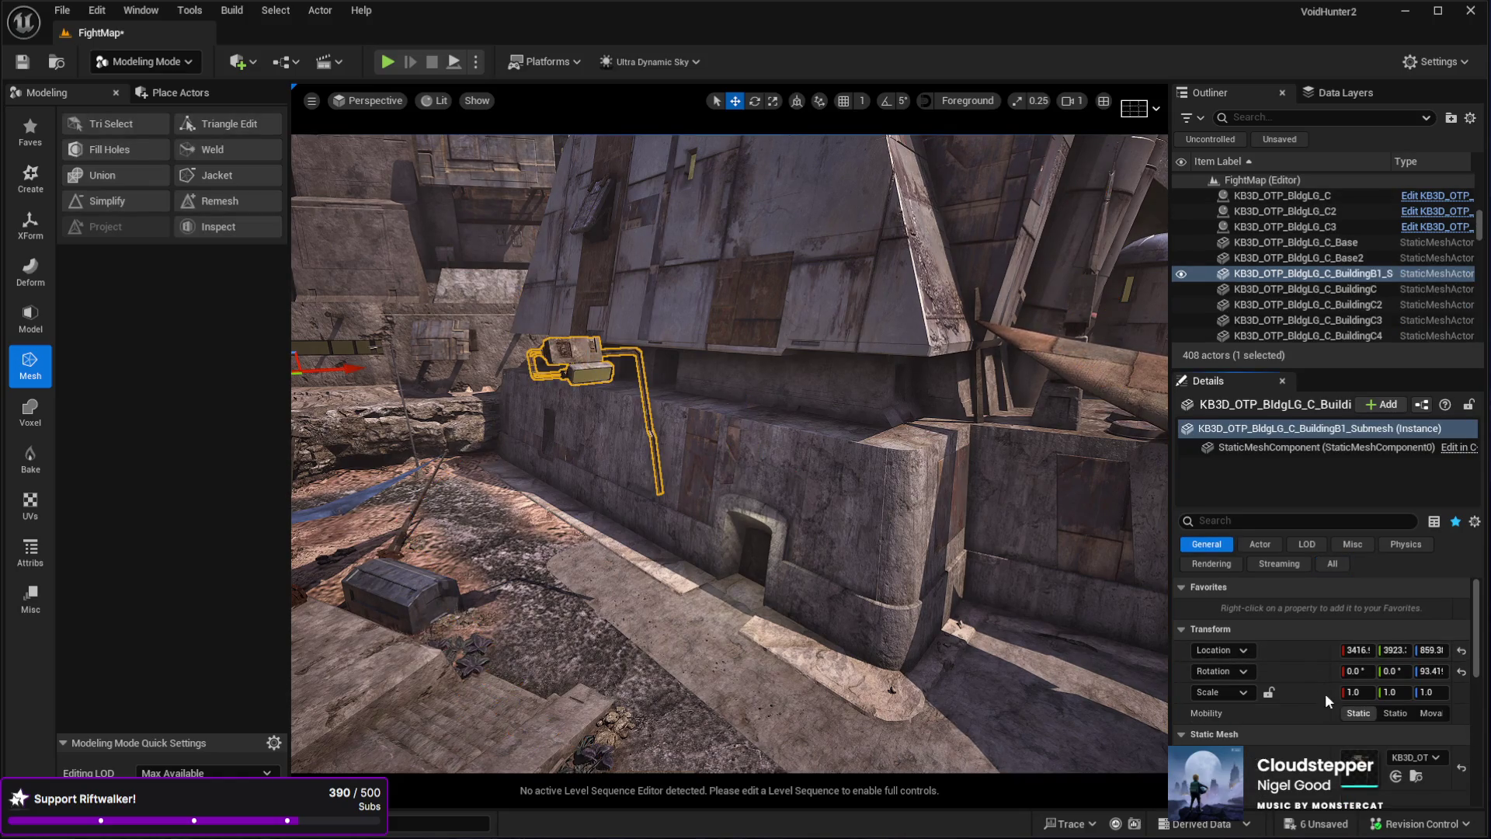
key("ctrl+z")
key("f")
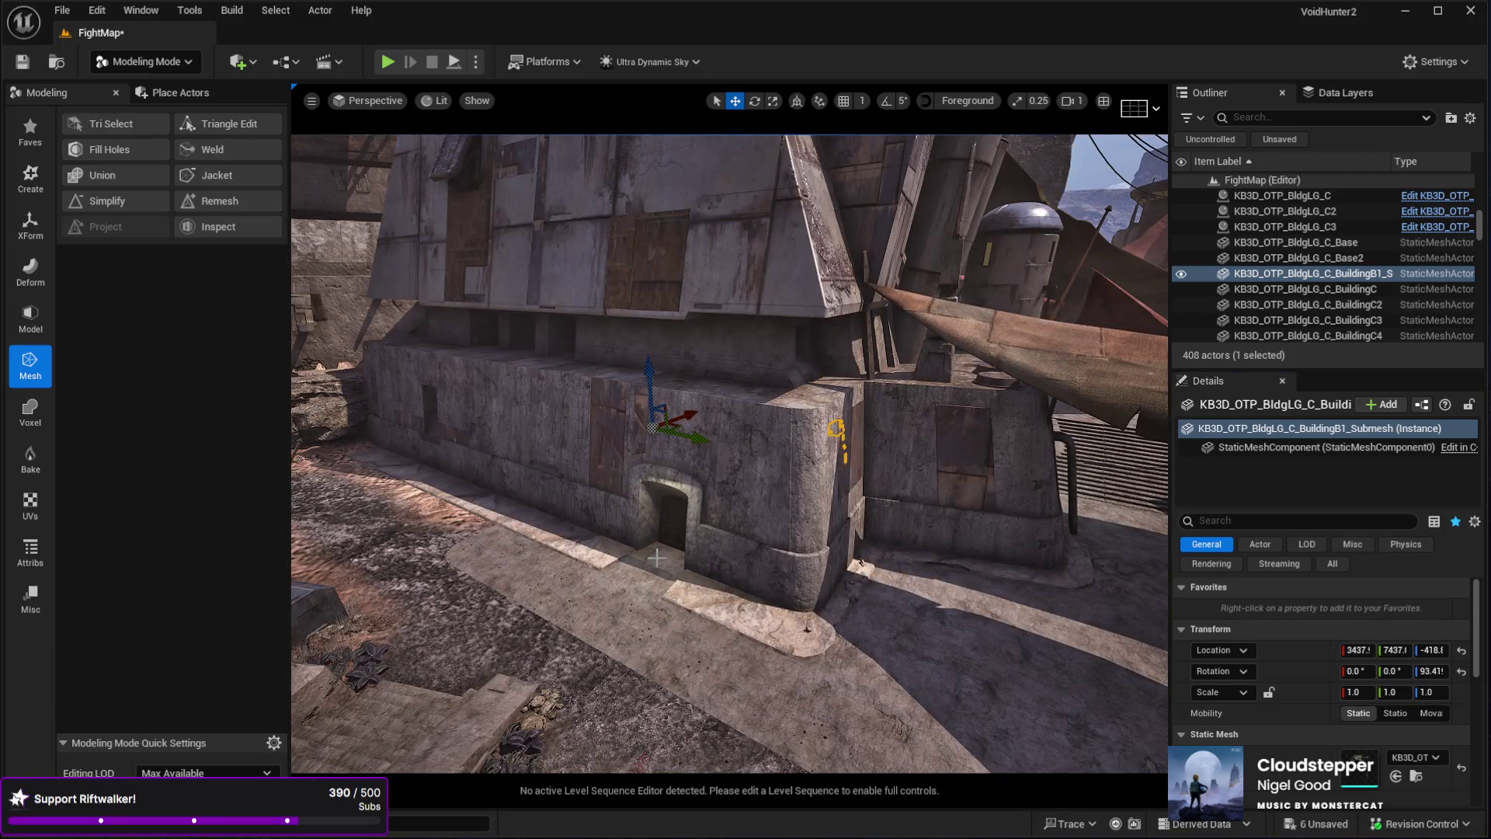
- Undo a test rotation and move the fixture onto the ground ledge near 1709, 4309, 155.6
key("e")
left_click_drag(657, 558, 475, 579)
mouse_move(522, 412)
left_mouse_down()
mouse_move(585, 336)
mouse_move(590, 389)
mouse_move(599, 366)
mouse_move(521, 406)
left_mouse_up()
key("ctrl+z")
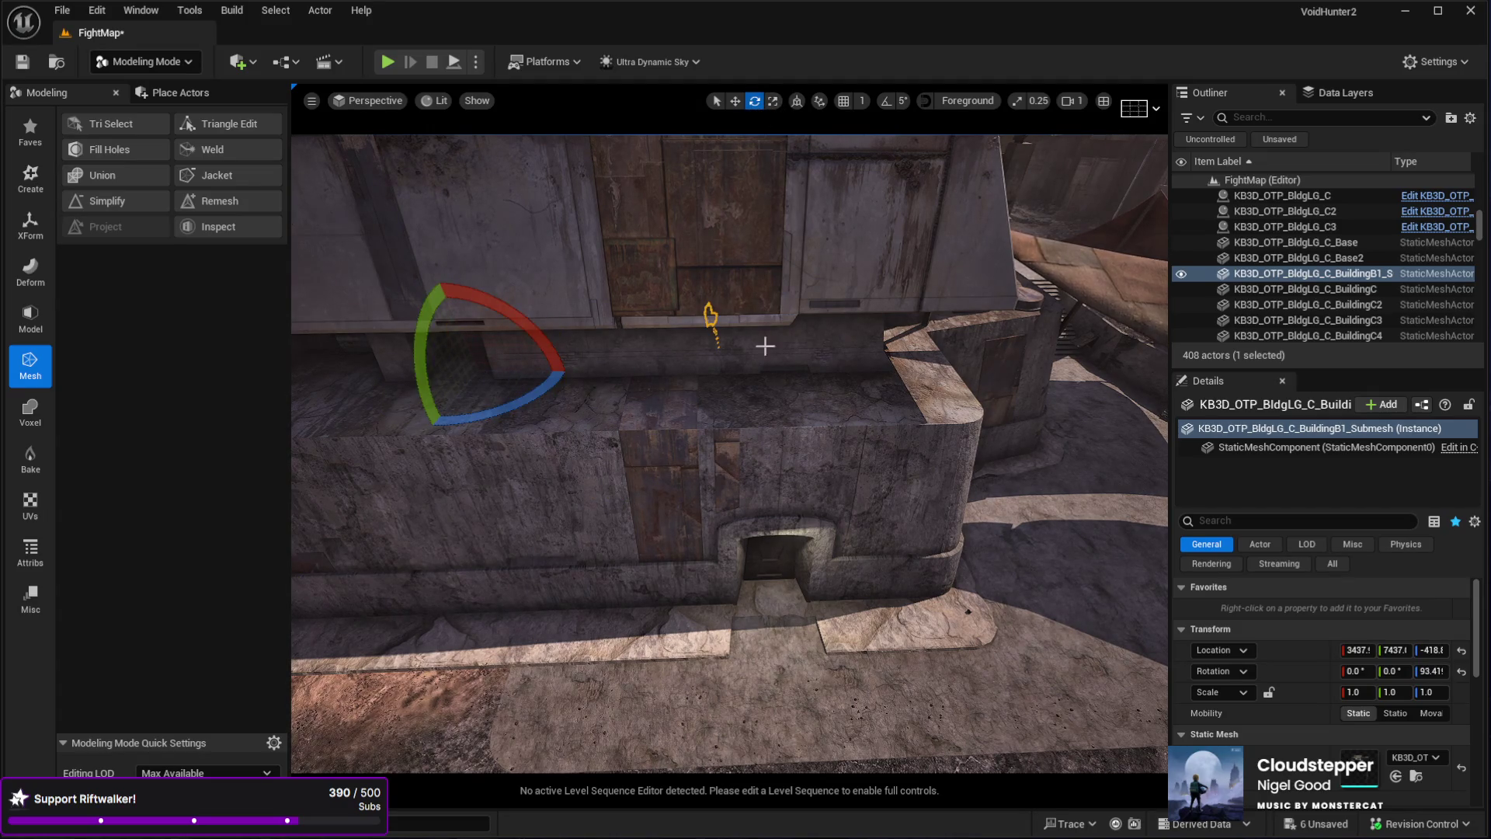
scroll(624, 454, "up", 3)
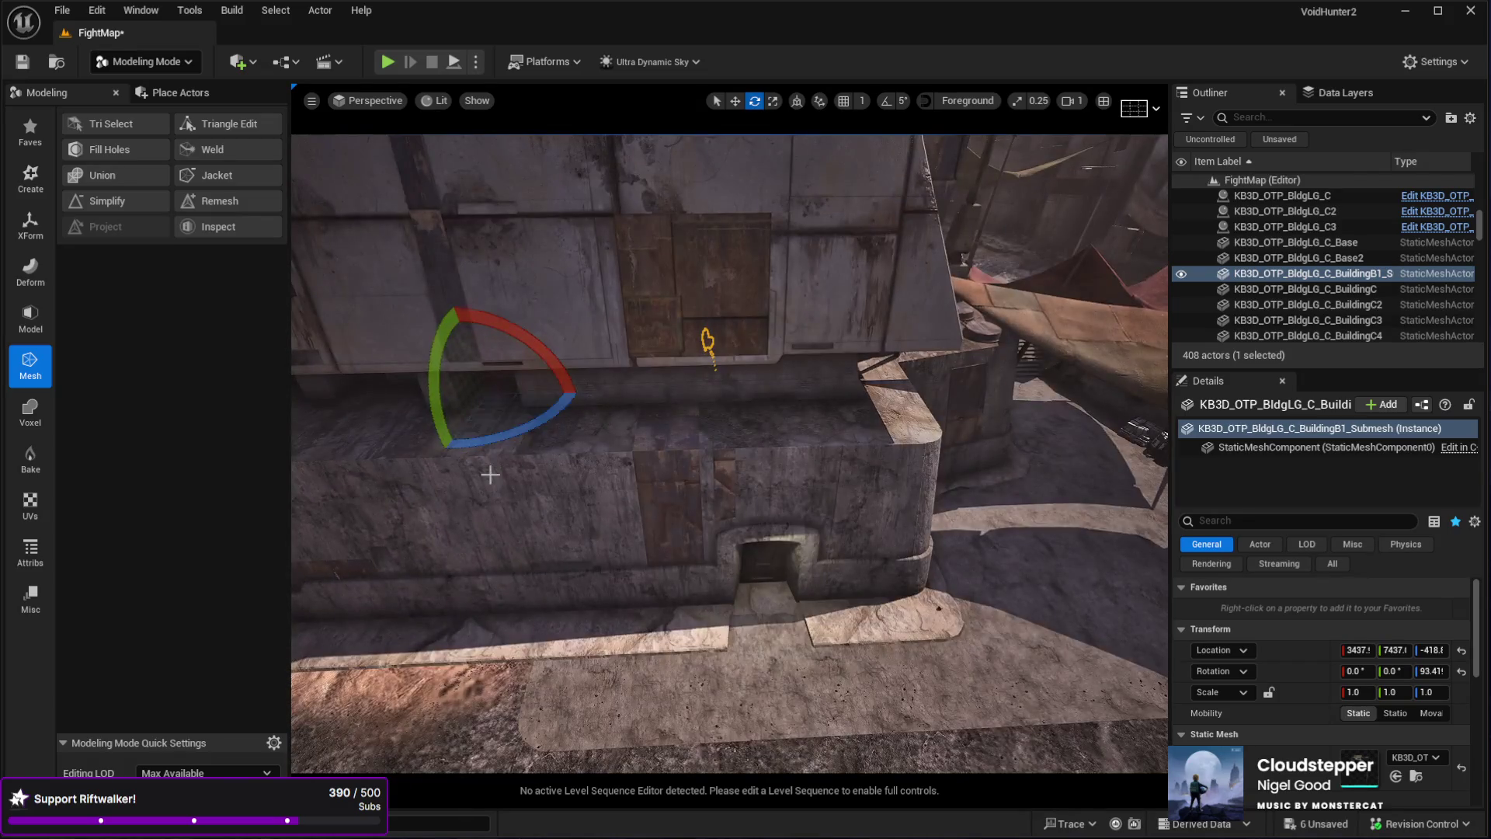
key("w")
mouse_move(515, 390)
left_mouse_down()
mouse_move(859, 675)
mouse_move(626, 546)
mouse_move(696, 578)
left_mouse_up()
mouse_move(724, 464)
left_mouse_down()
mouse_move(745, 491)
mouse_move(708, 521)
mouse_move(684, 606)
left_mouse_up()
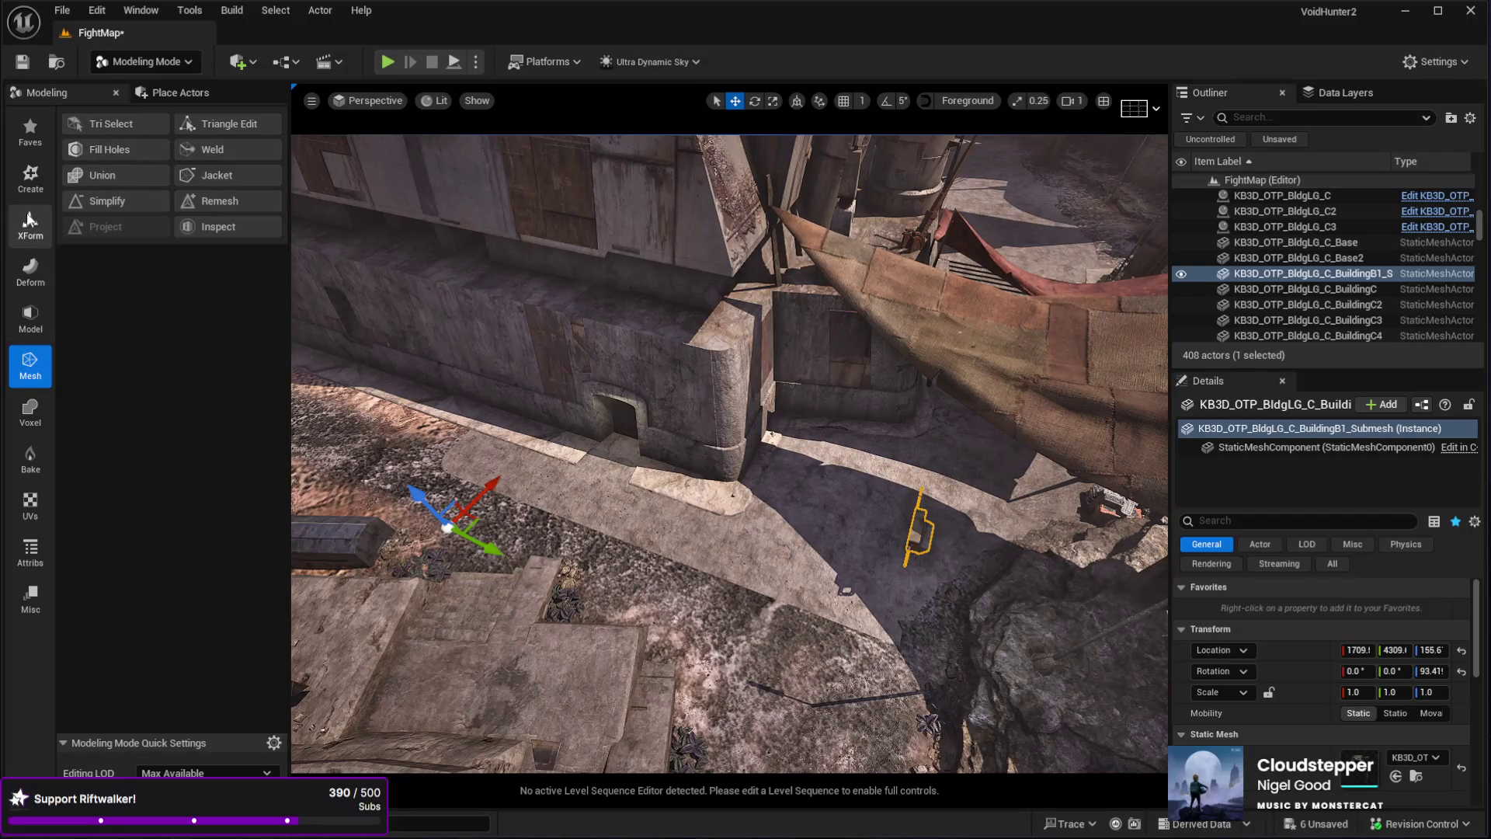
- With Edit Pivot, try Bottom, then set the fixture's pivot to Center and accept it
left_click(45, 224)
left_click(116, 177)
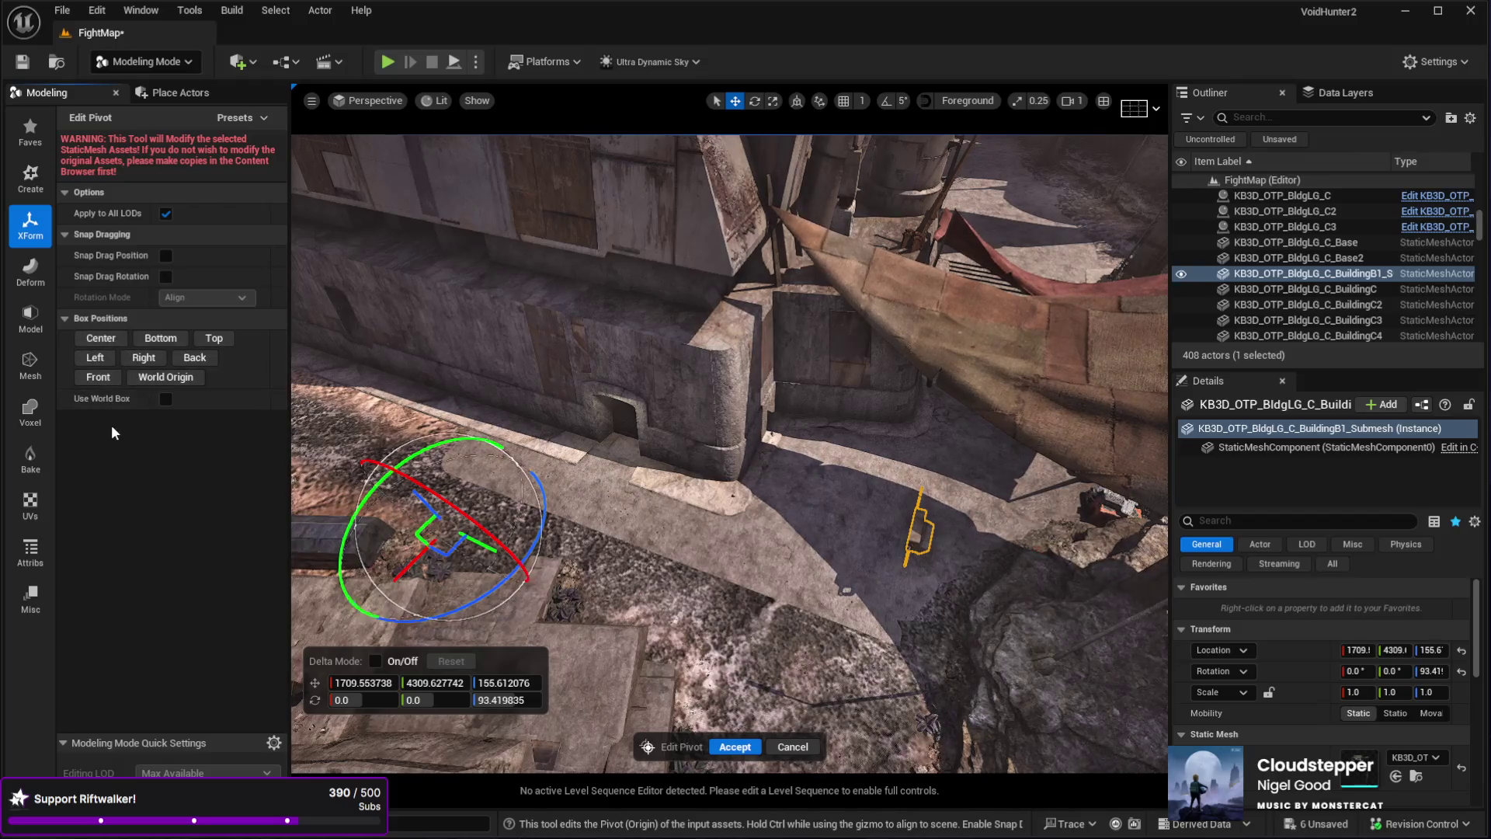
left_click(158, 339)
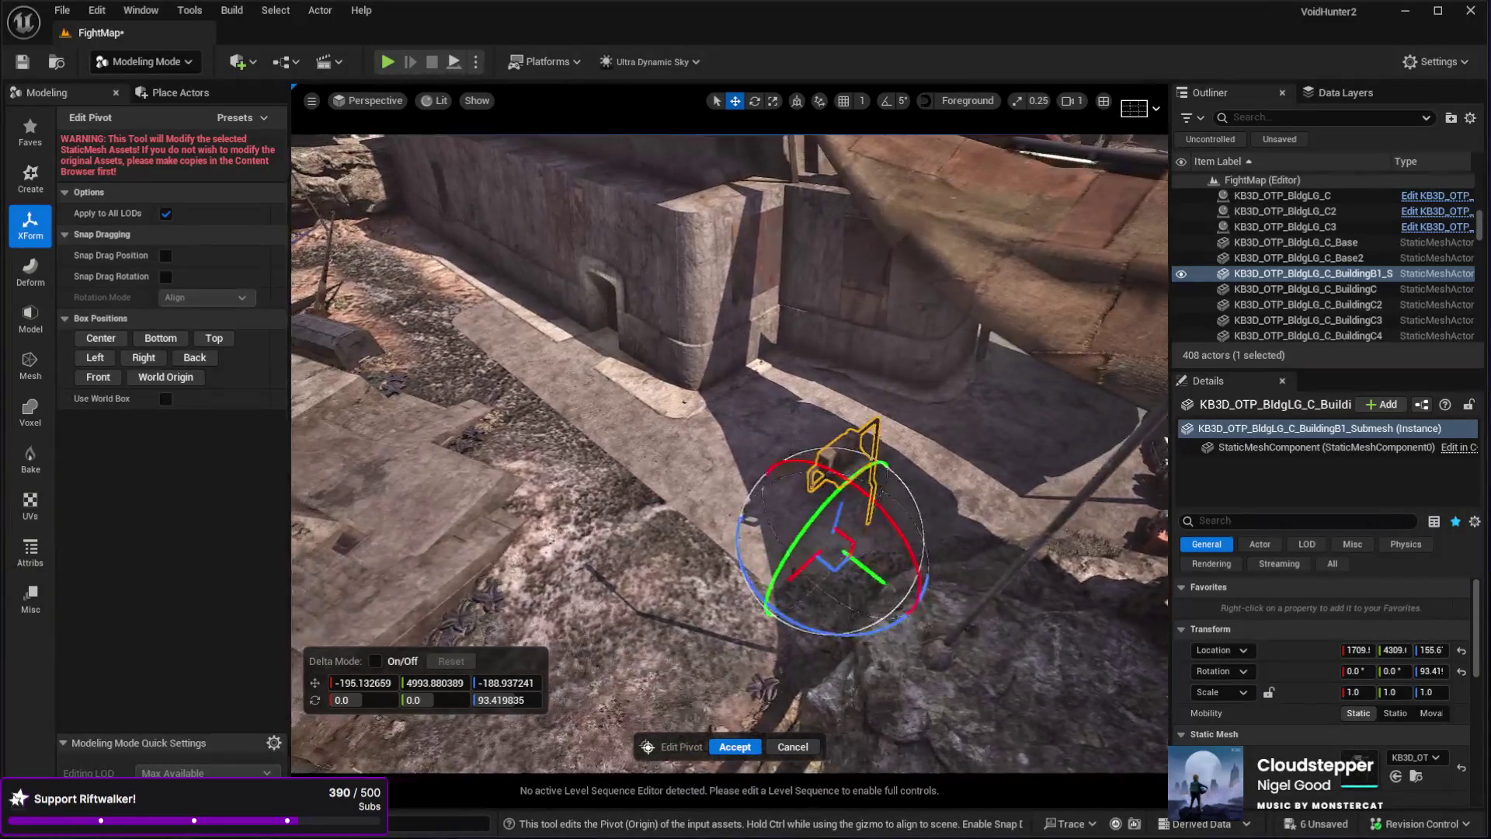
left_click(99, 338)
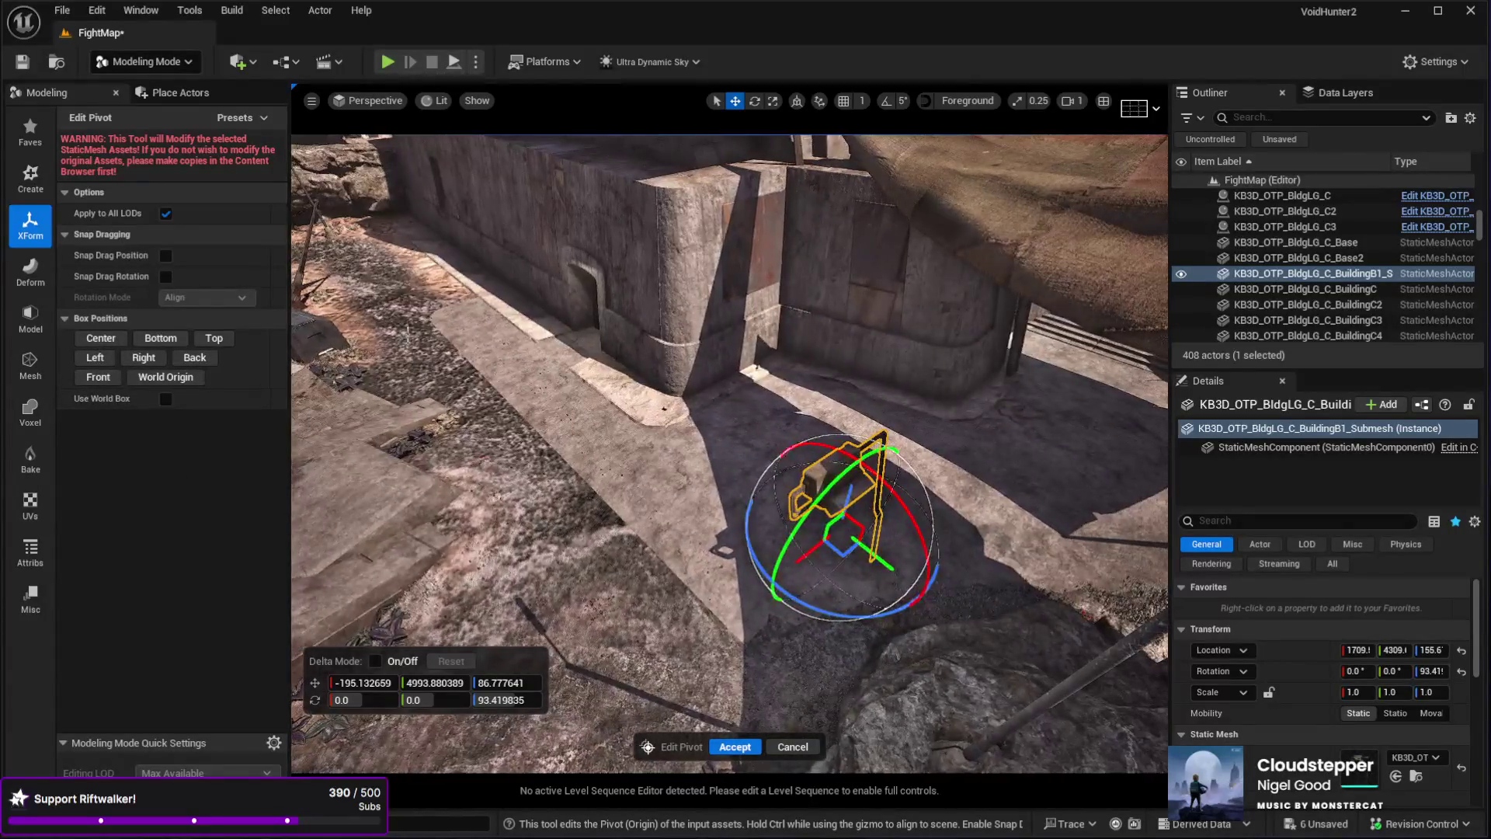
left_click(734, 747)
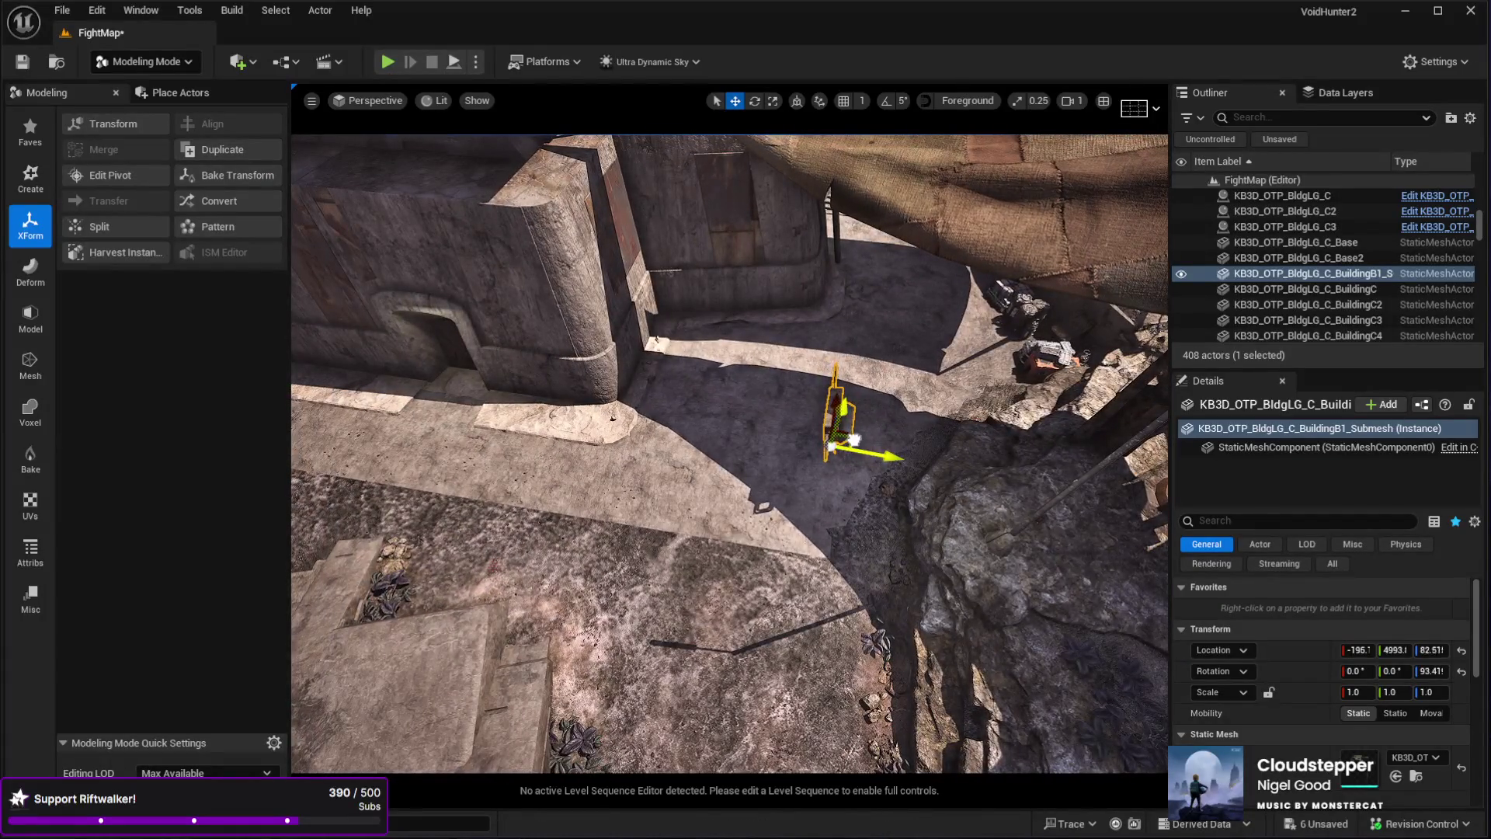
- Move the lamp to the doorway and rotate it 90° on Z, to about 183.4°
mouse_move(854, 440)
left_mouse_down()
mouse_move(769, 402)
mouse_move(426, 366)
mouse_move(533, 427)
mouse_move(682, 683)
mouse_move(858, 637)
mouse_move(897, 541)
mouse_move(780, 598)
left_mouse_up()
key("e")
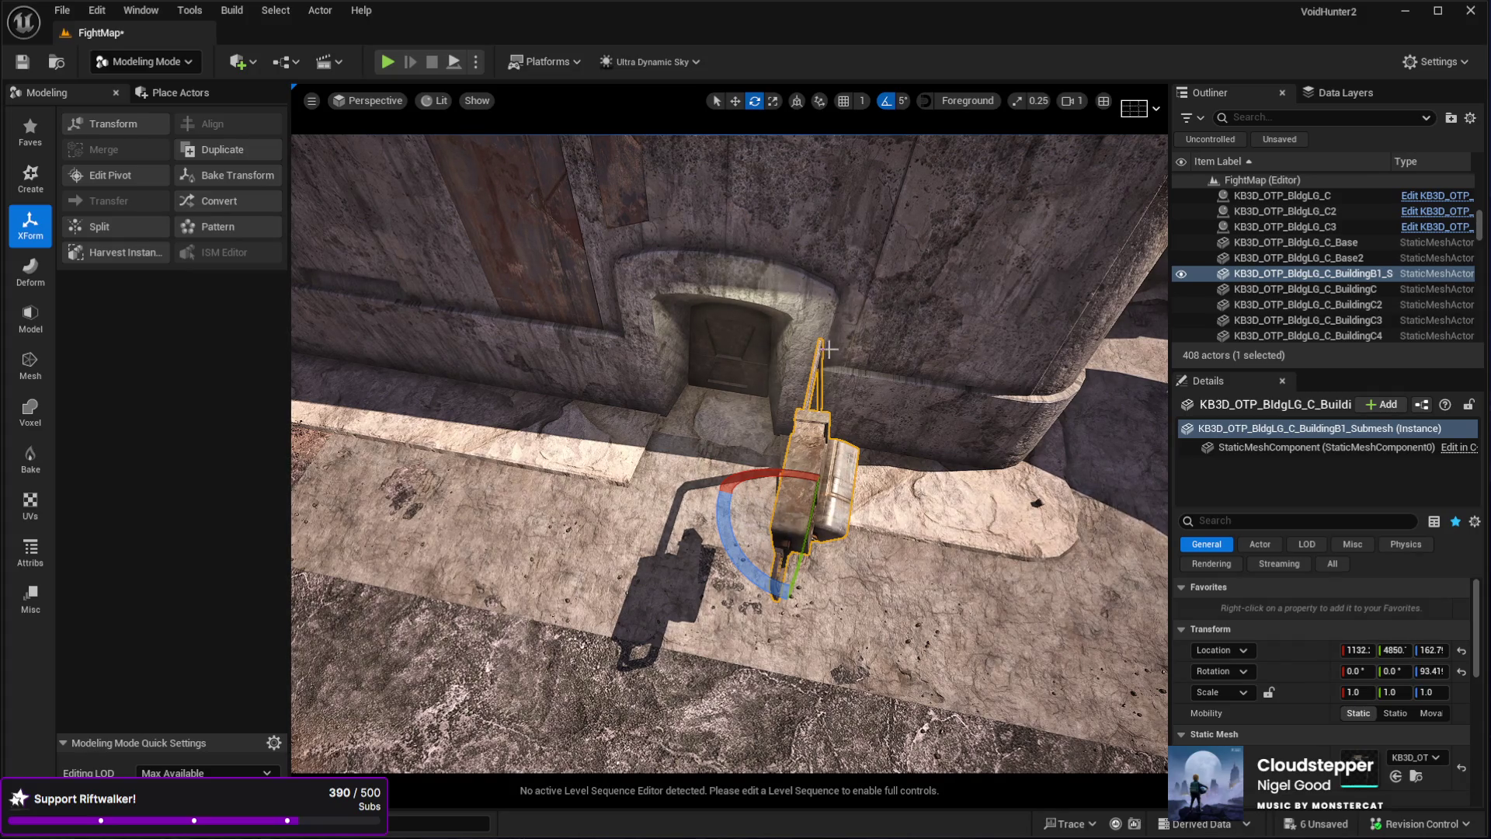
left_click_drag(747, 396, 769, 439)
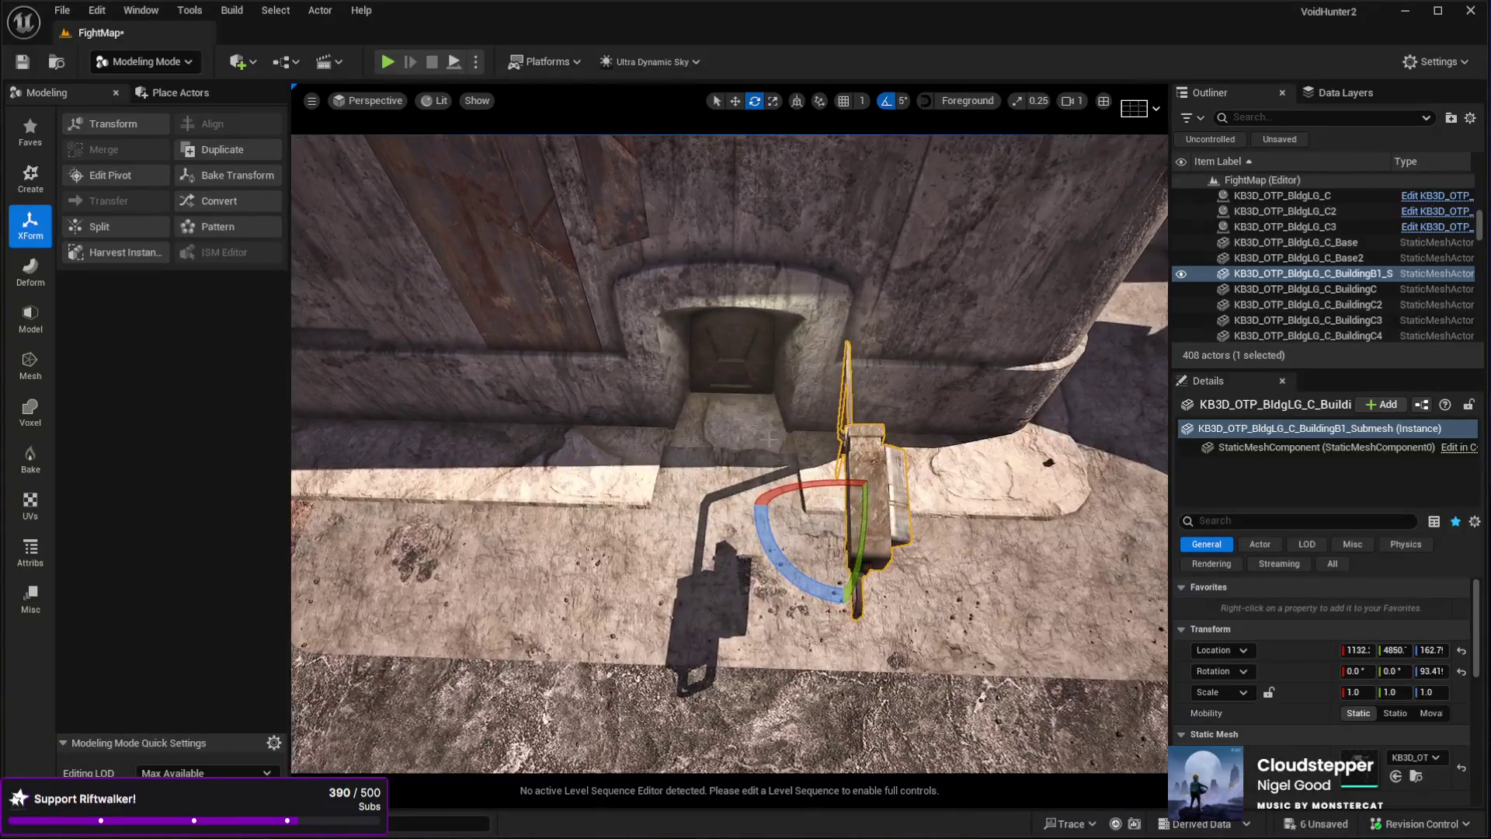
mouse_move(804, 589)
left_mouse_down()
mouse_move(823, 598)
mouse_move(877, 574)
mouse_move(939, 518)
mouse_move(932, 536)
mouse_move(869, 435)
mouse_move(805, 590)
mouse_move(841, 583)
left_mouse_up()
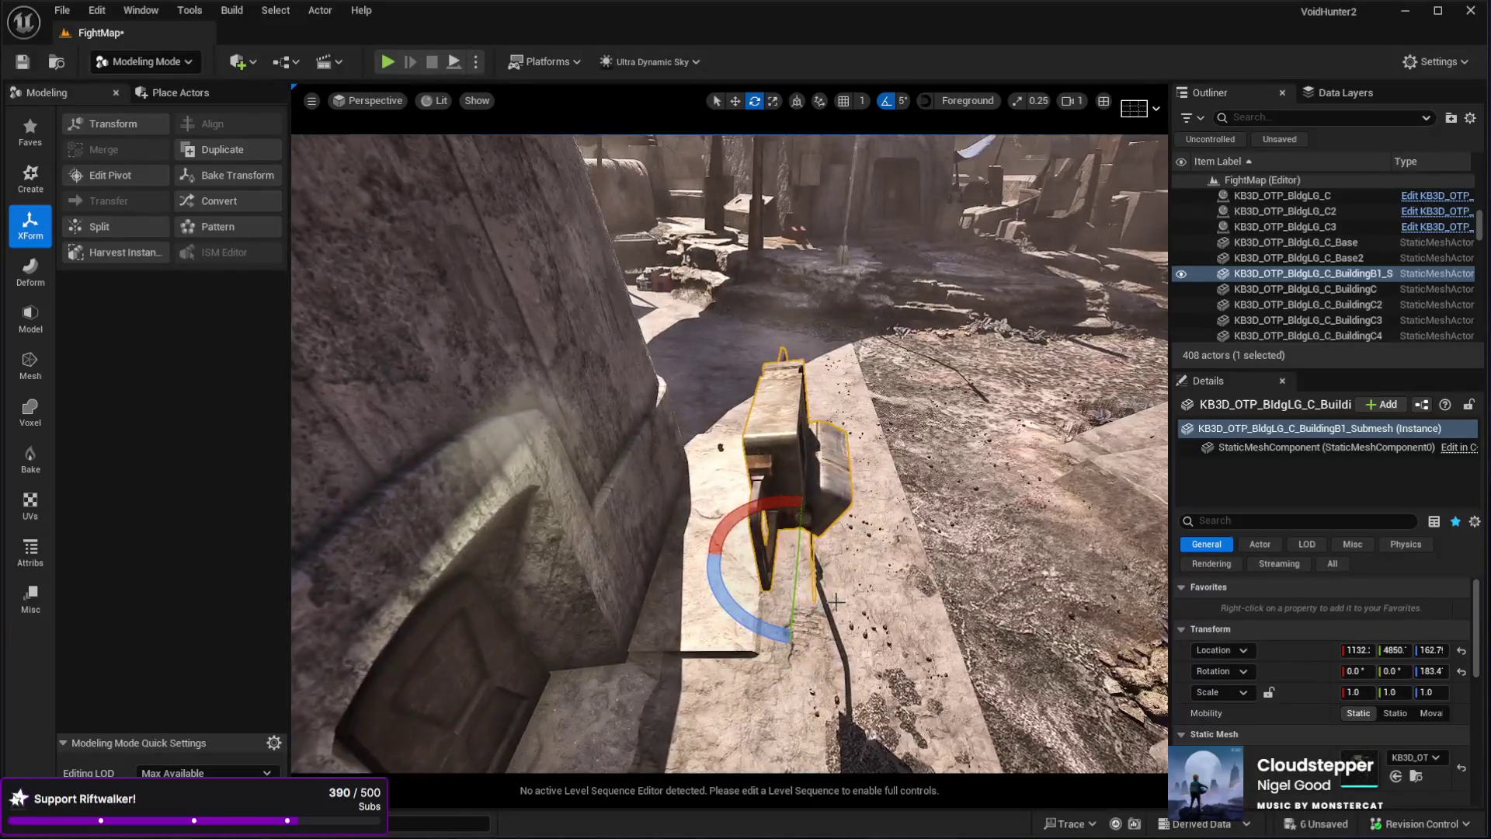
key("w")
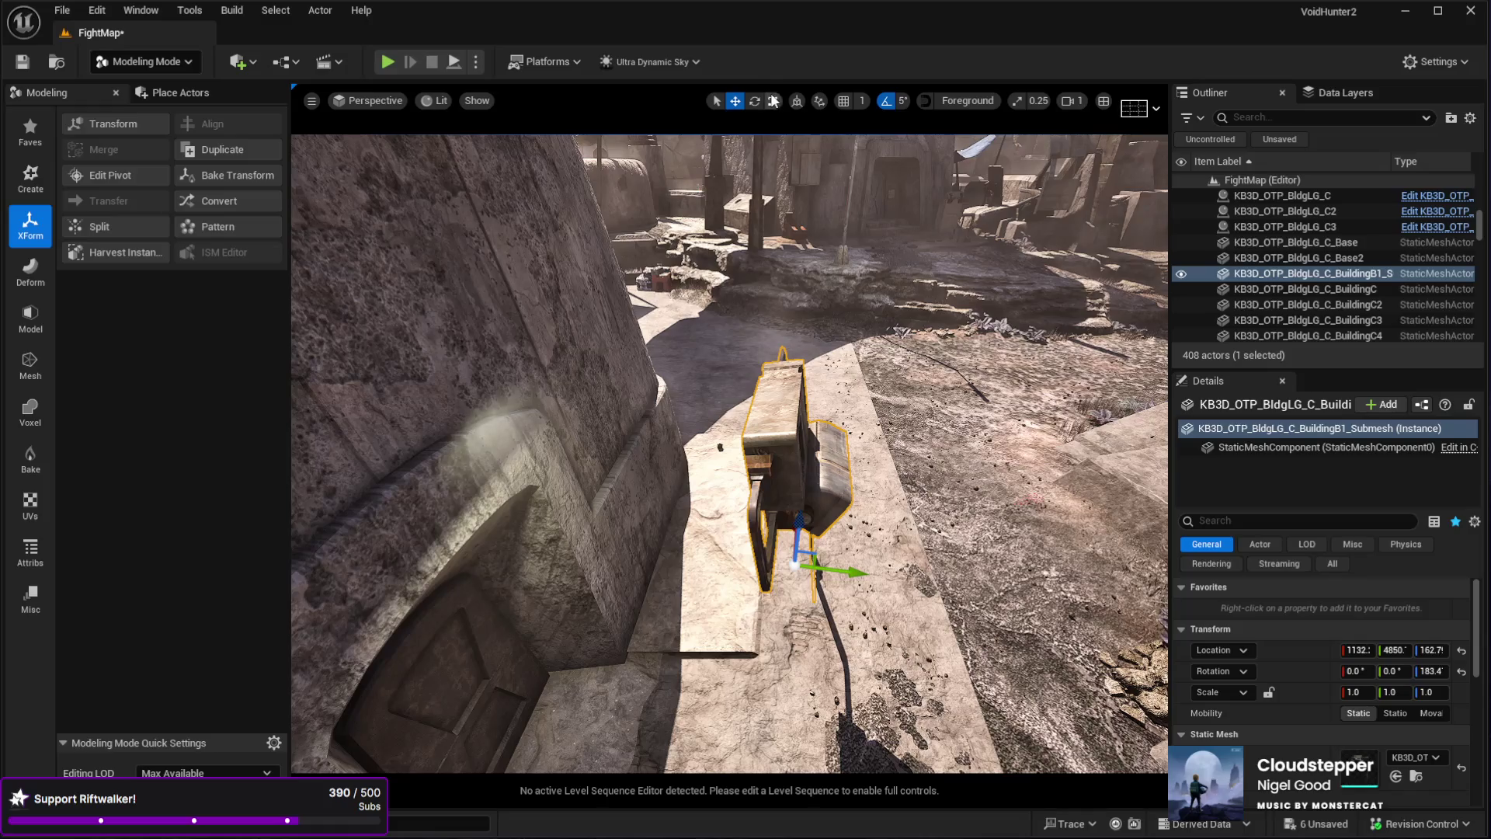
mouse_move(841, 583)
left_mouse_down()
mouse_move(769, 561)
mouse_move(581, 582)
mouse_move(631, 588)
left_mouse_up()
- Pick the BuildingB part, then reselect the lamp submesh on the wall
left_click(843, 302)
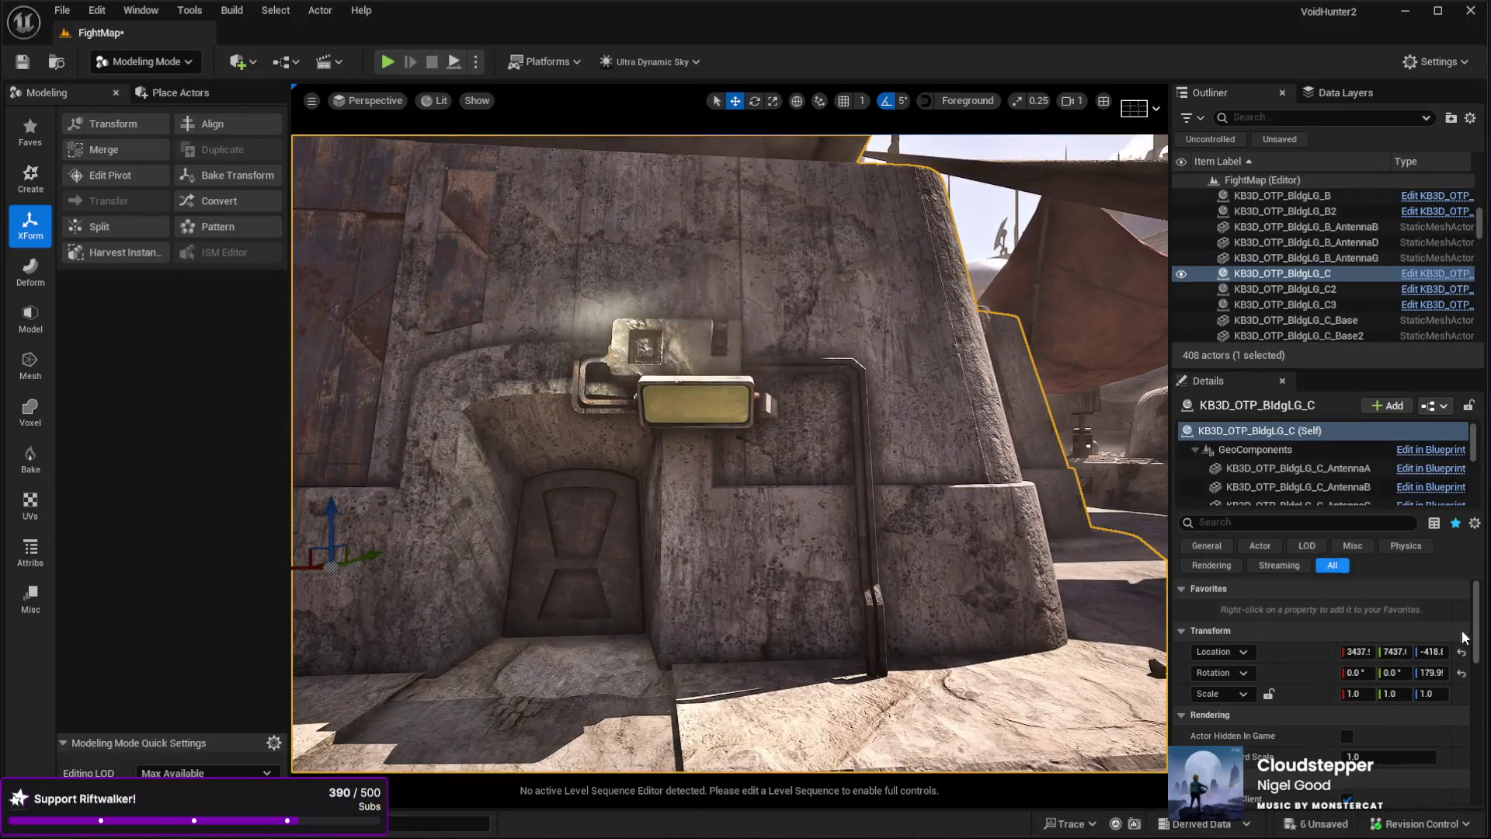
scroll(1333, 710, "down", 4)
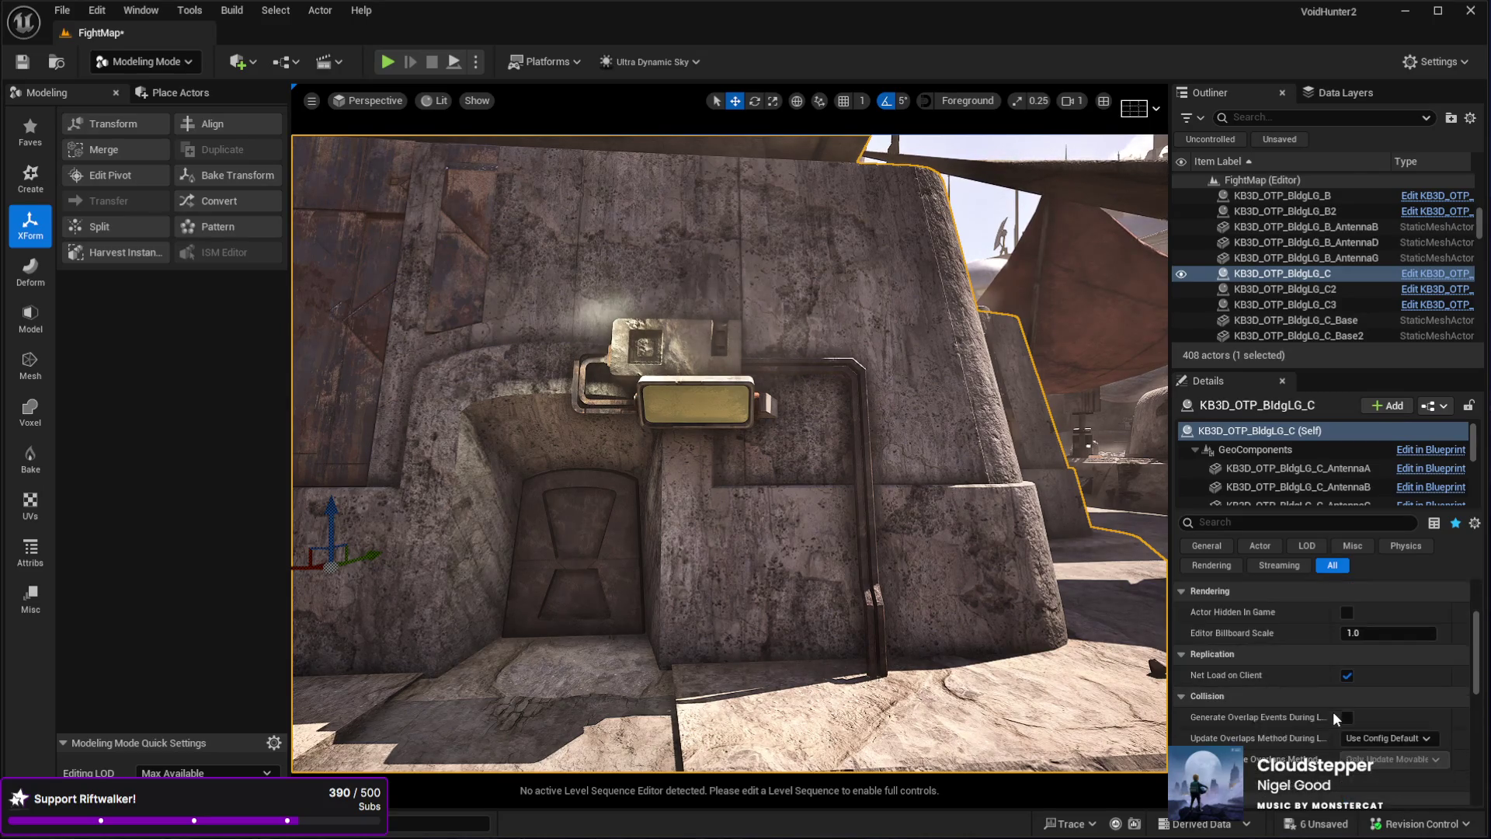
scroll(1333, 713, "up", 4)
scroll(1243, 488, "down", 3)
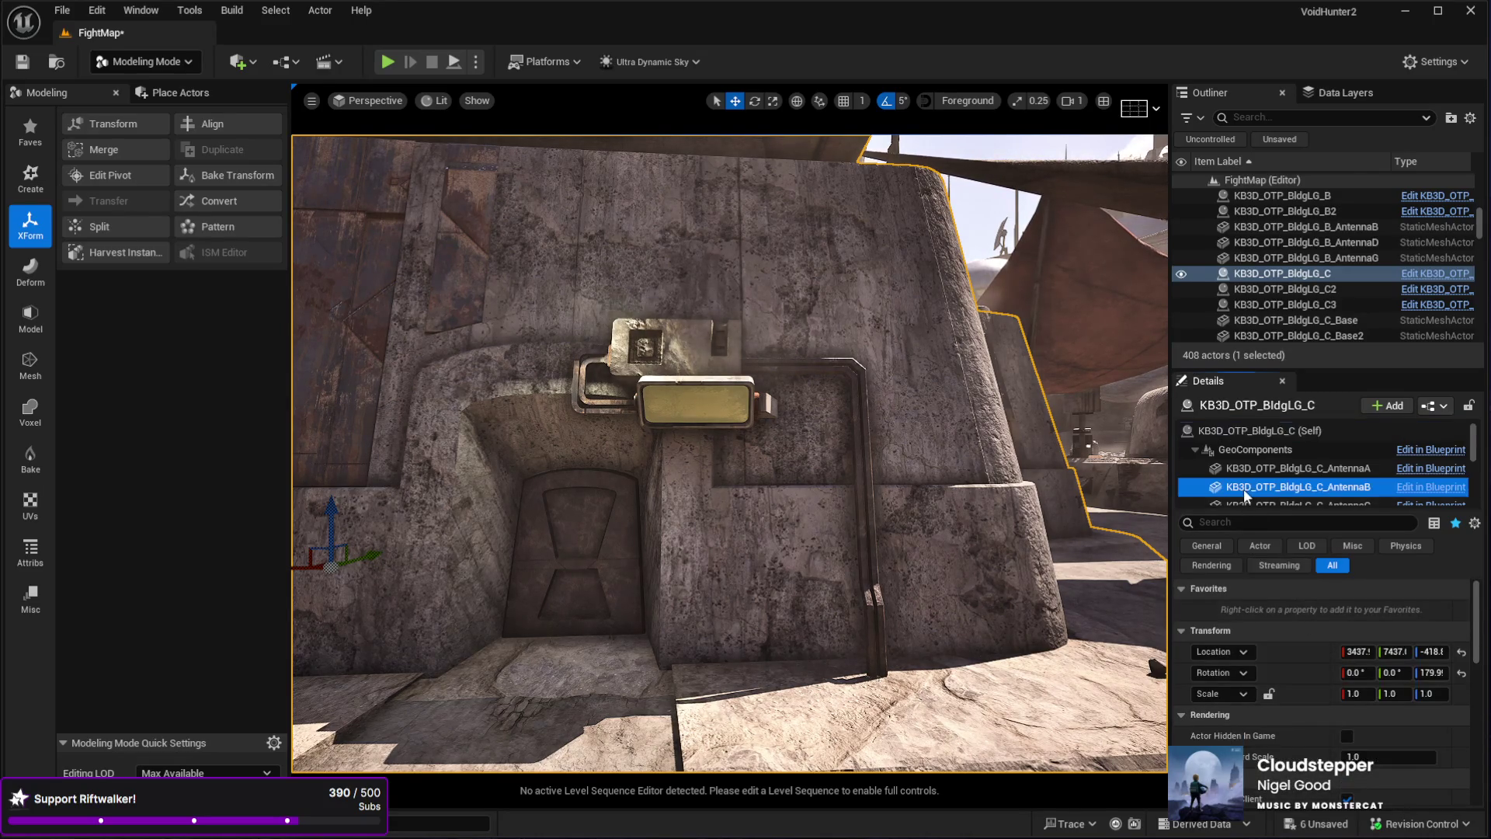
left_click(1243, 488)
mouse_move(730, 466)
left_mouse_down()
mouse_move(730, 357)
mouse_move(738, 435)
left_mouse_up()
left_click(792, 544)
scroll(806, 740, "up", 2)
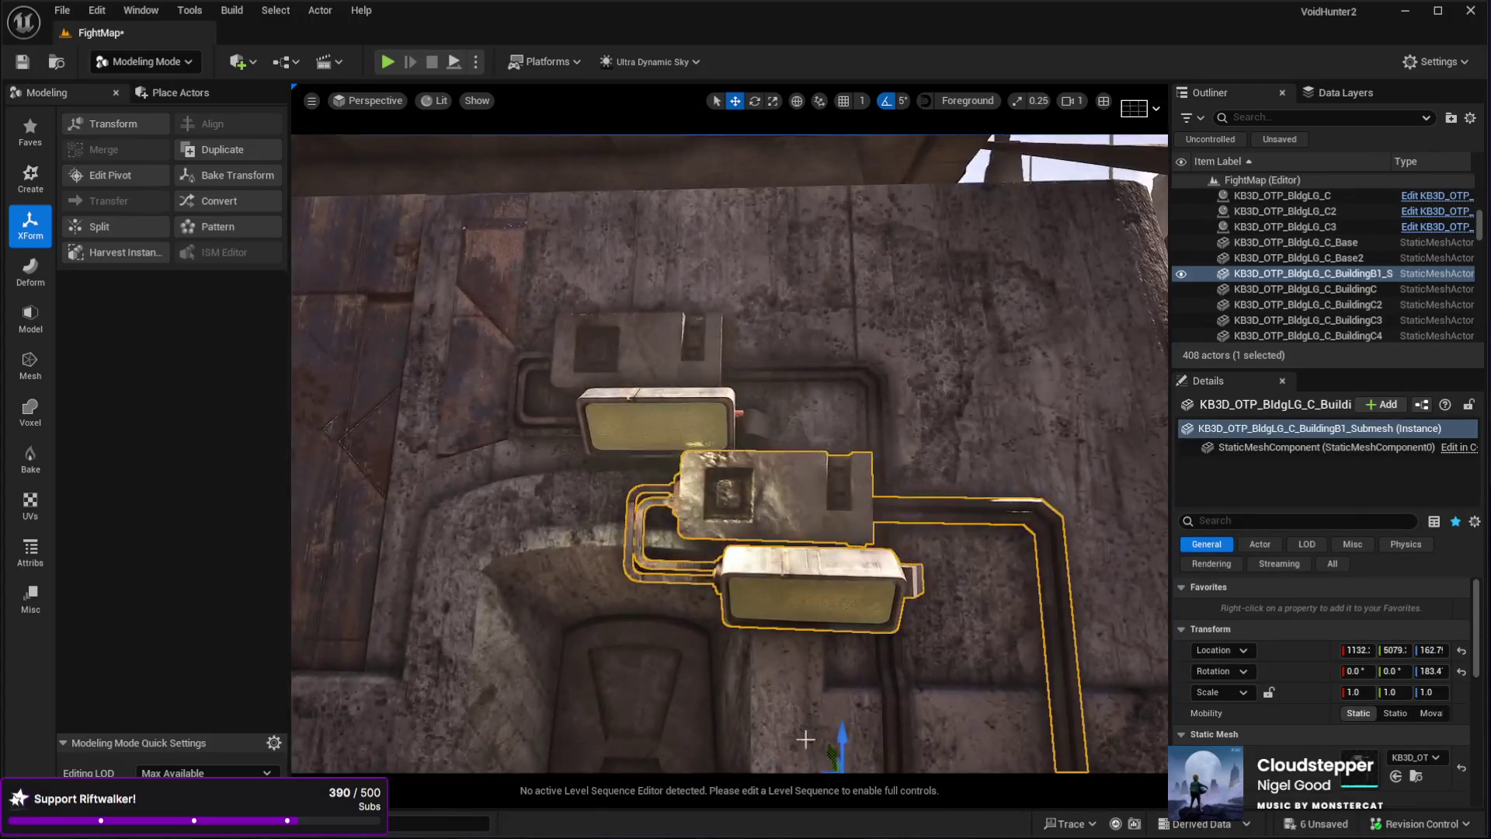
- Nudge the lamp flush above the doorway, to about 1262, 5134, 295.7
left_click_drag(840, 745, 813, 564)
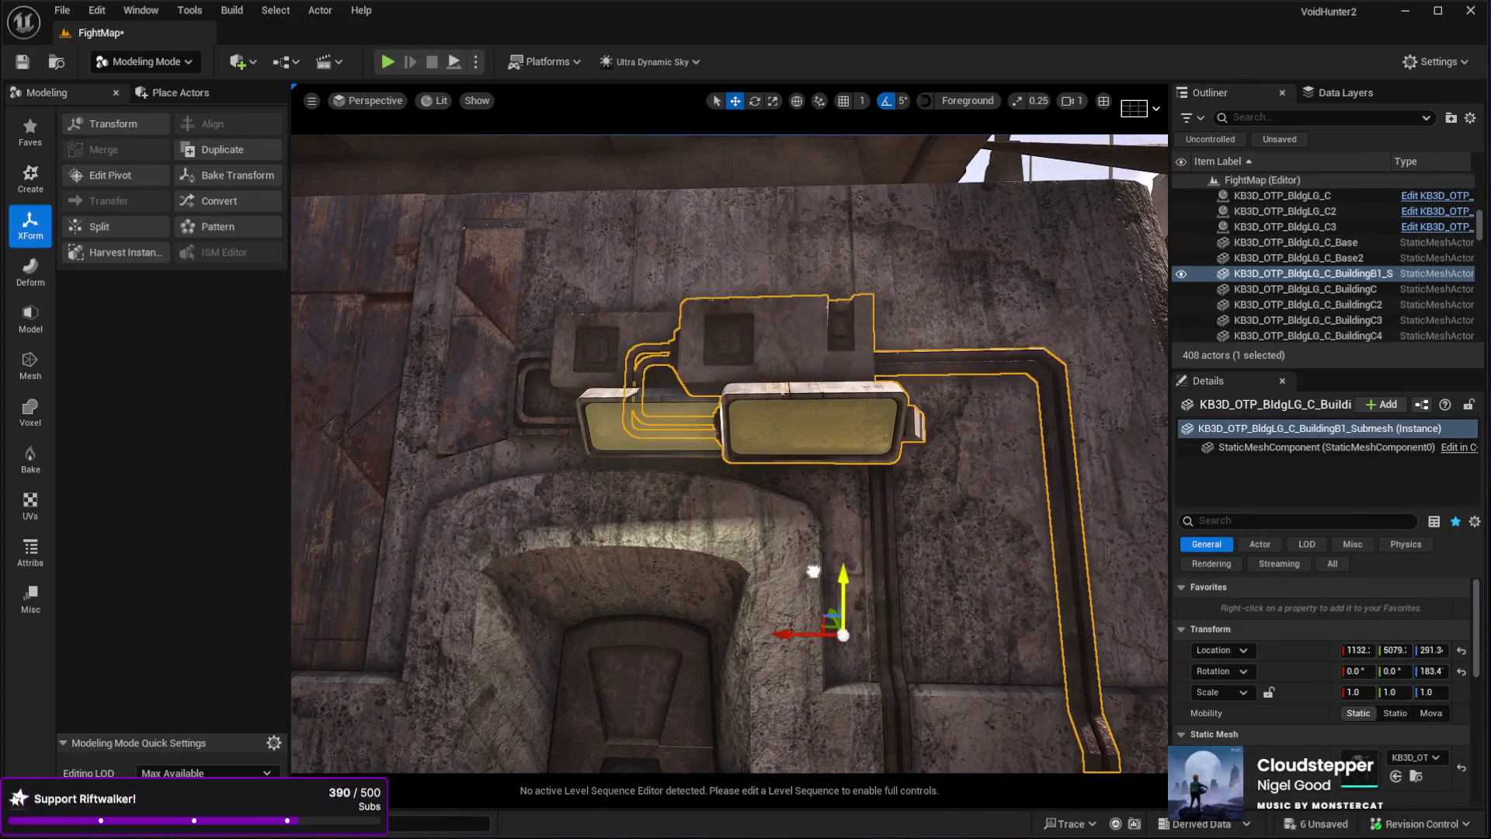
mouse_move(788, 635)
left_mouse_down()
mouse_move(711, 594)
mouse_move(404, 590)
mouse_move(726, 629)
mouse_move(804, 621)
mouse_move(730, 610)
mouse_move(698, 567)
mouse_move(599, 609)
left_mouse_up()
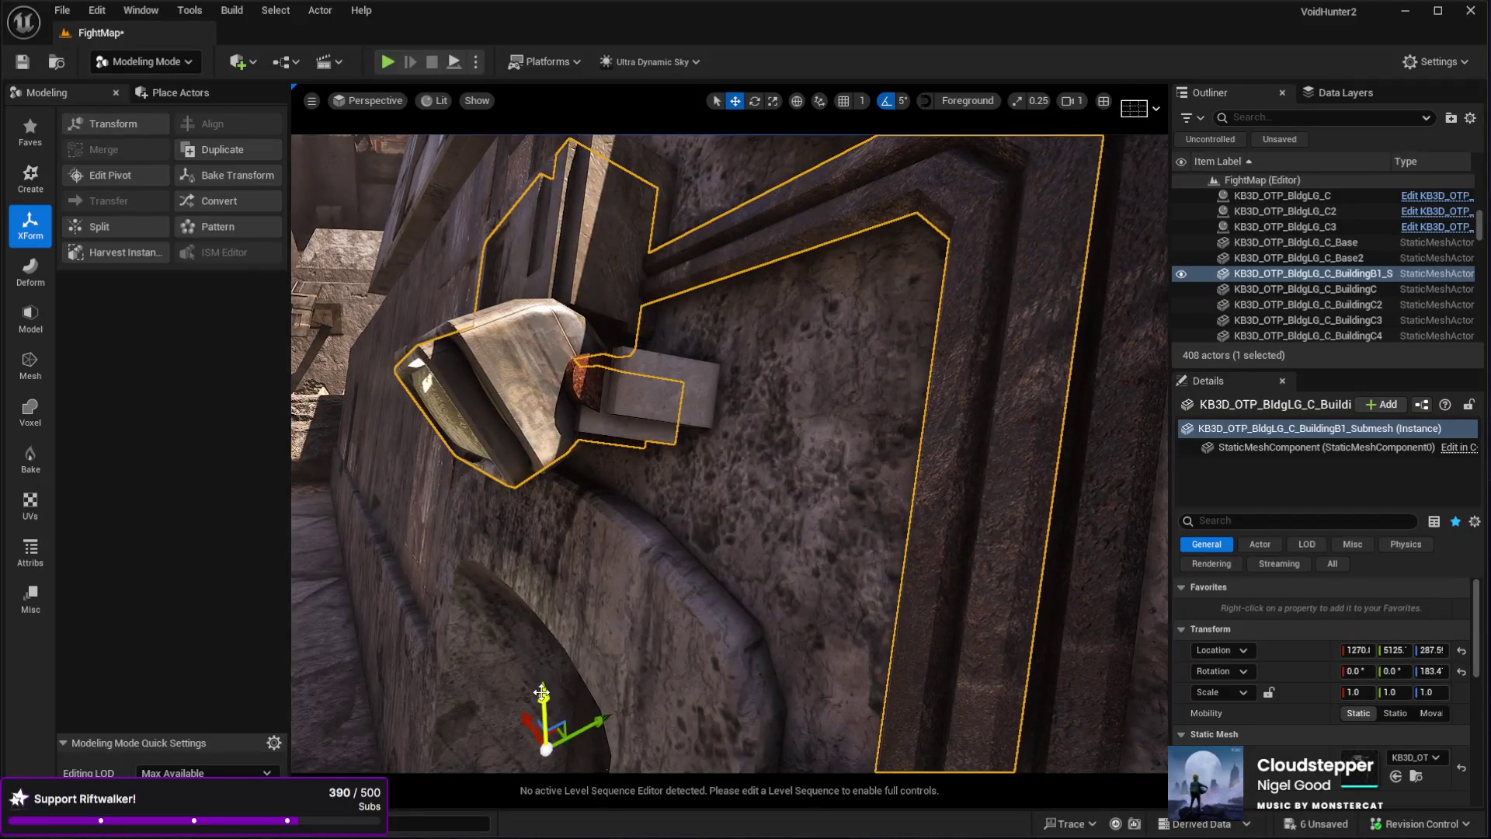
mouse_move(544, 690)
left_mouse_down()
mouse_move(560, 670)
mouse_move(583, 705)
left_mouse_up()
left_click_drag(574, 600, 540, 628)
left_click_drag(689, 596, 707, 594)
key("f")
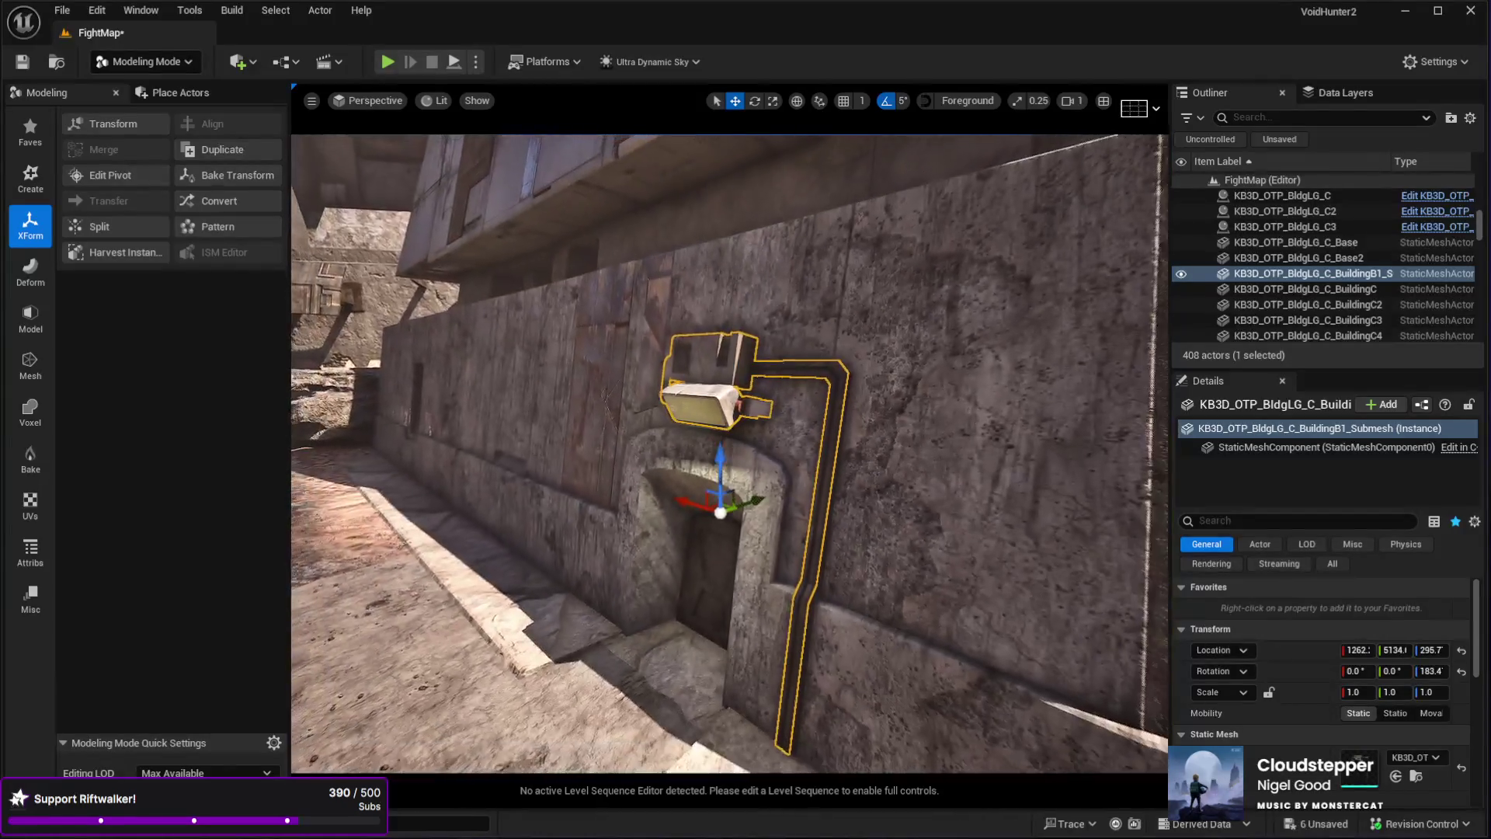
left_click(1001, 464)
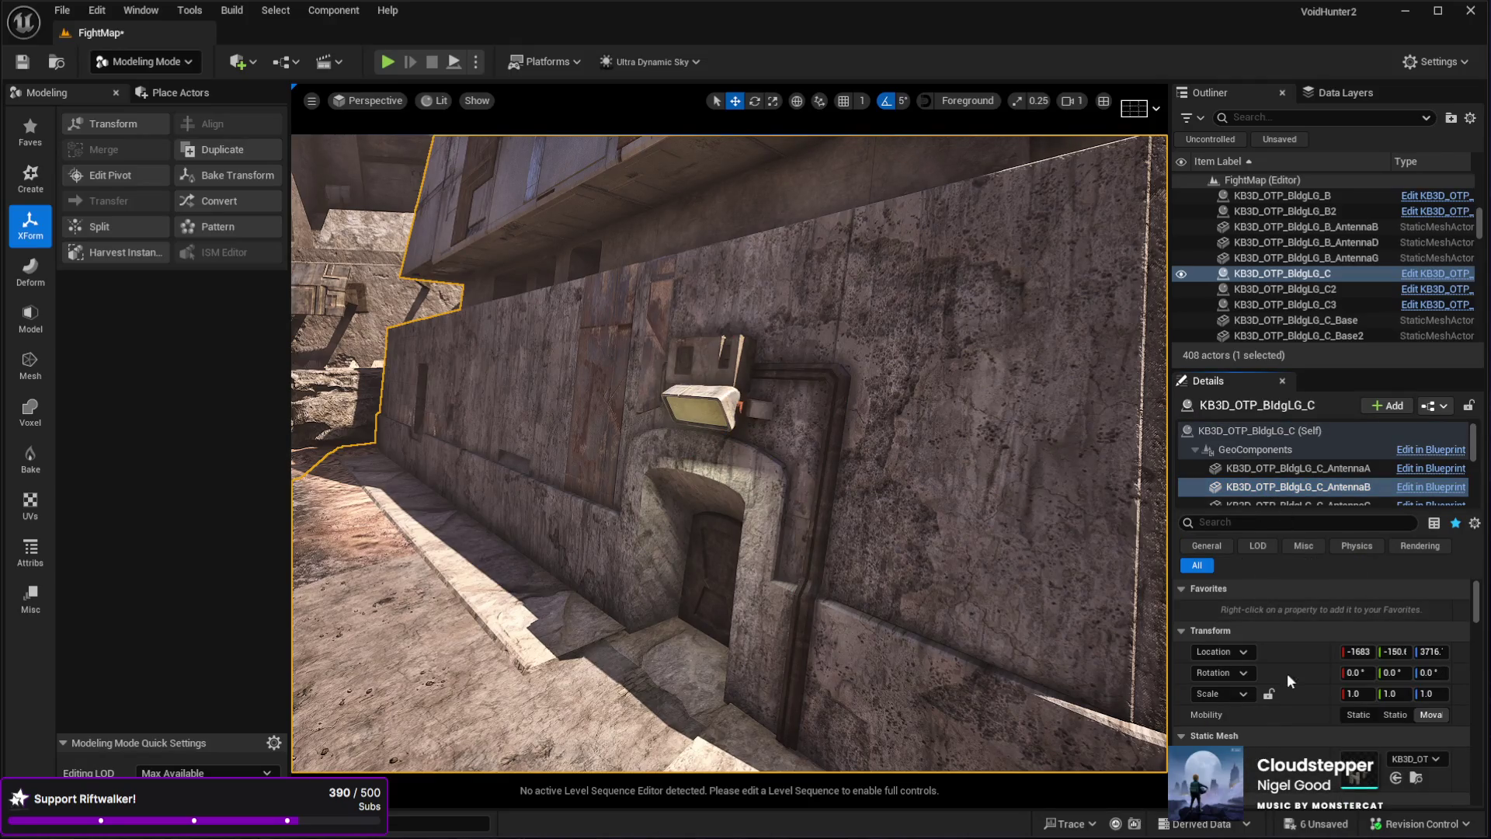
scroll(1379, 691, "down", 3)
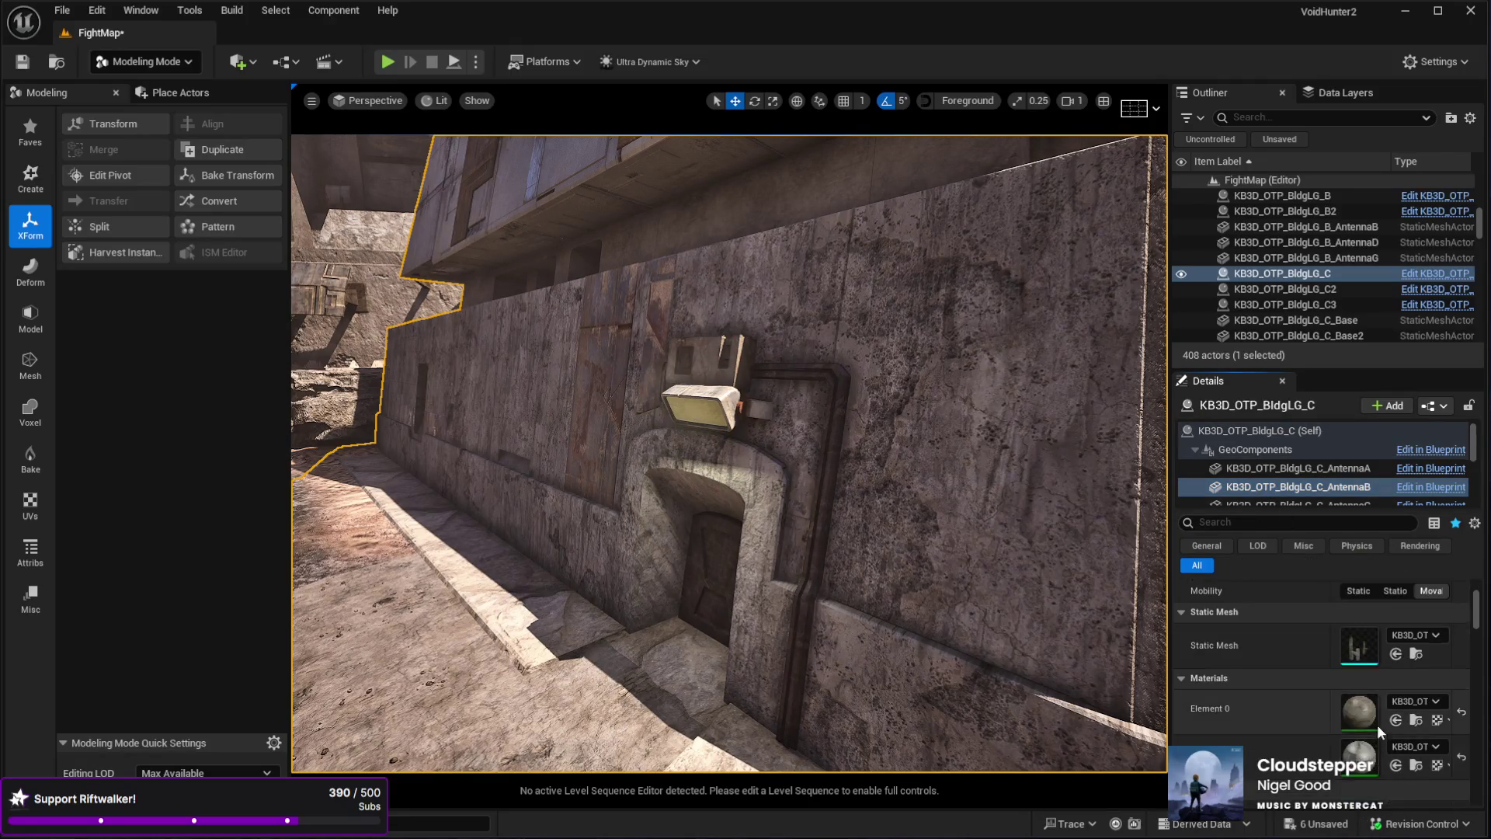
scroll(1383, 671, "up", 3)
scroll(1321, 466, "down", 2)
left_click(1297, 473)
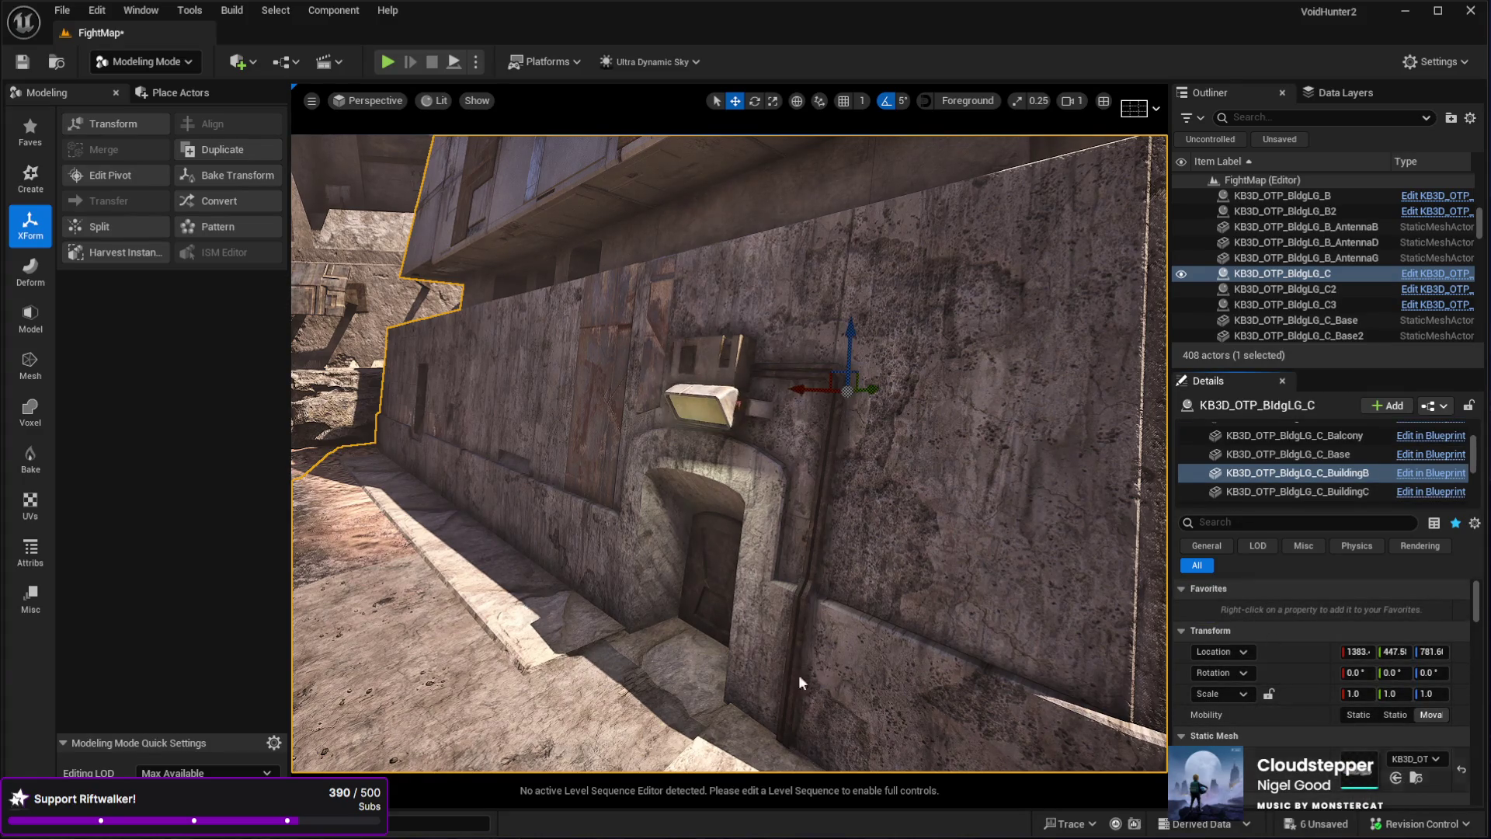
key("f")
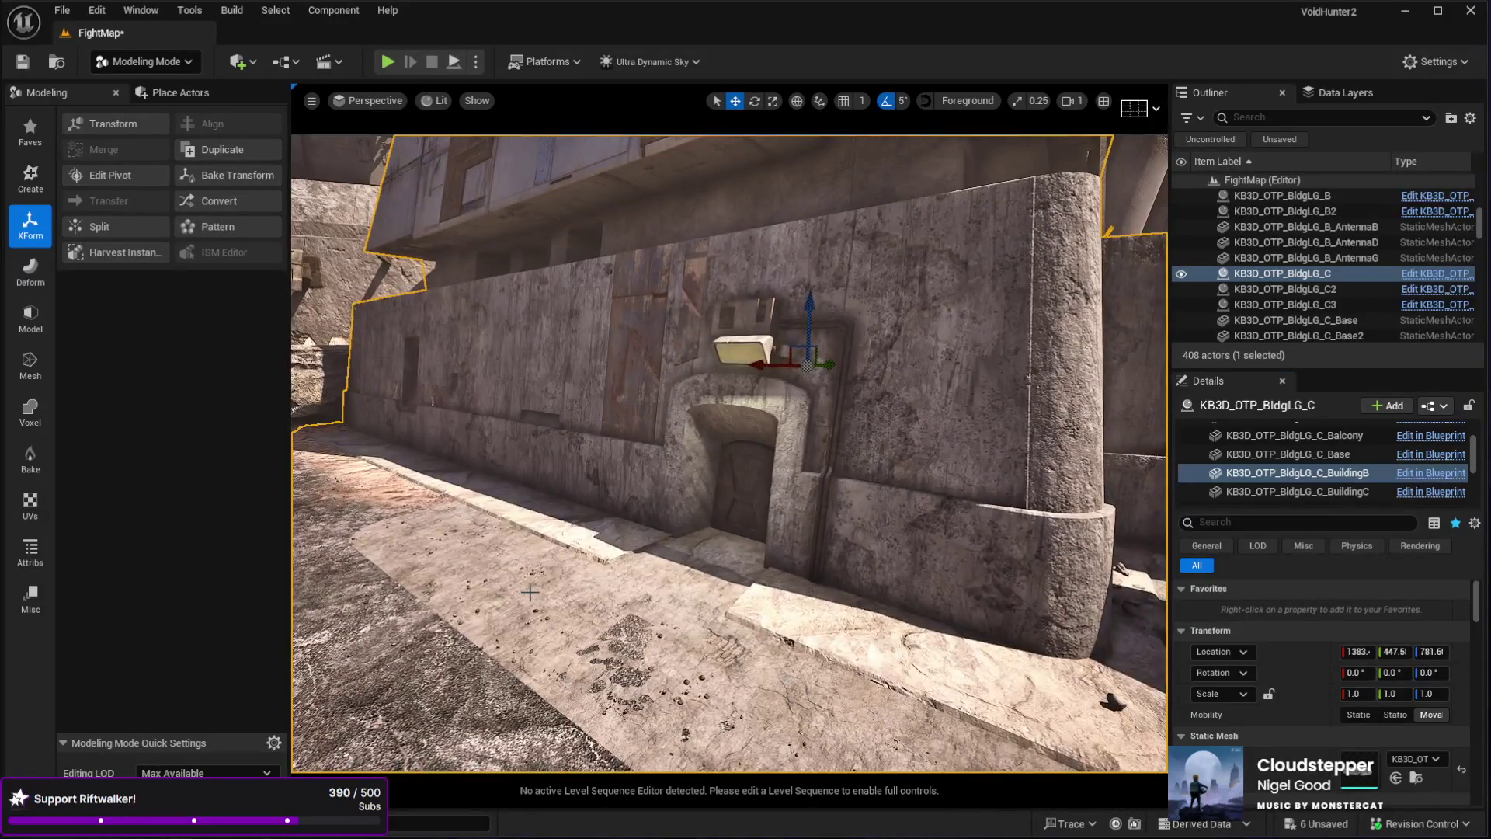
left_click_drag(545, 562, 483, 572)
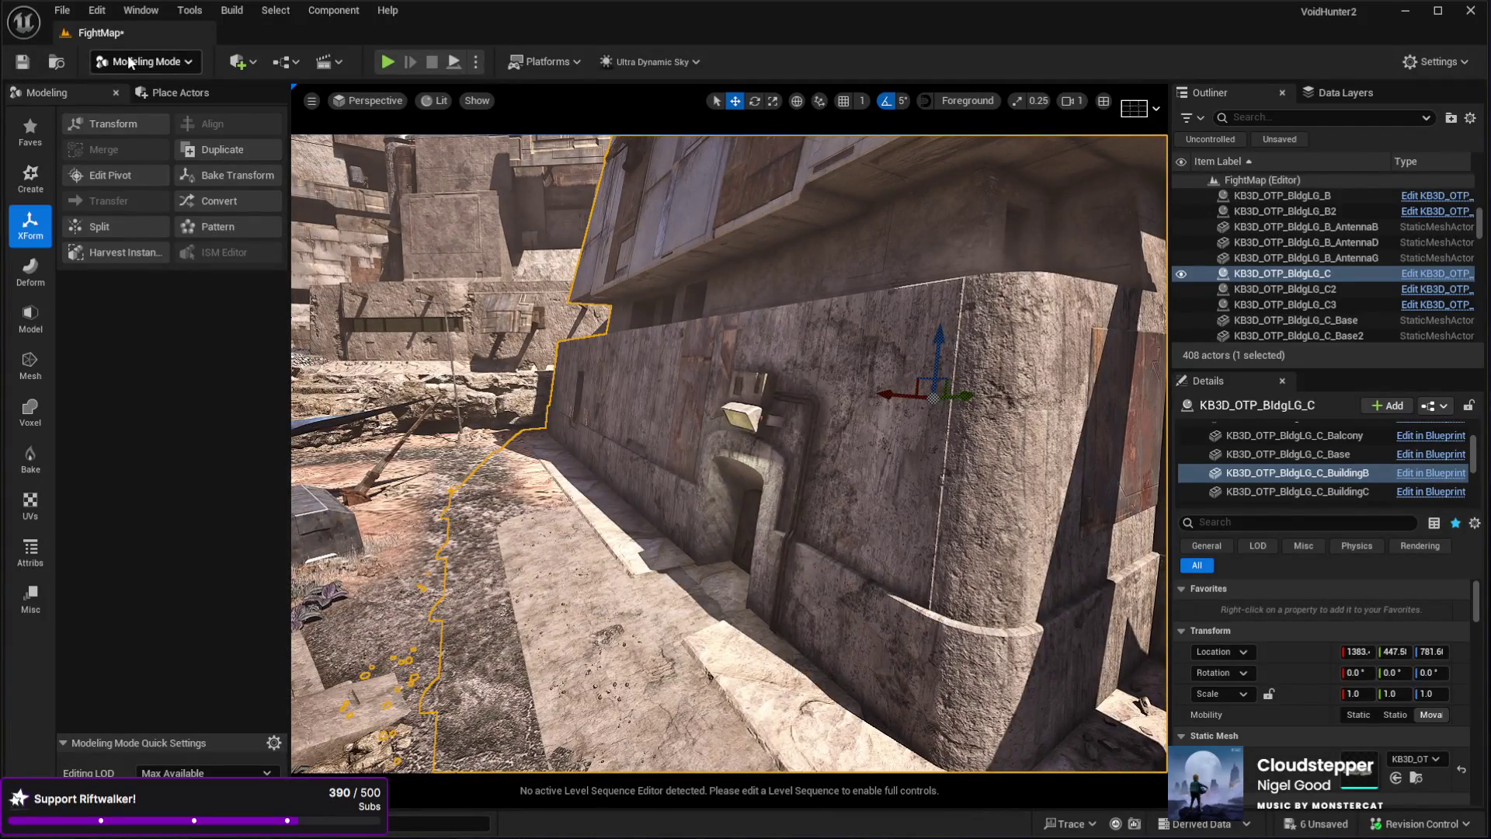
left_click(138, 95)
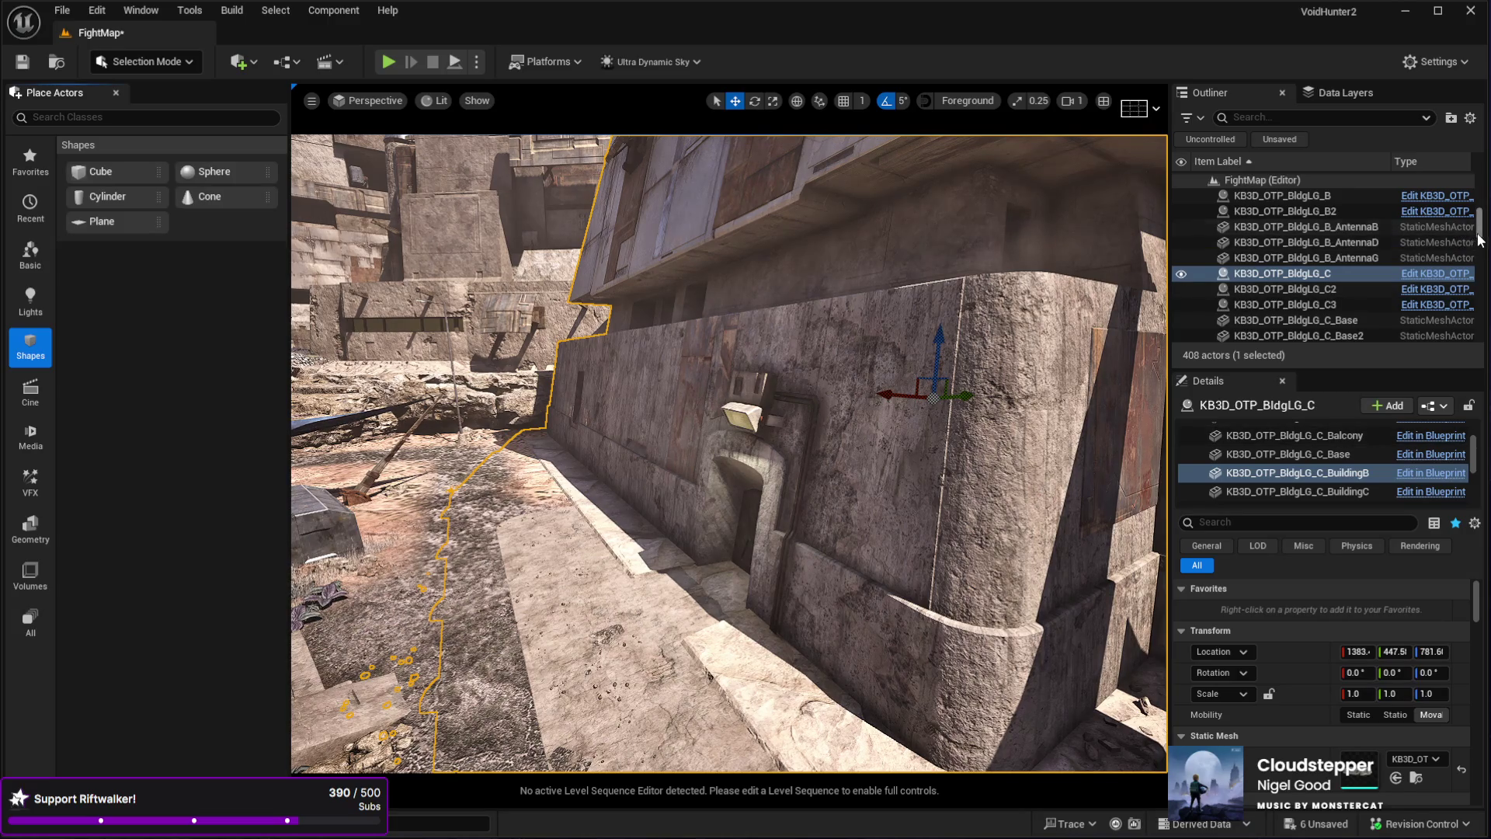
- Set the Sky actor's Time Of Day to 0 for night
scroll(1294, 315, "down", 2)
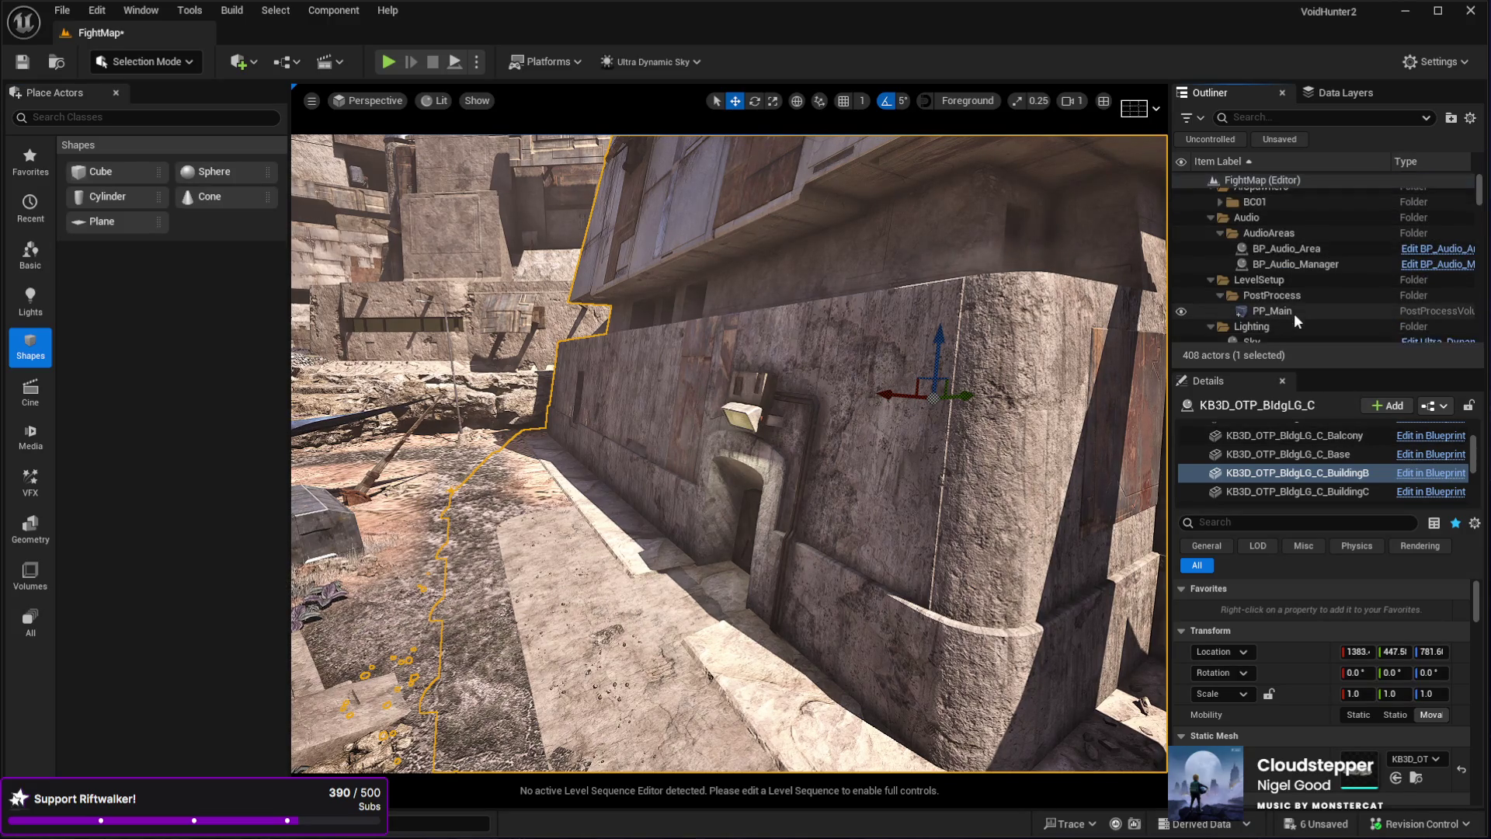
left_click(1289, 308)
left_click(1344, 611)
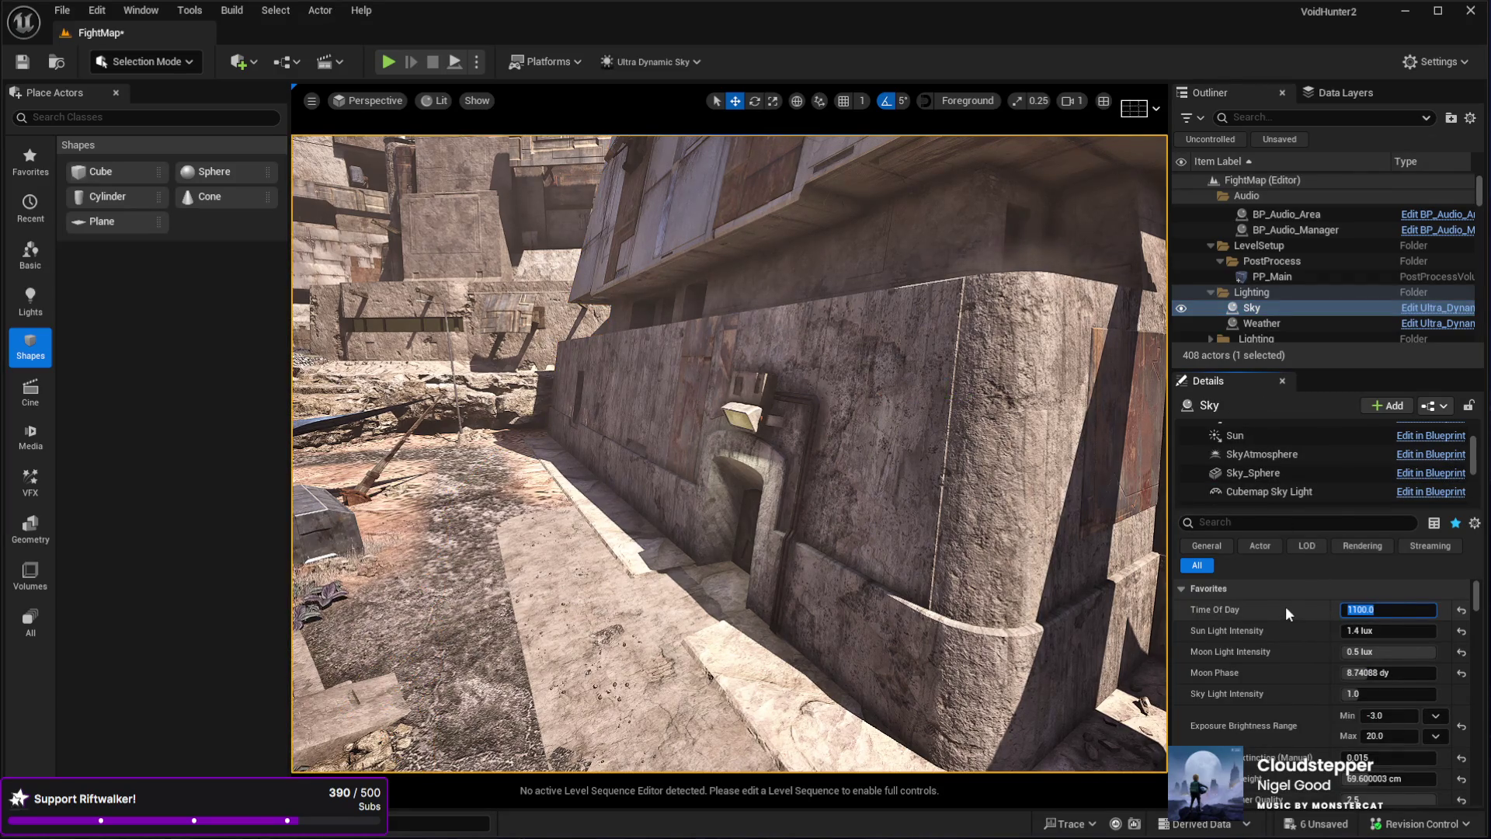
type("0")
key("Return")
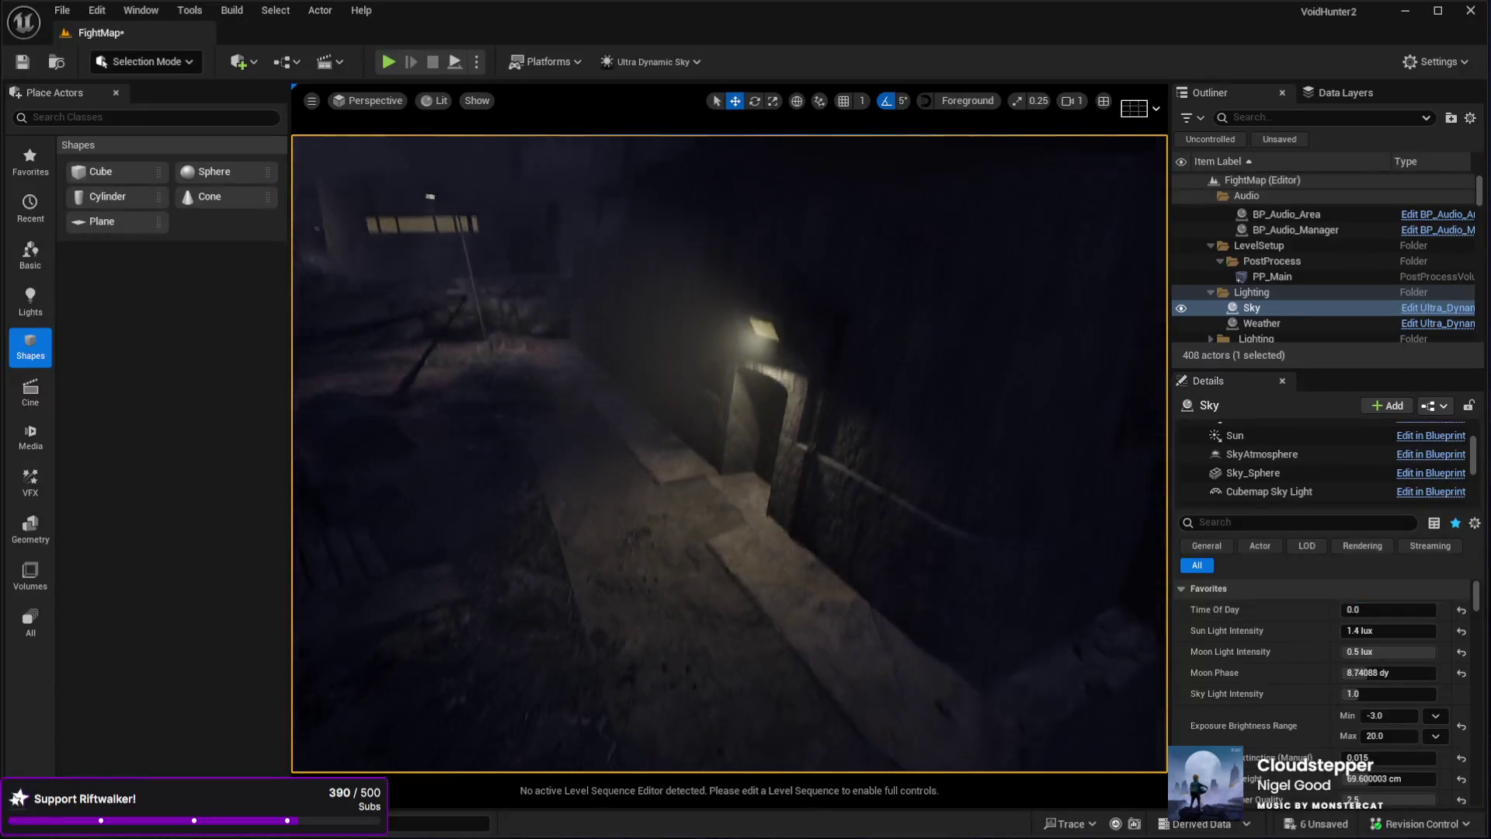
- Fly to the lit doorway and frame the glowing lamp above it
key("w")
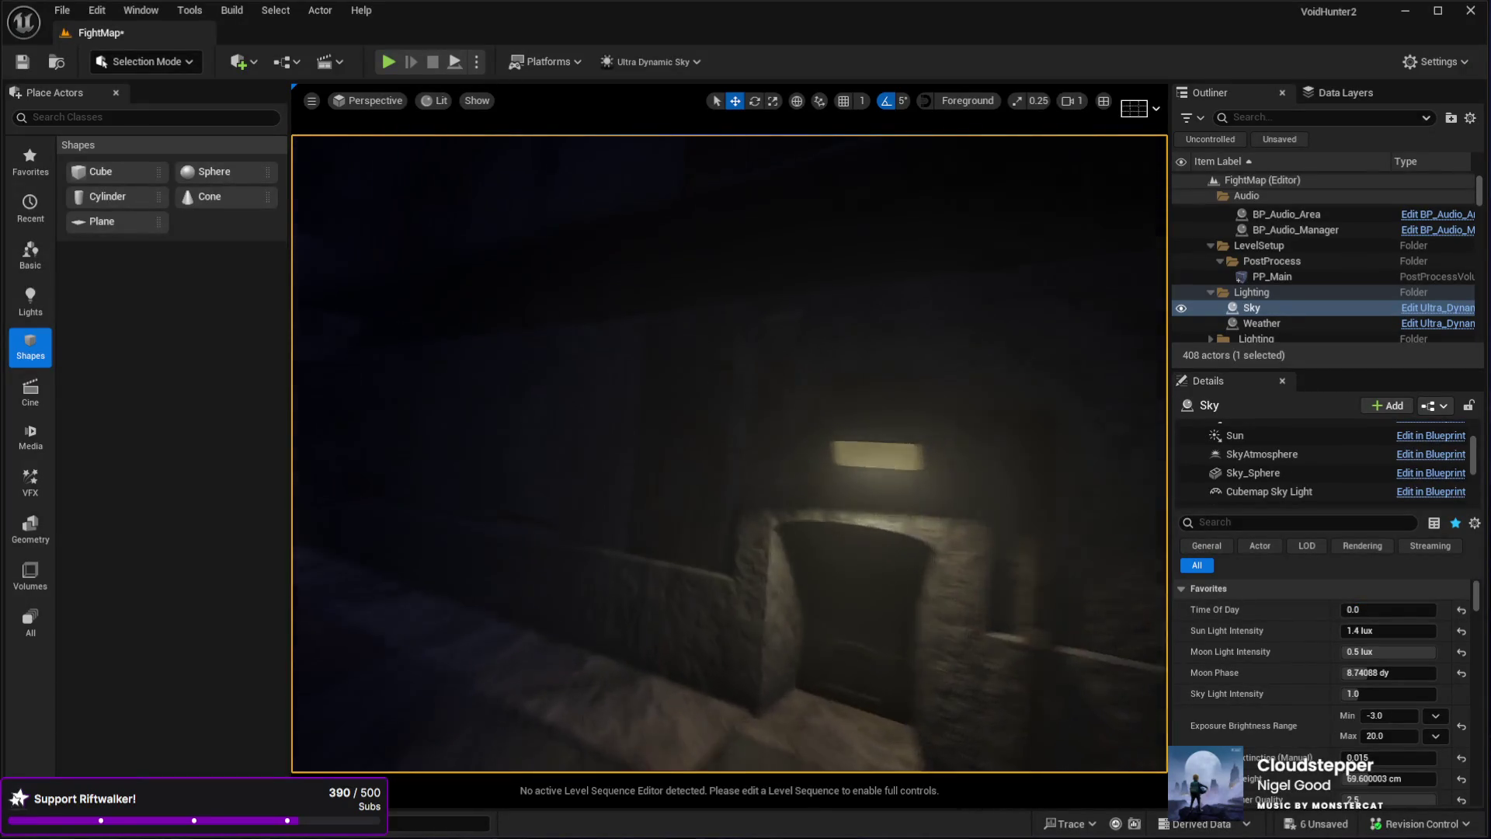
key("w")
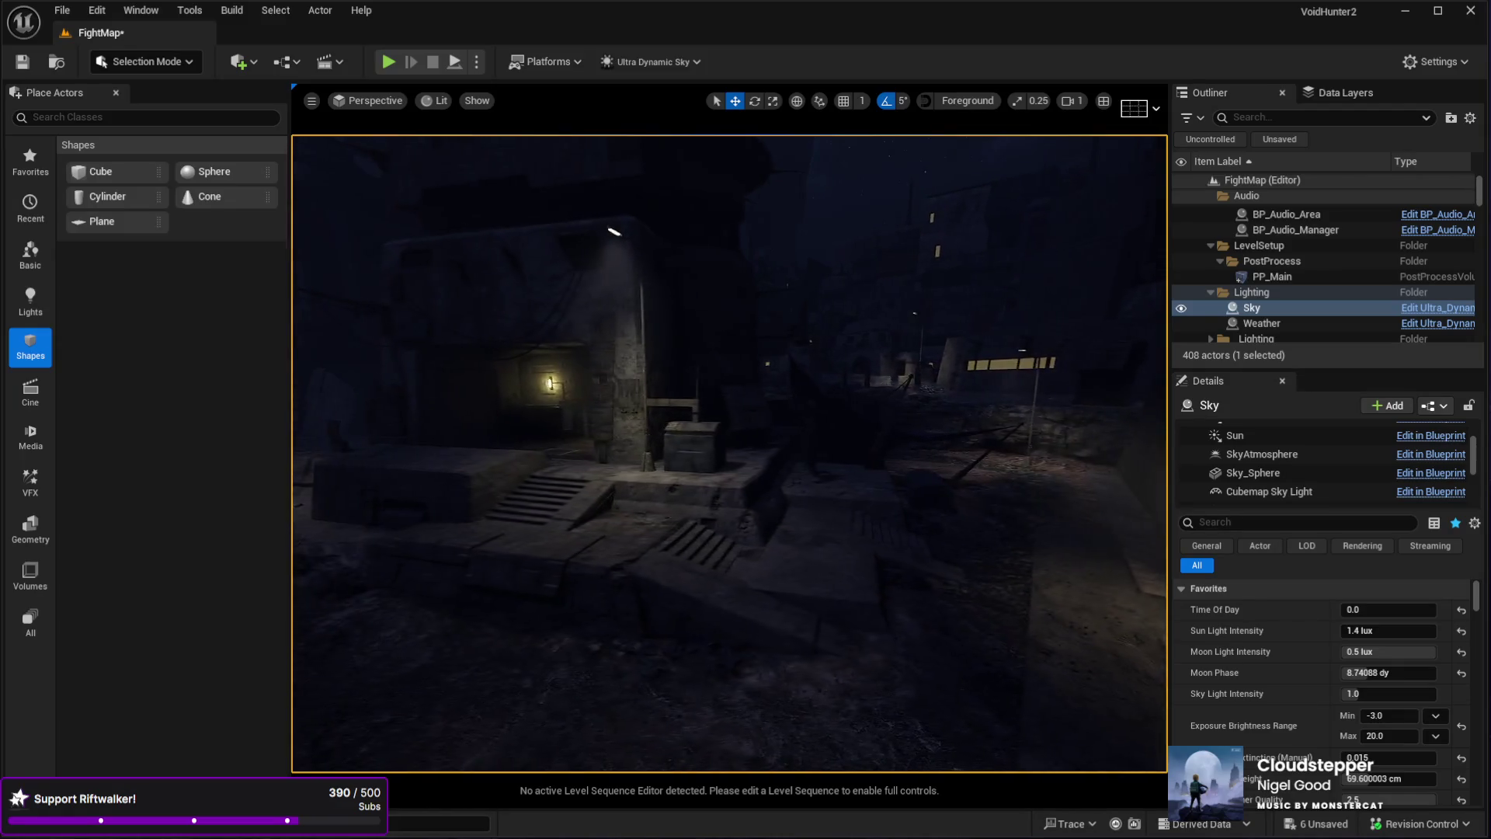
key("w")
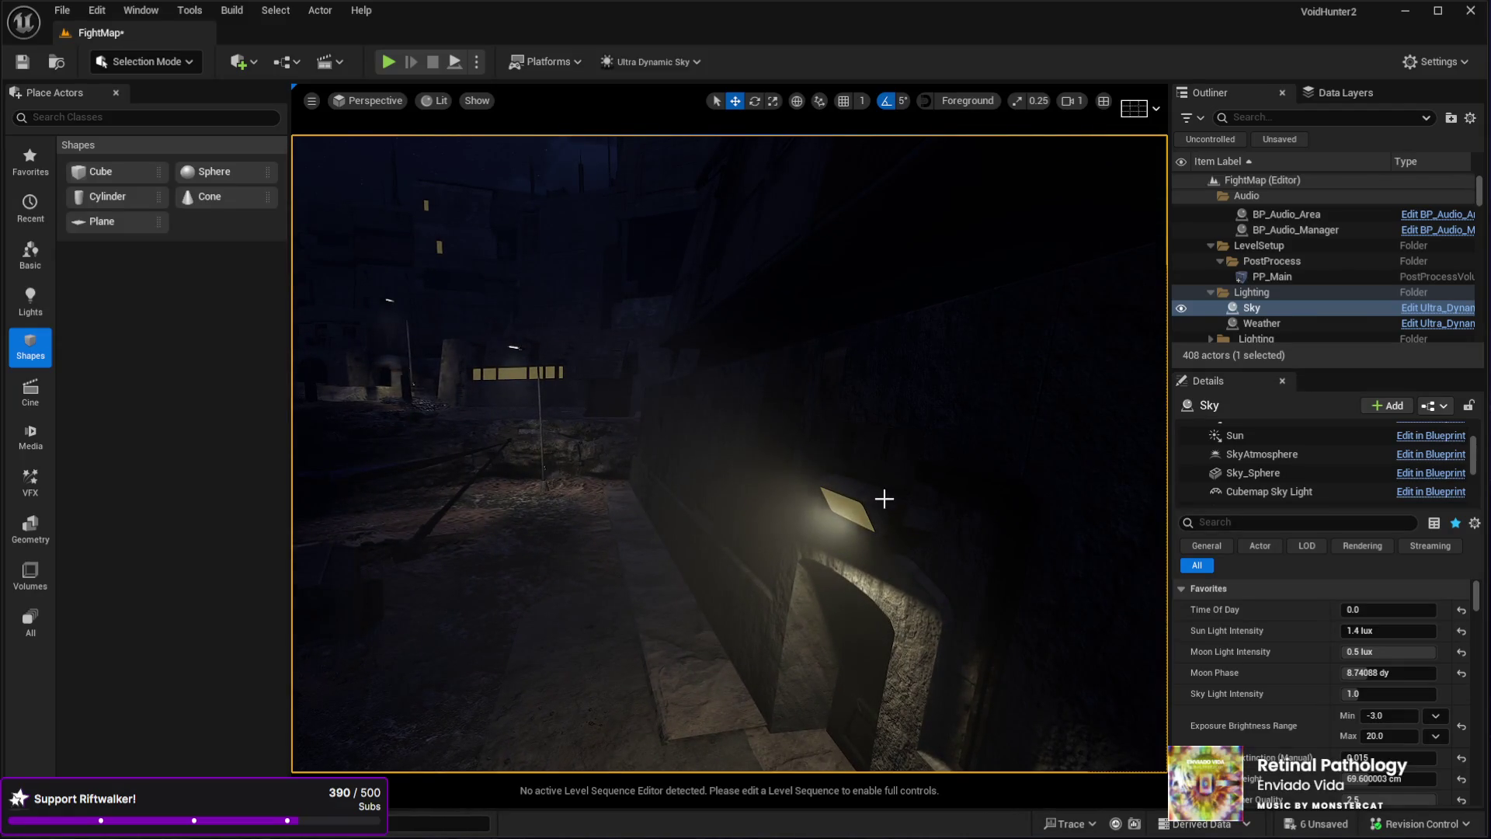
left_click(885, 499)
key("f")
scroll(1319, 718, "down", 5)
- Inspect the lamp's pool of light over the doorway, then select the stray Plane4 panel
scroll(1319, 717, "down", 5)
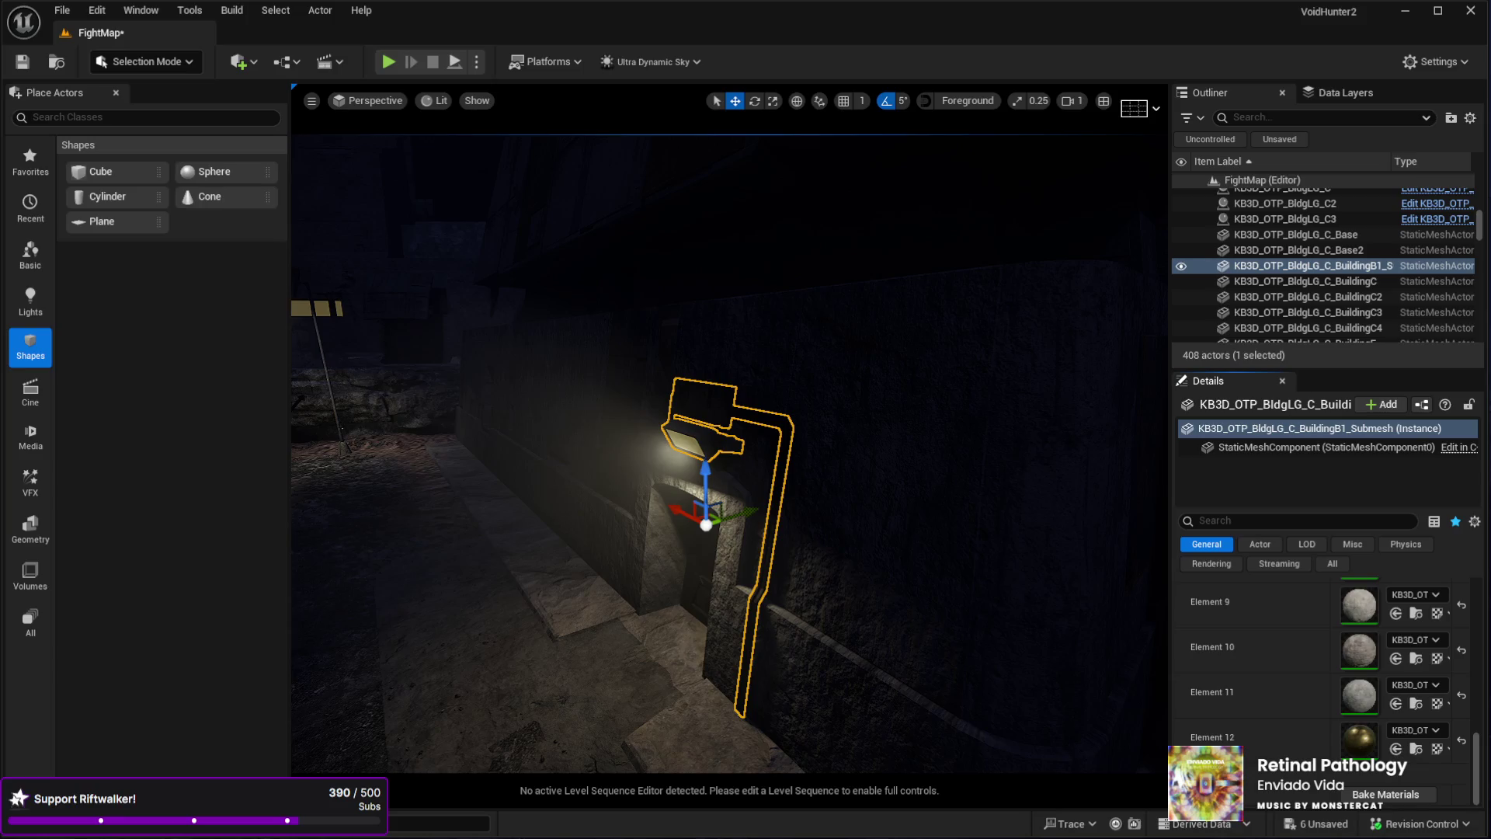
scroll(1399, 752, "up", 10)
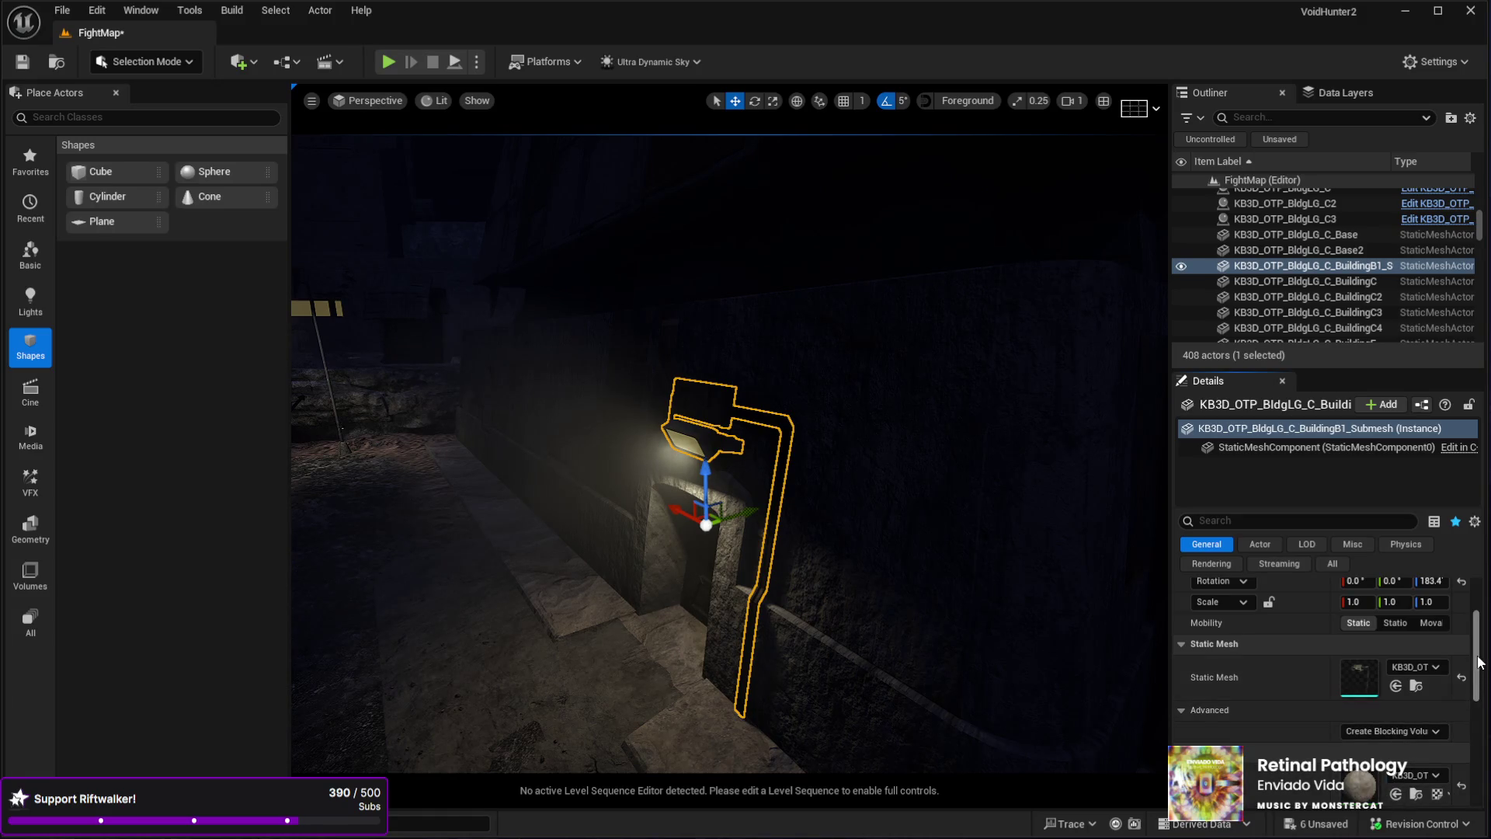
left_click_drag(1477, 668, 1483, 789)
scroll(1401, 755, "up", 10)
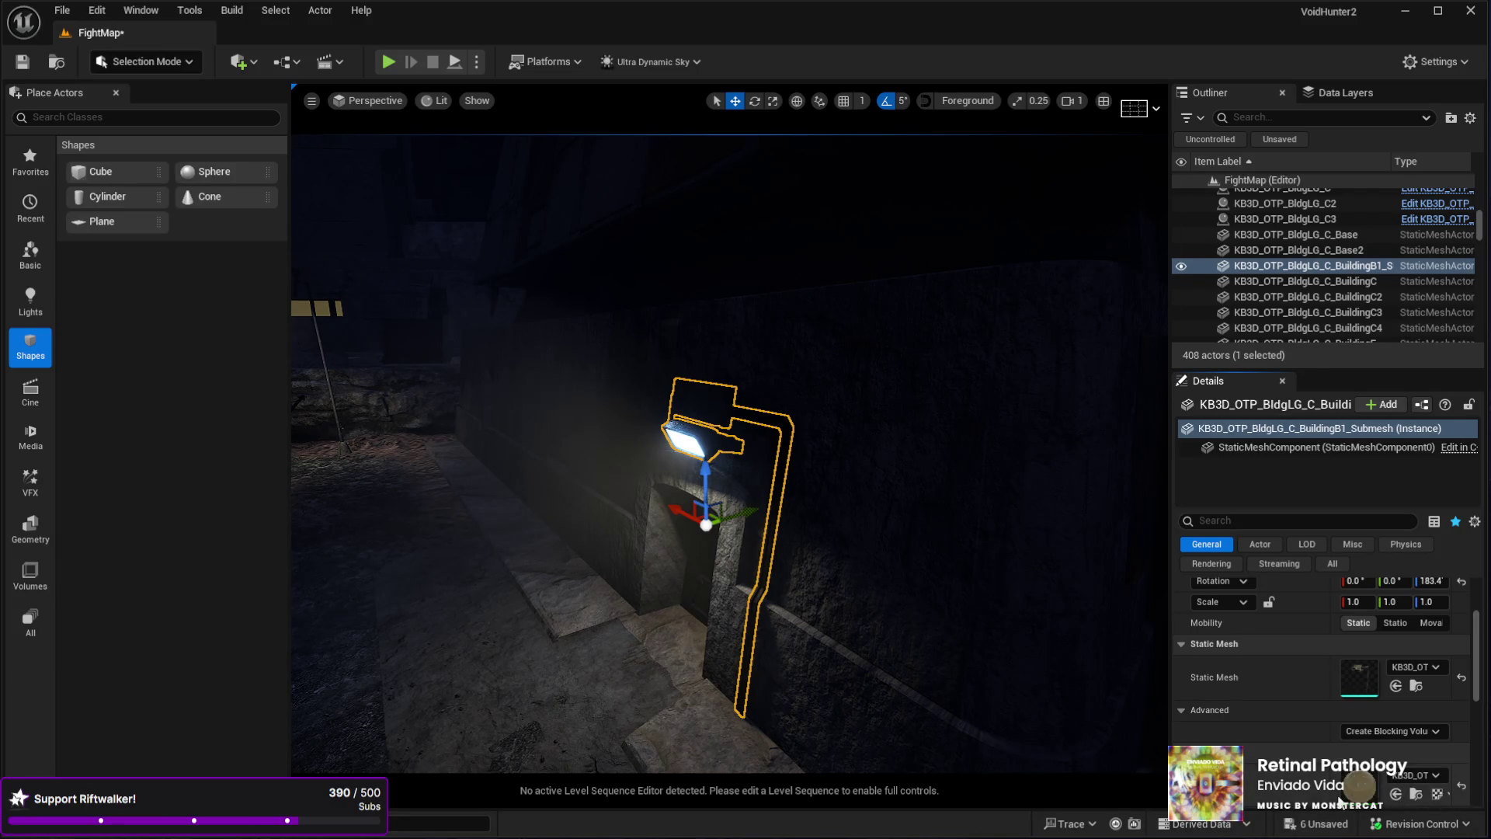
scroll(1396, 748, "down", 10)
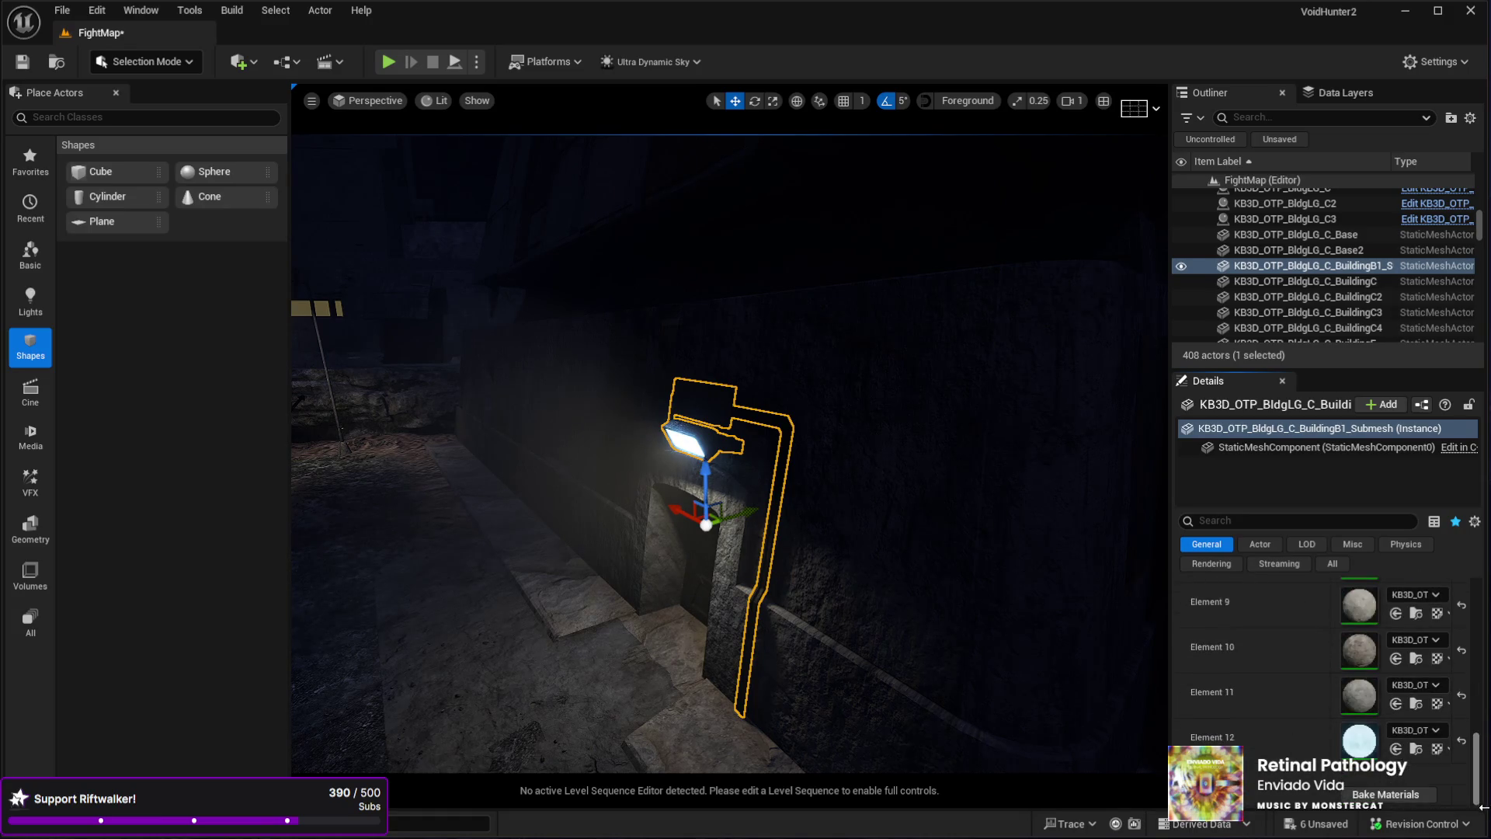
scroll(1396, 748, "up", 10)
mouse_move(916, 663)
left_mouse_down()
mouse_move(858, 650)
mouse_move(852, 688)
mouse_move(911, 703)
left_mouse_up()
key("g")
left_click(708, 541)
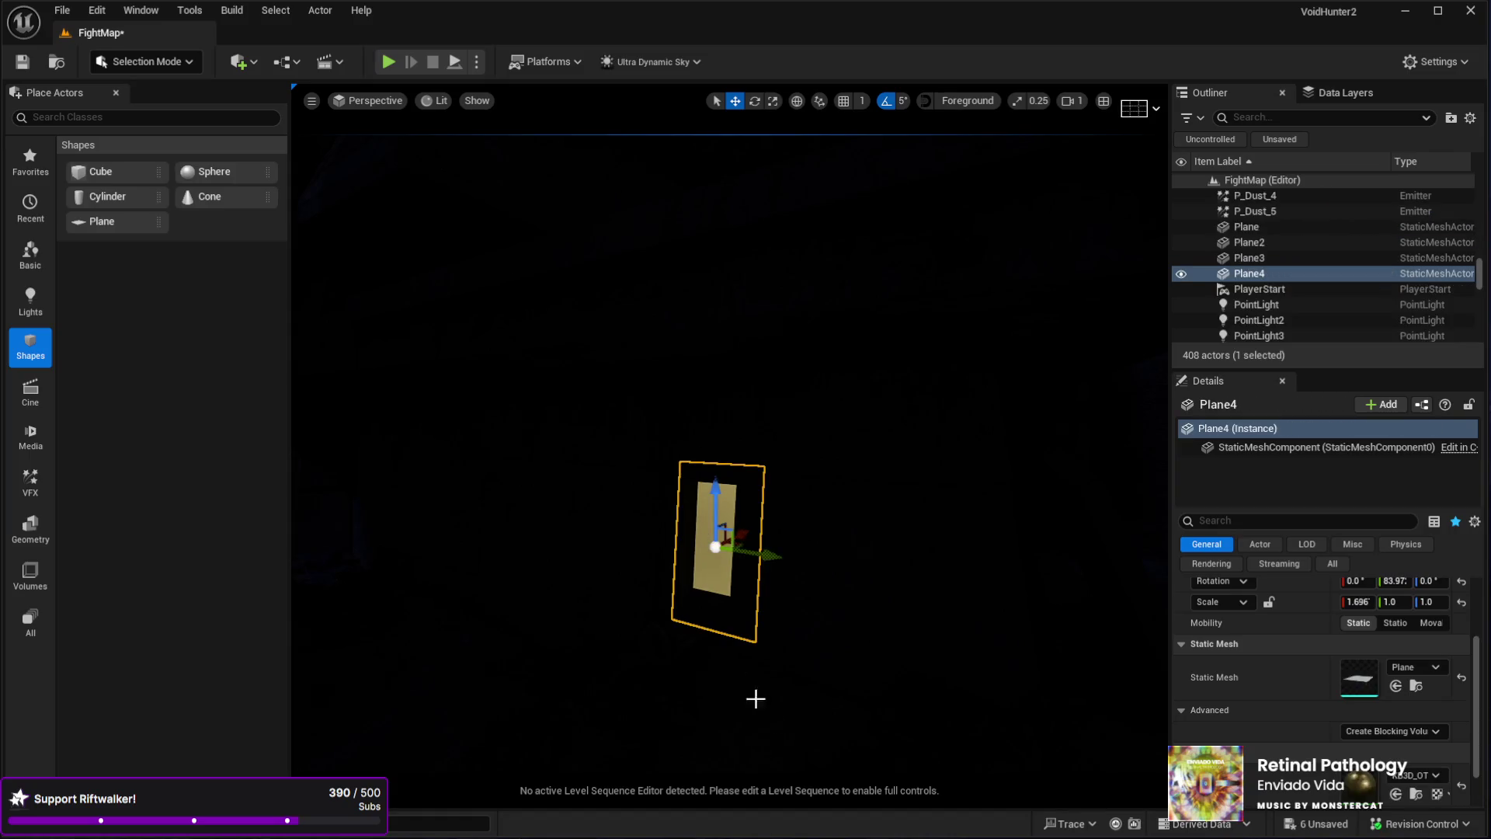
- Delete Plane4, leaving 407 actors, and swing the view back to the courtyard
key("Delete")
left_click_drag(526, 623, 557, 633)
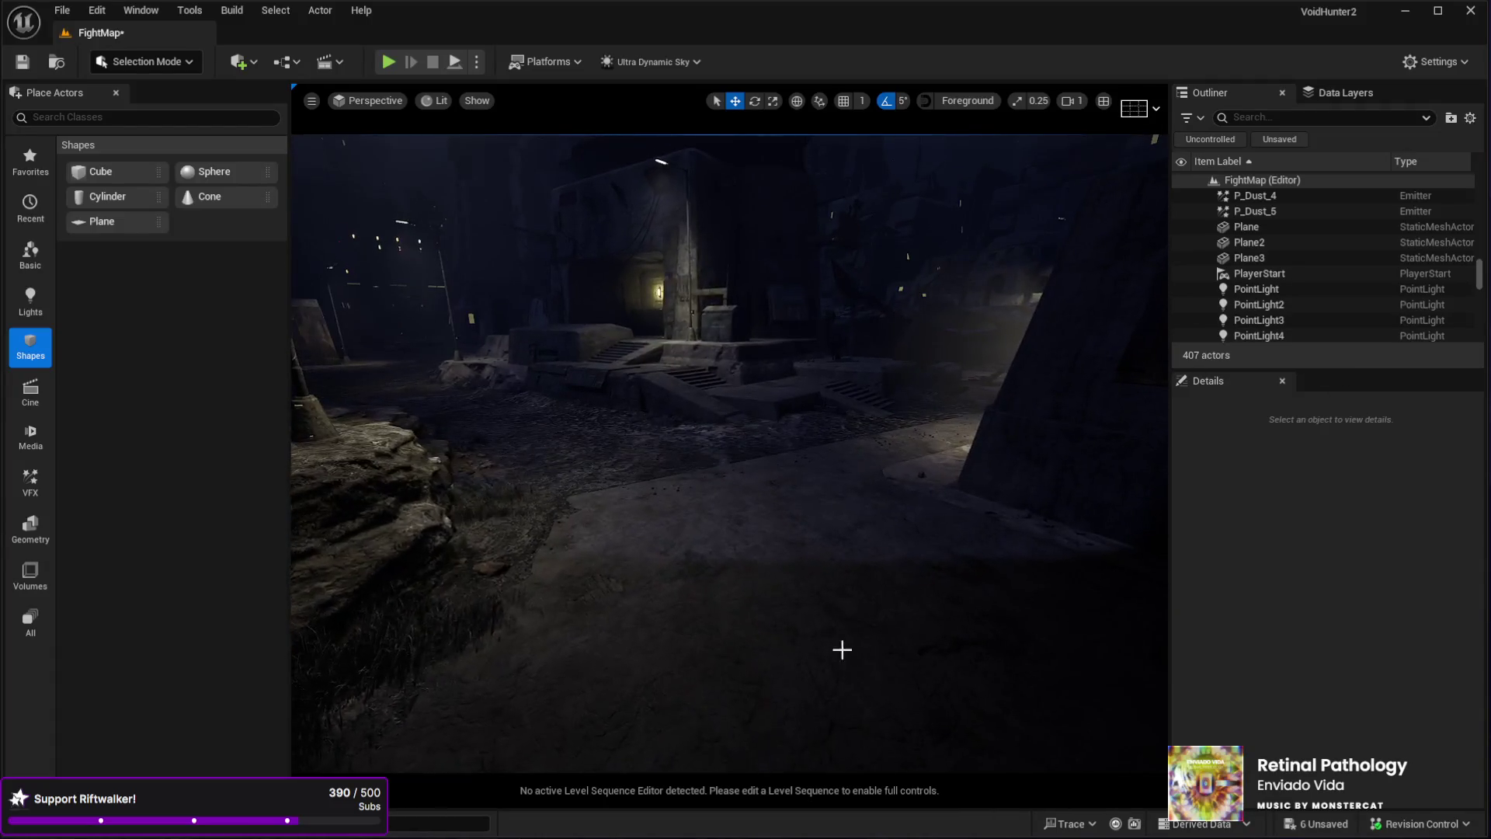
left_click(808, 649)
- Start a fullscreen play test and walk through the lit alley, dark street and cave
key("alt+p")
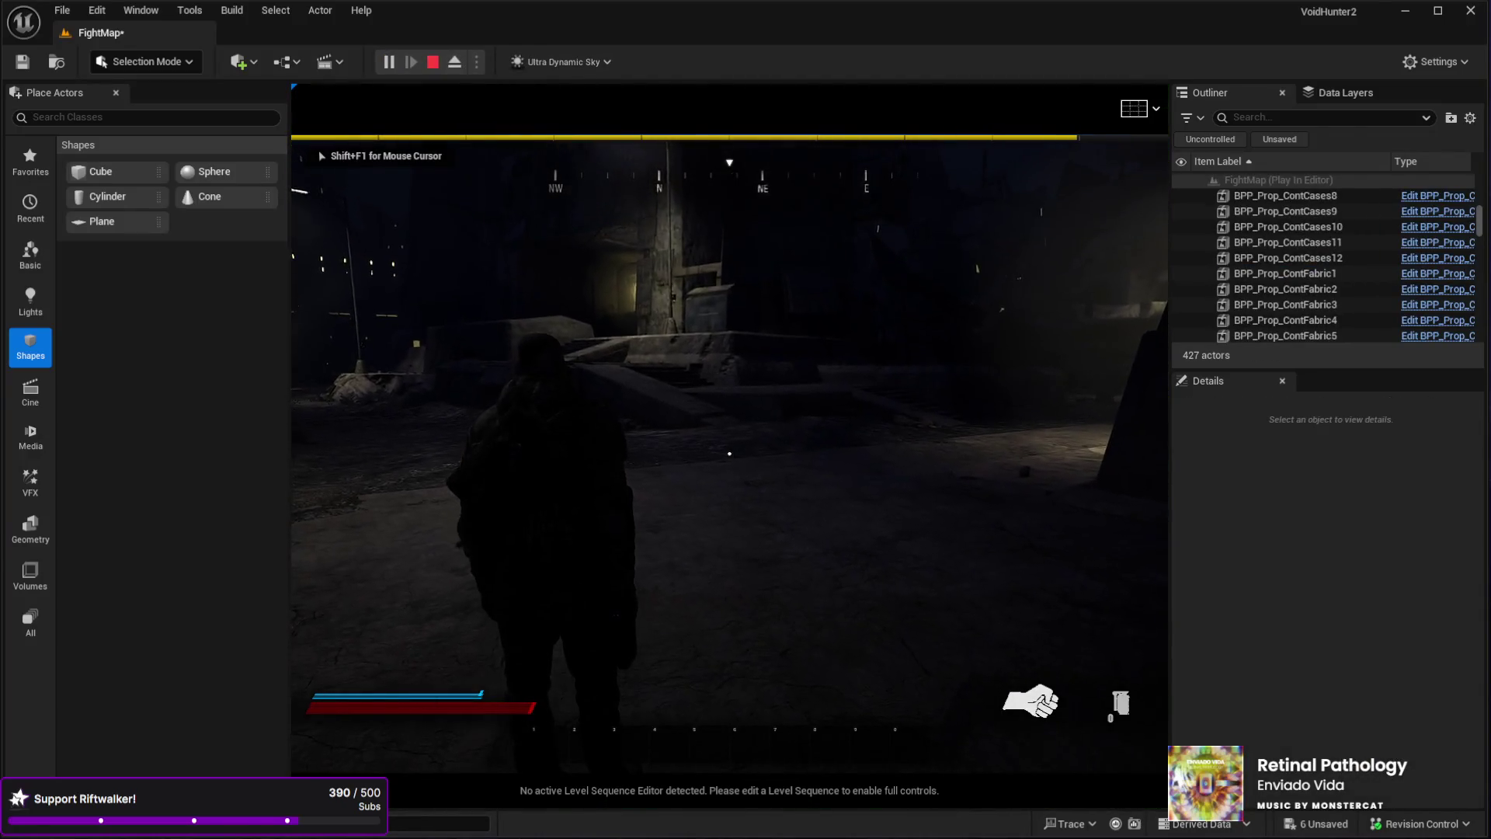
key("F11")
key("w")
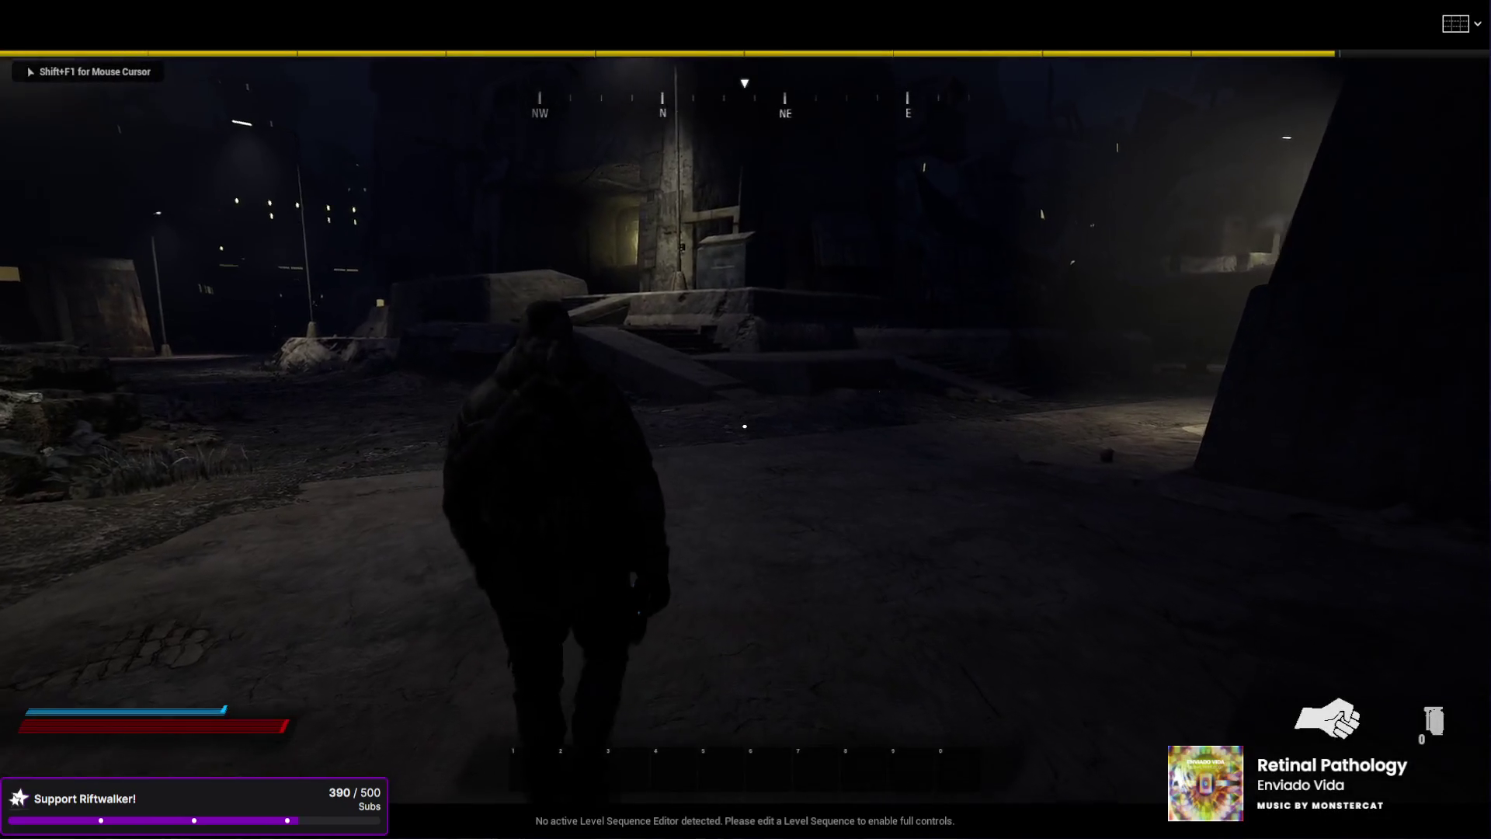
key("w")
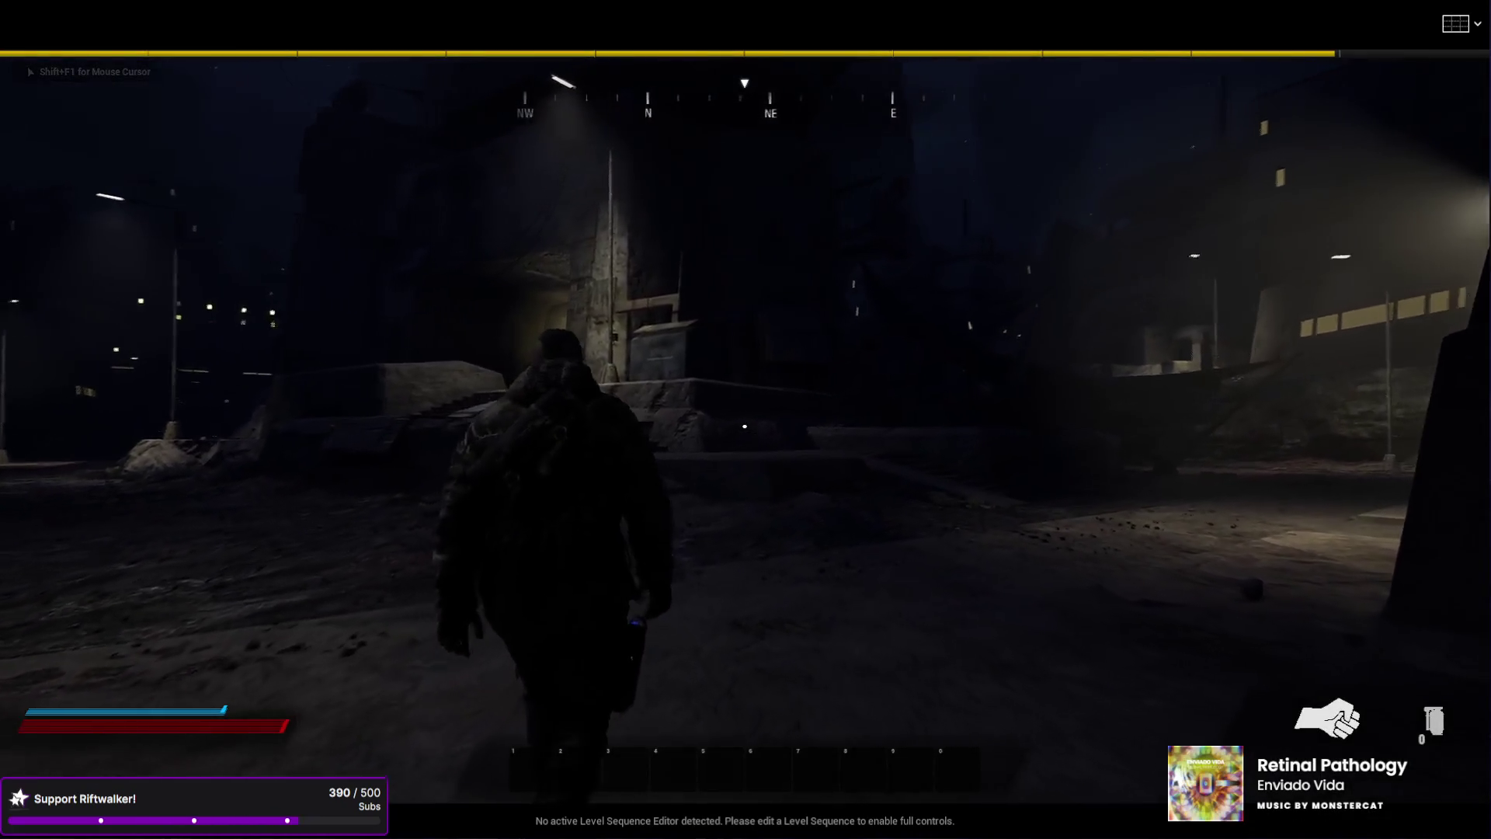
key("w")
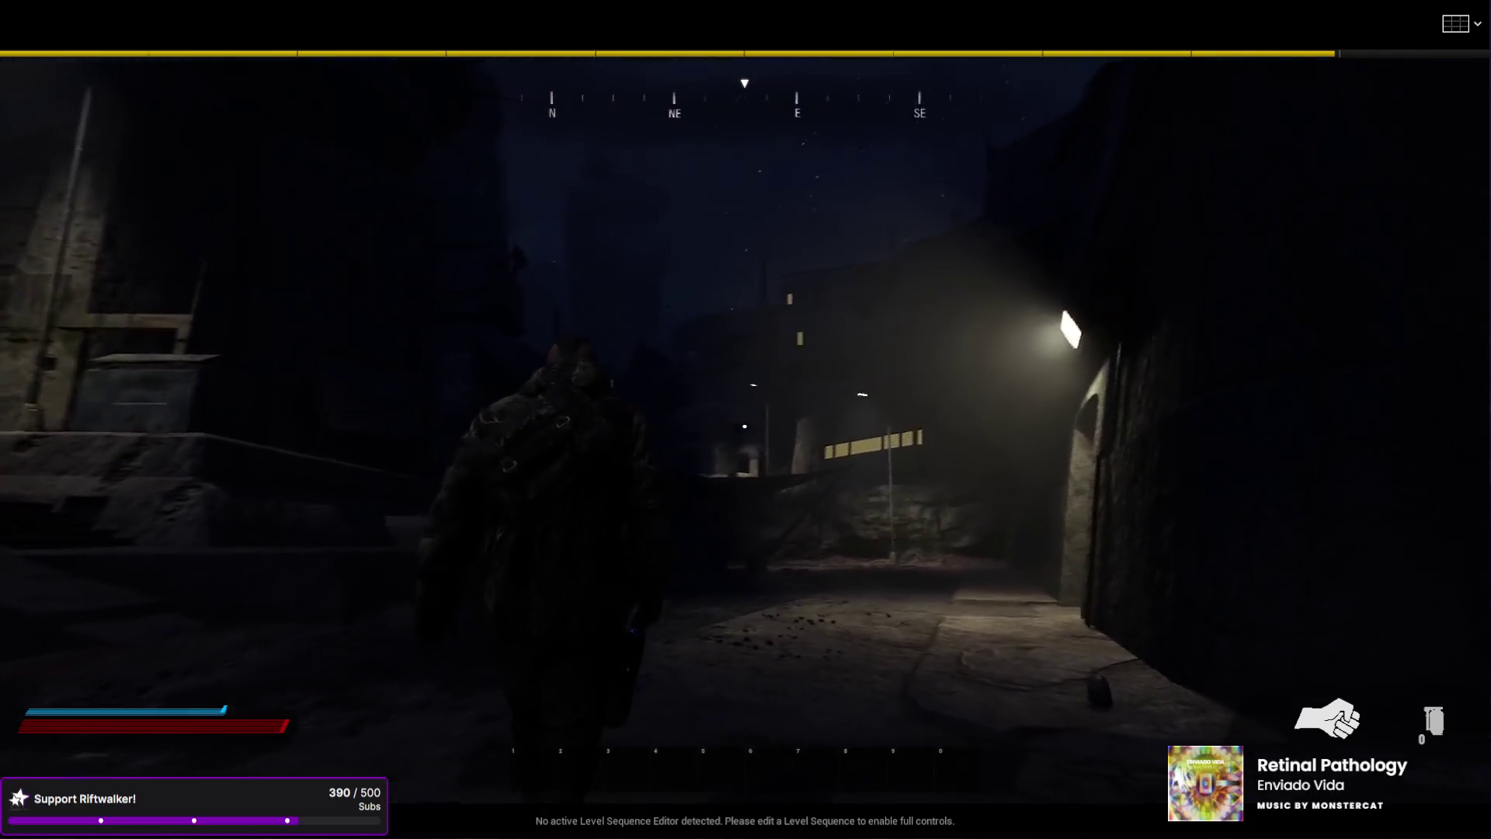
key("w")
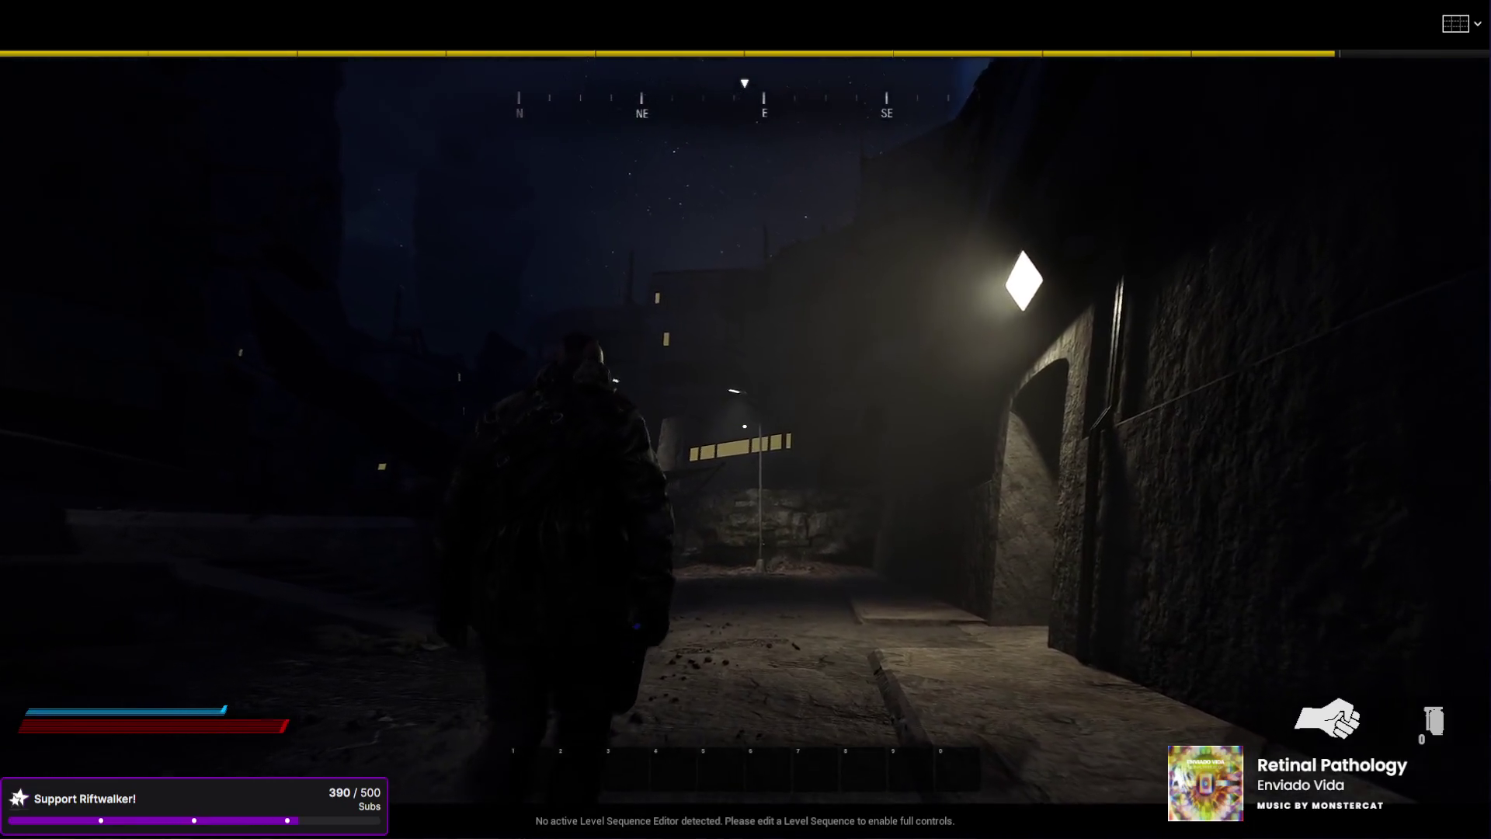
key("w")
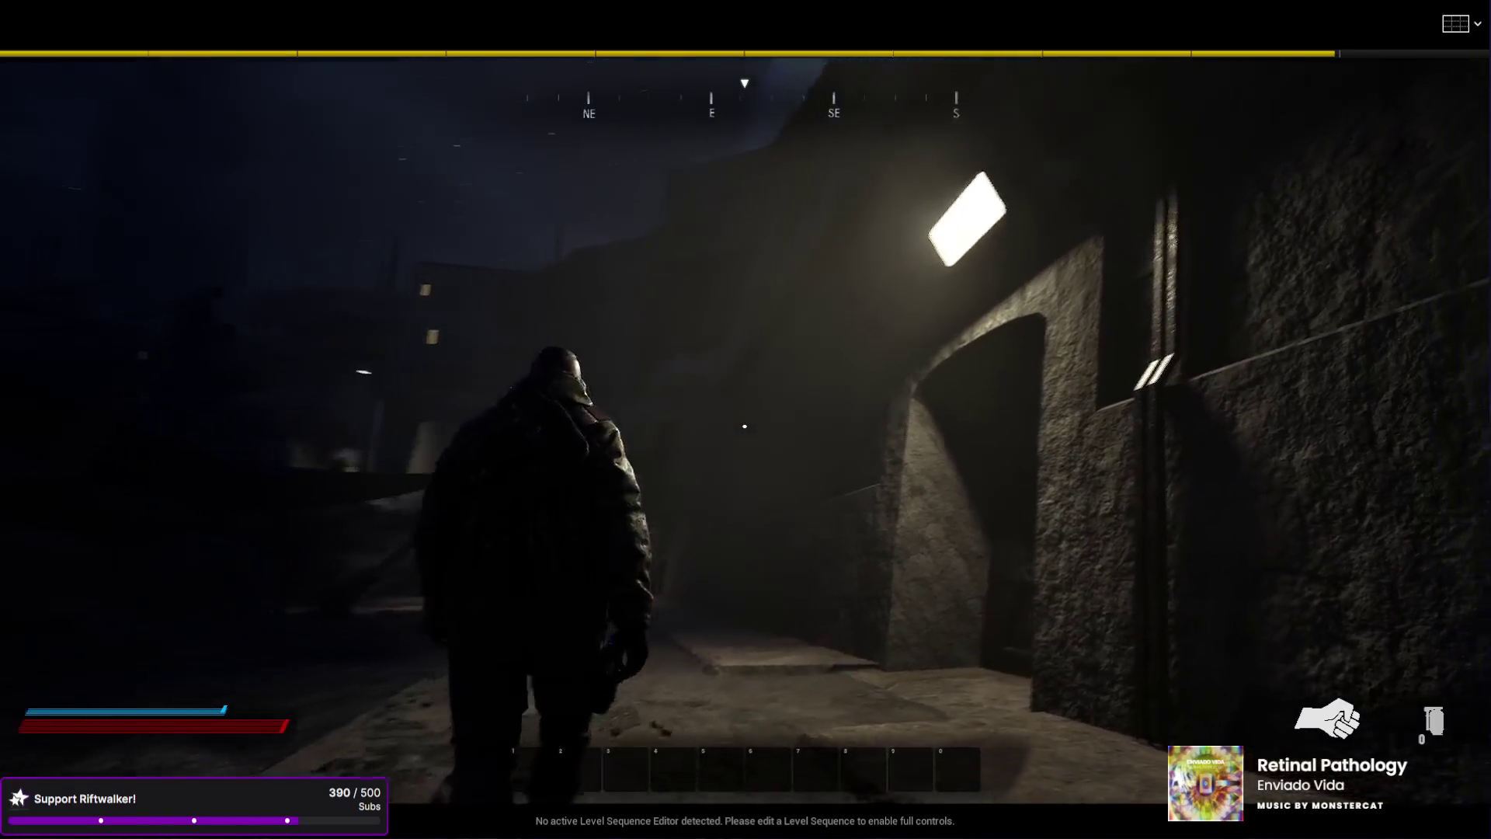
key("w")
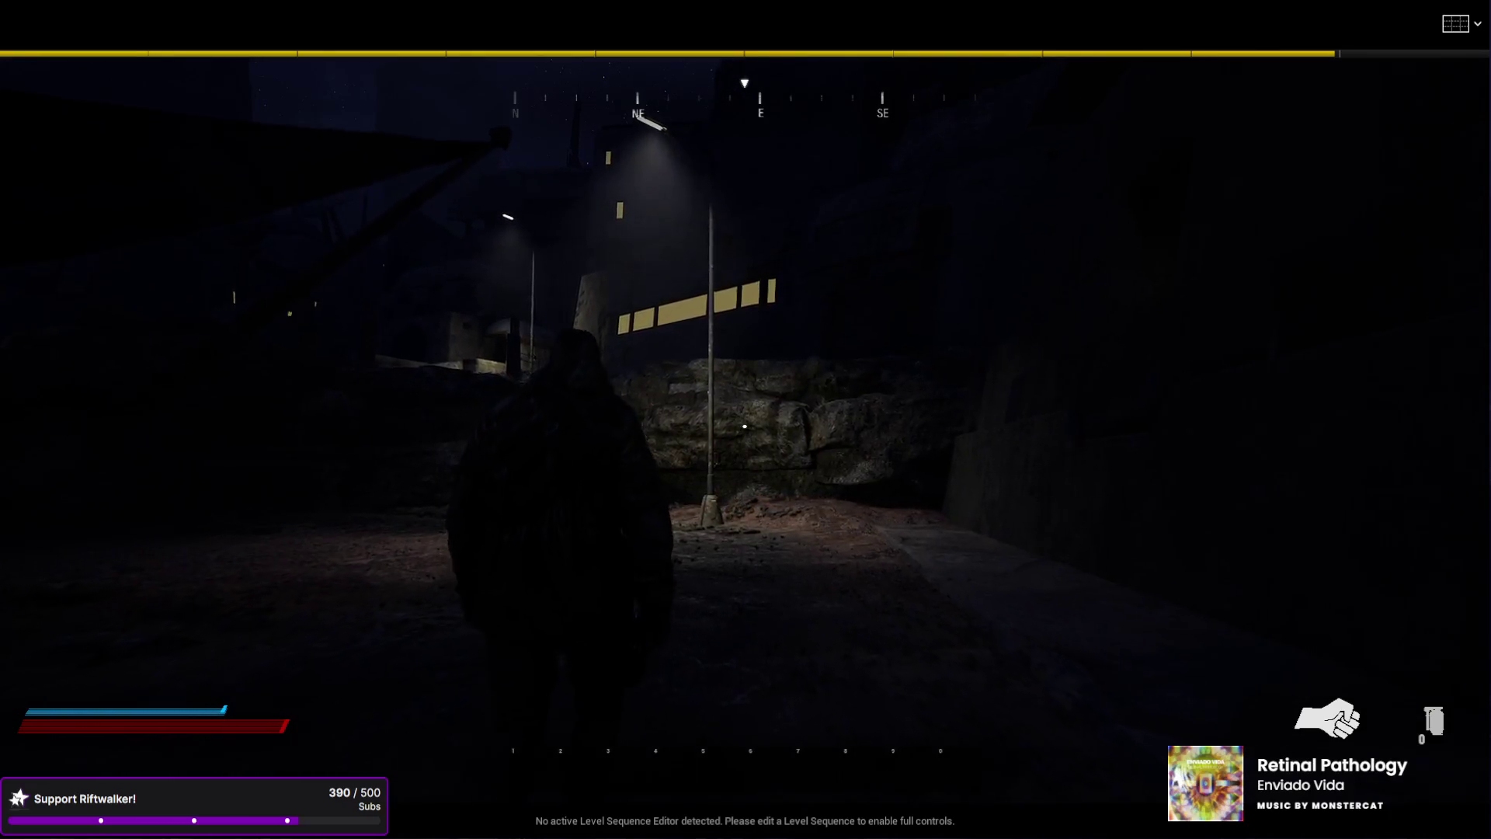
key("w")
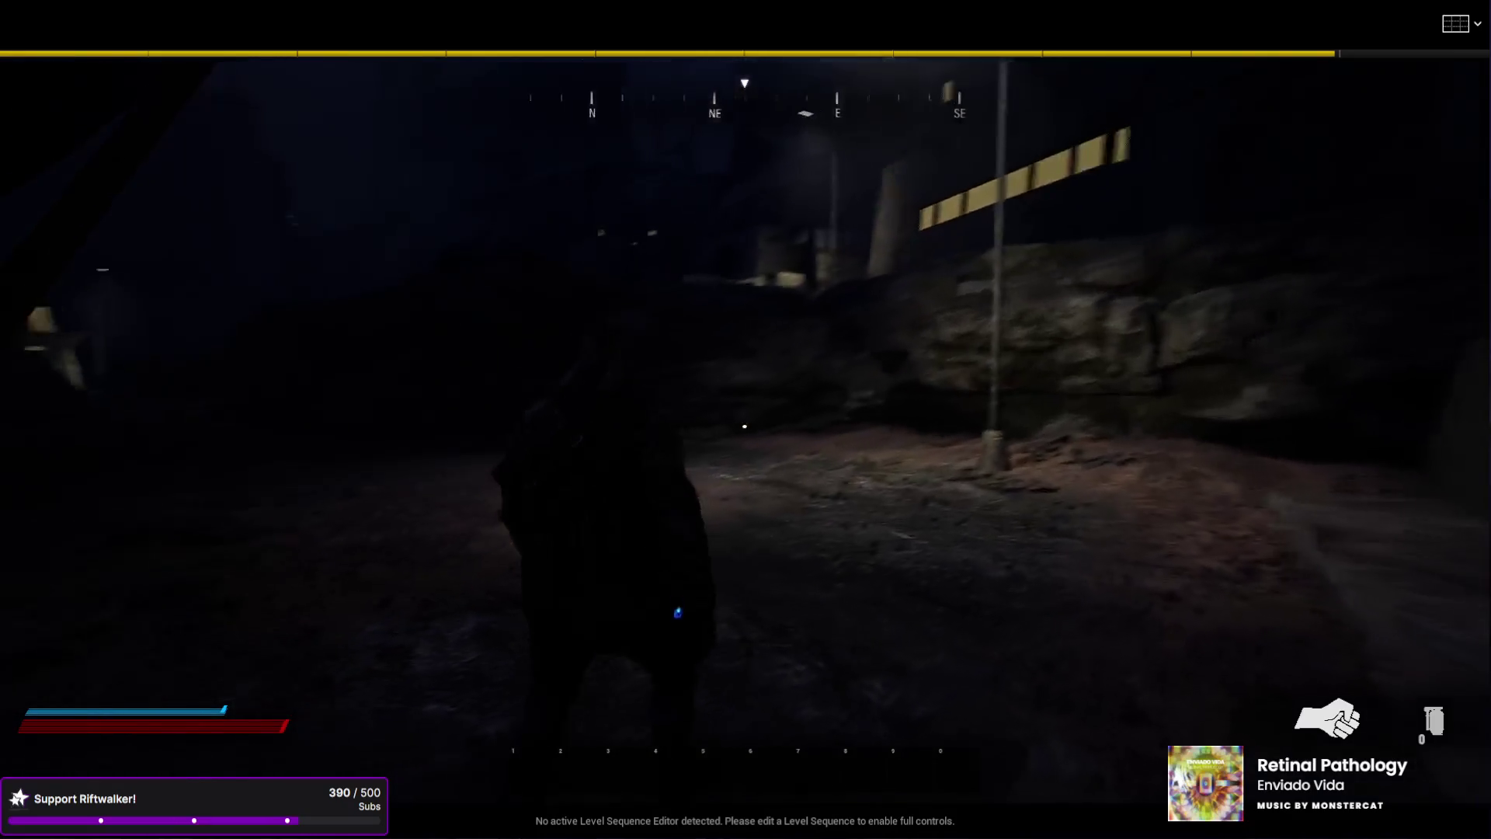
key("w")
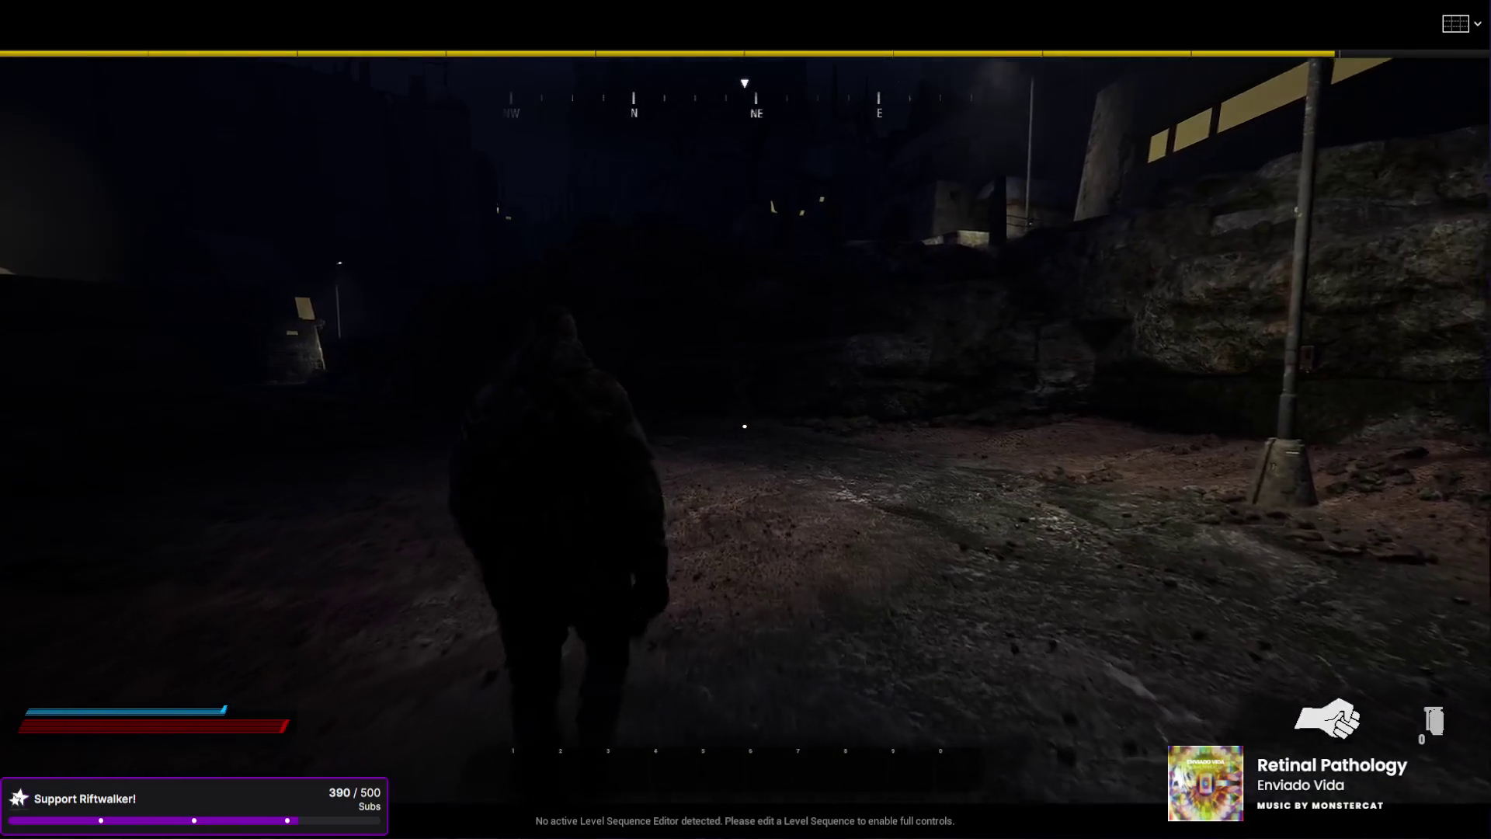
key("w")
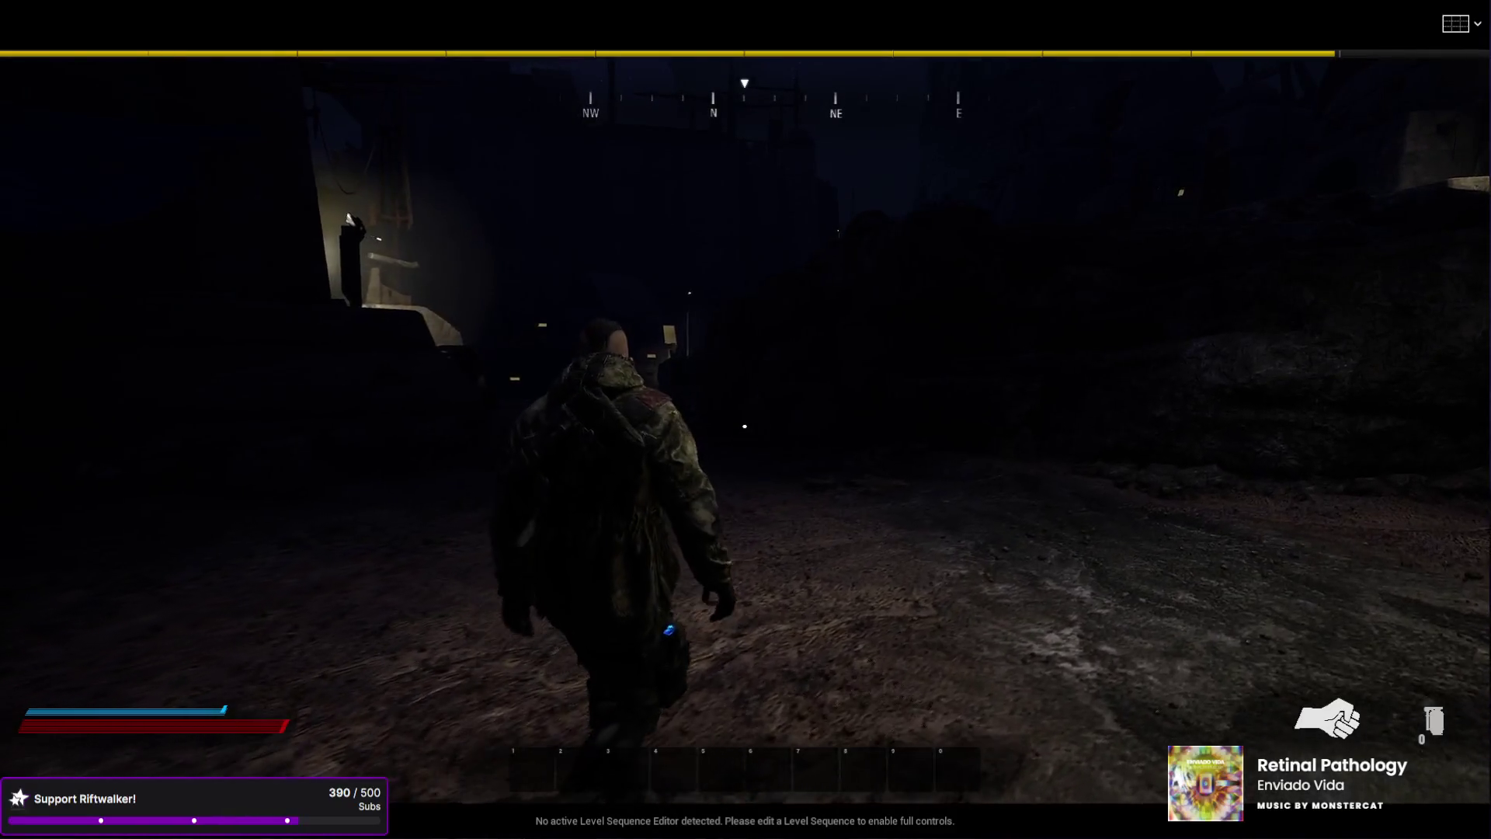
key("w")
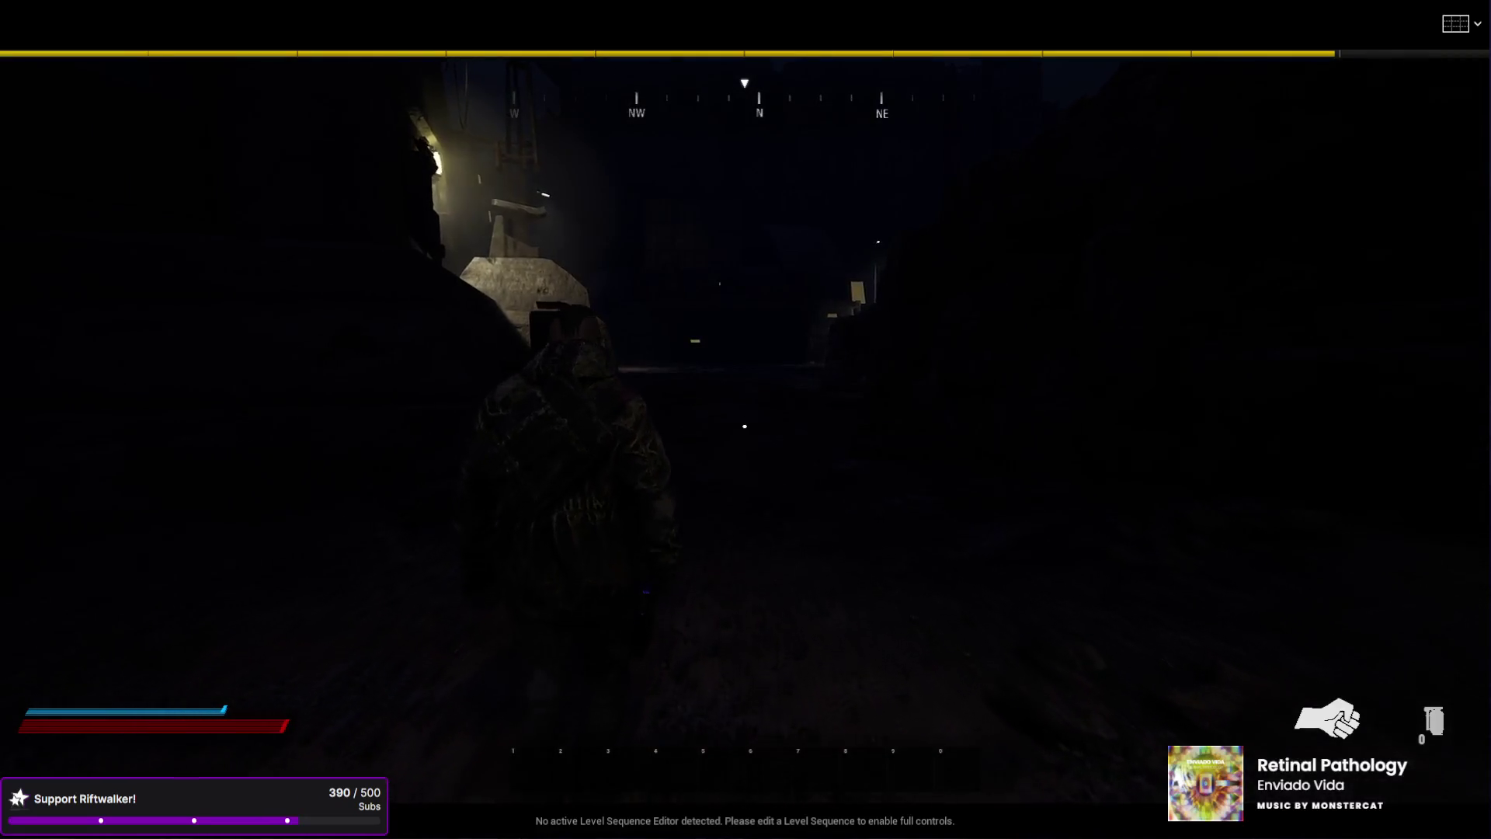
key("w")
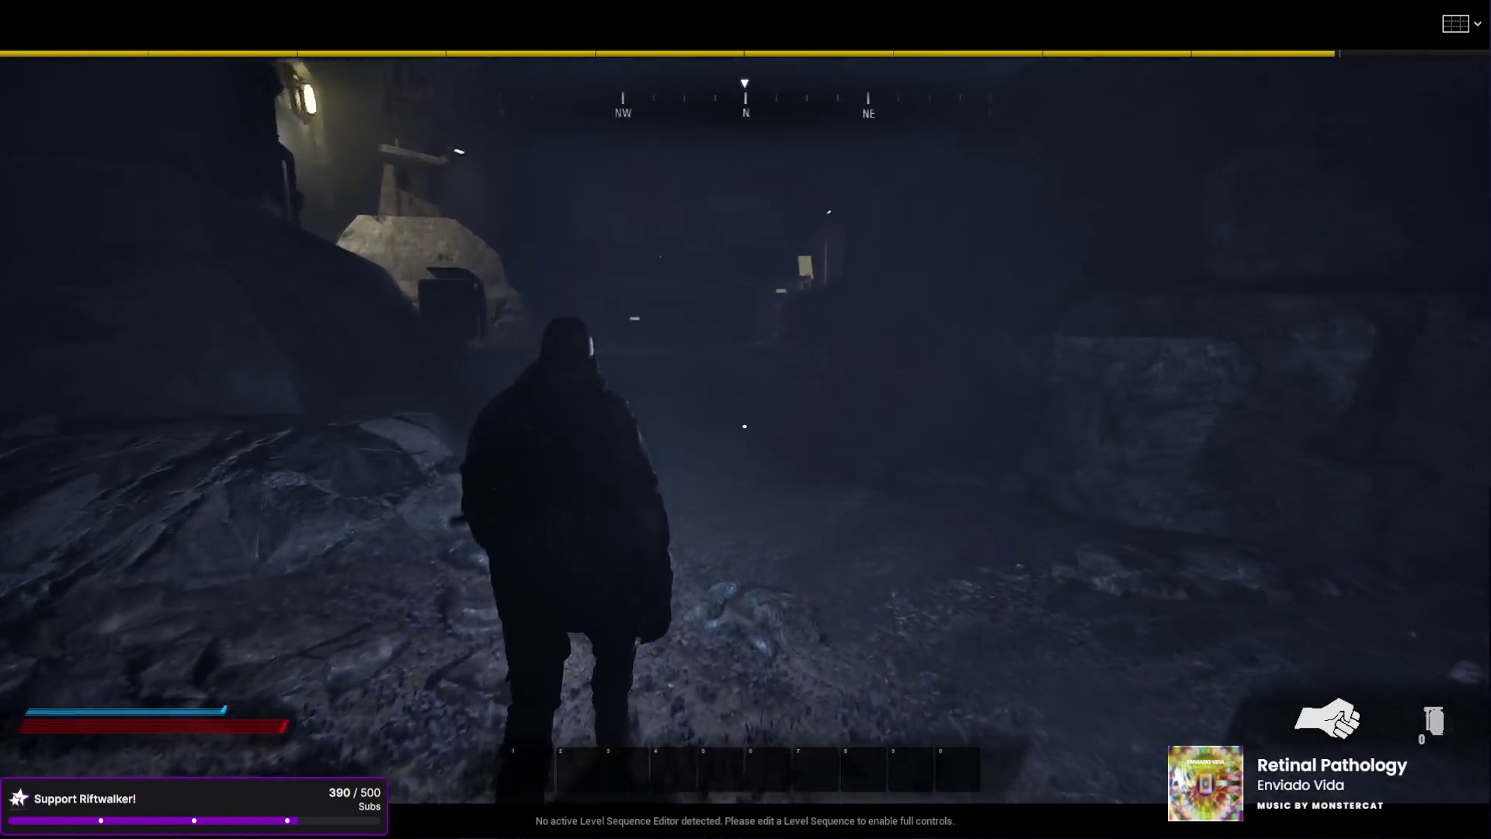
key("w")
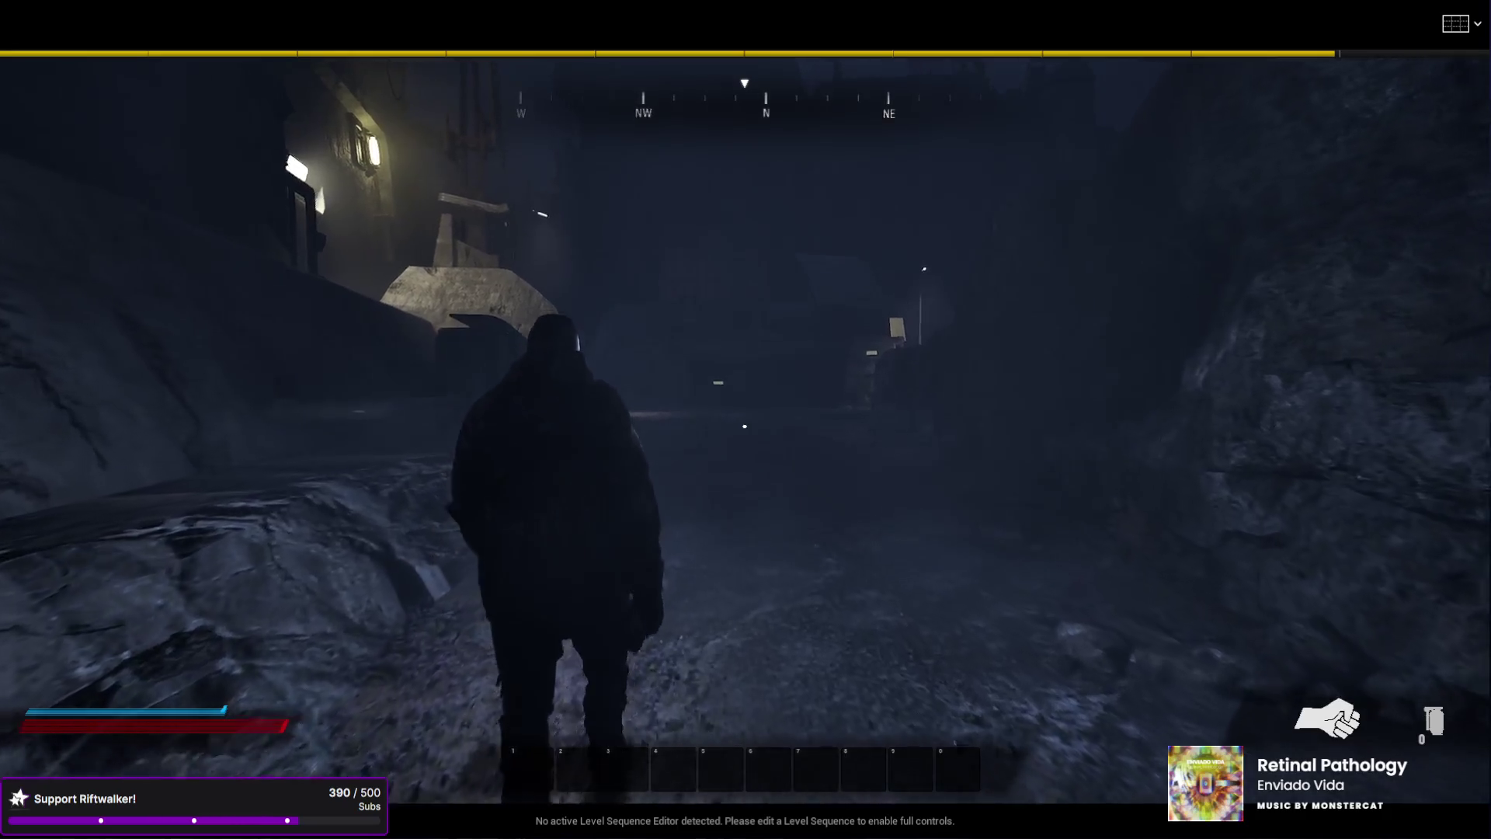
key("w")
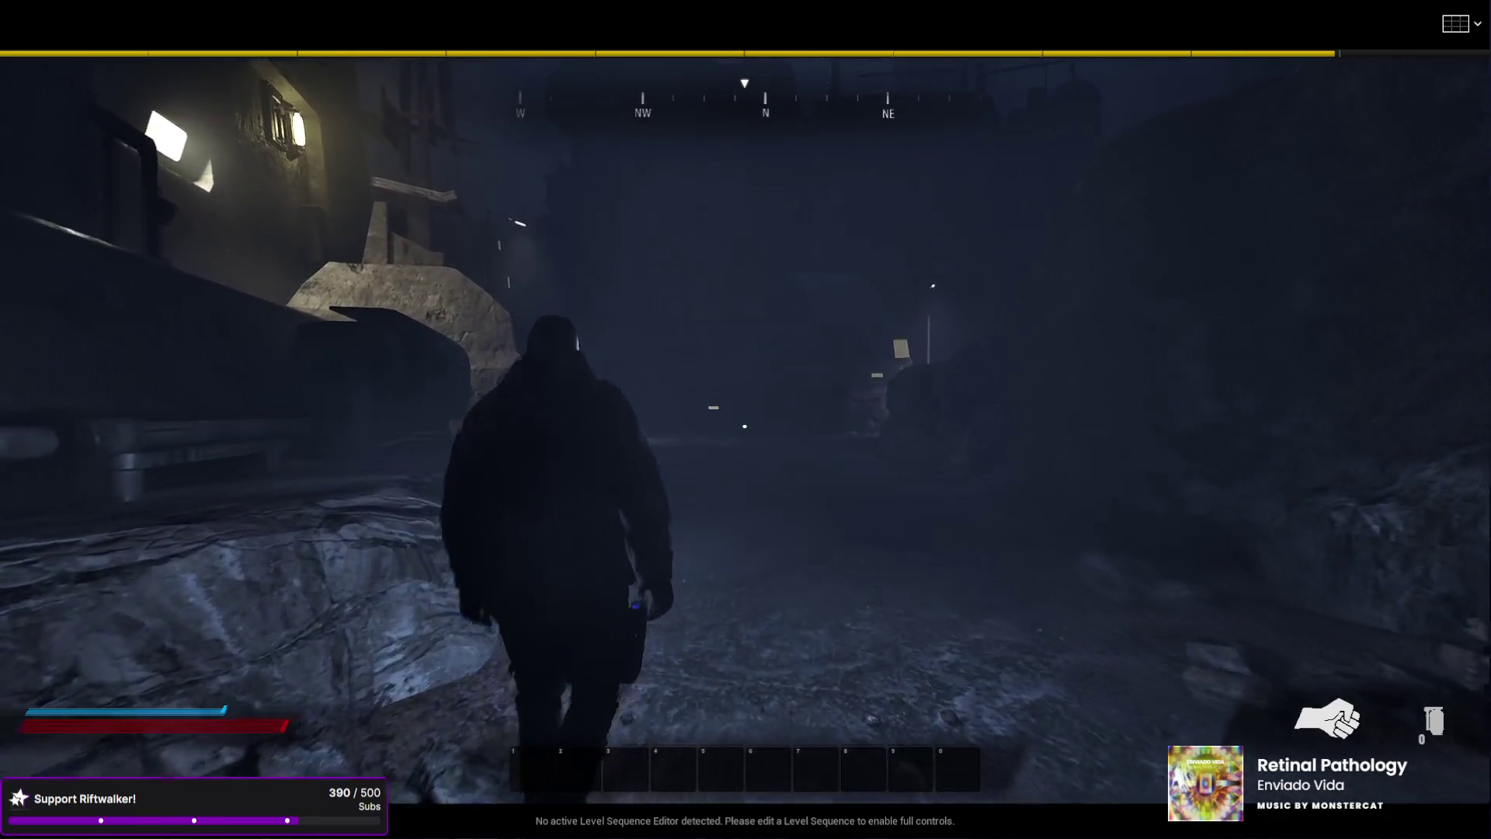
key("w")
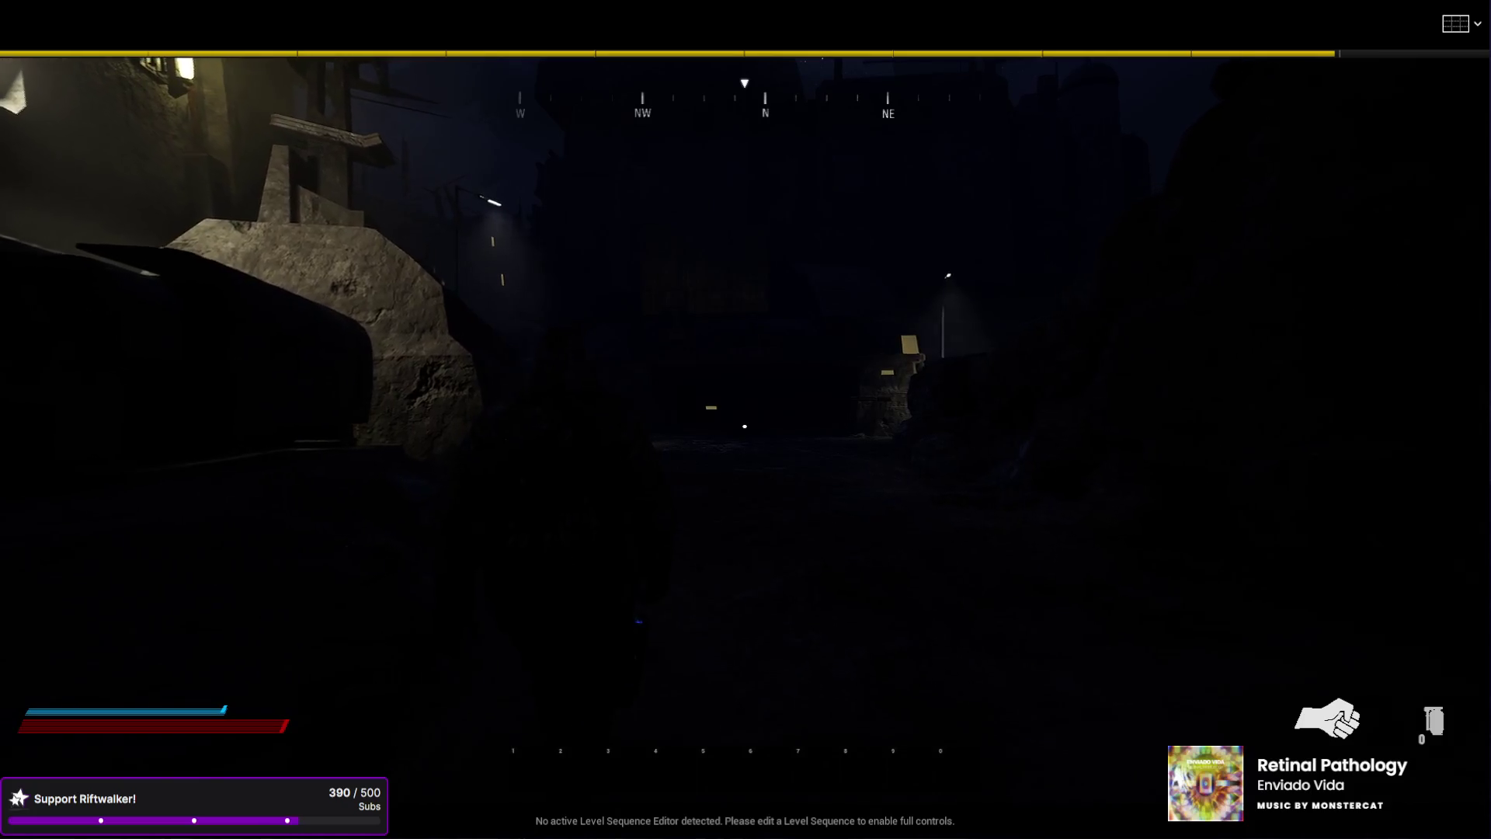
key("w")
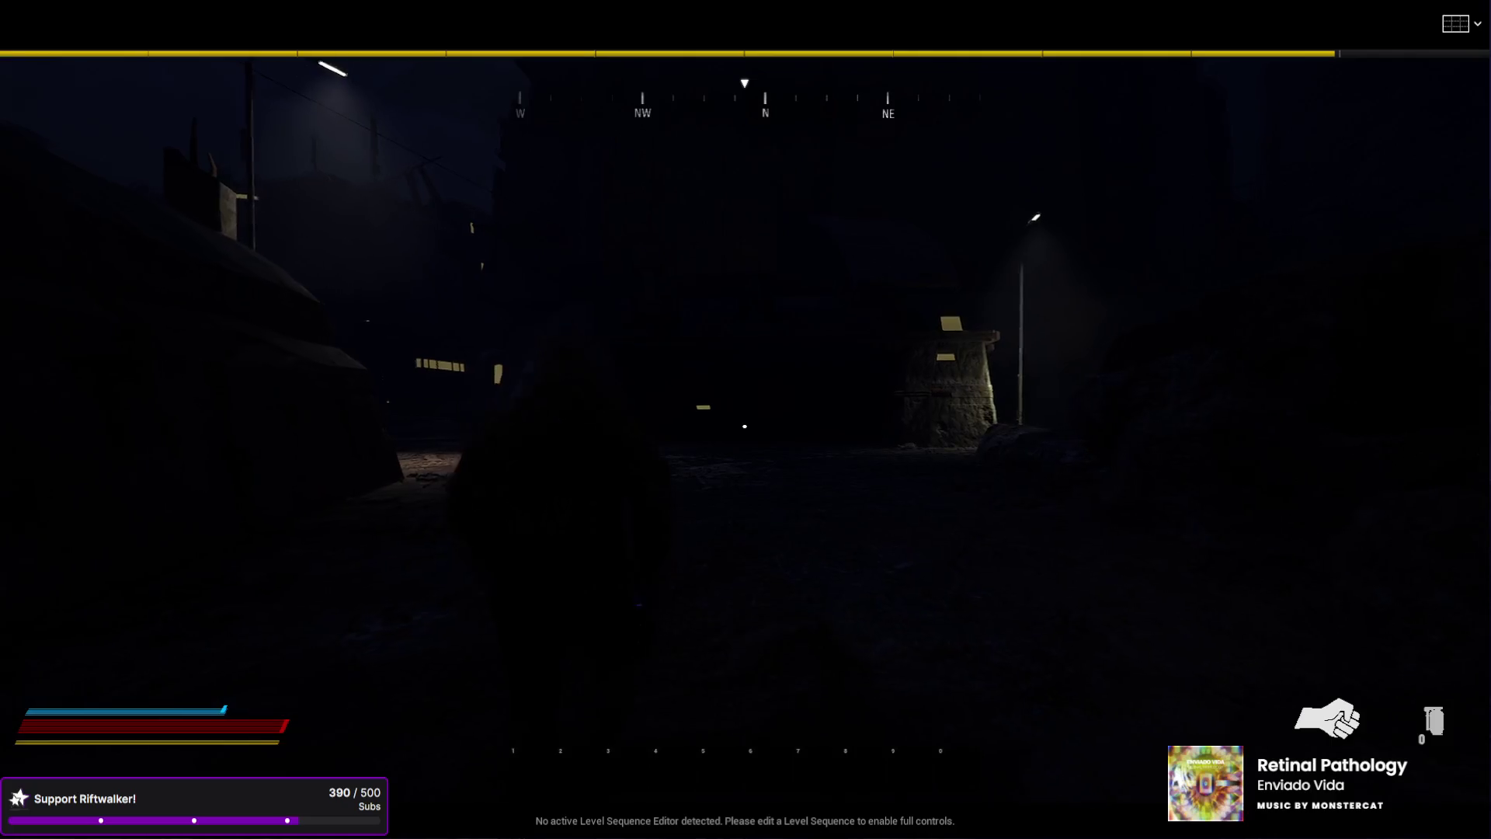
- Run past the lit doorways, up the stairs and through the yard, then stop playing
key("w")
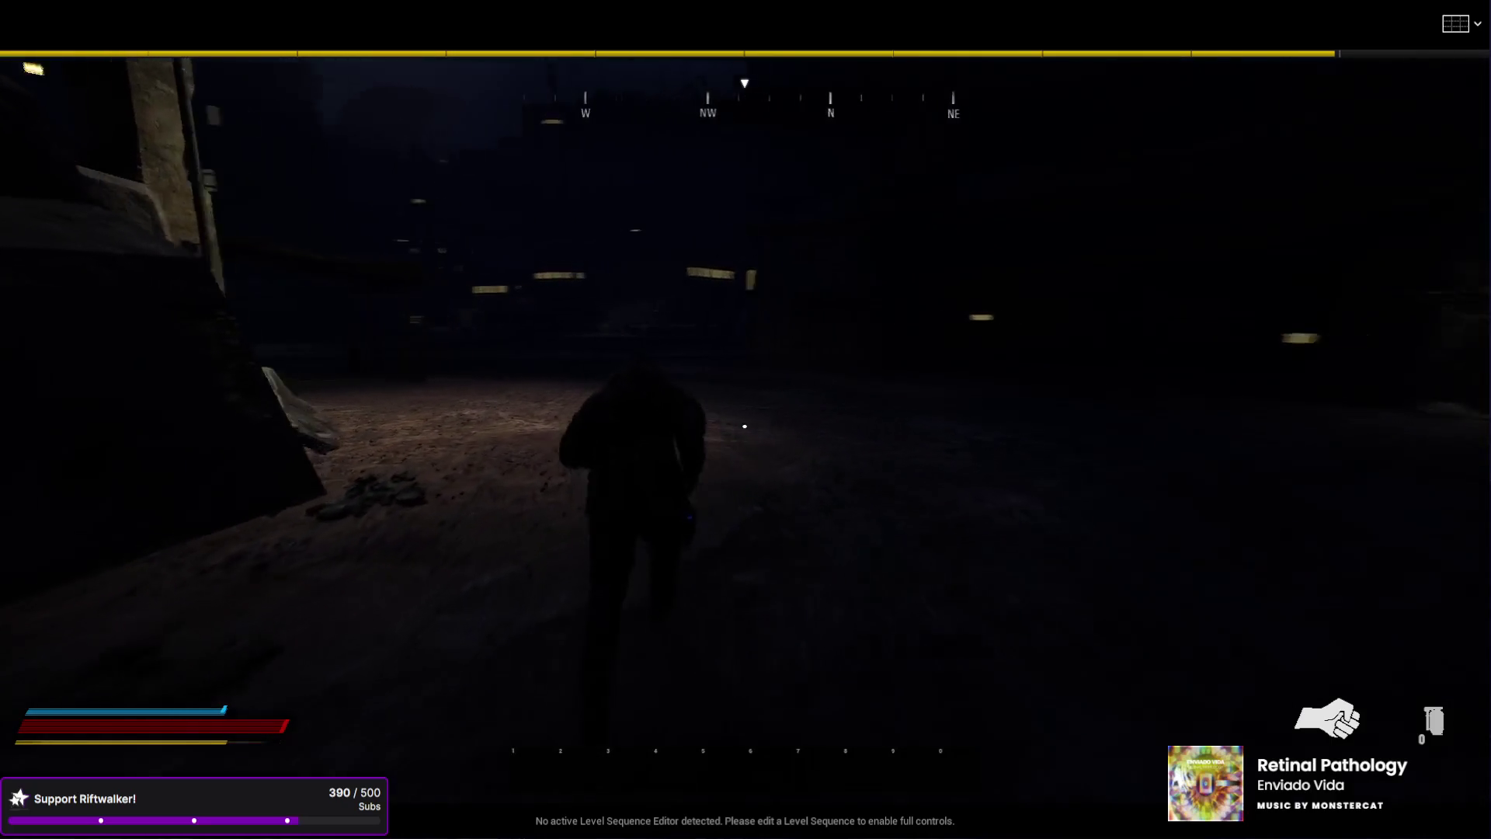
key("w")
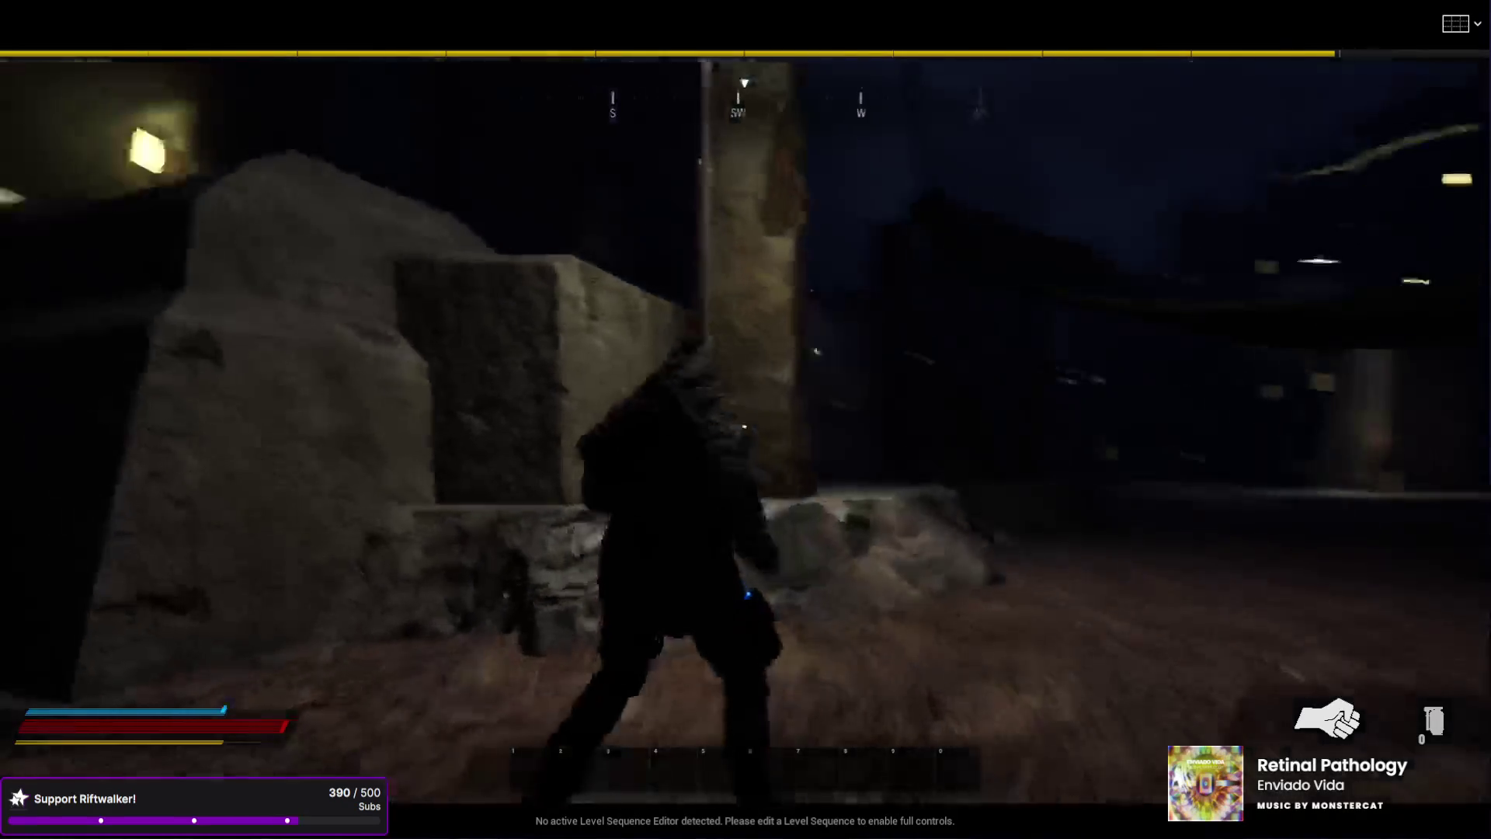
key("w")
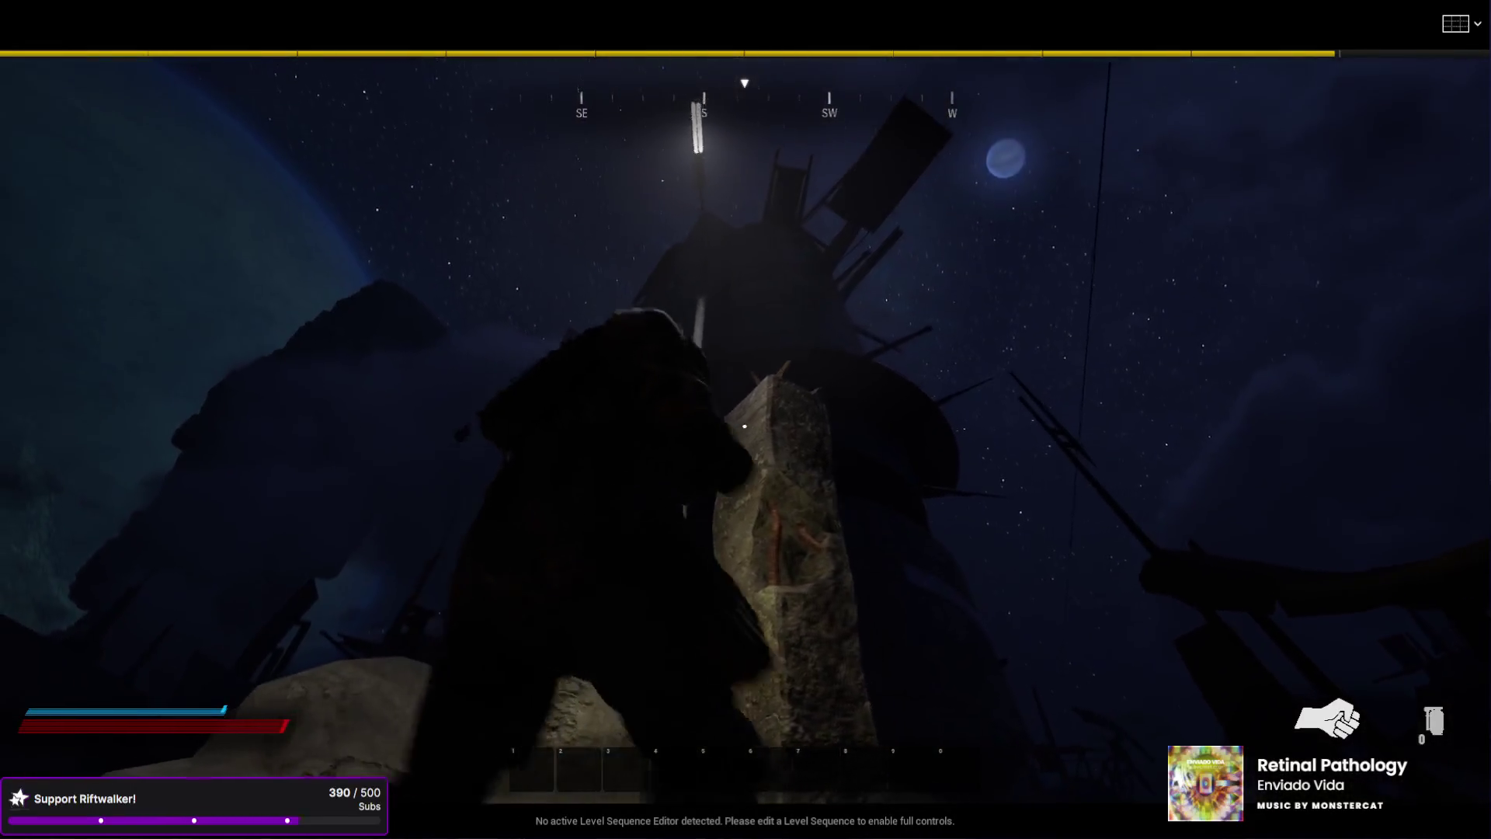
key("w")
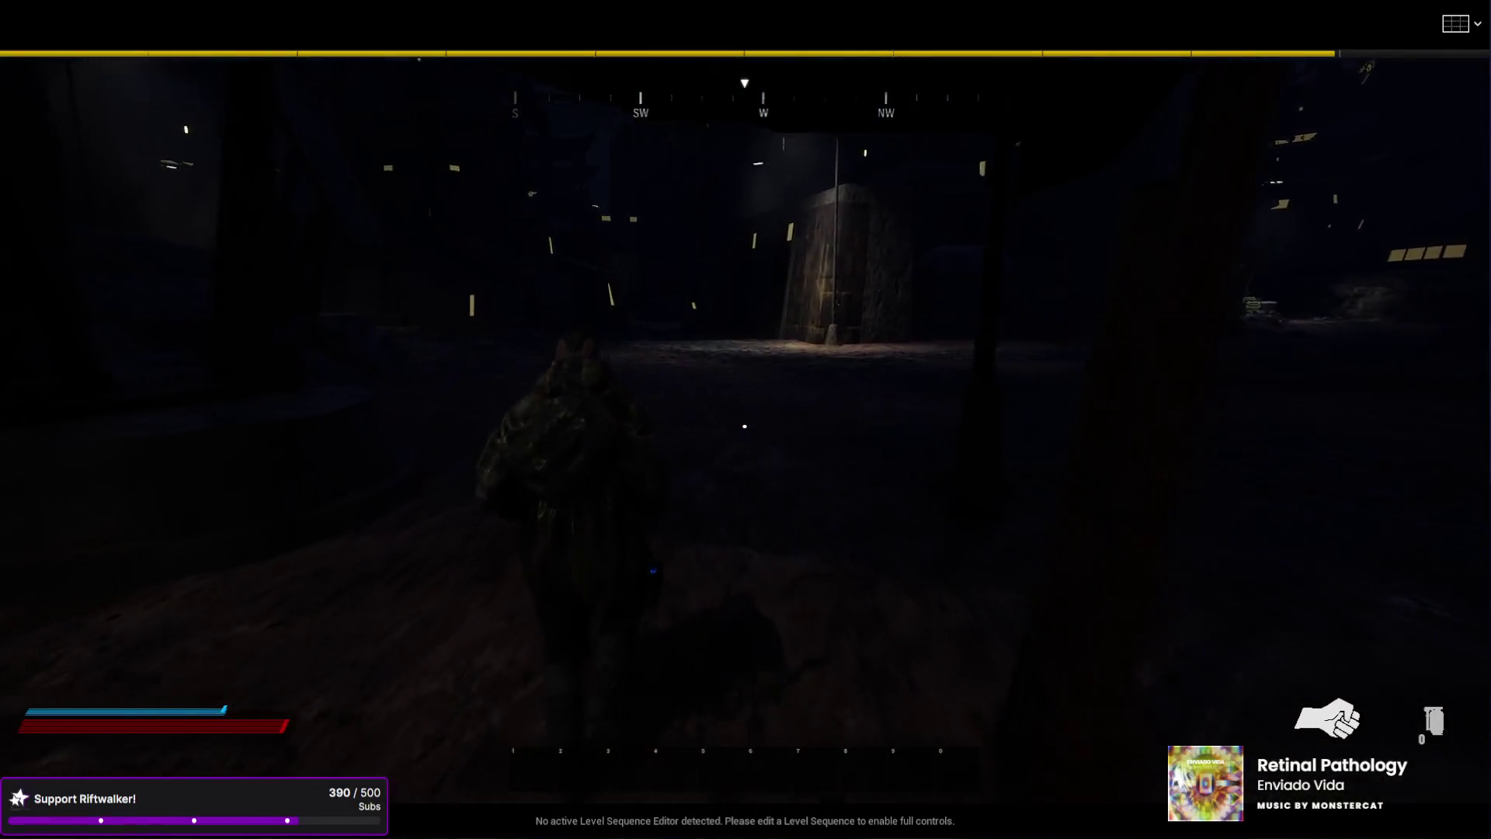
key("w")
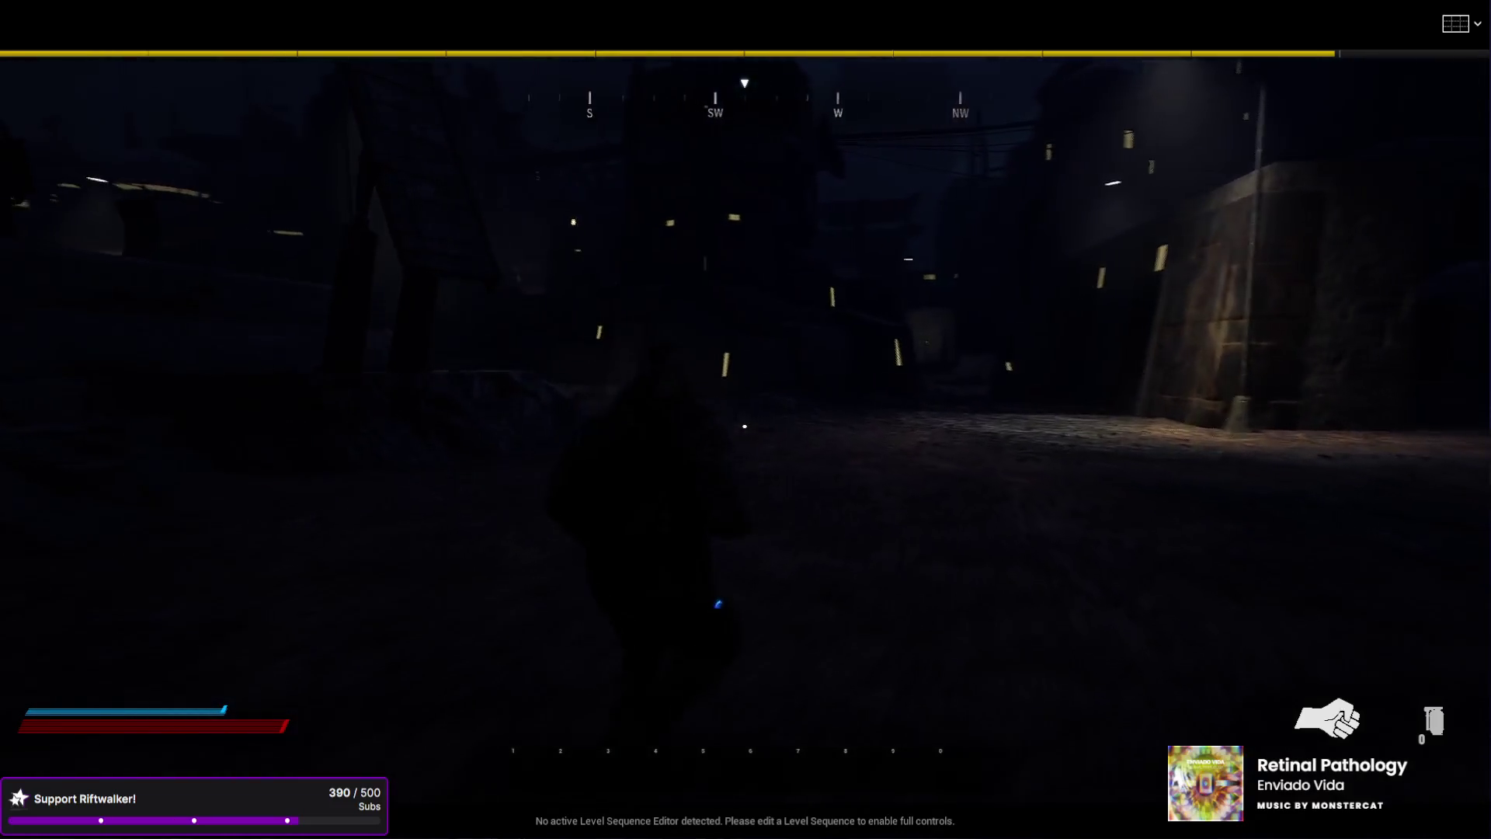
key("w")
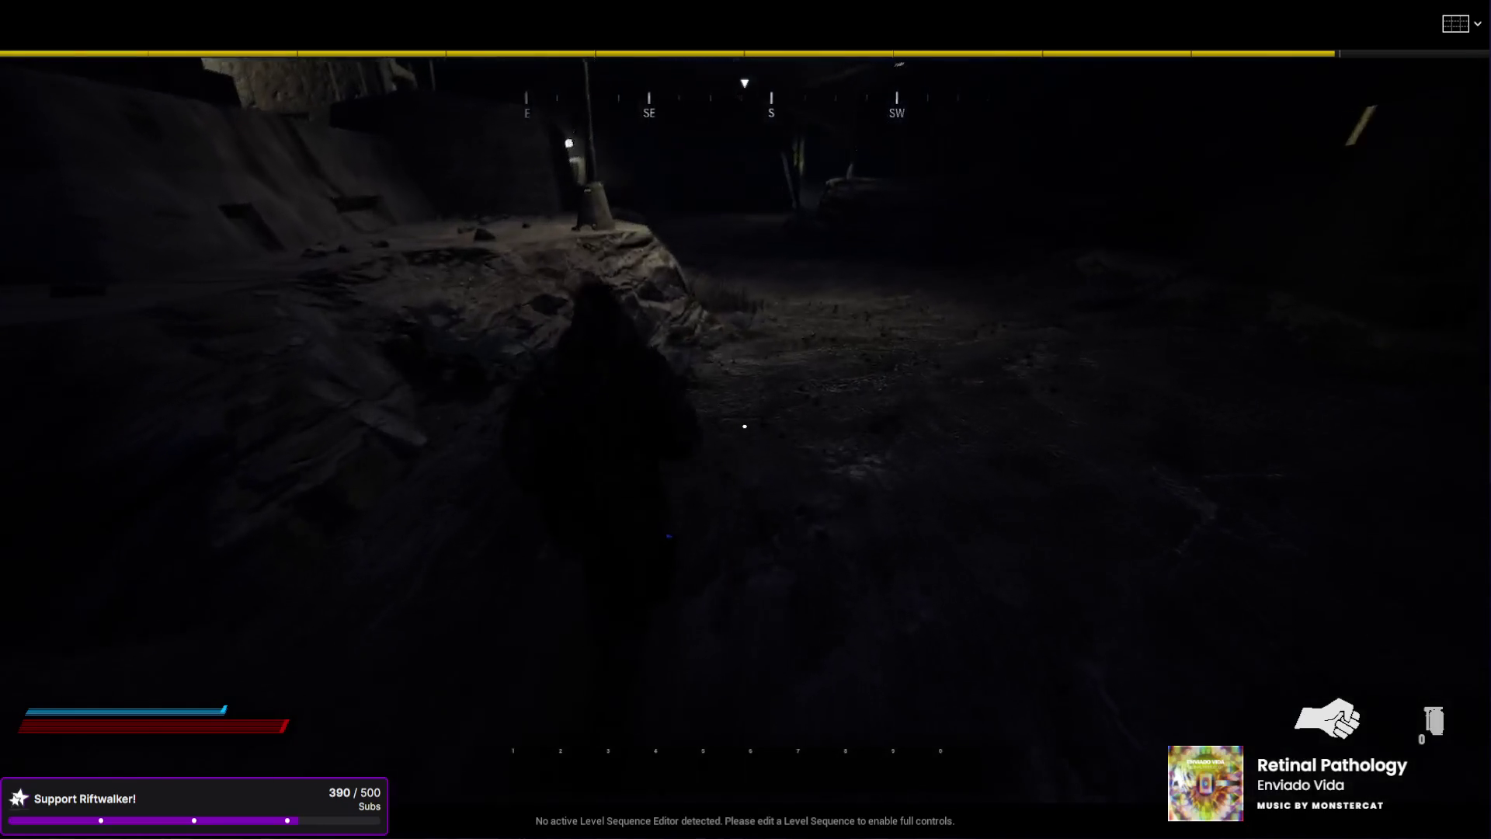
key("w")
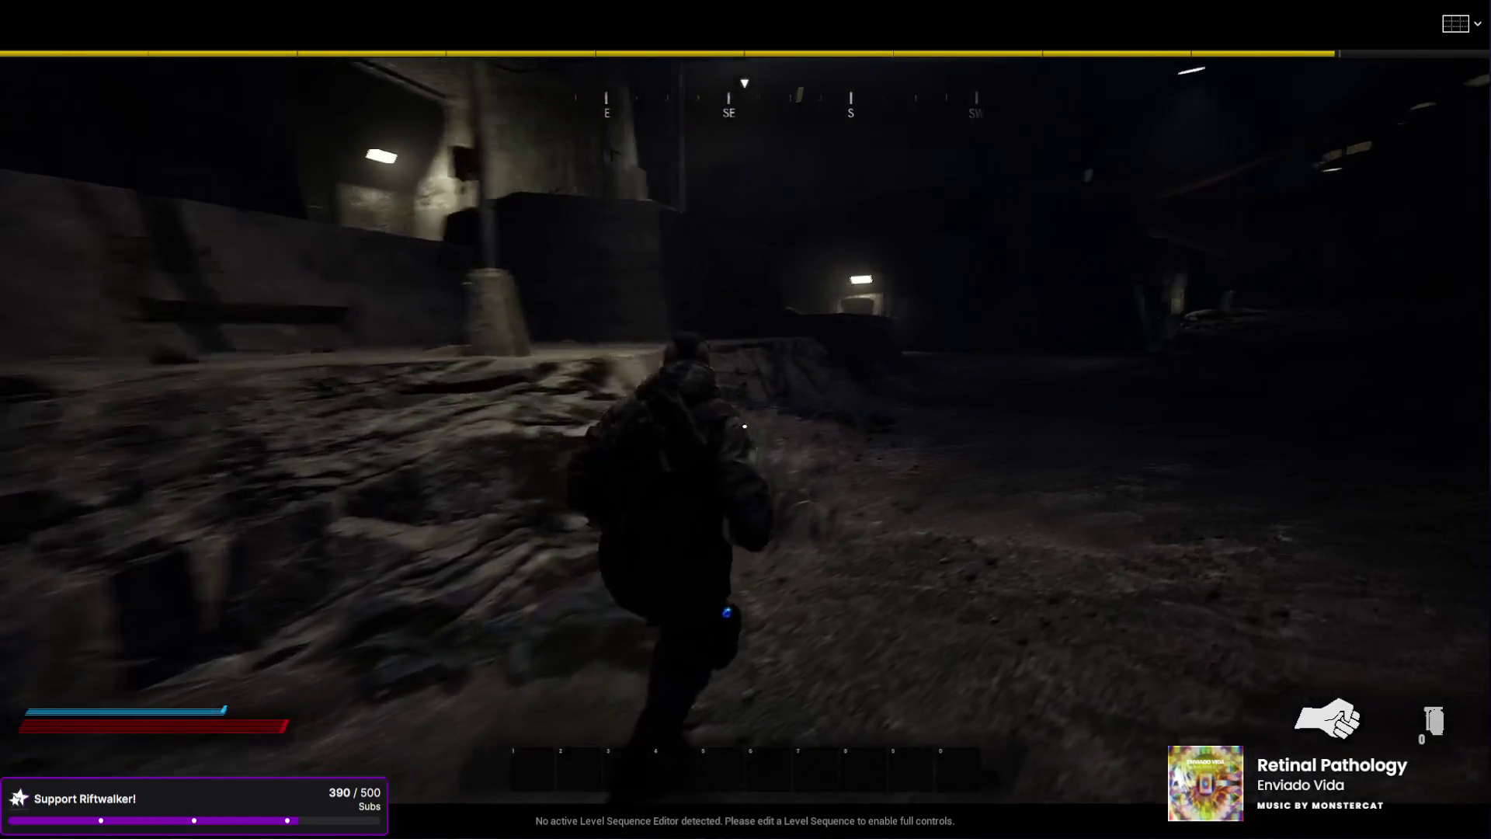
key("w")
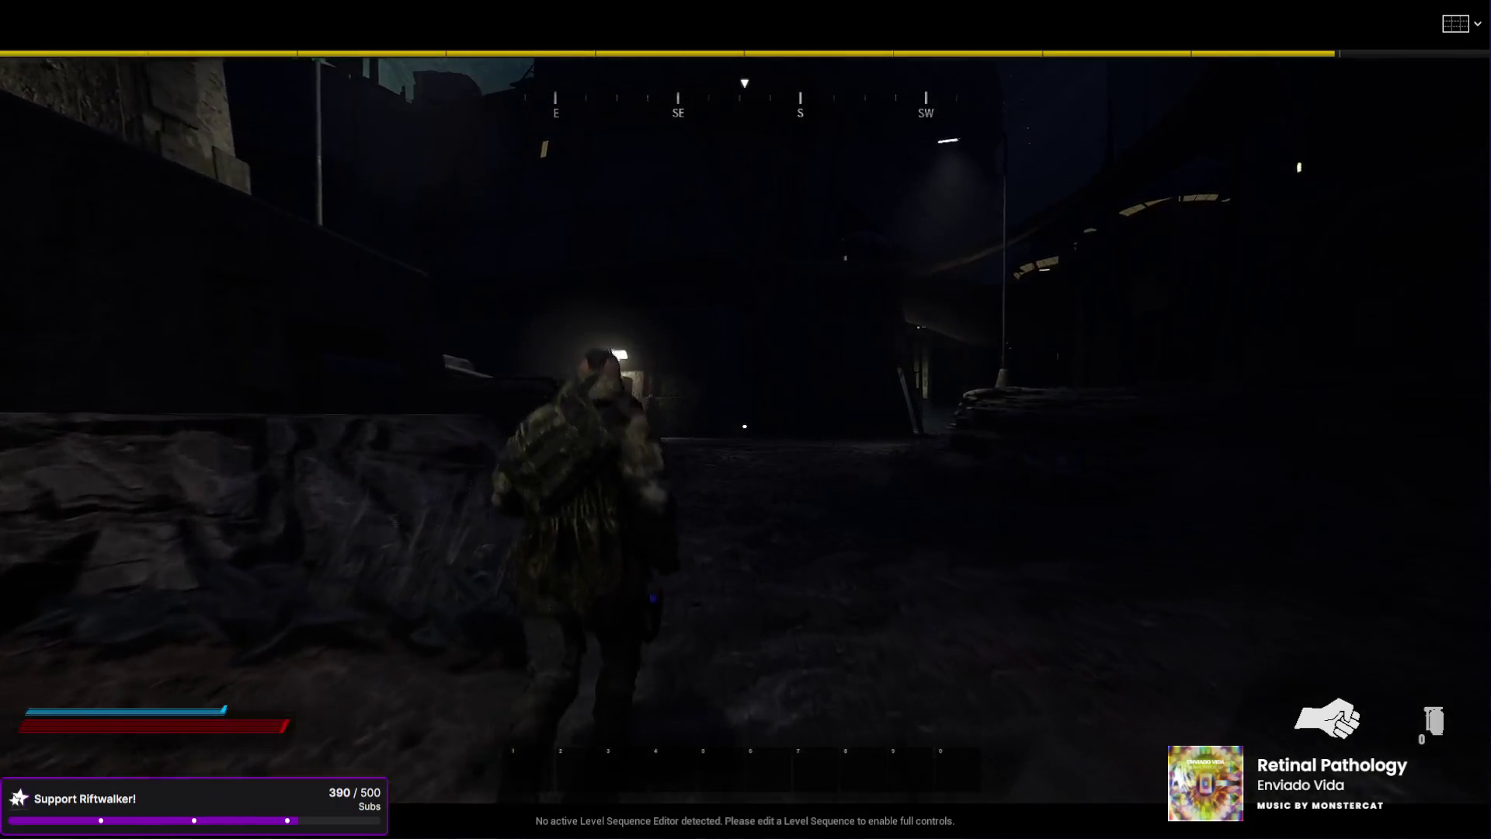
key("w")
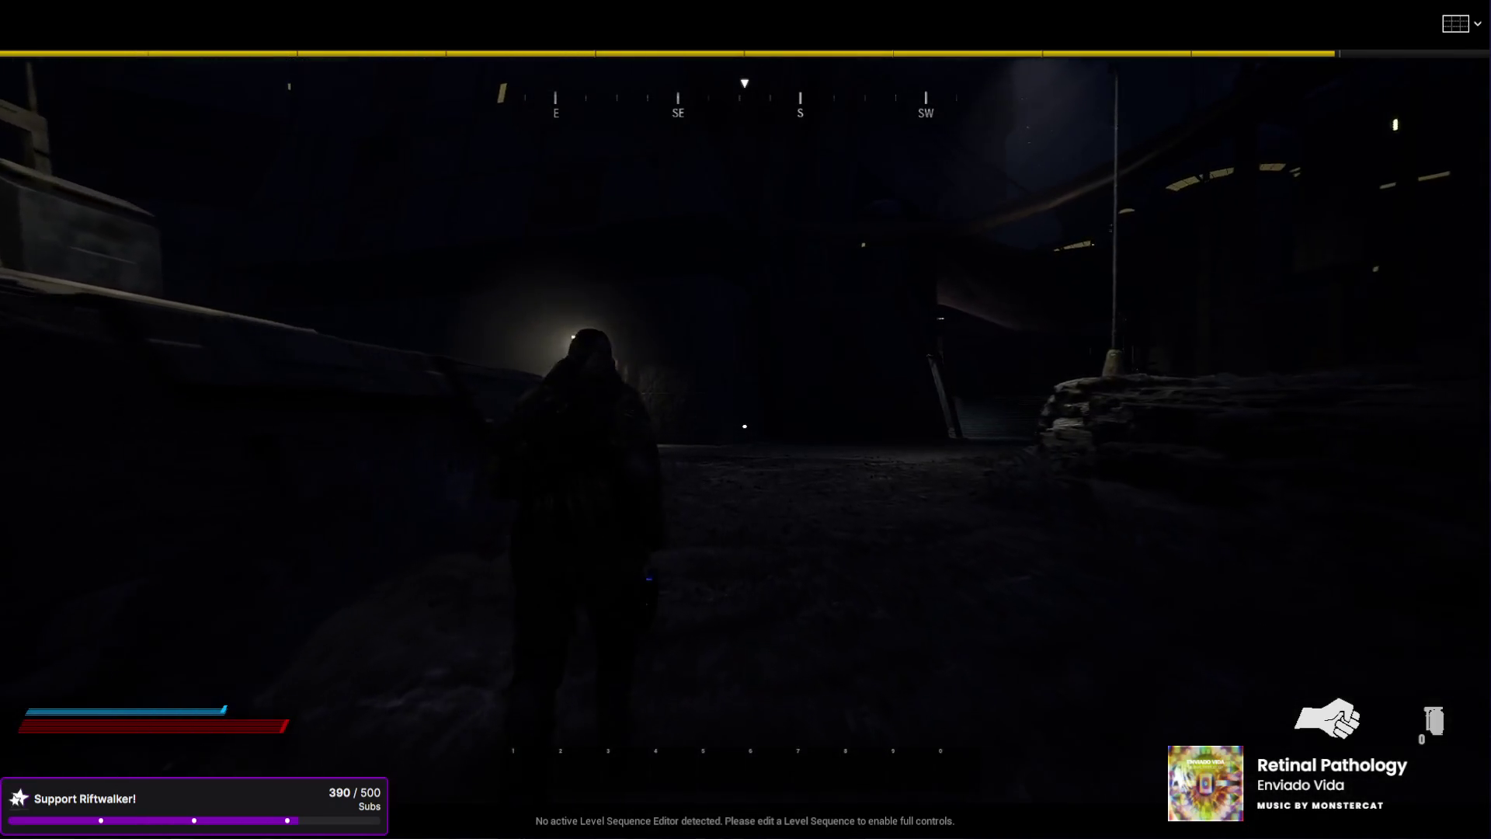
key("w")
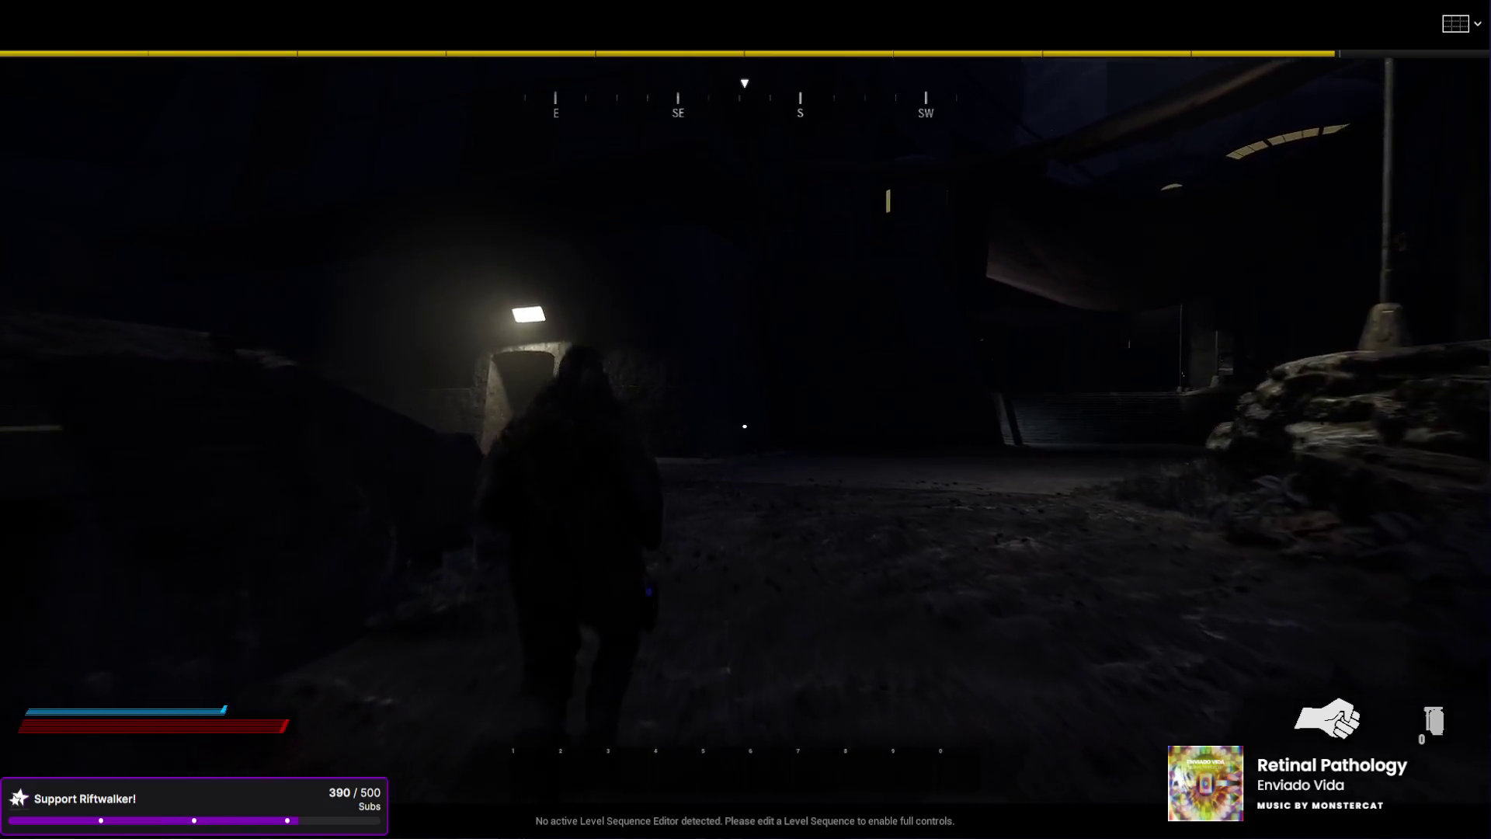
key("w")
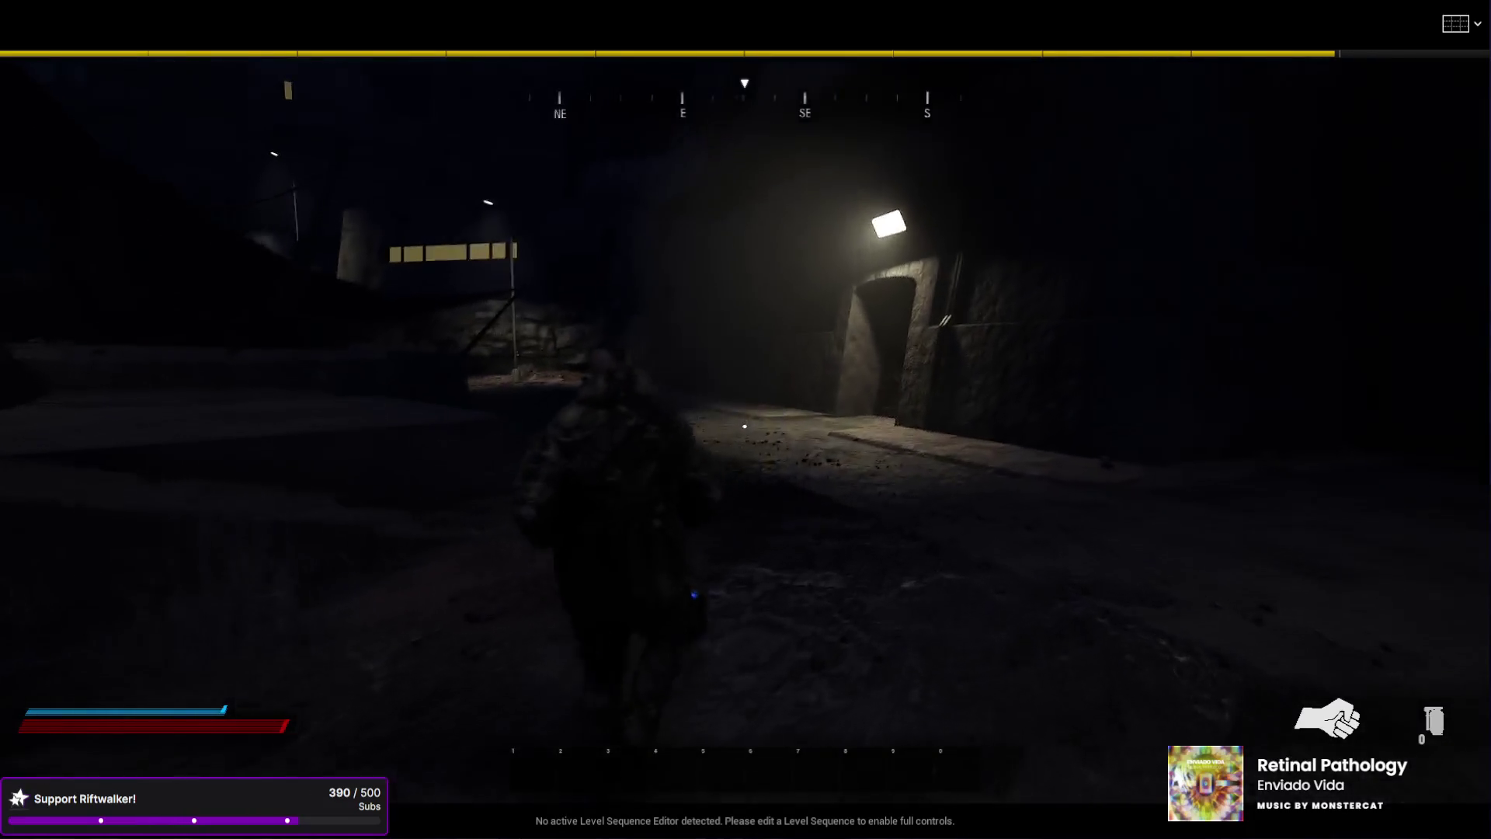
key("w")
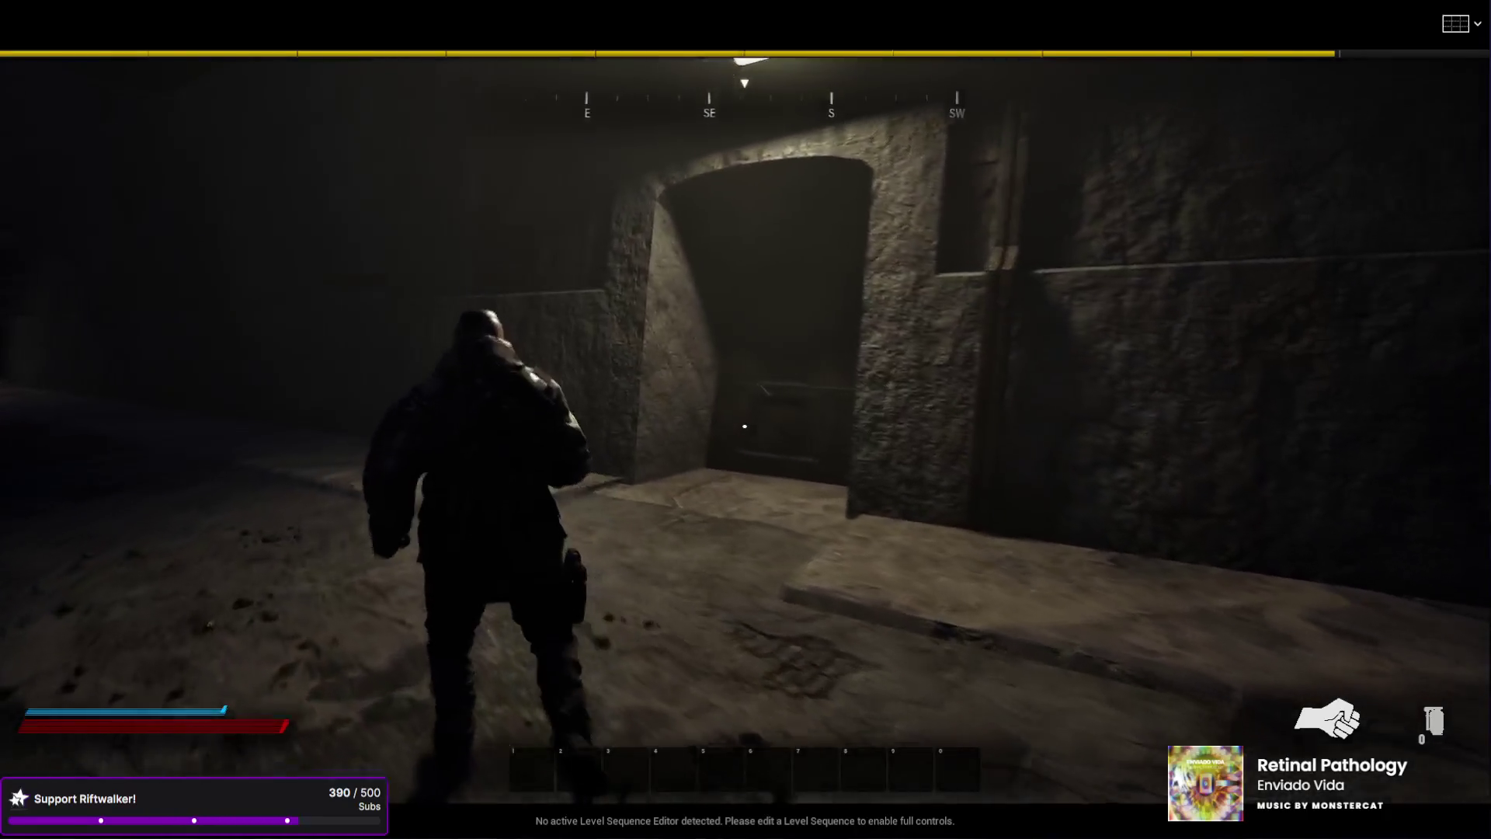
key("w")
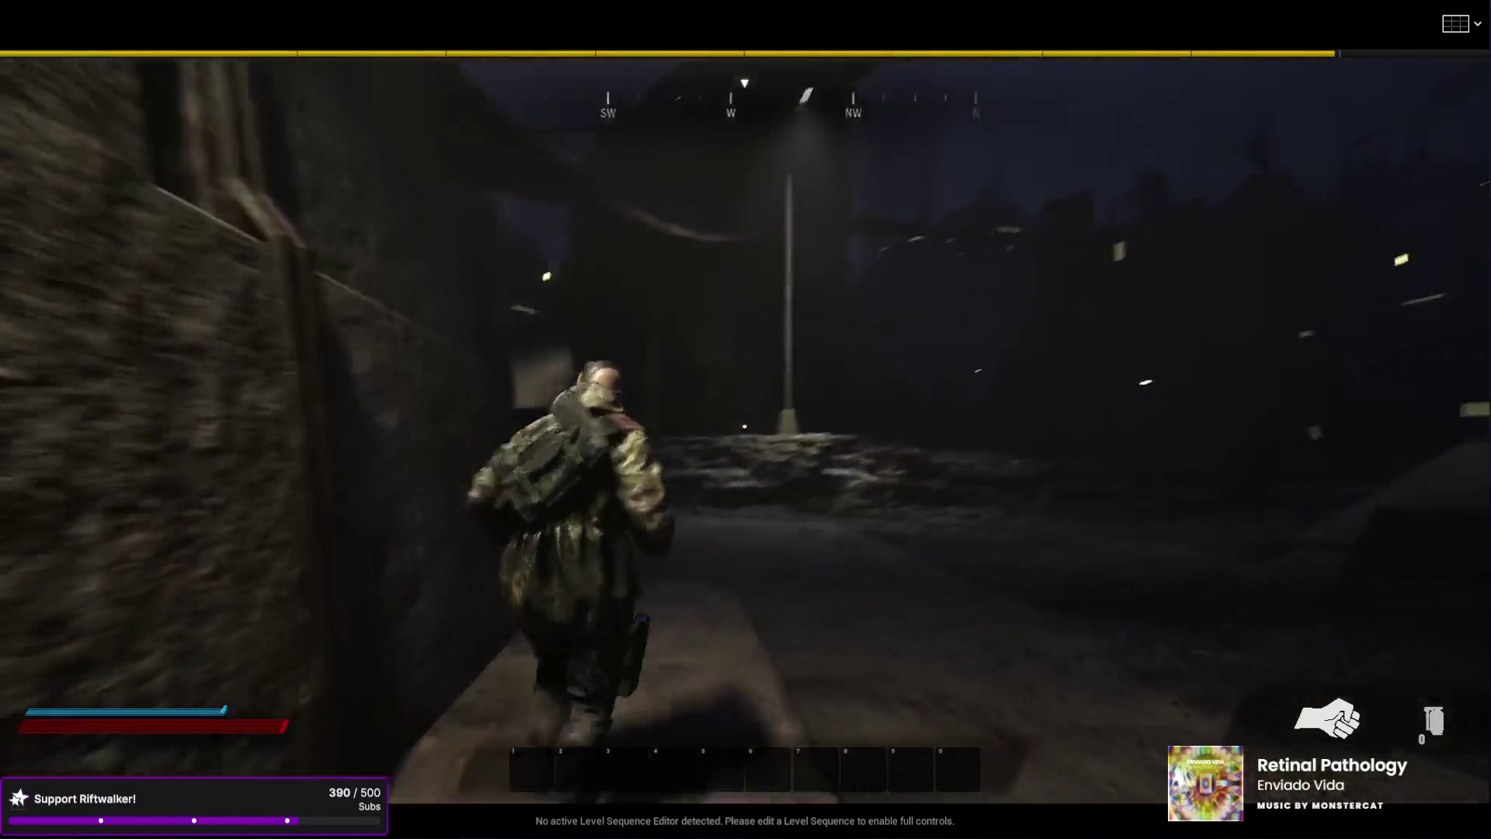
key("w")
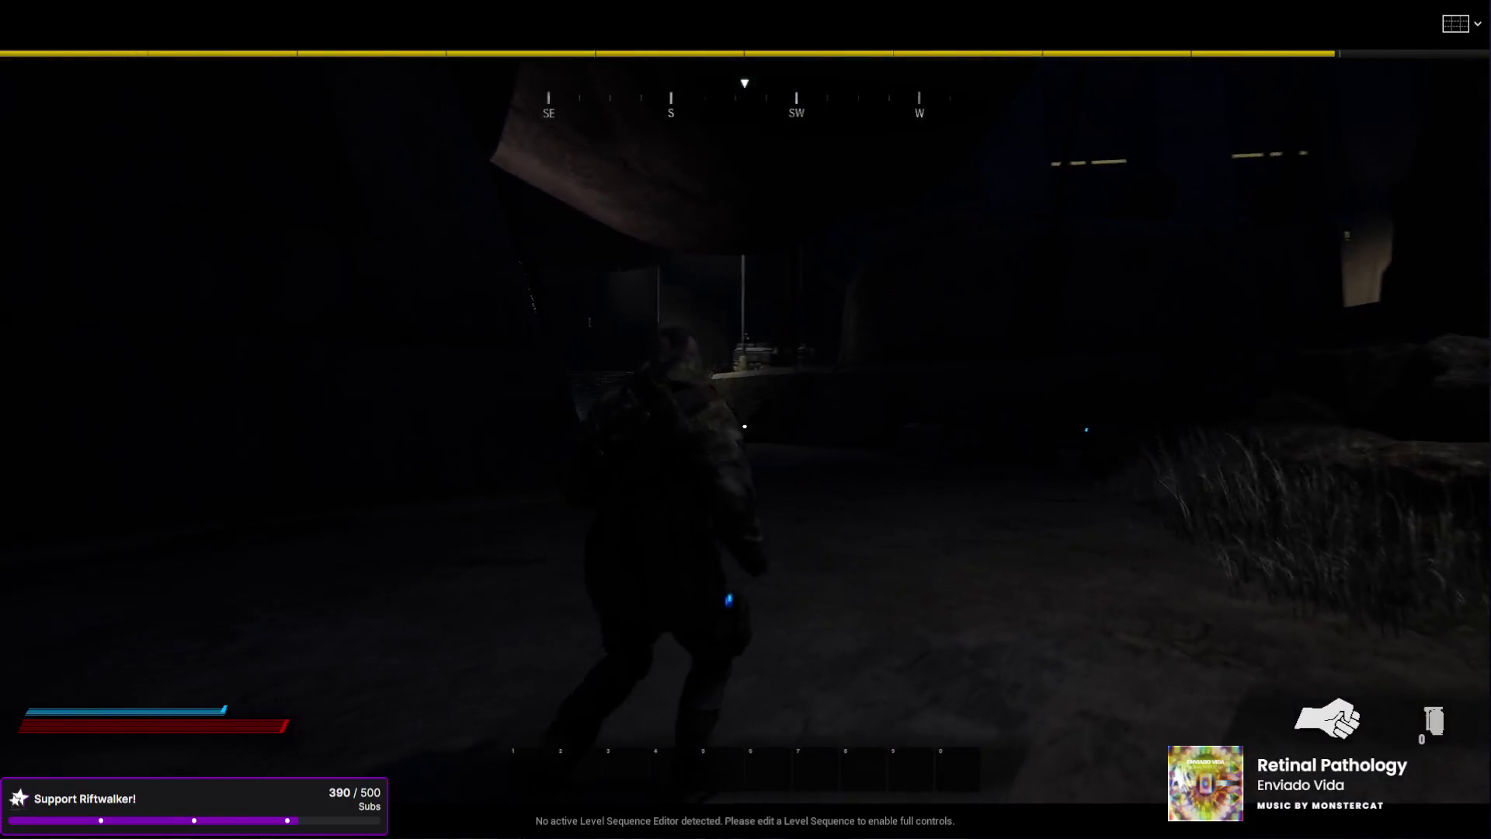
key("w")
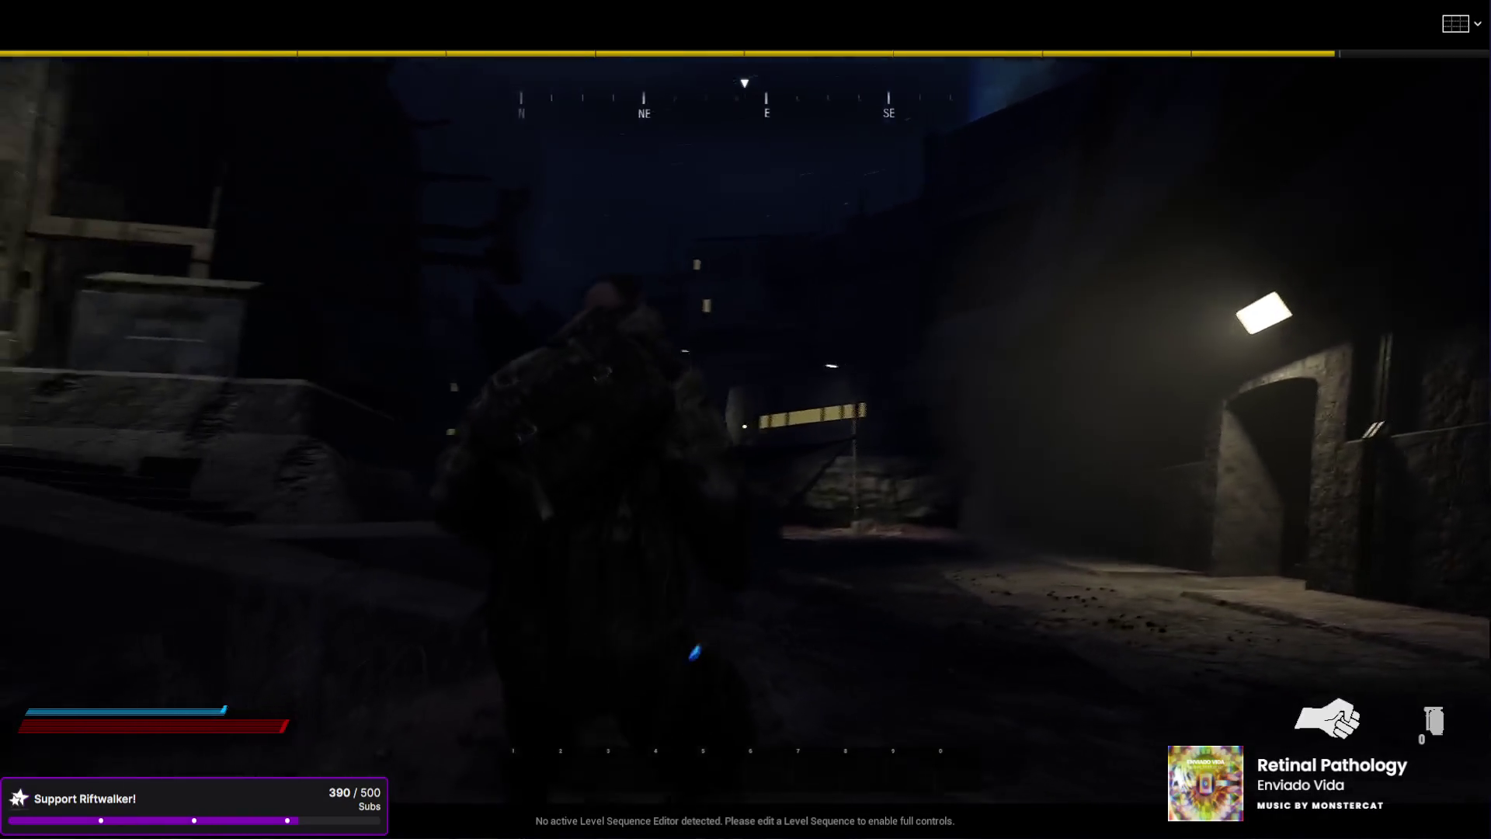
key("w")
key("w")
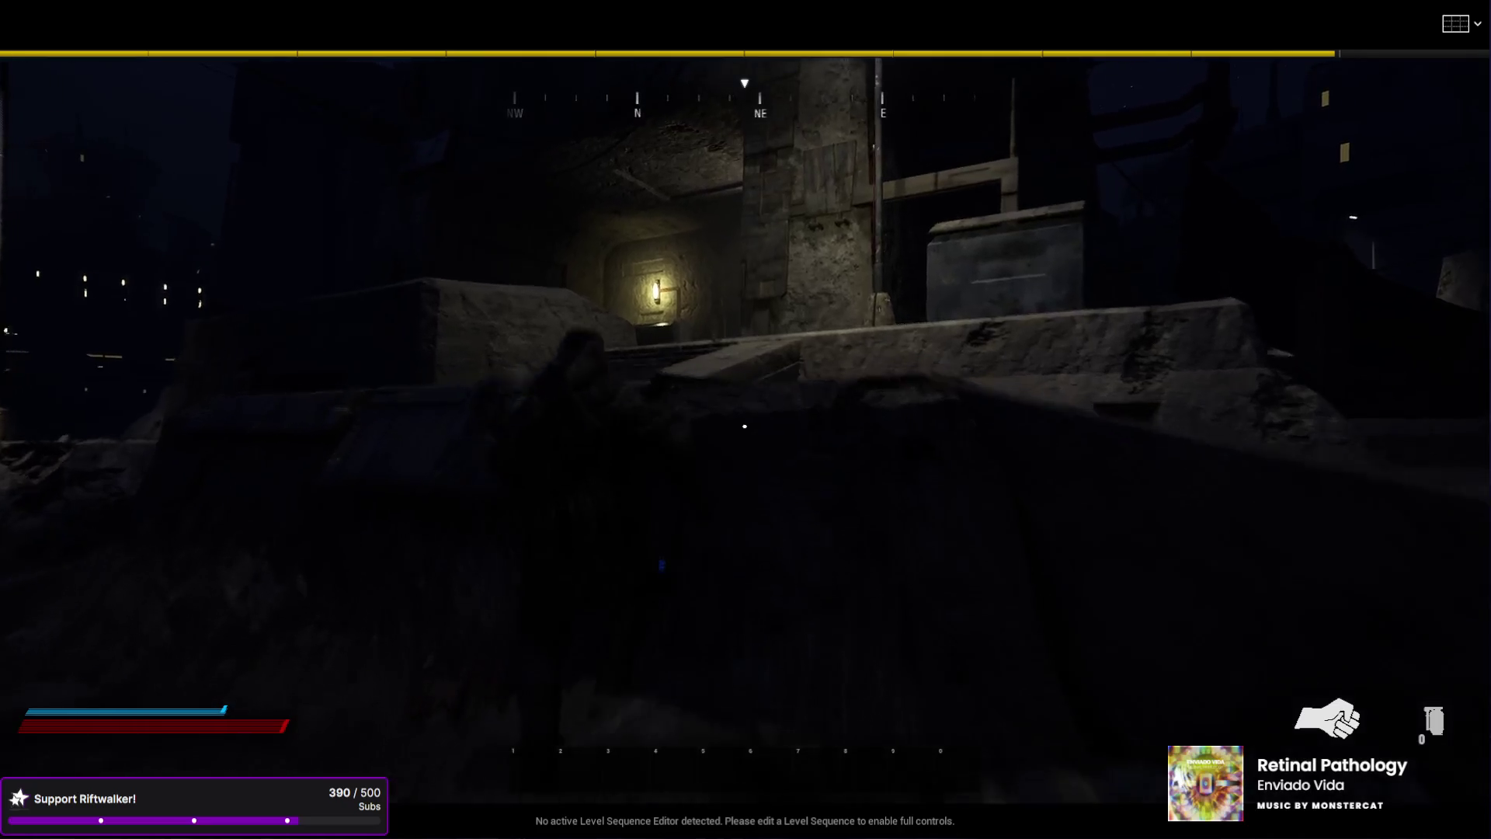
key("w")
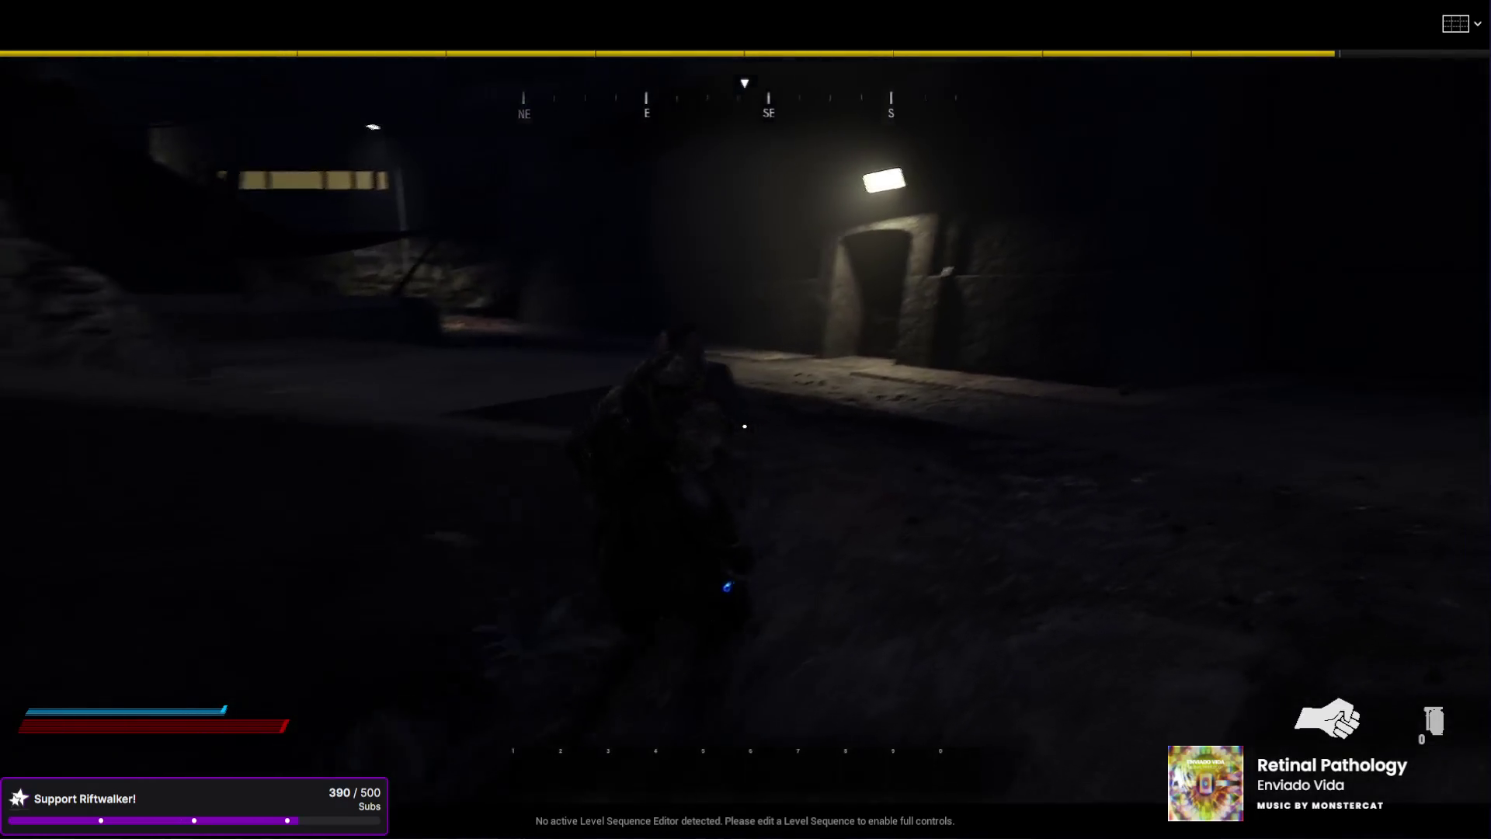
key("w")
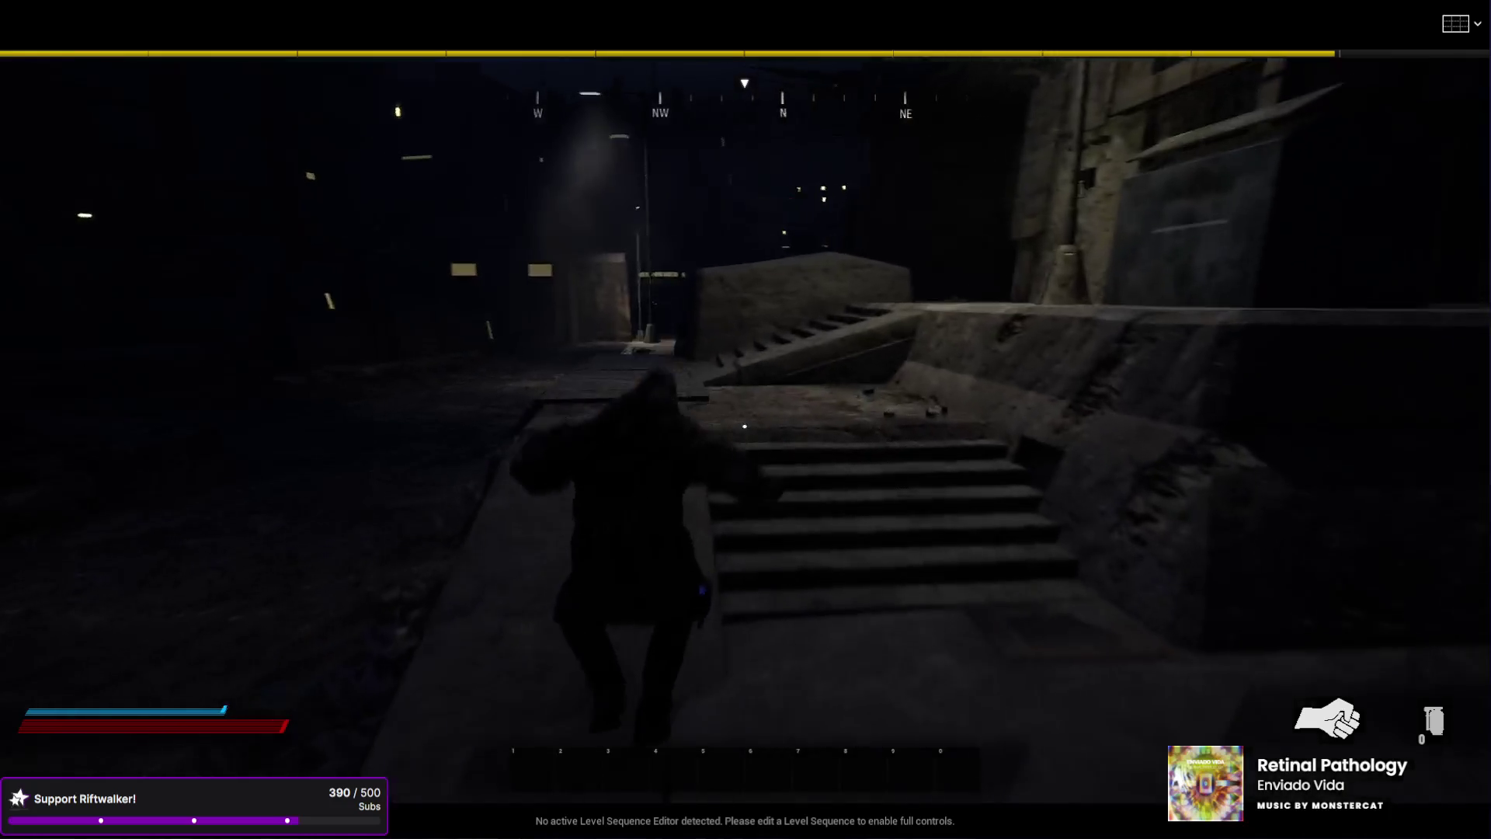
key("w")
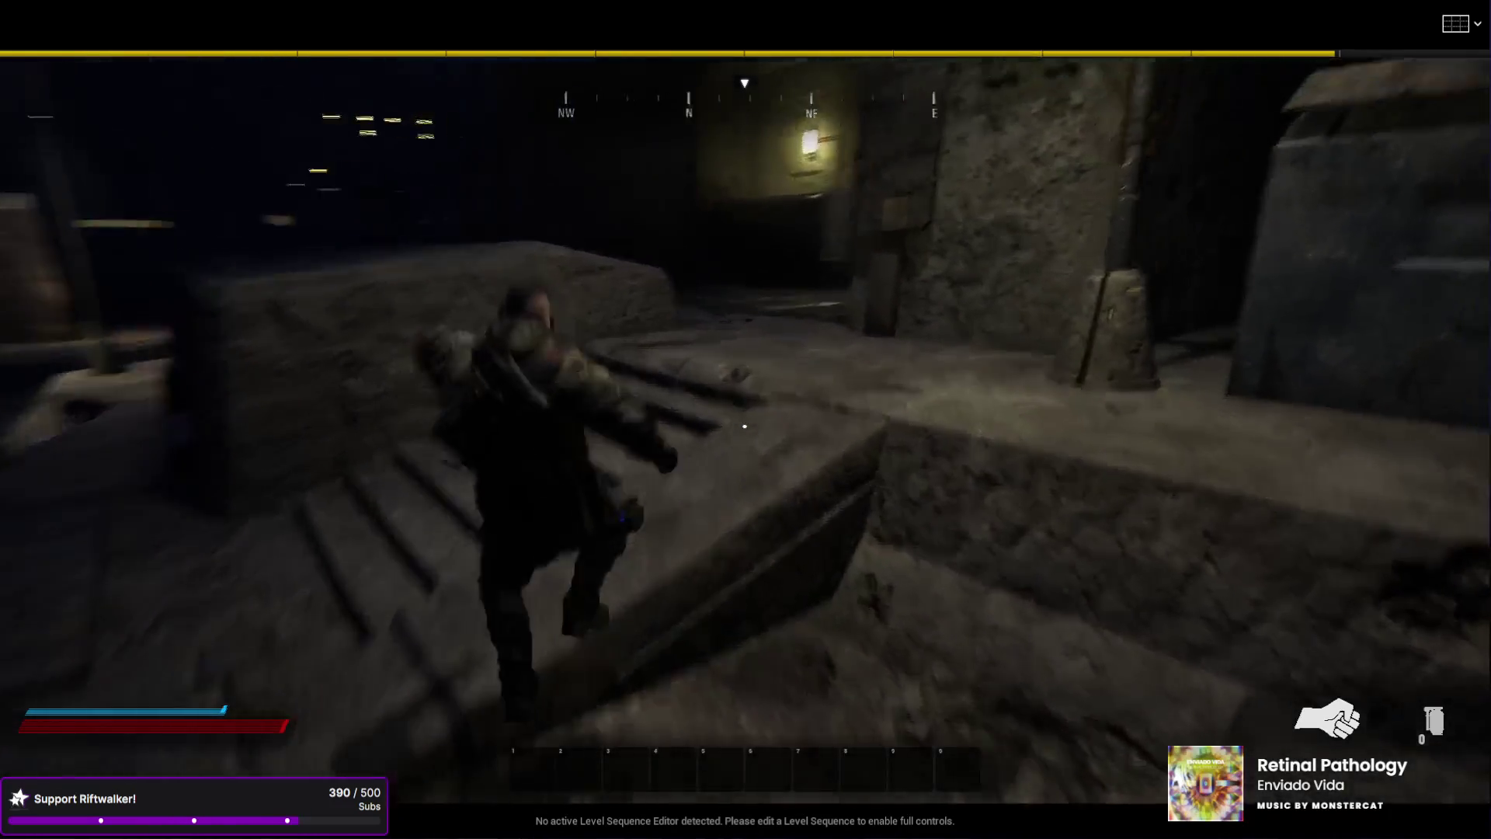
key("w")
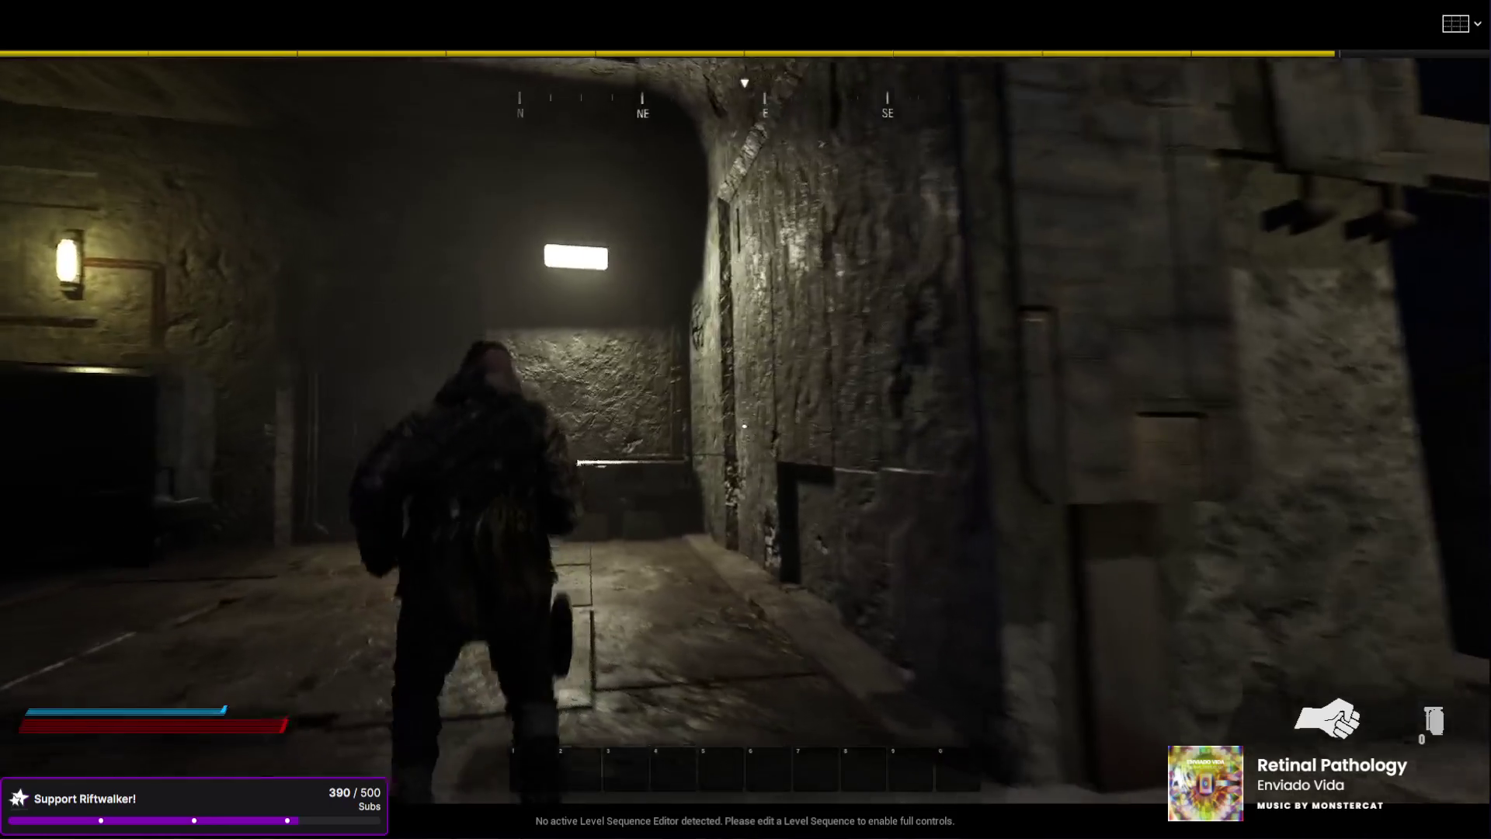
key("w")
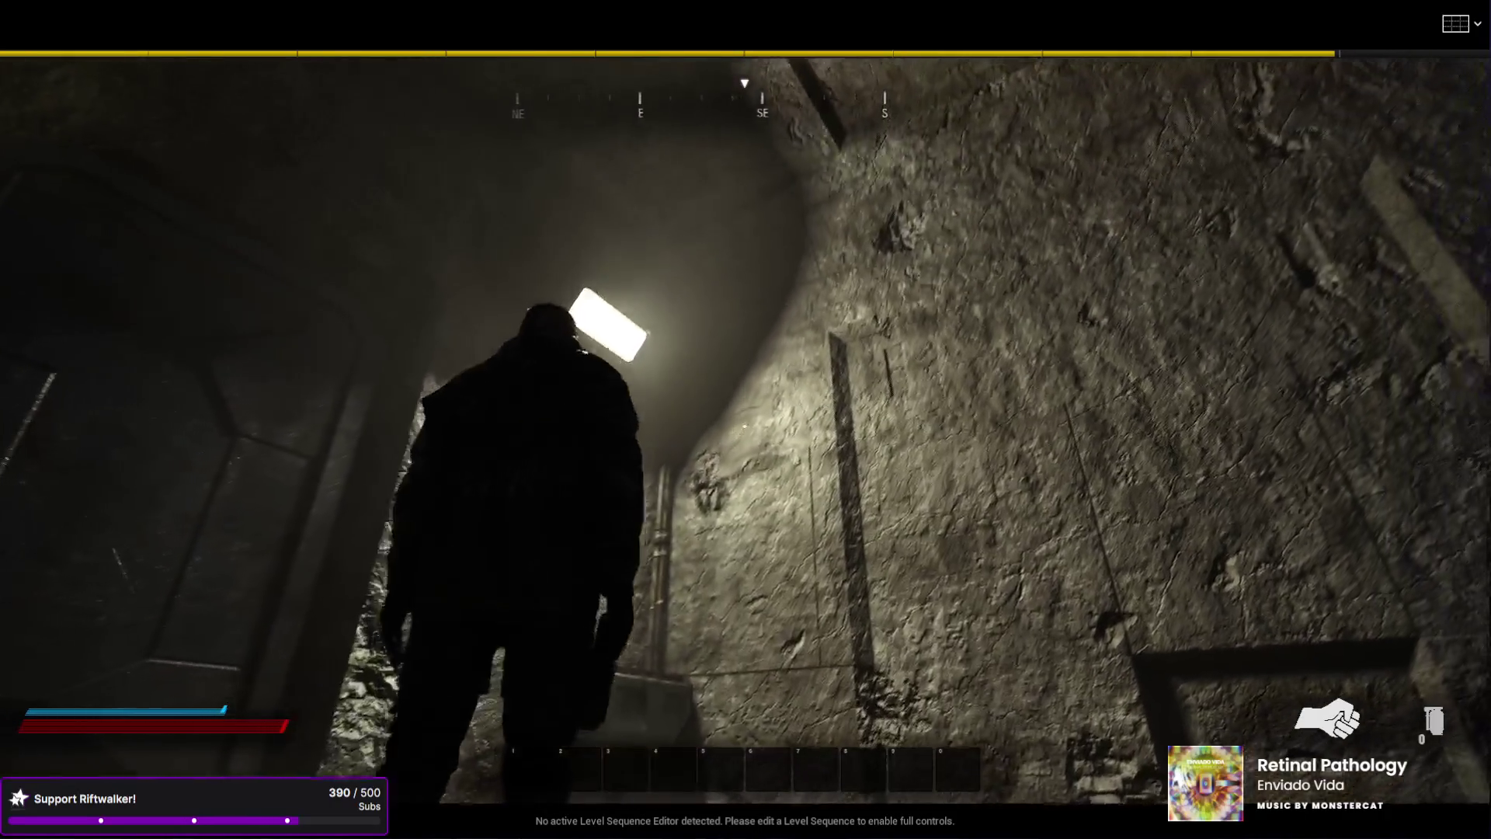
key("w")
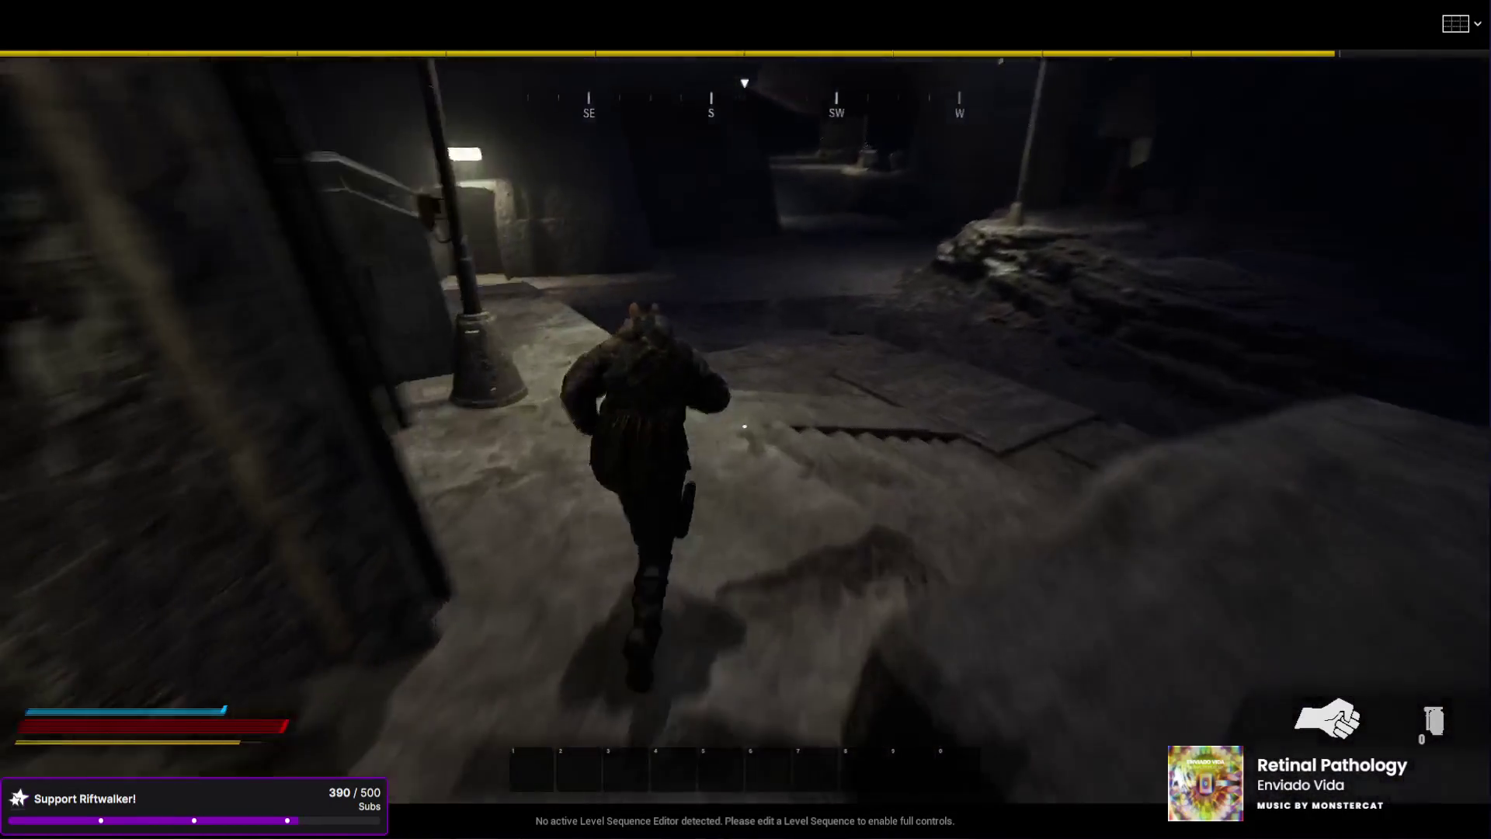
key("w")
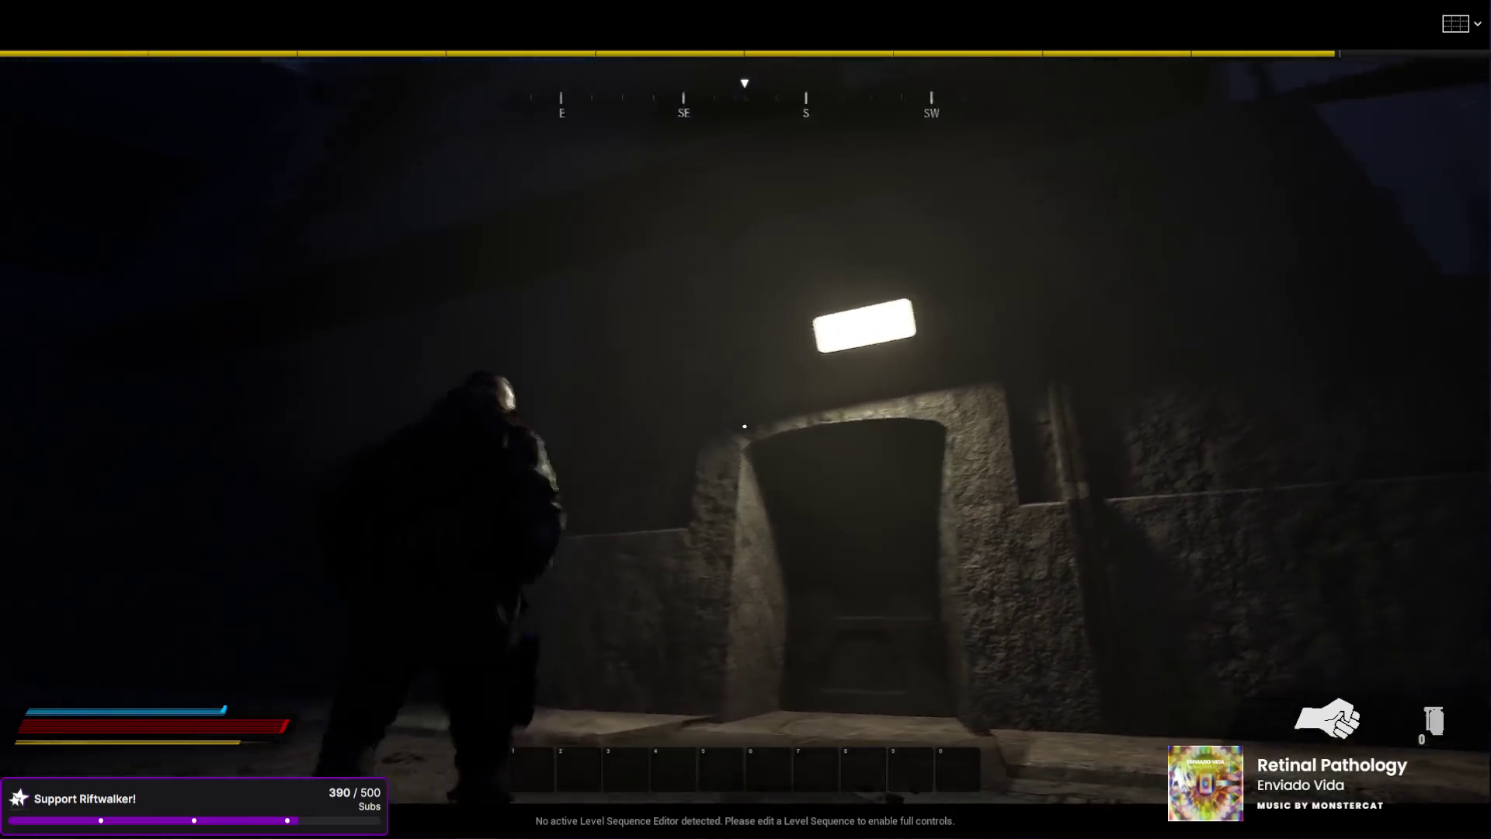
key("w")
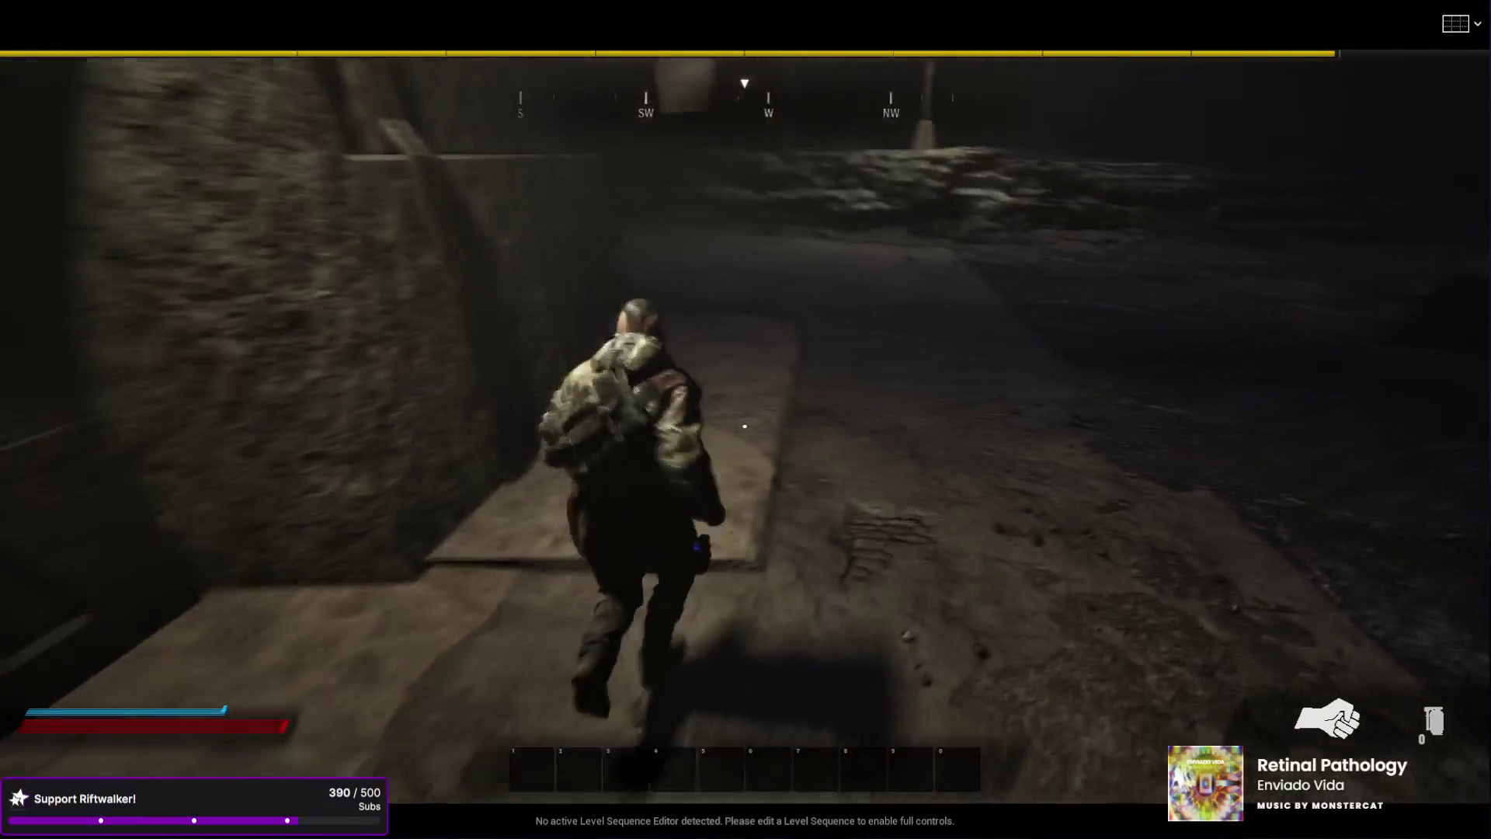
key("s")
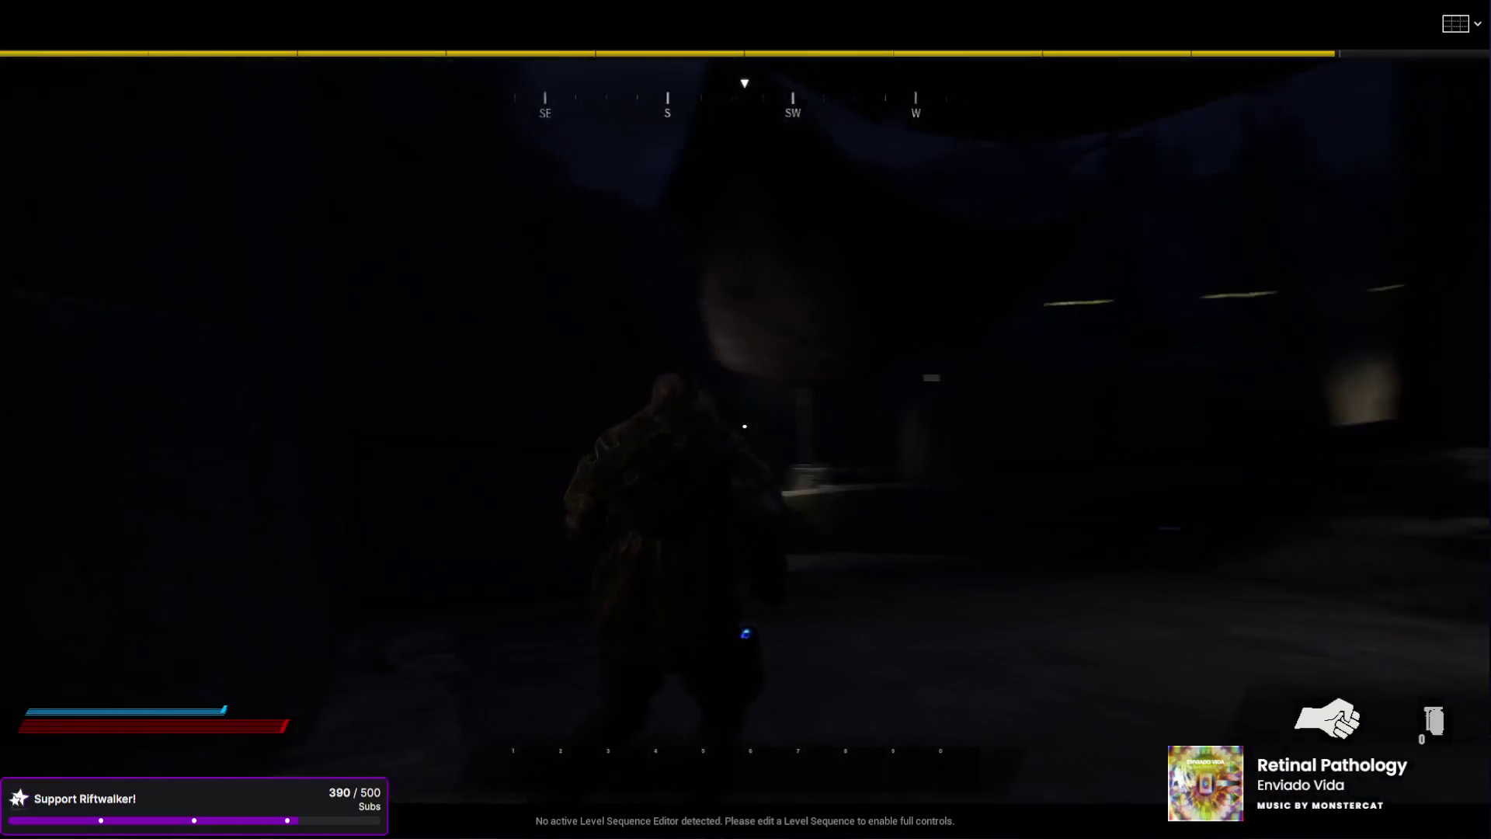
key("w")
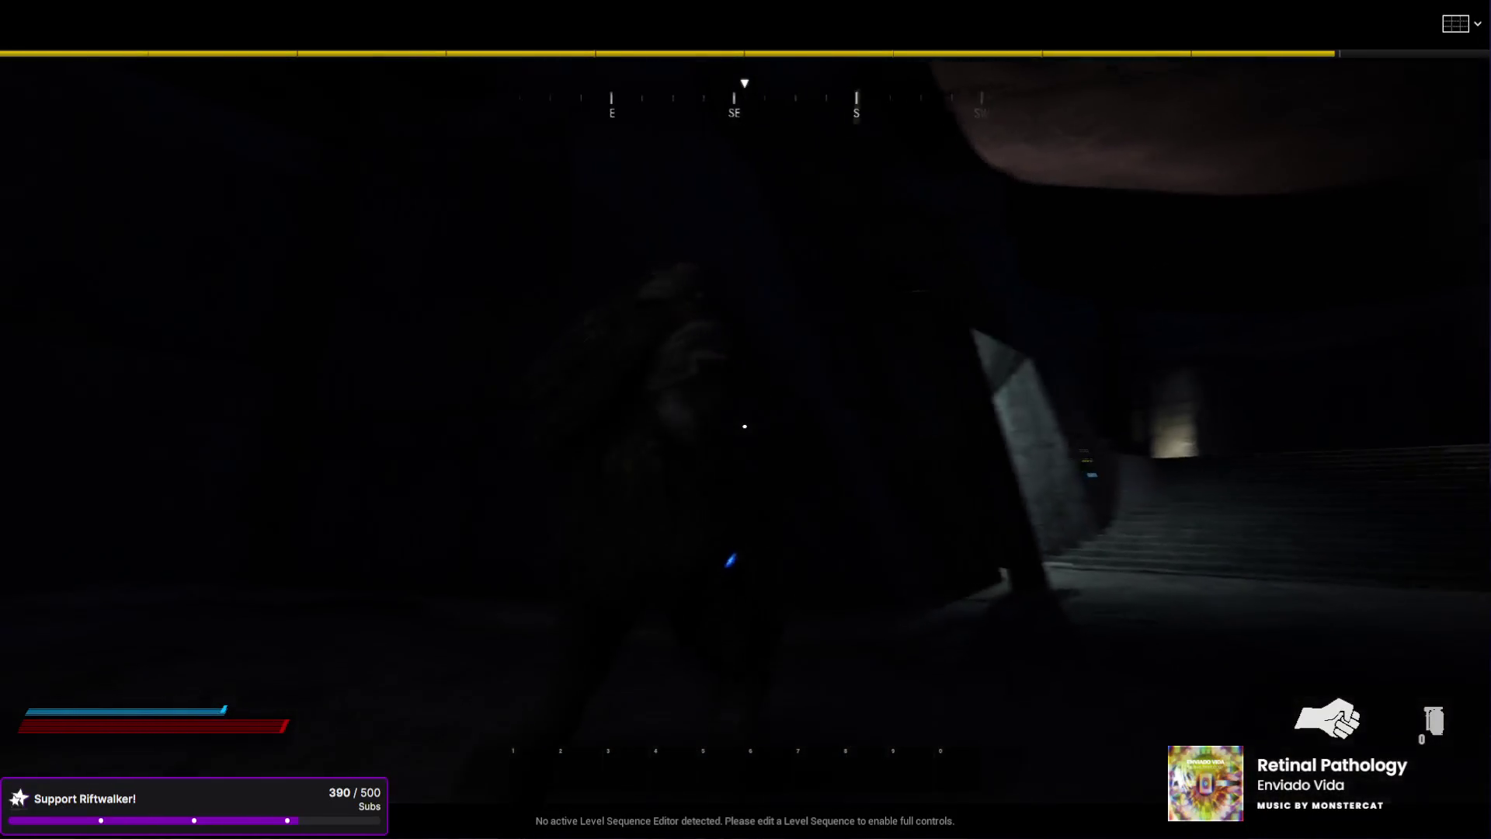
key("w")
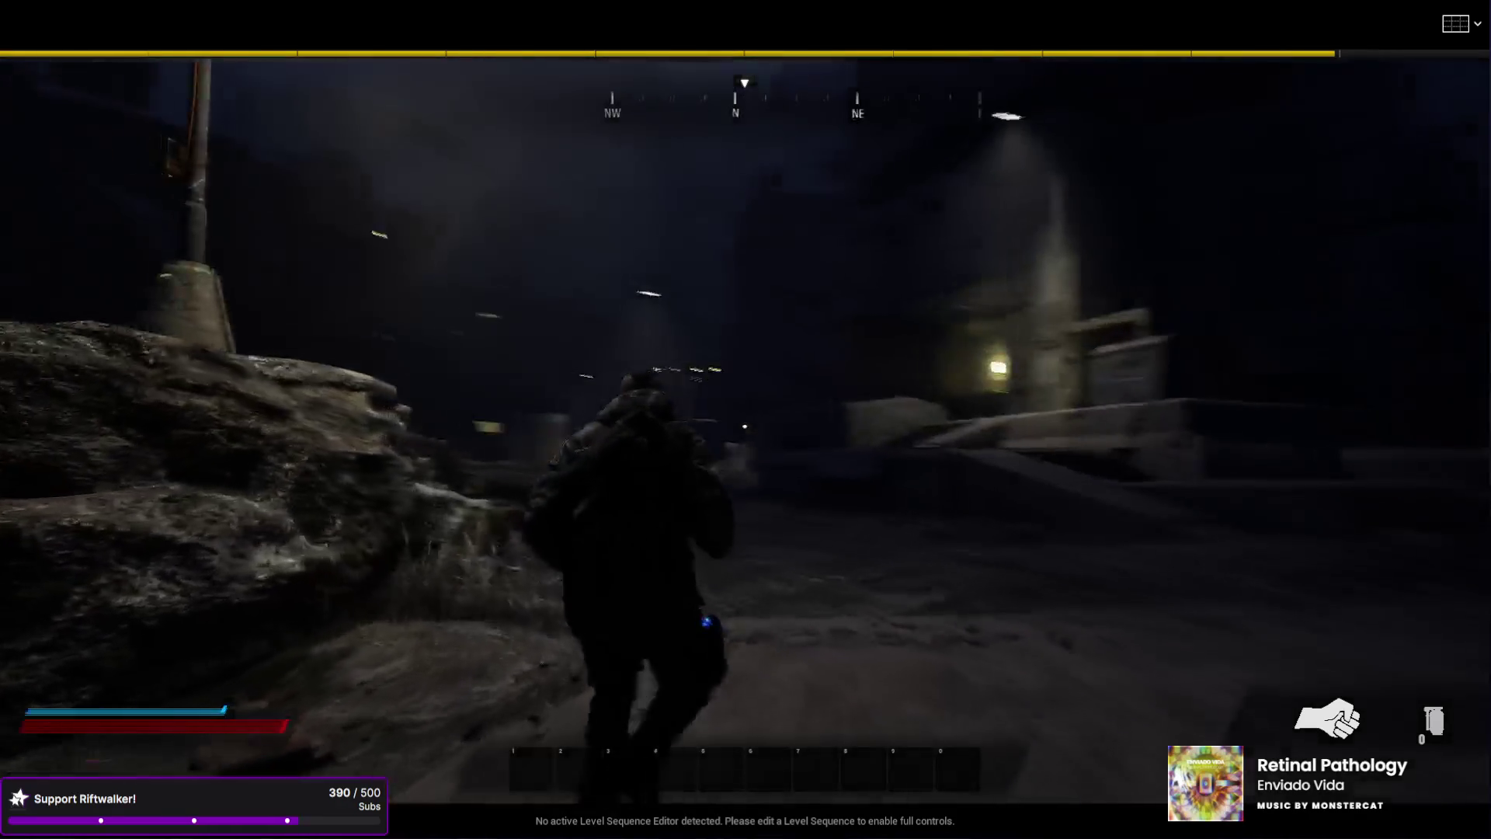
key("Escape")
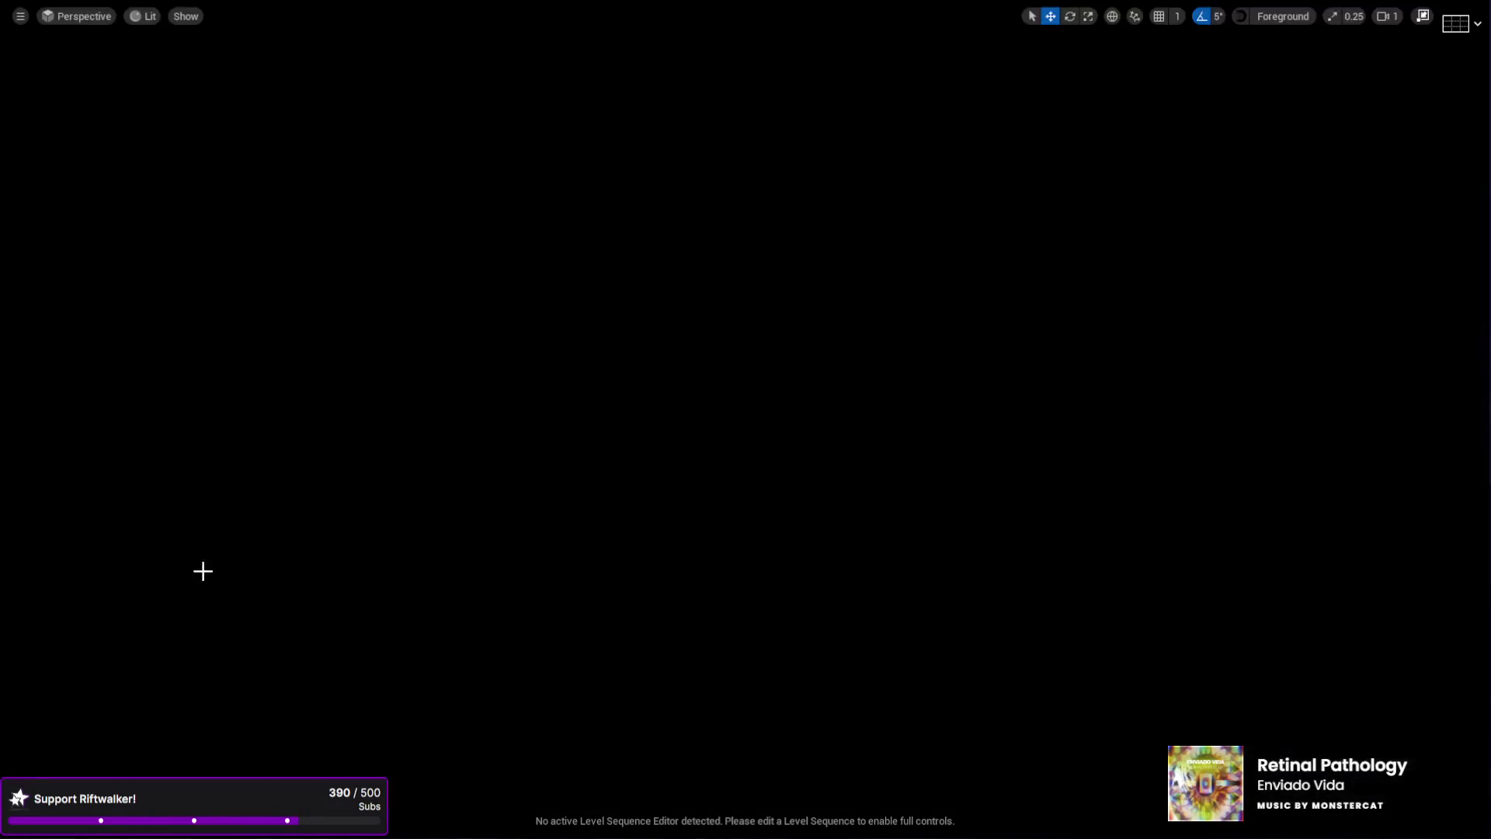
- Restore the editor layout and focus the viewport on the Weather actor to check its rain
left_click(1421, 17)
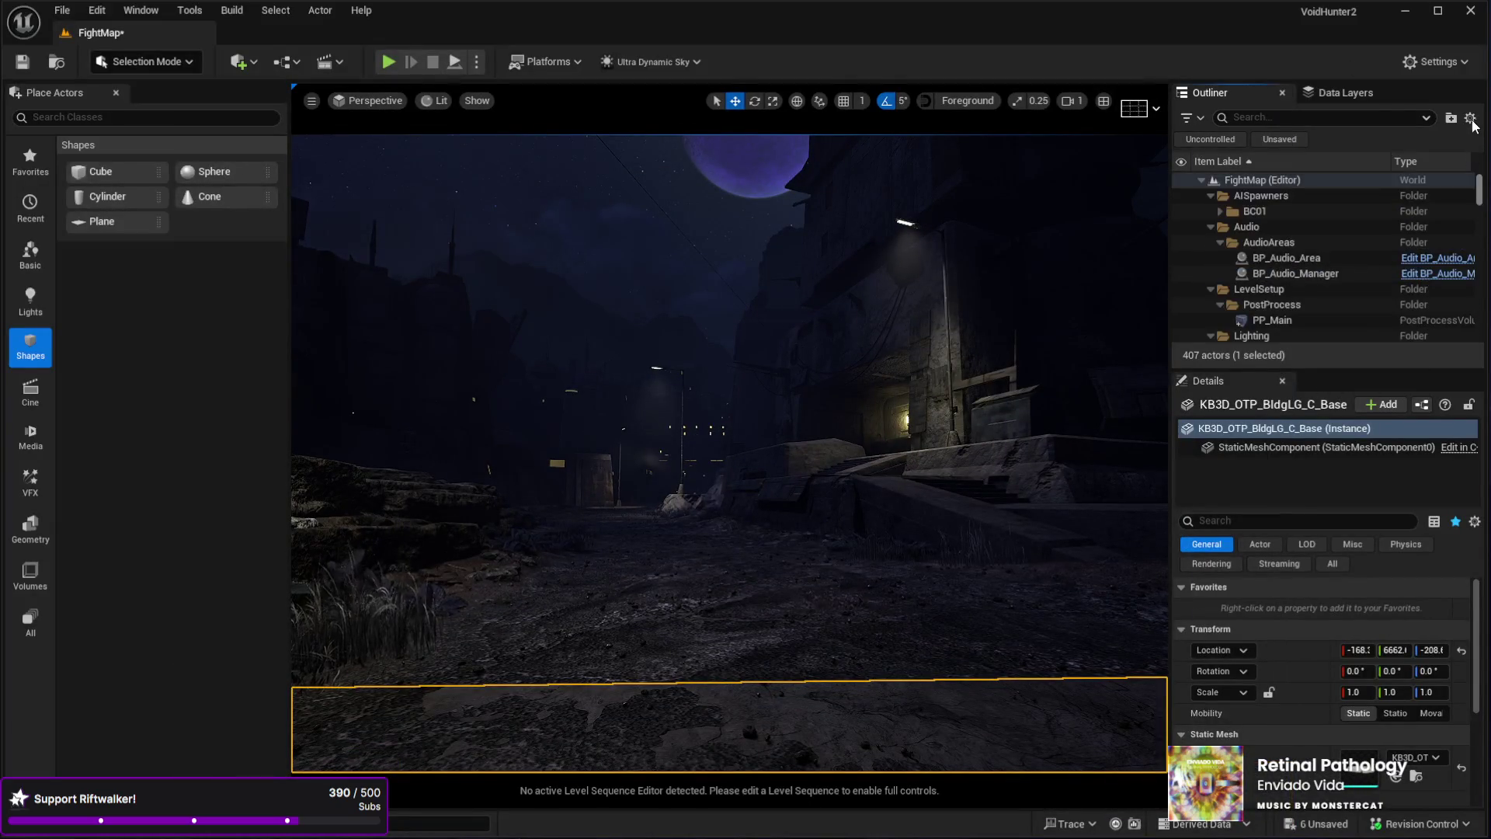
left_click(1253, 266)
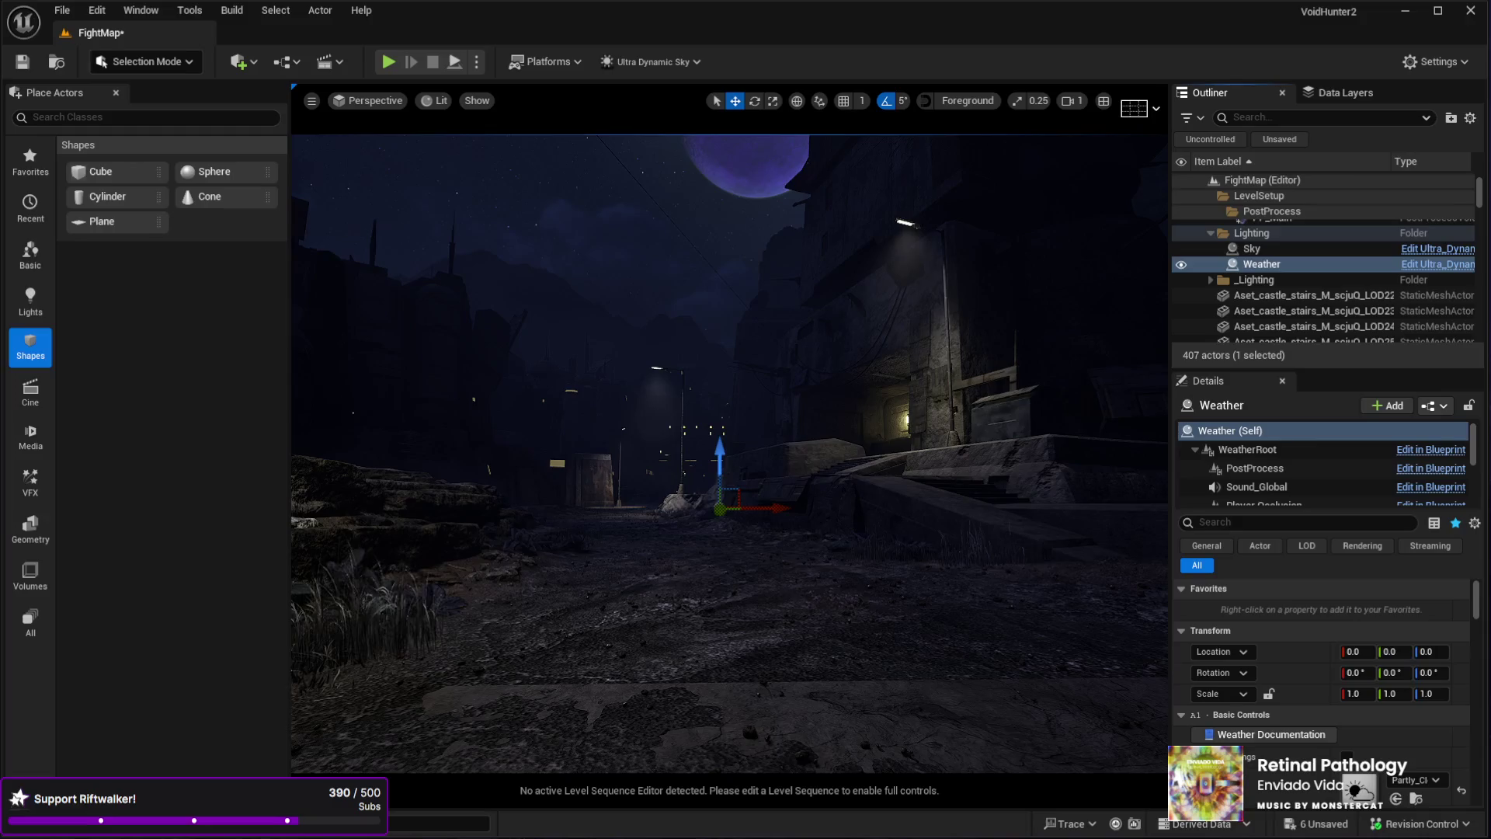
key("f")
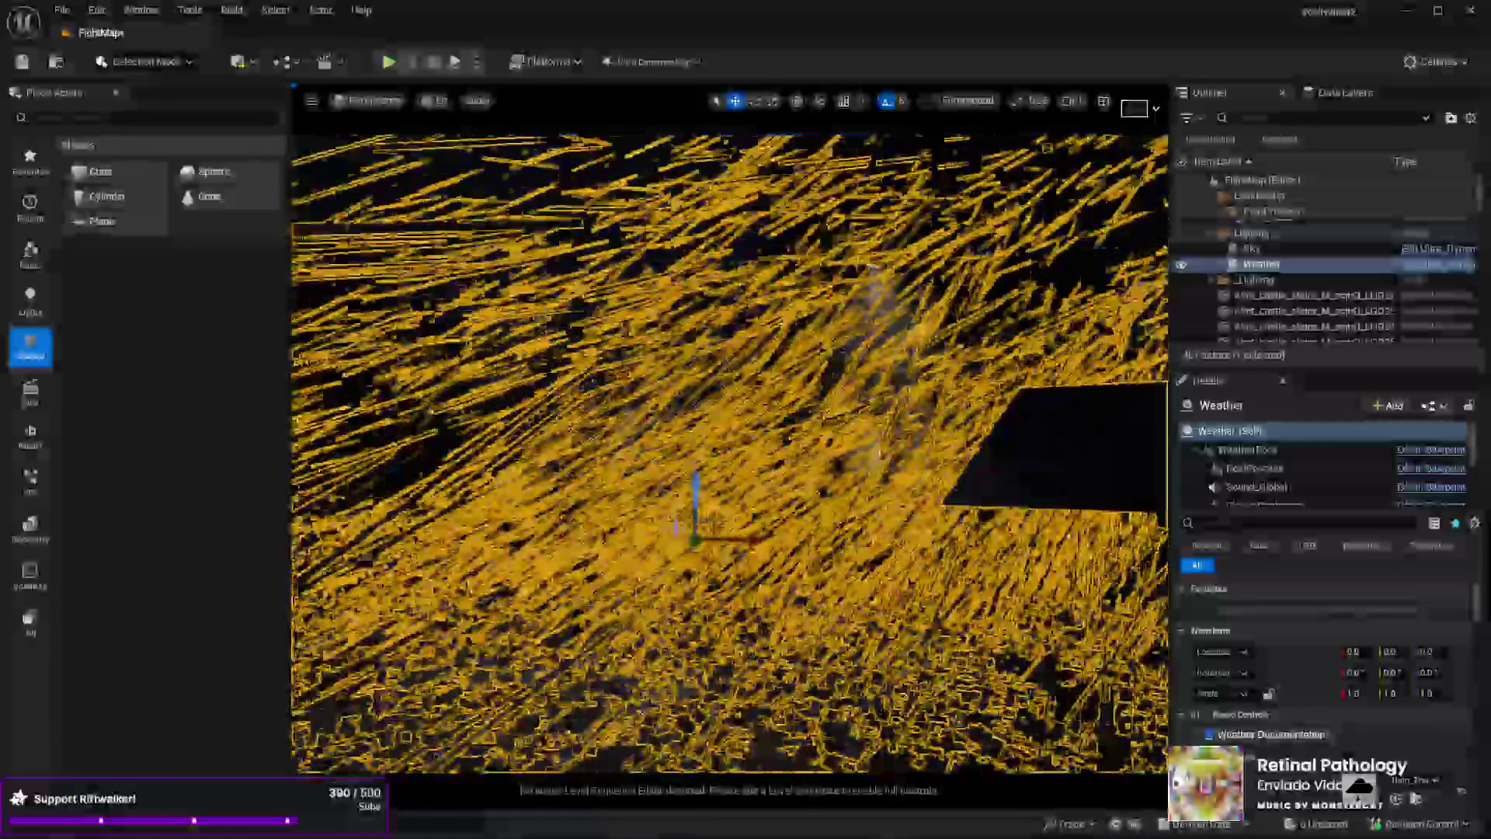
- Turn the view to the dark lamp-lit street and start a Play-In-Editor session with Alt+P
left_click(655, 512)
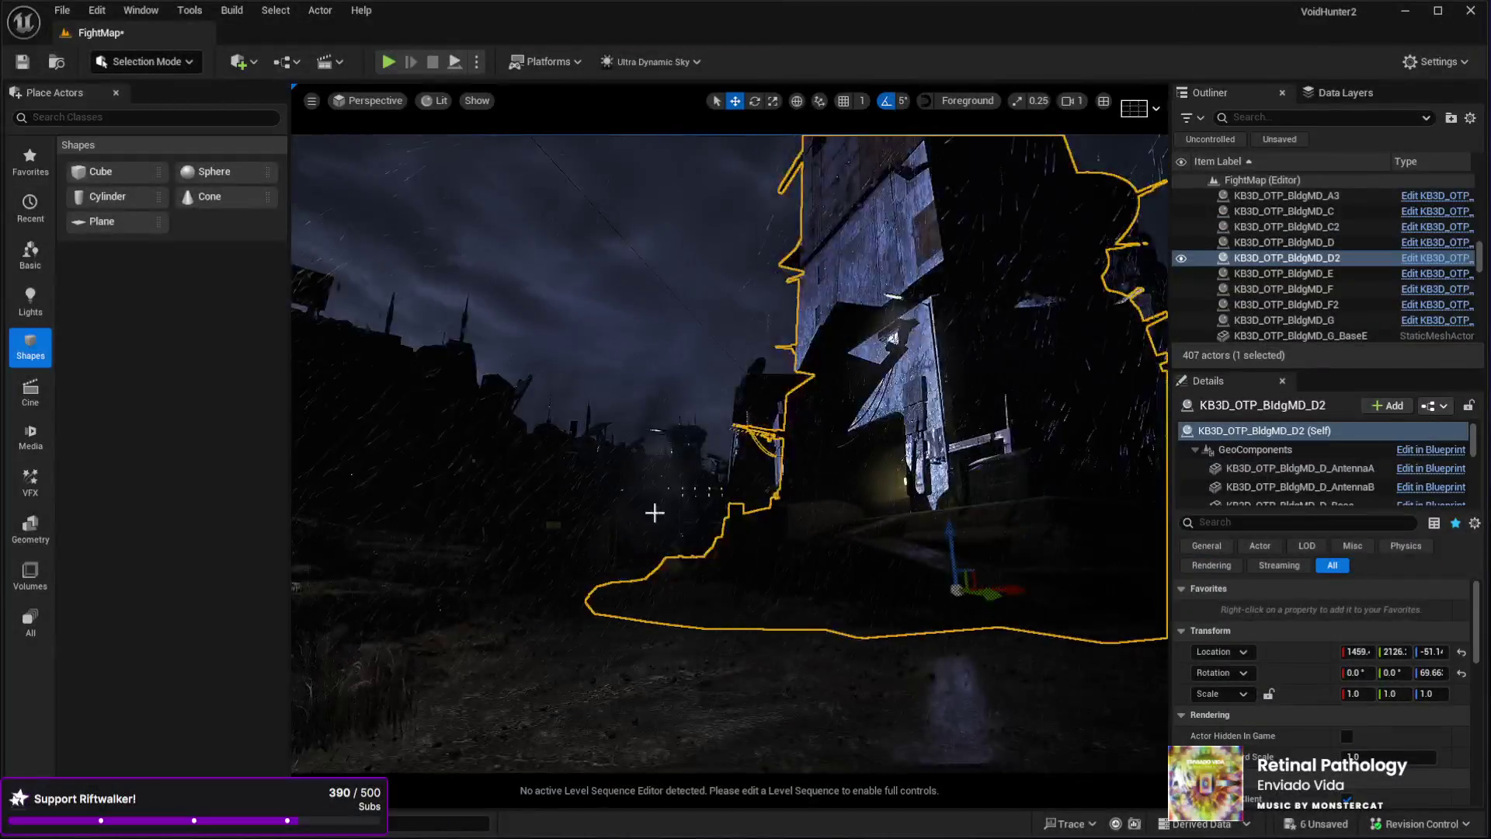
left_click_drag(654, 511, 657, 509)
left_click(807, 715)
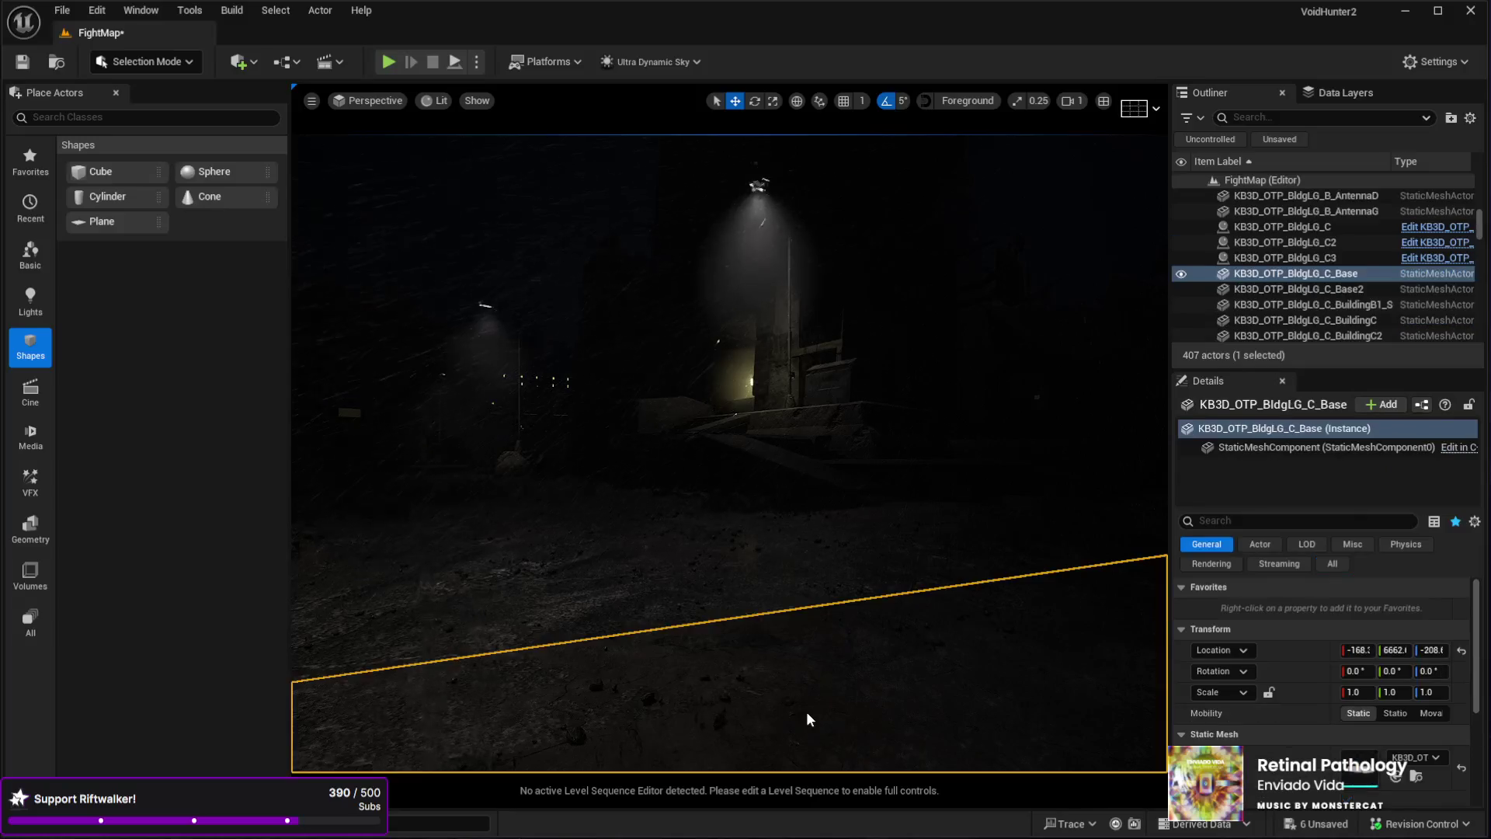
key("alt+p")
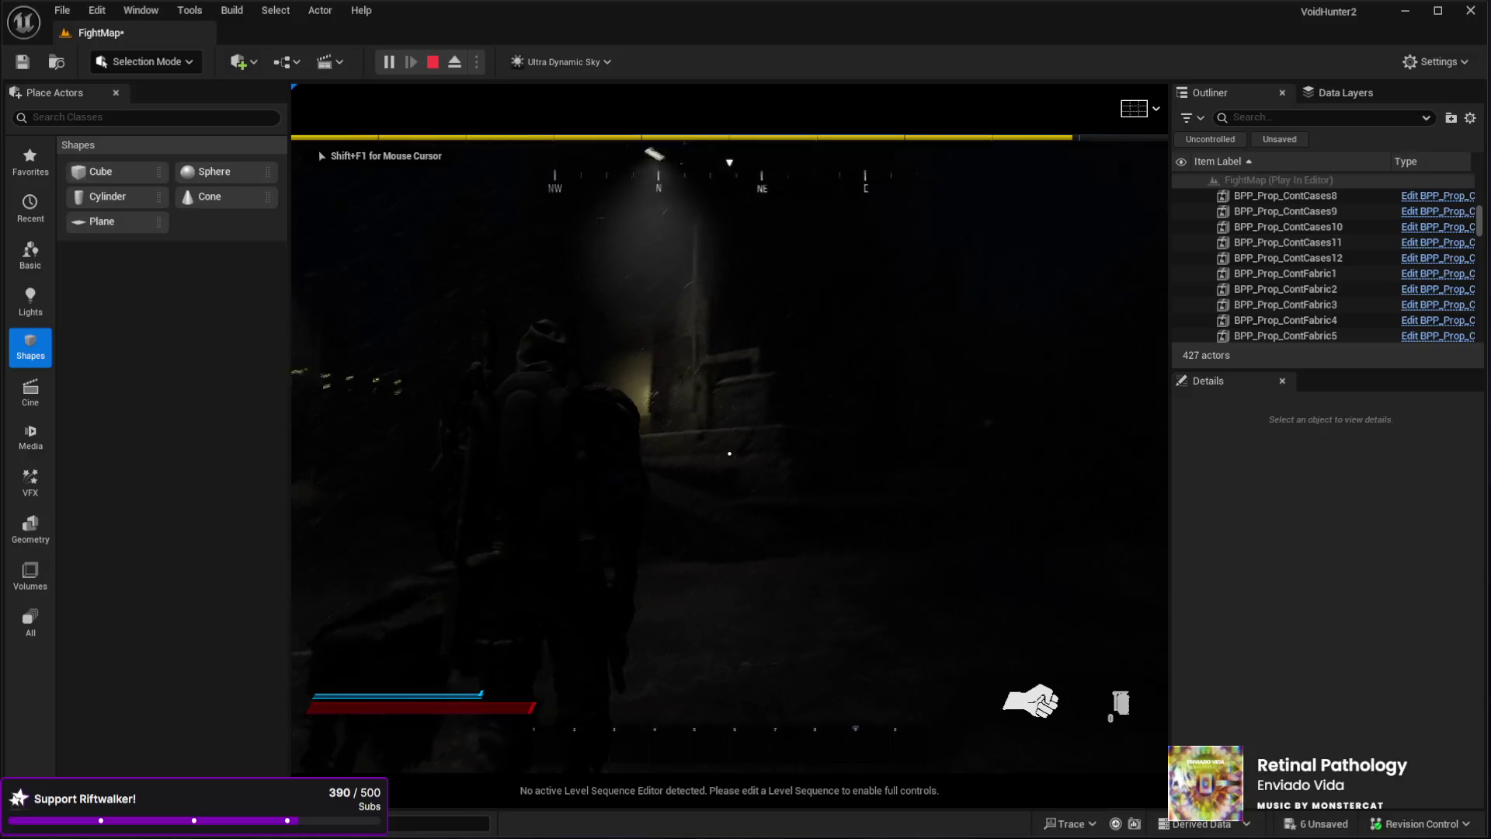
- Expand the play view to full screen and walk the character into the lamp-lit alley
key("shift+F1")
key("F11")
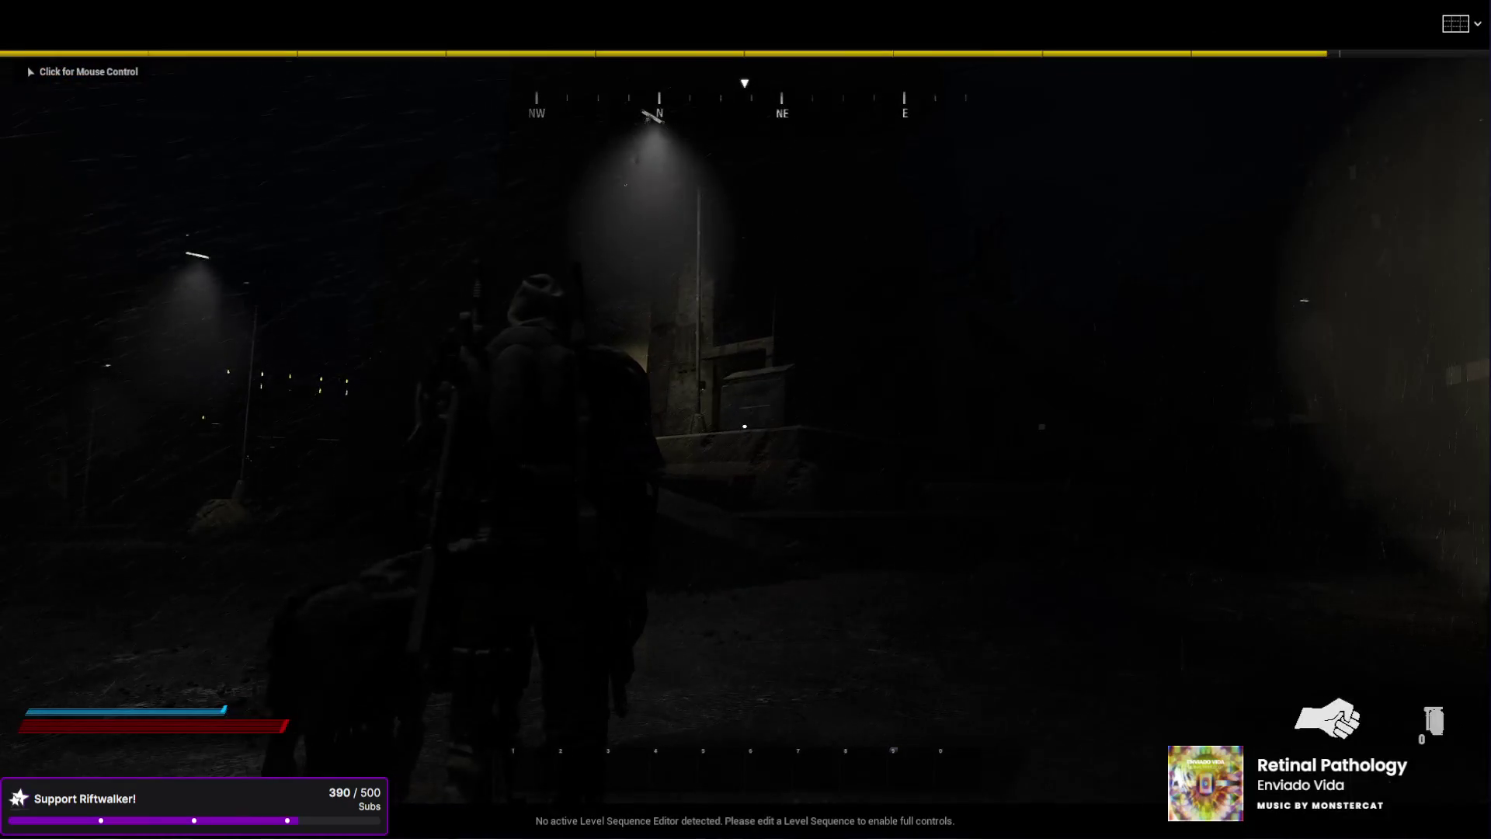
left_click(746, 420)
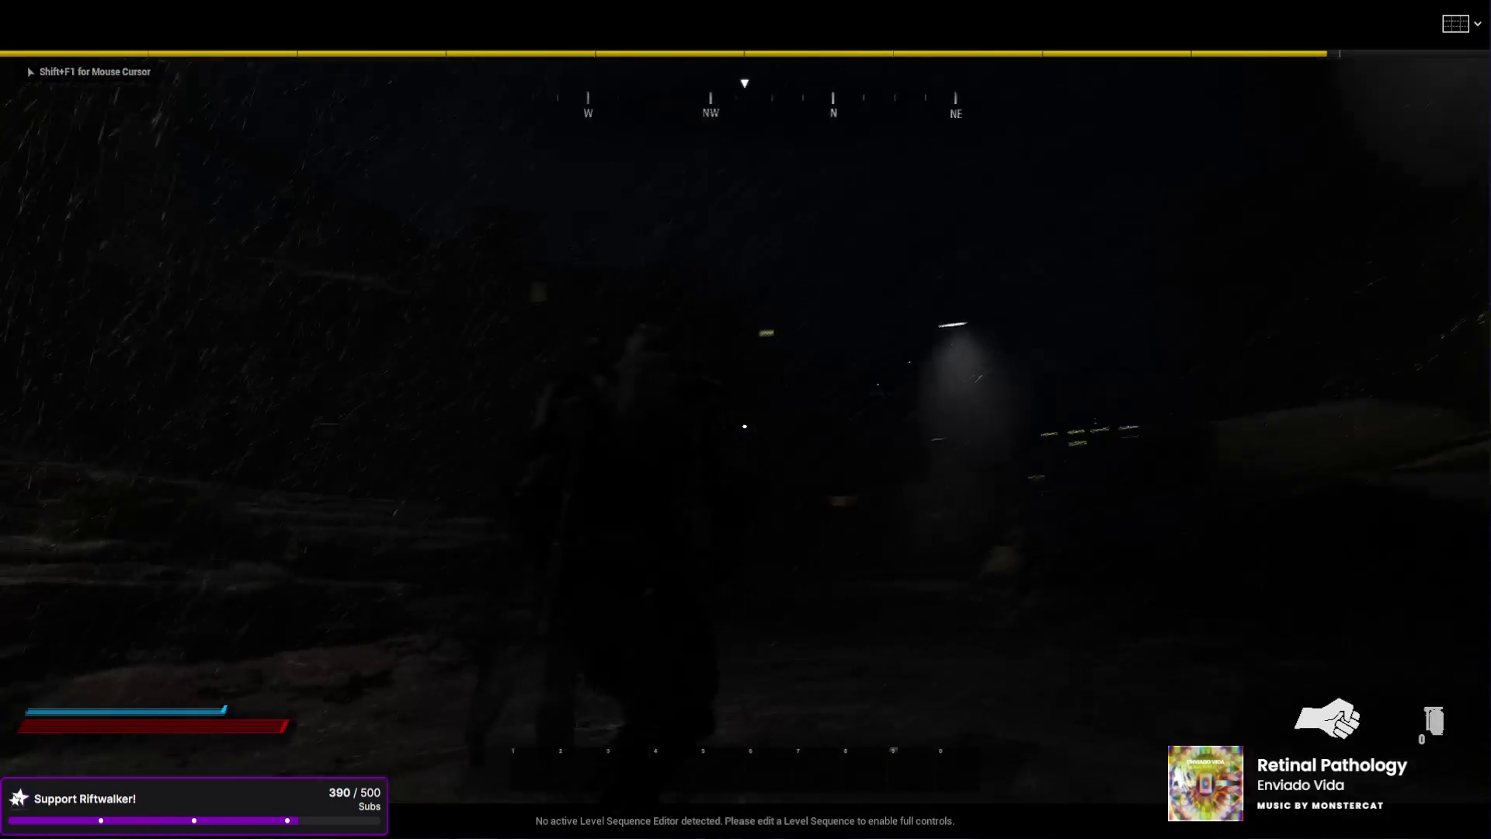
key("w")
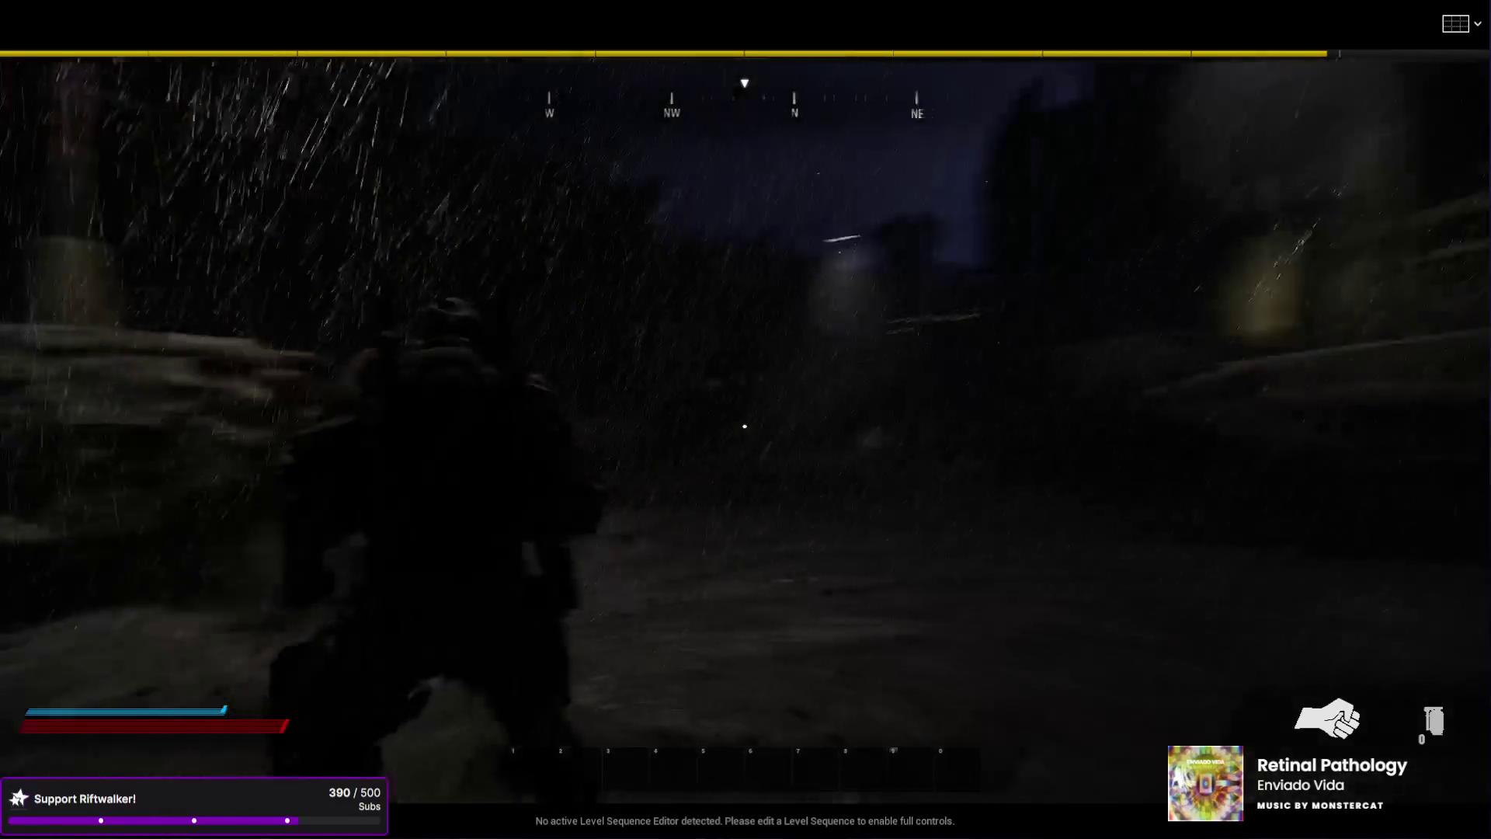
key("w")
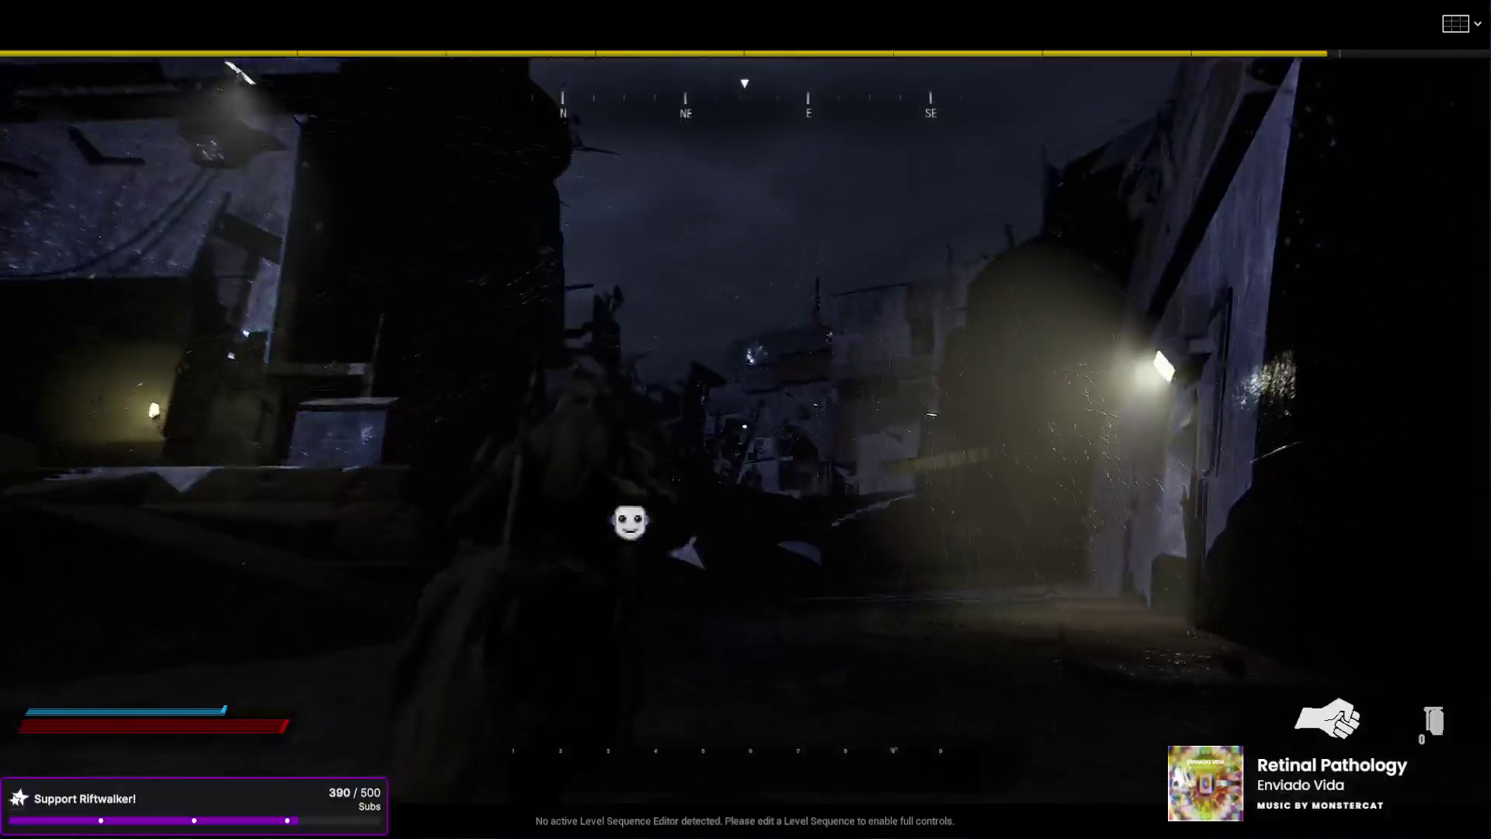
key("w")
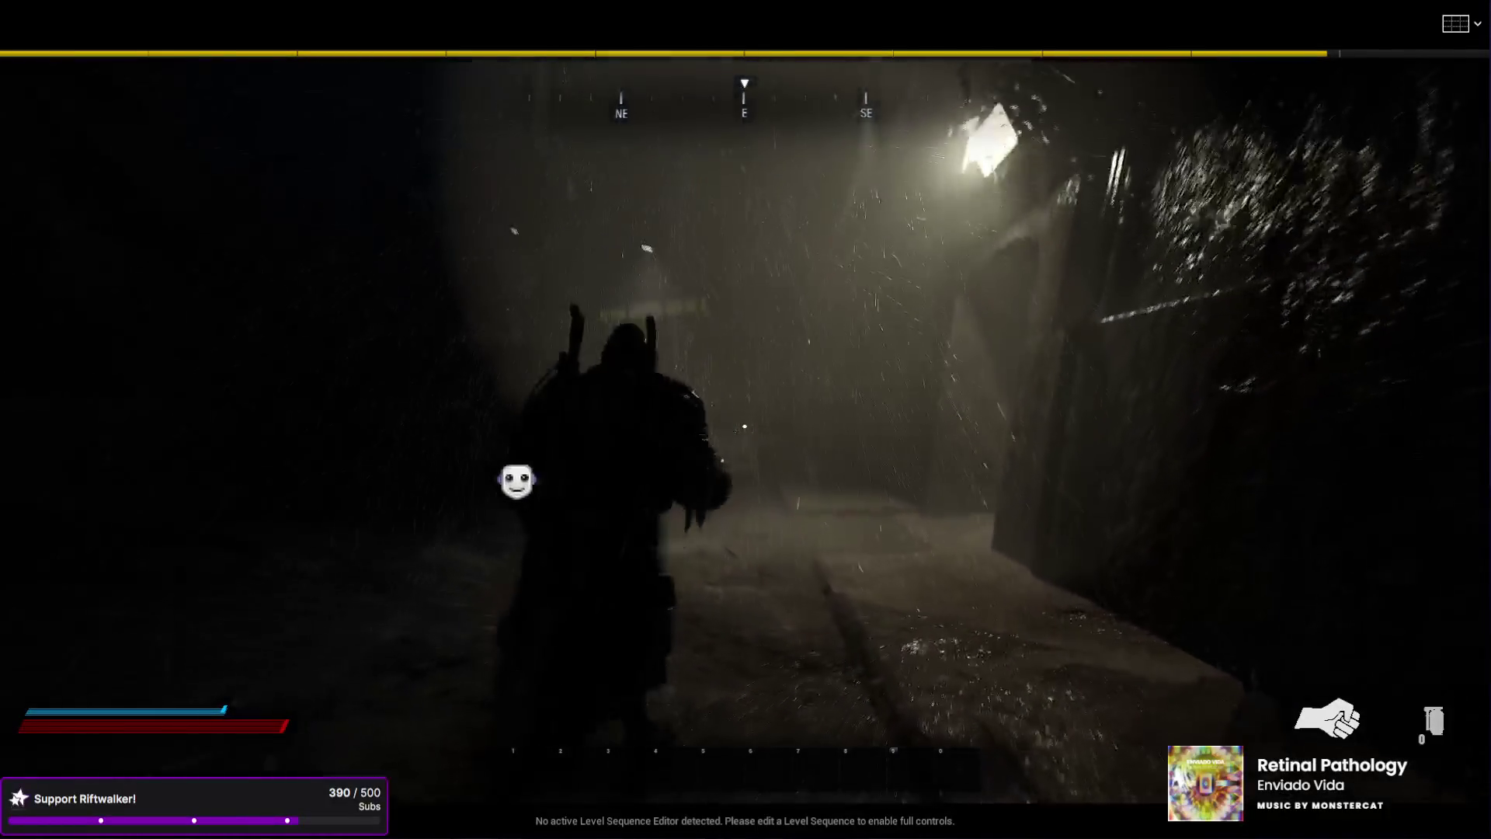
- Walk the character through the rainy, snowy streets and up the stairs toward a doorway
key("s")
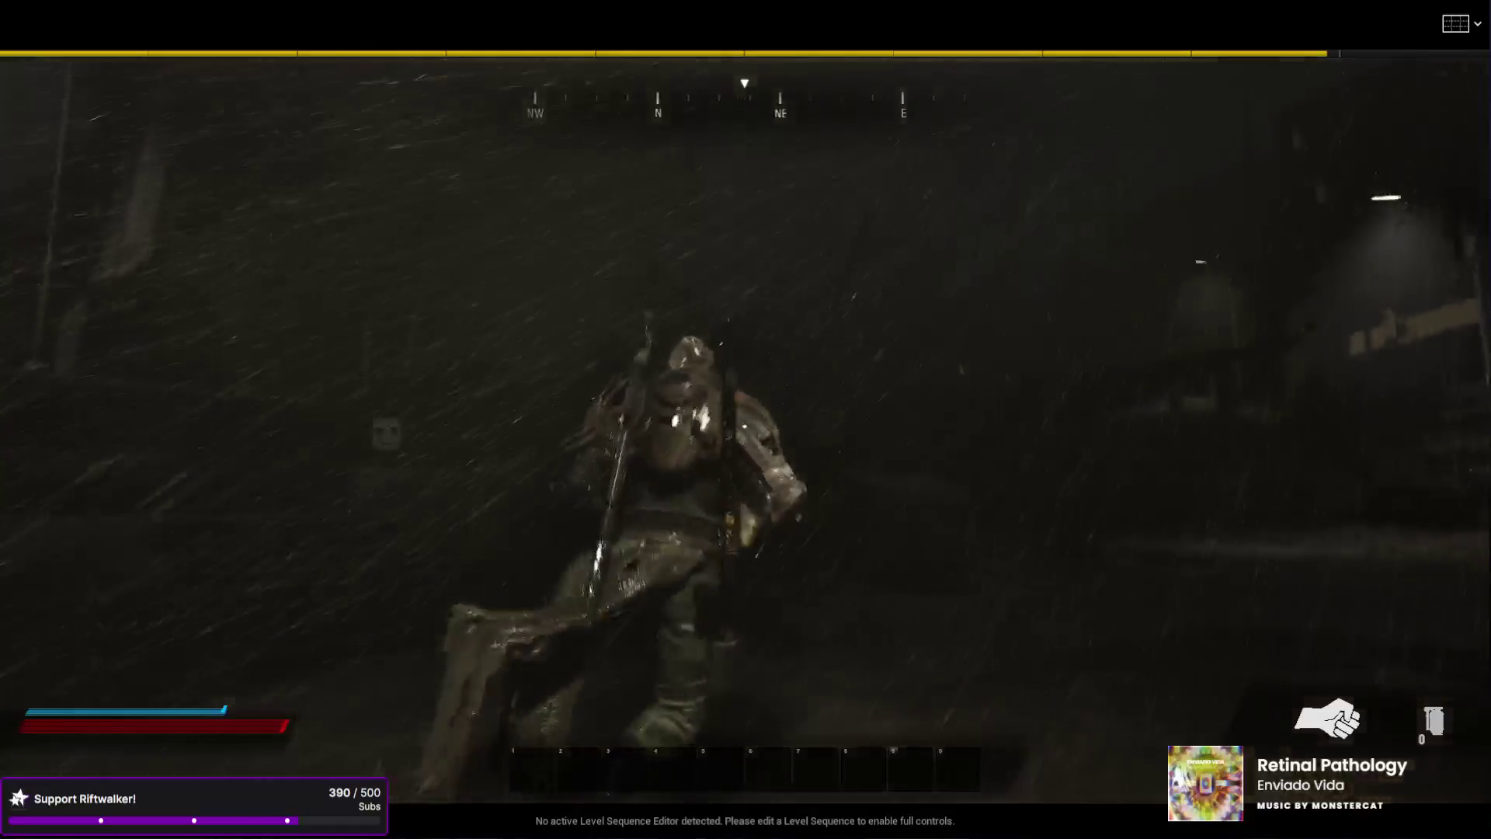
key("w")
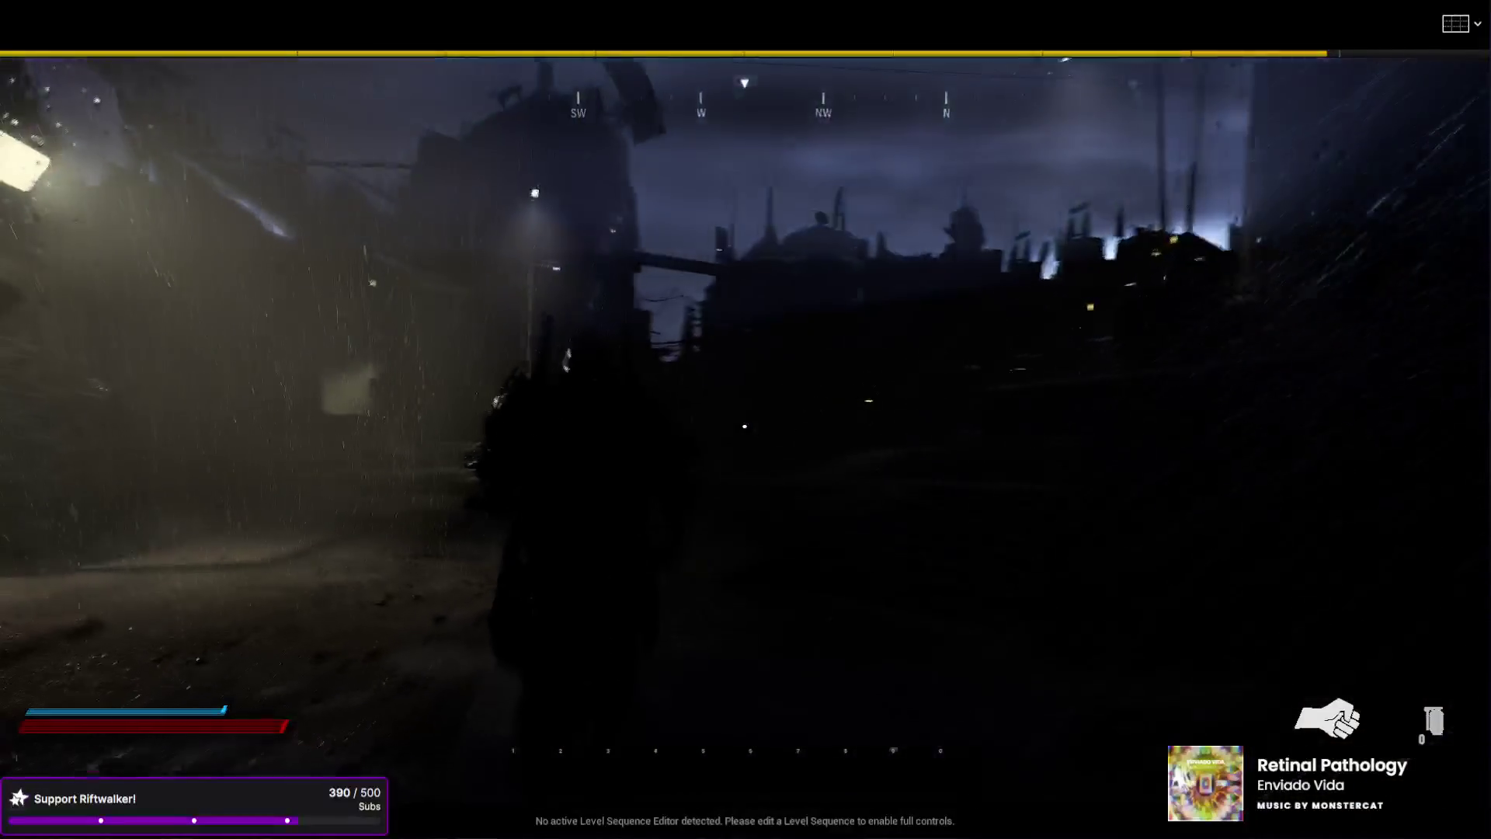
key("w")
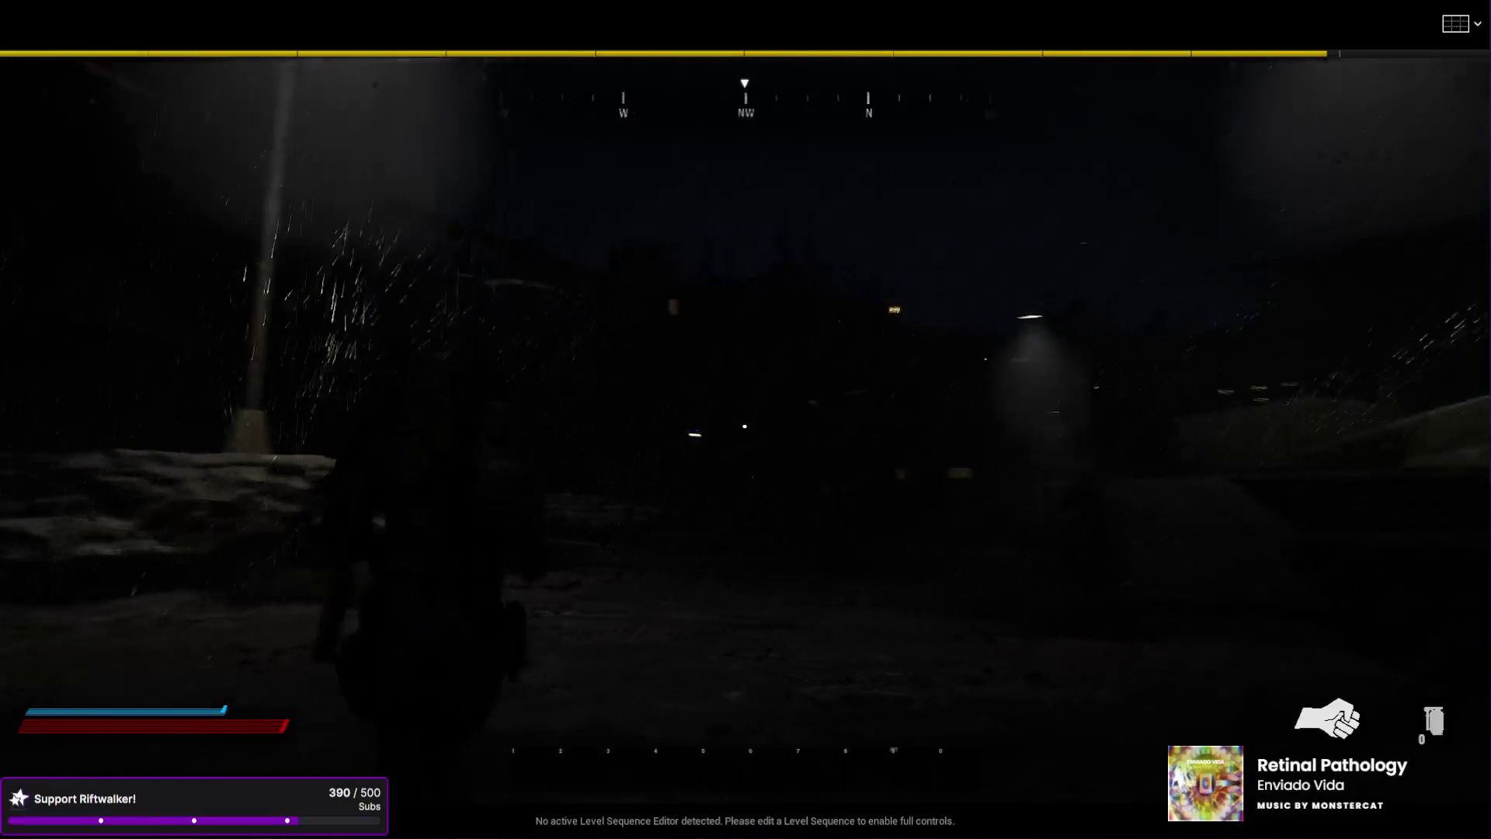
key("w")
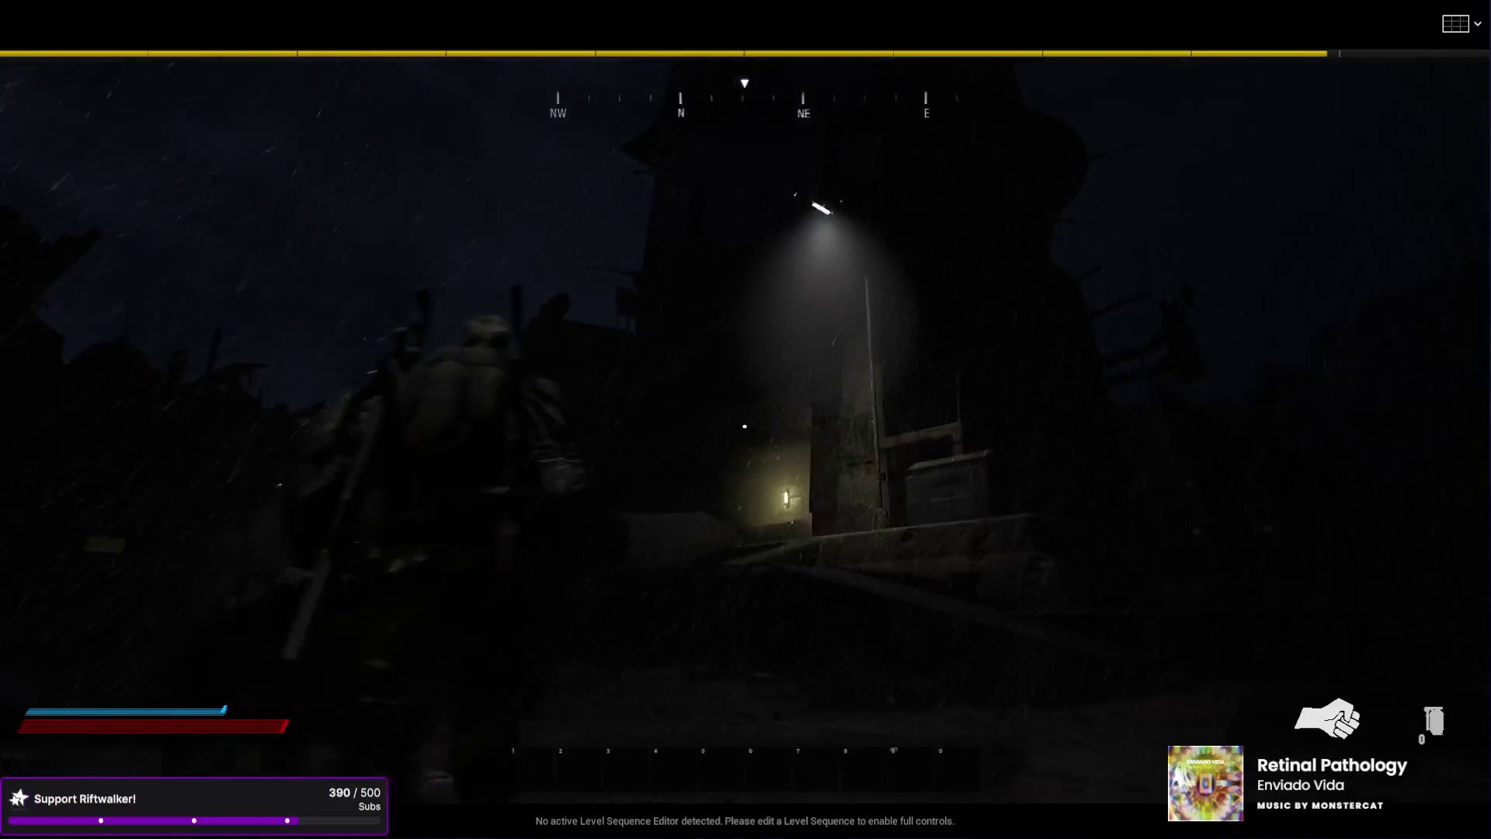
key("w")
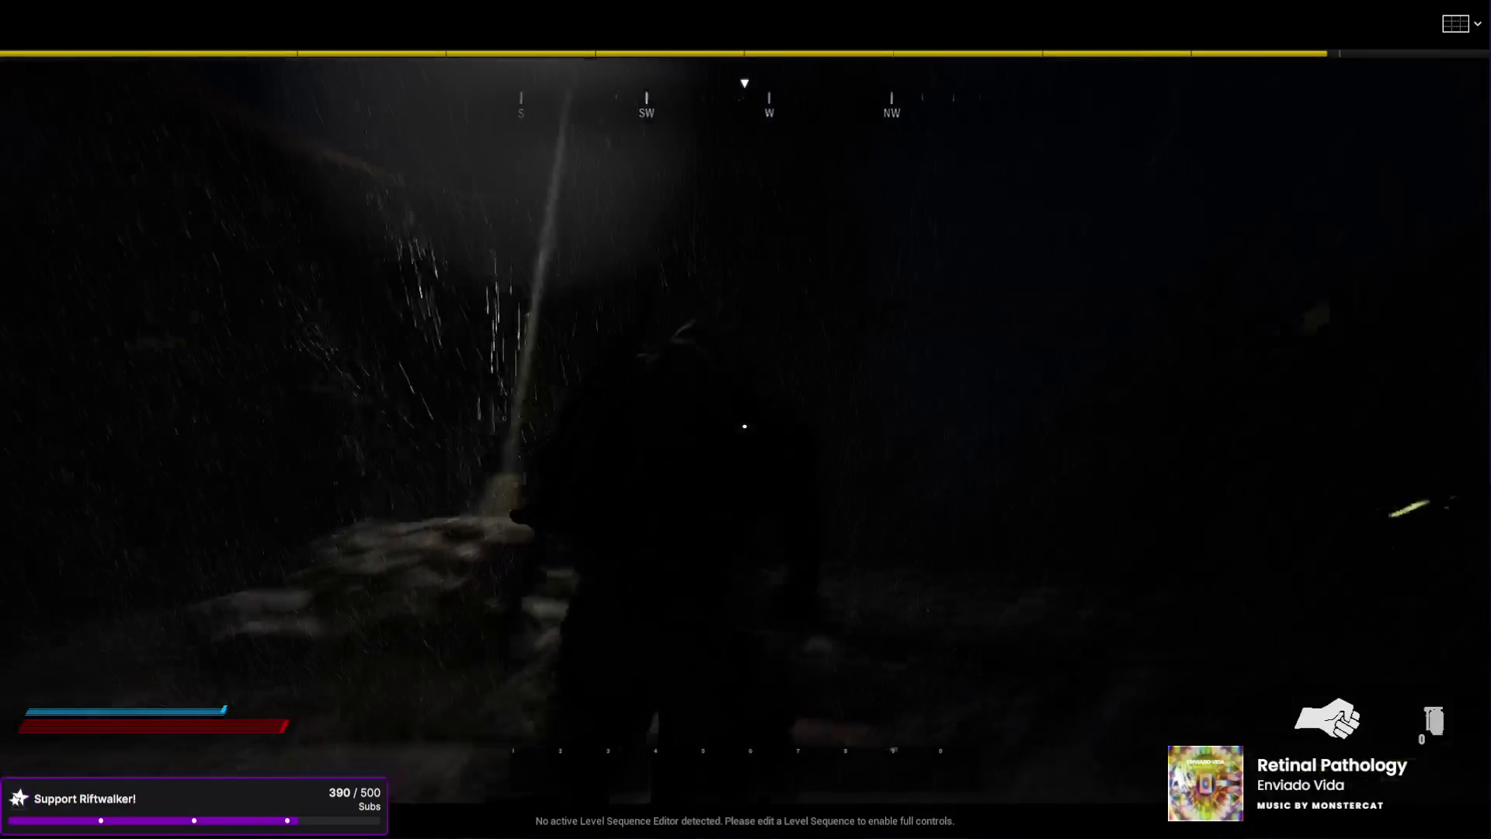
key("w")
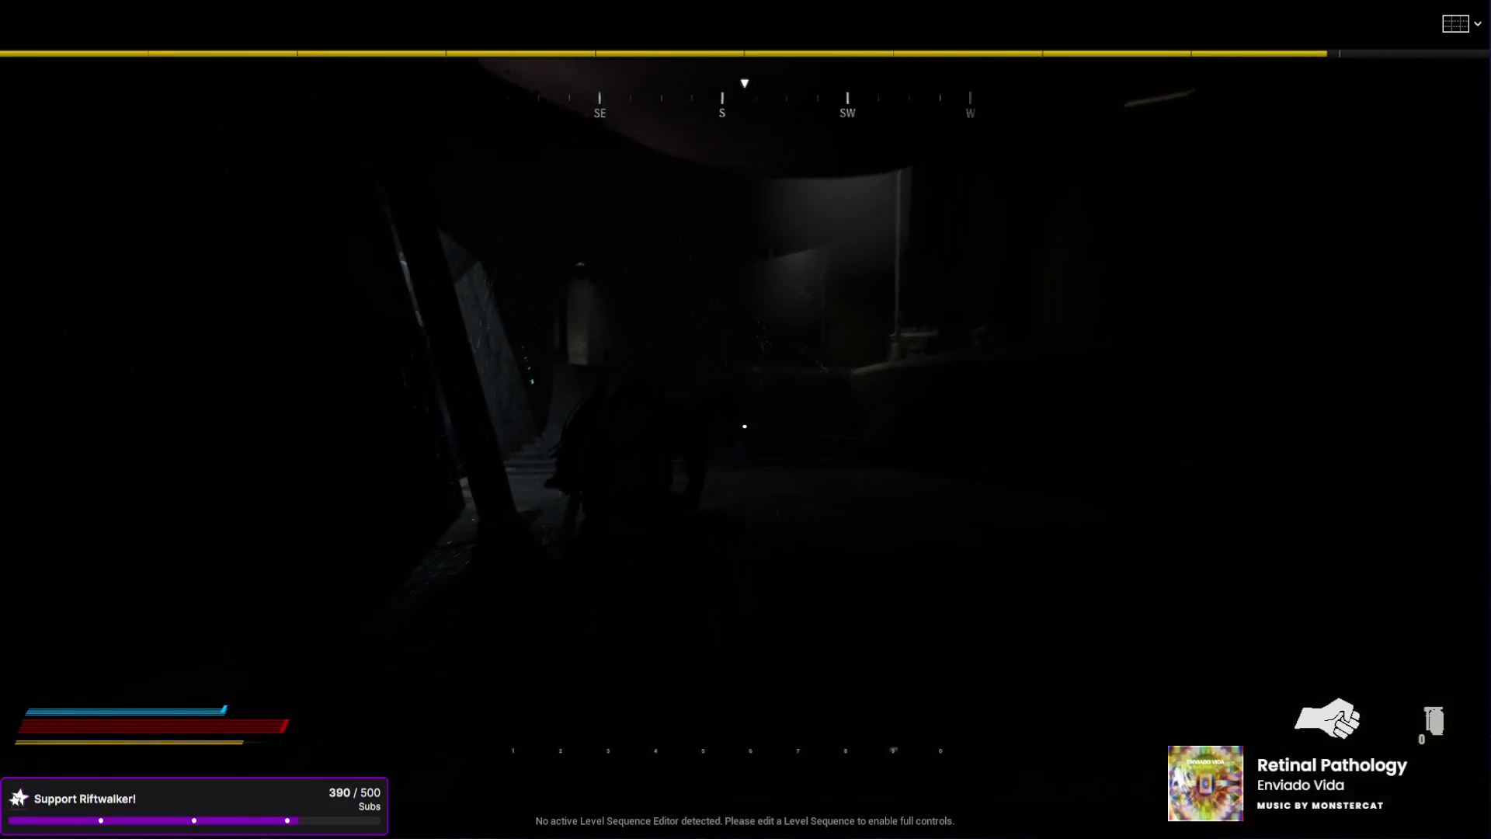
key("w")
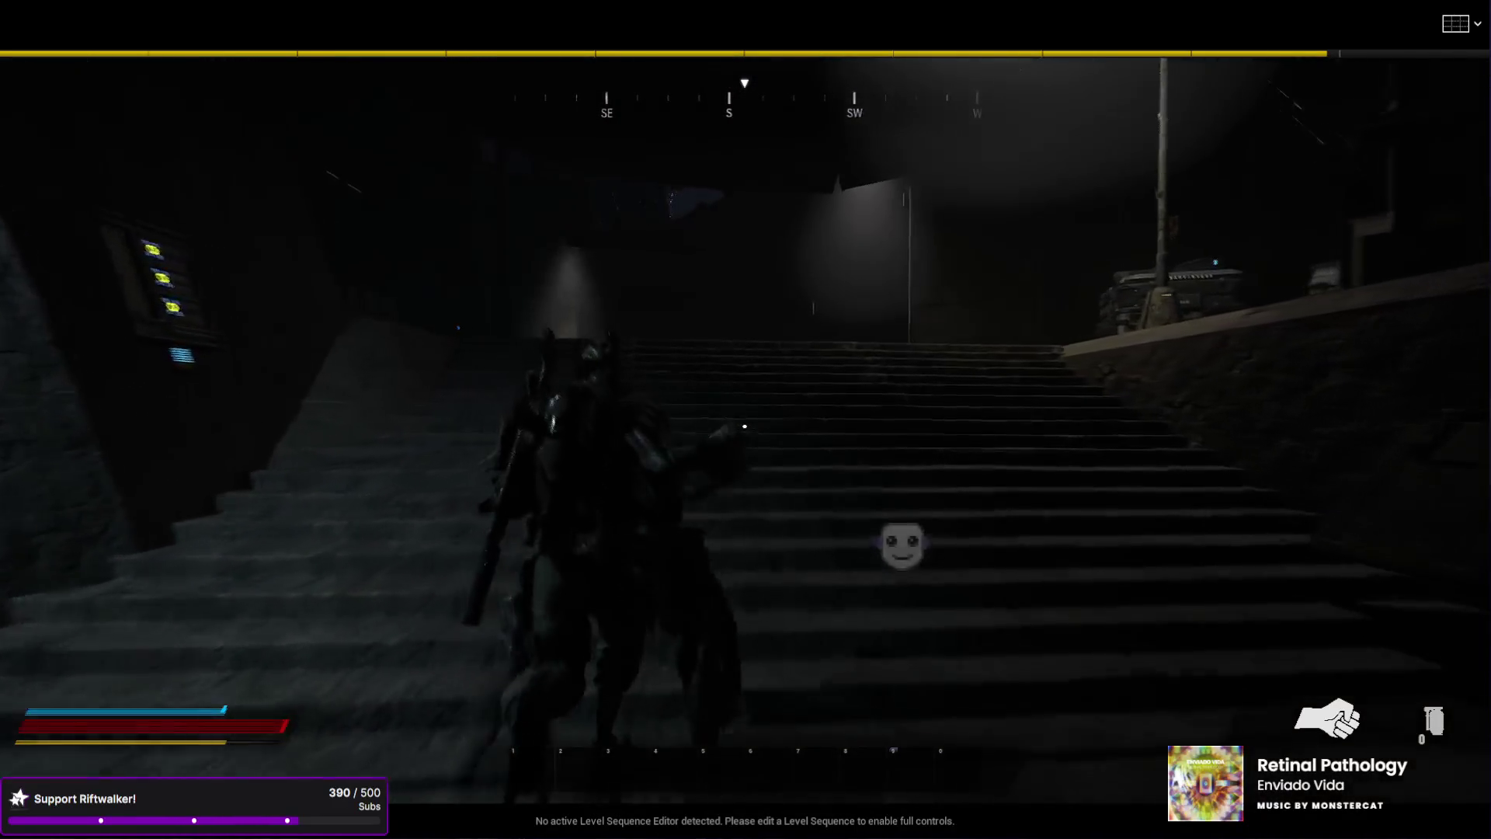
key("w")
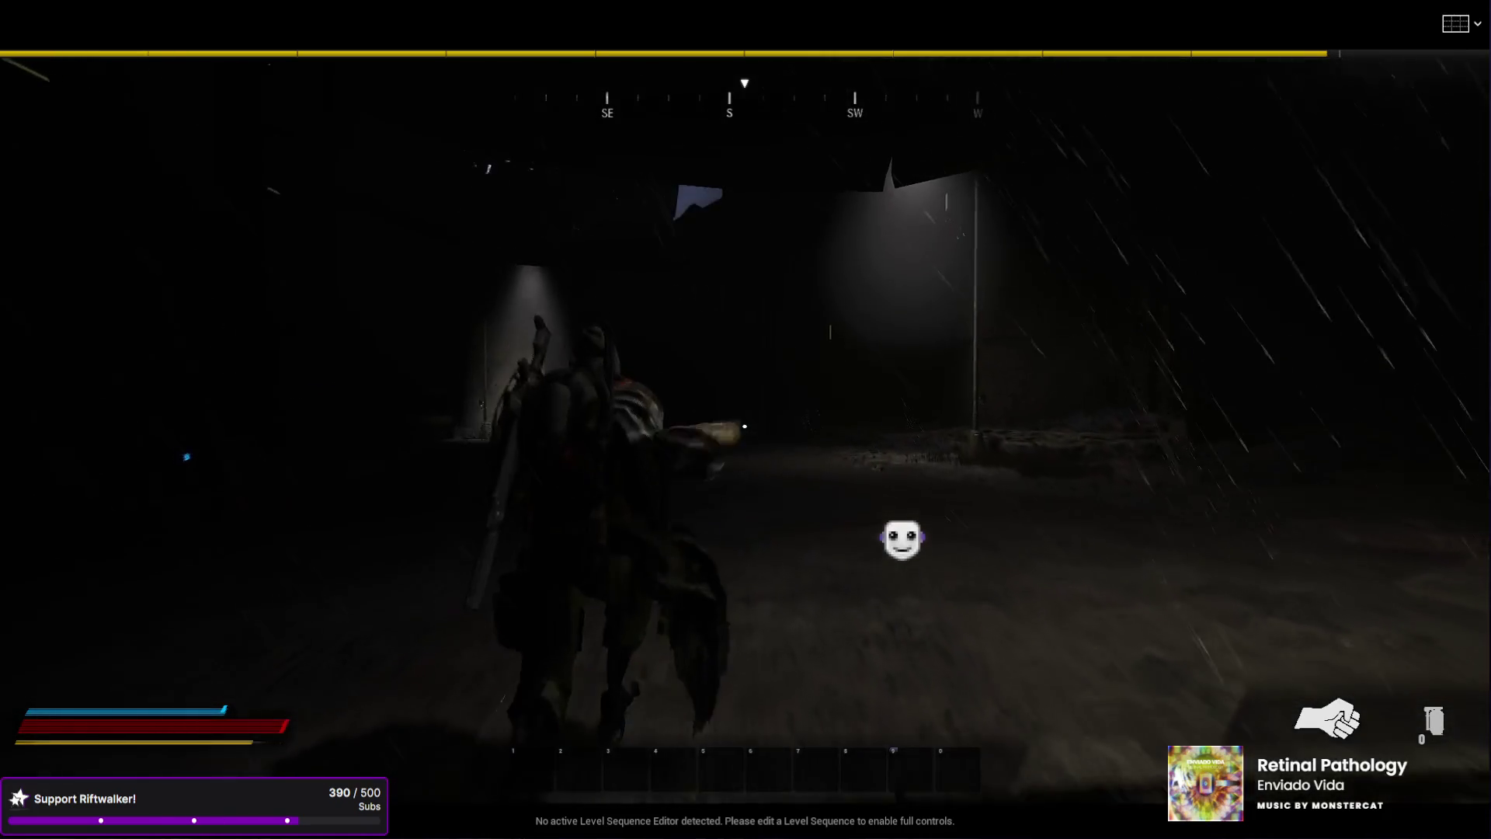
key("w")
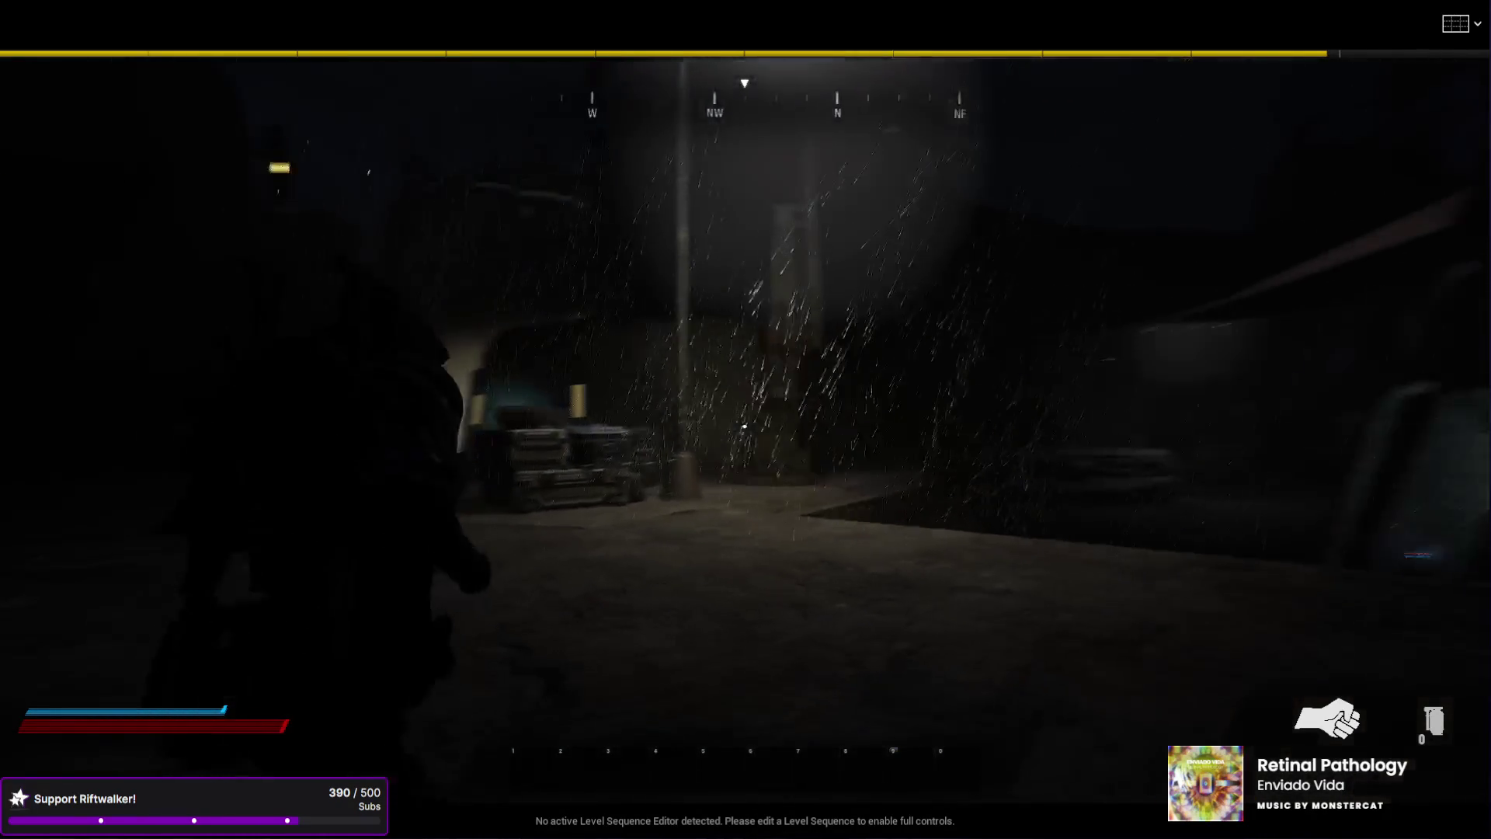
key("w")
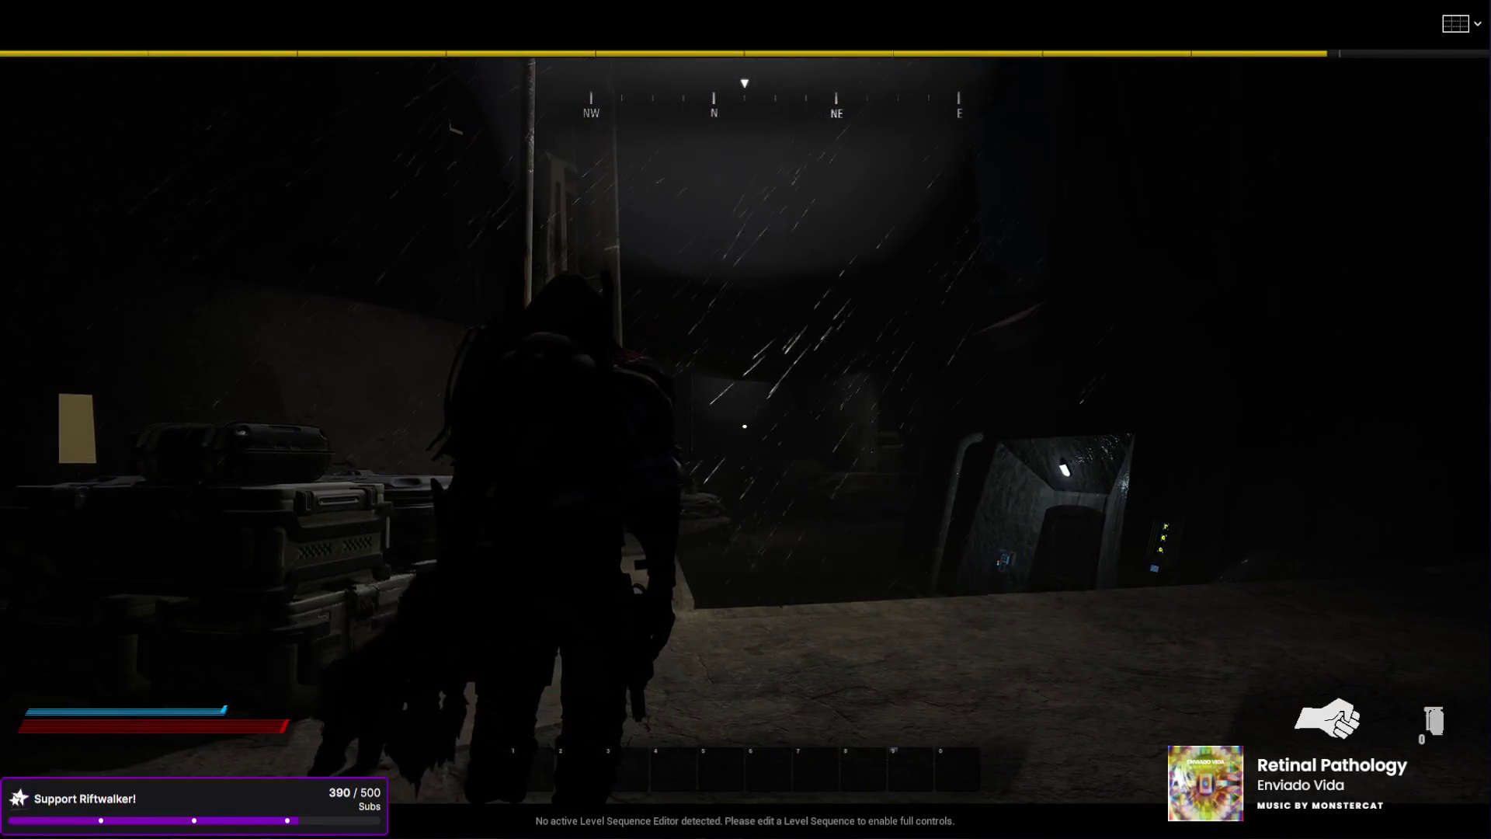
- Teleport with the rift and try green night vision, then stop playing and restore the layout
key("w")
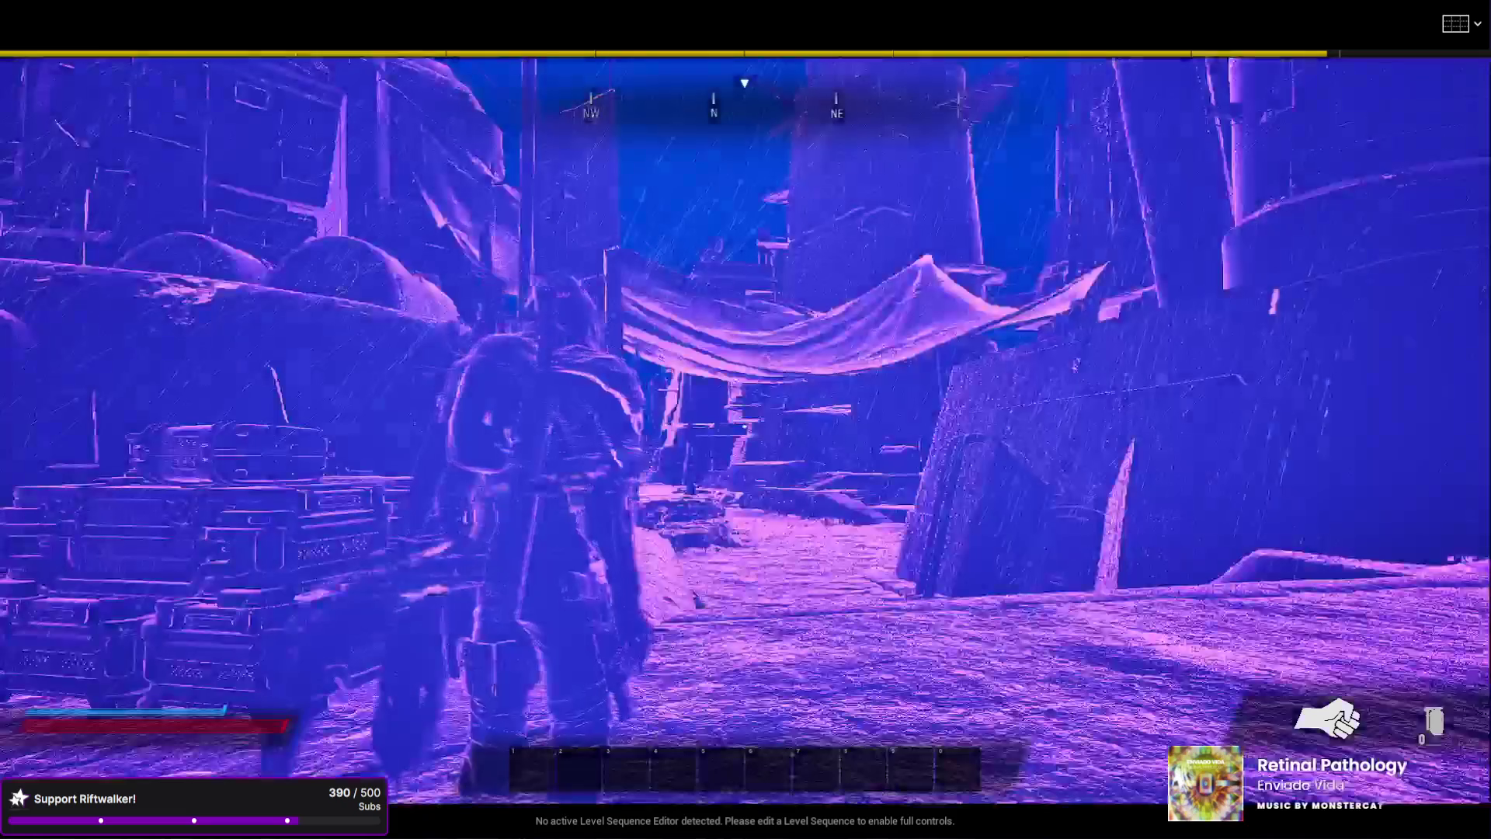
key("e")
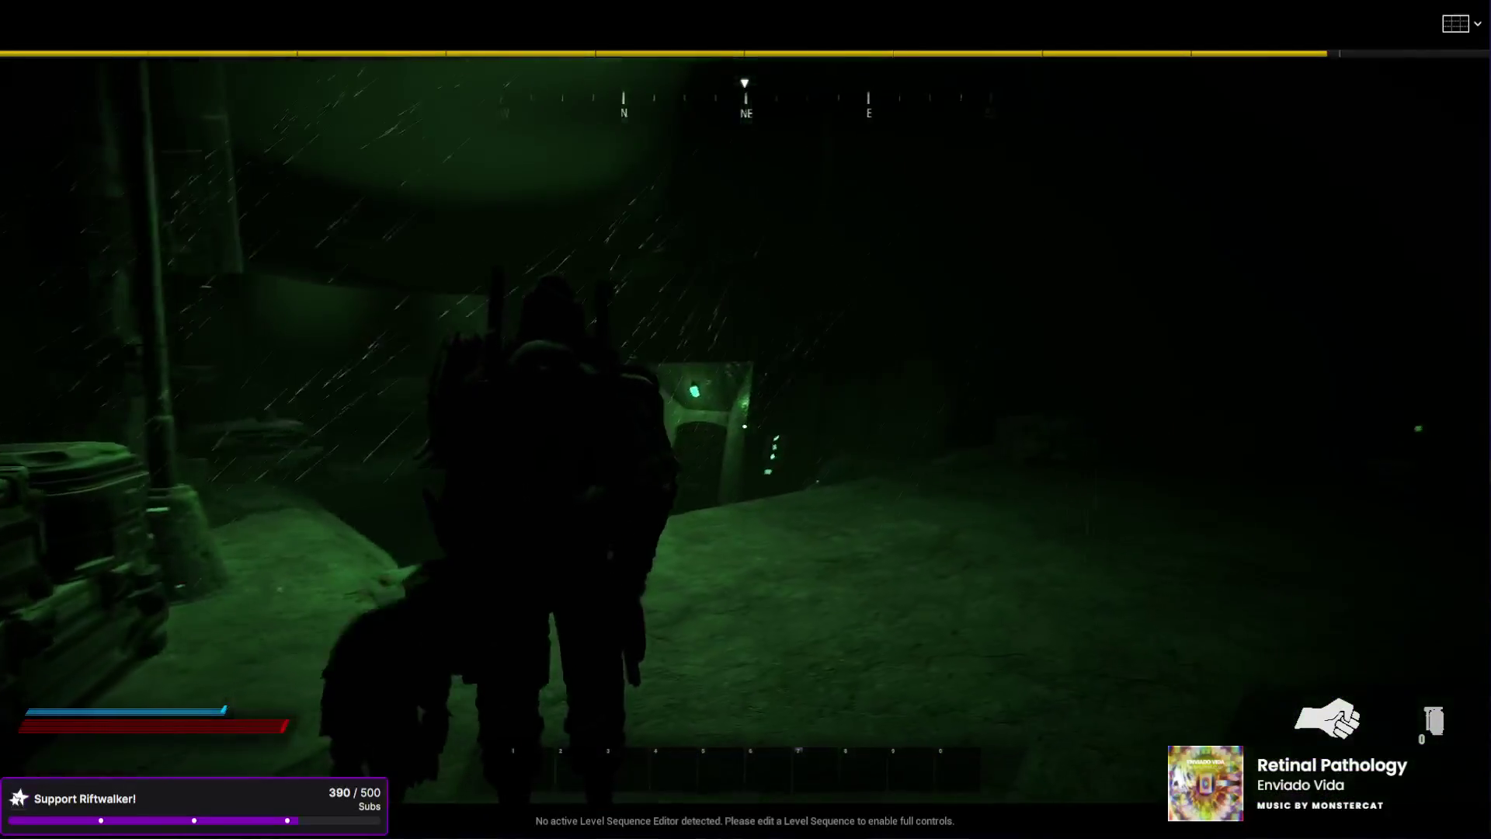
key("w")
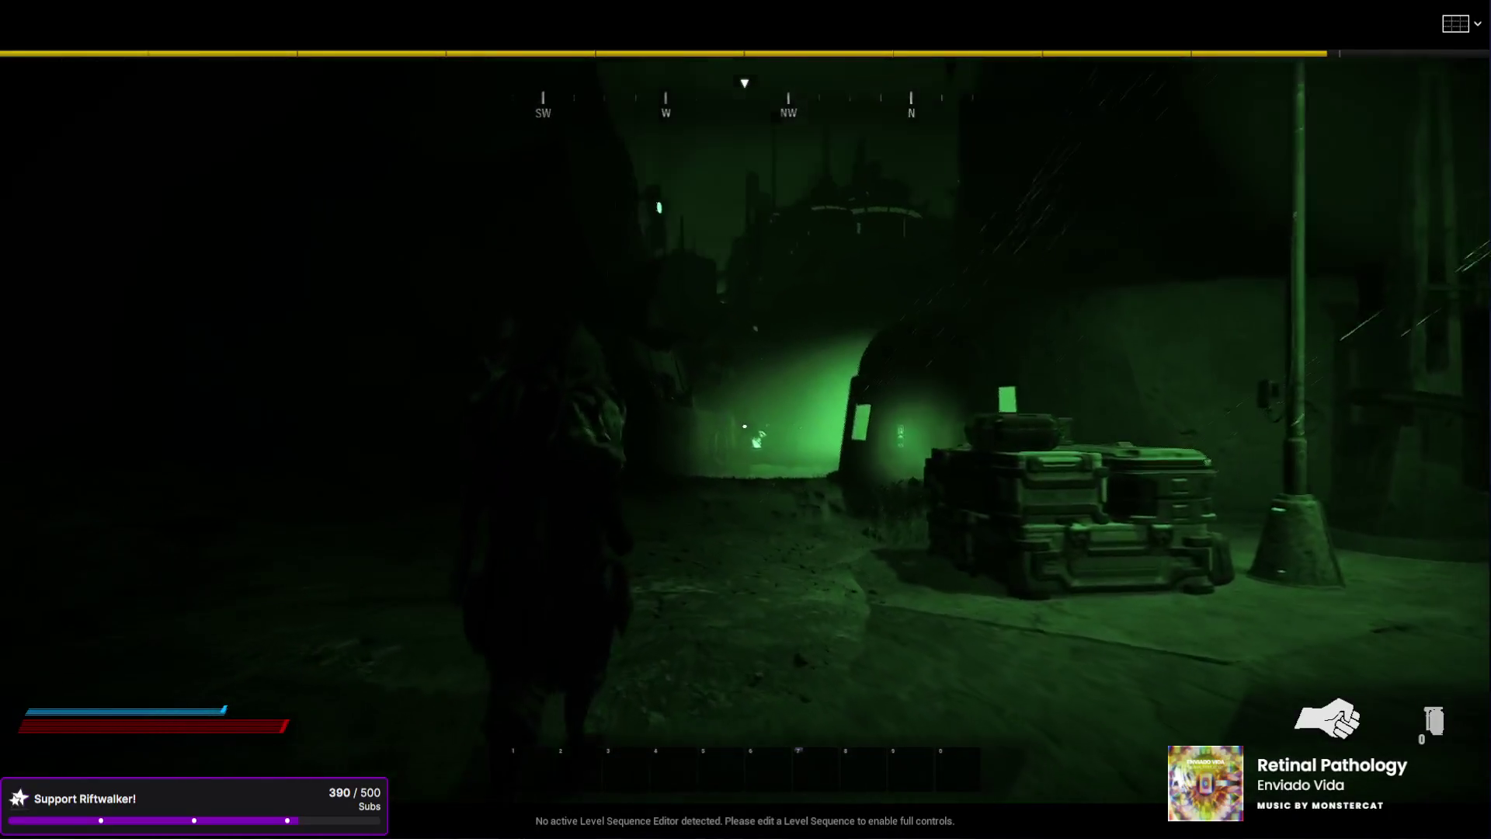
key("w")
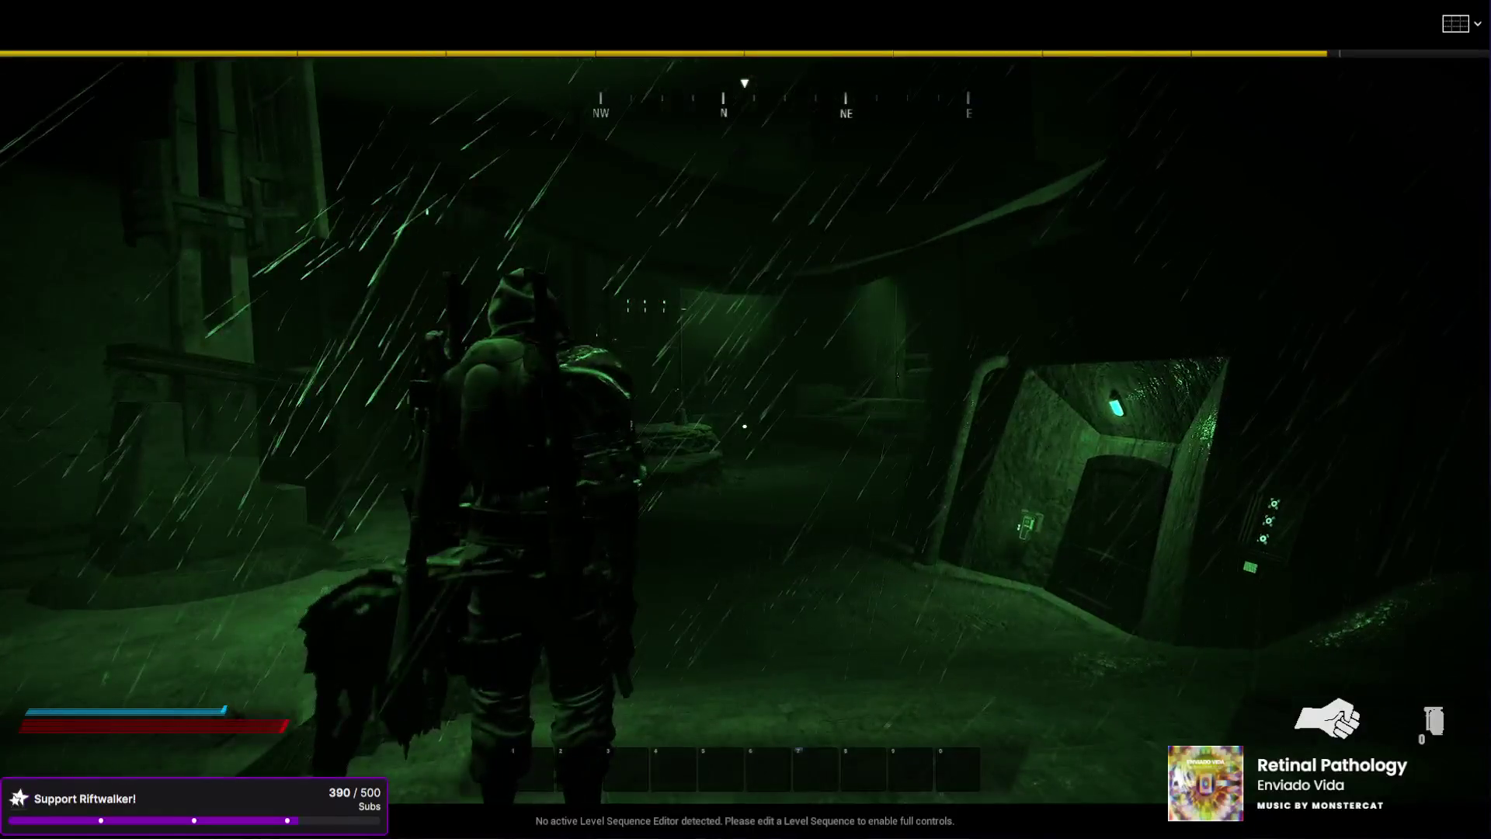
key("Escape")
scroll(964, 614, "down", 5)
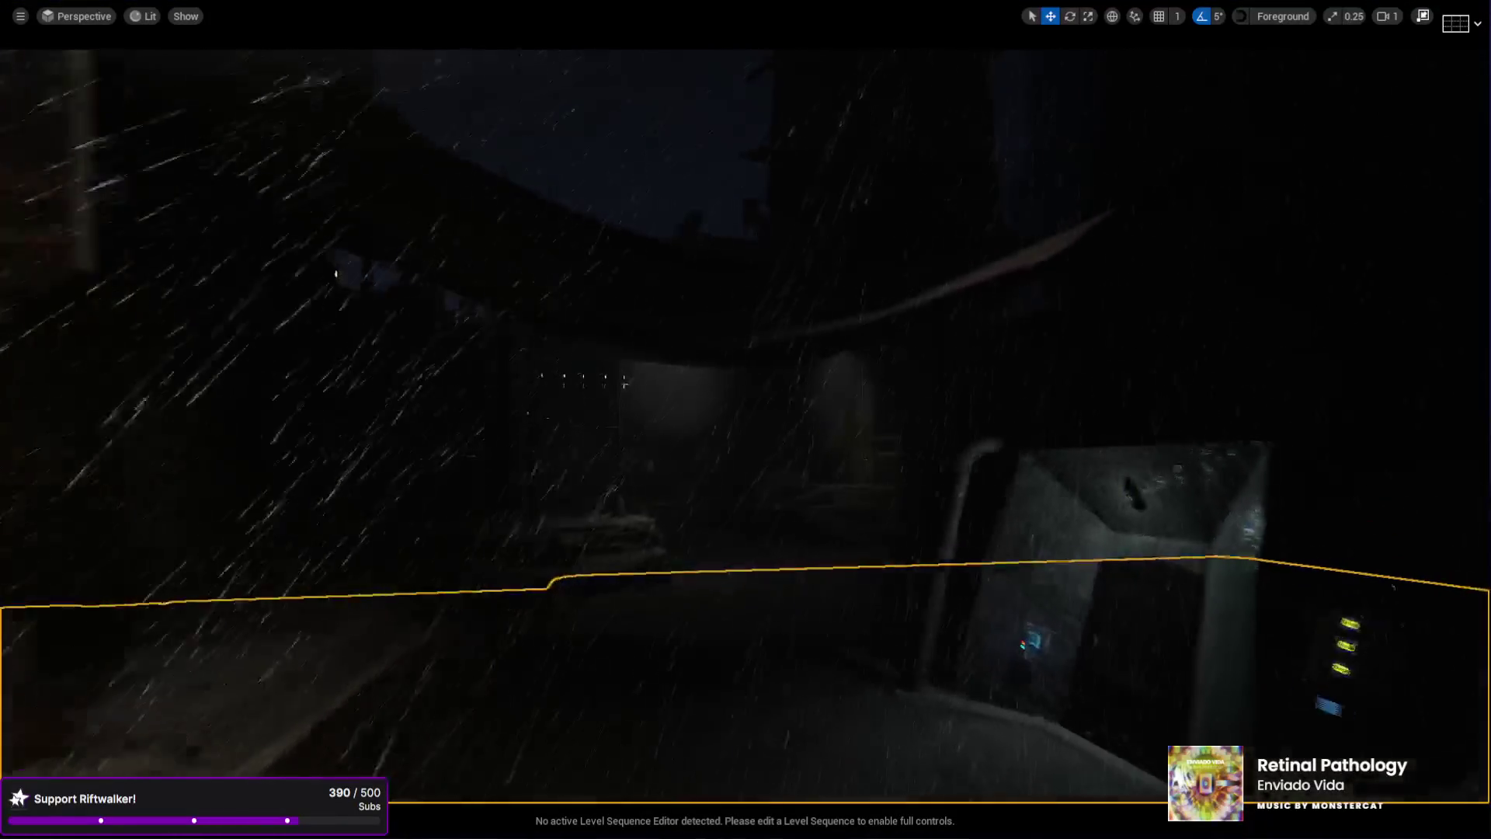
left_click(1423, 17)
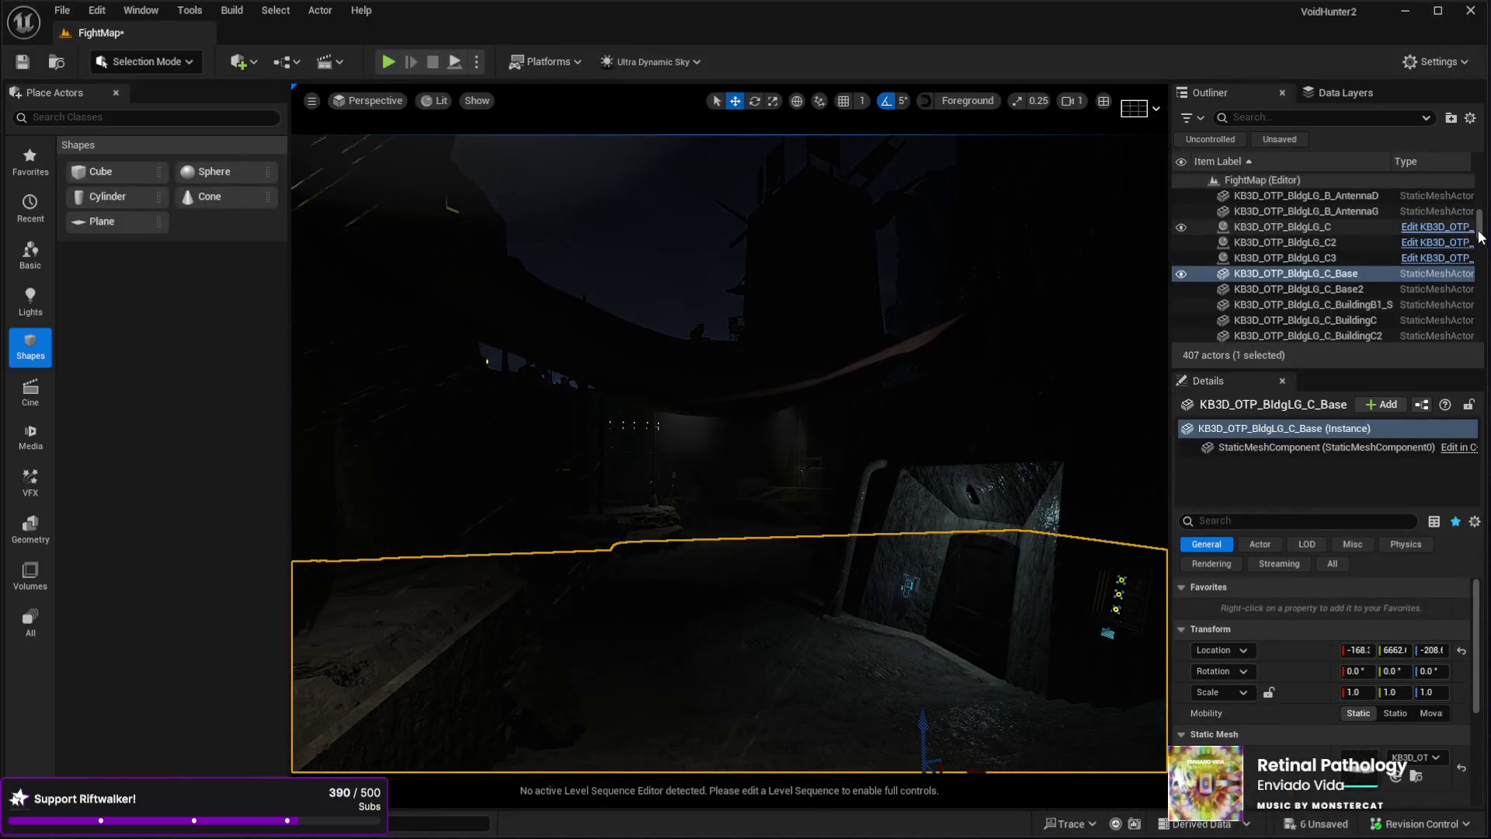
- Change the Weather actor's preset from Rain_Thunderstorm to Clear_Skies and fly along the street
left_click_drag(1480, 224, 1479, 146)
scroll(1331, 286, "down", 3)
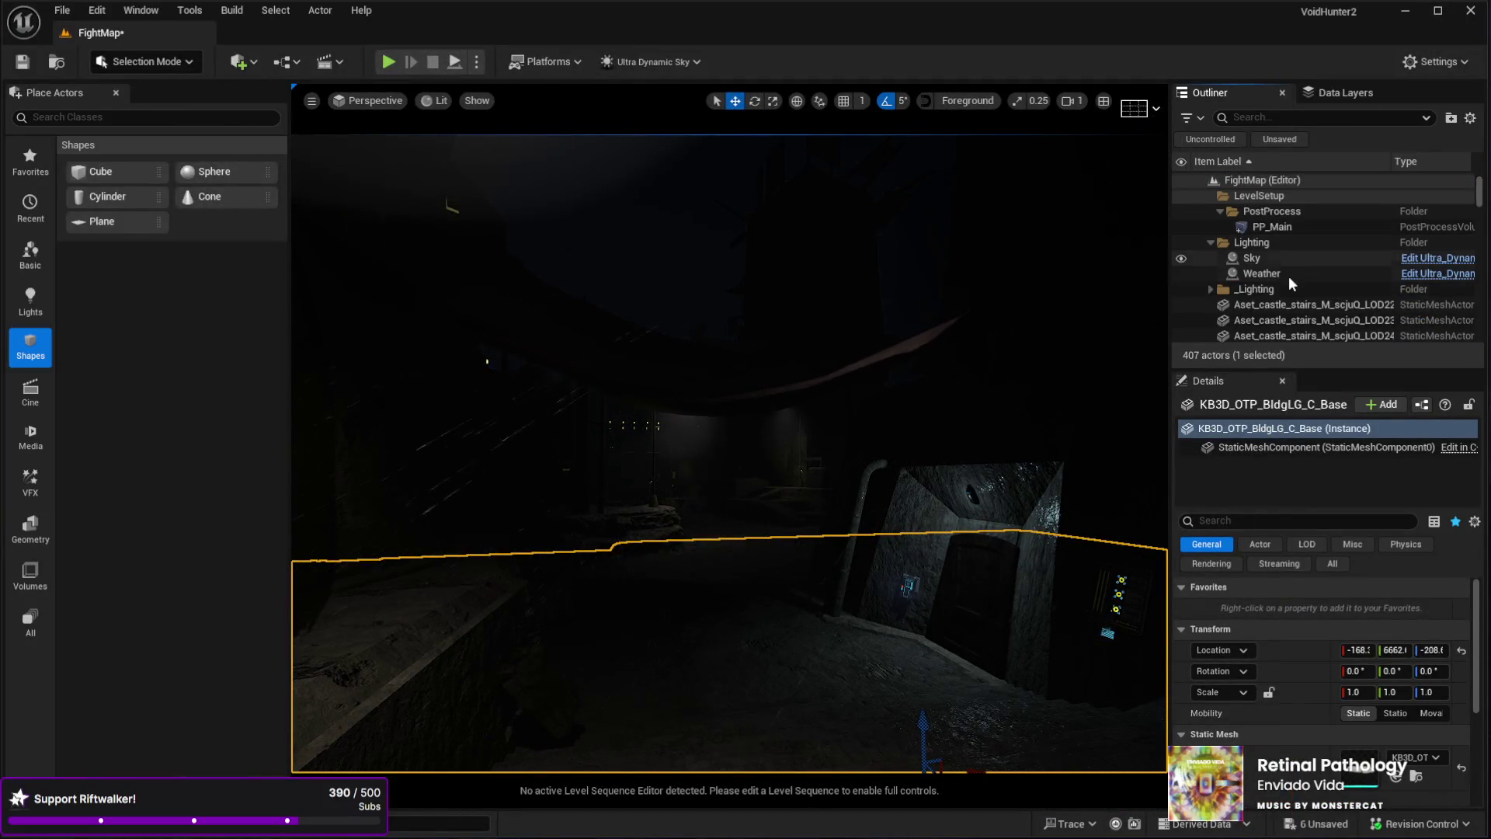
left_click(1278, 258)
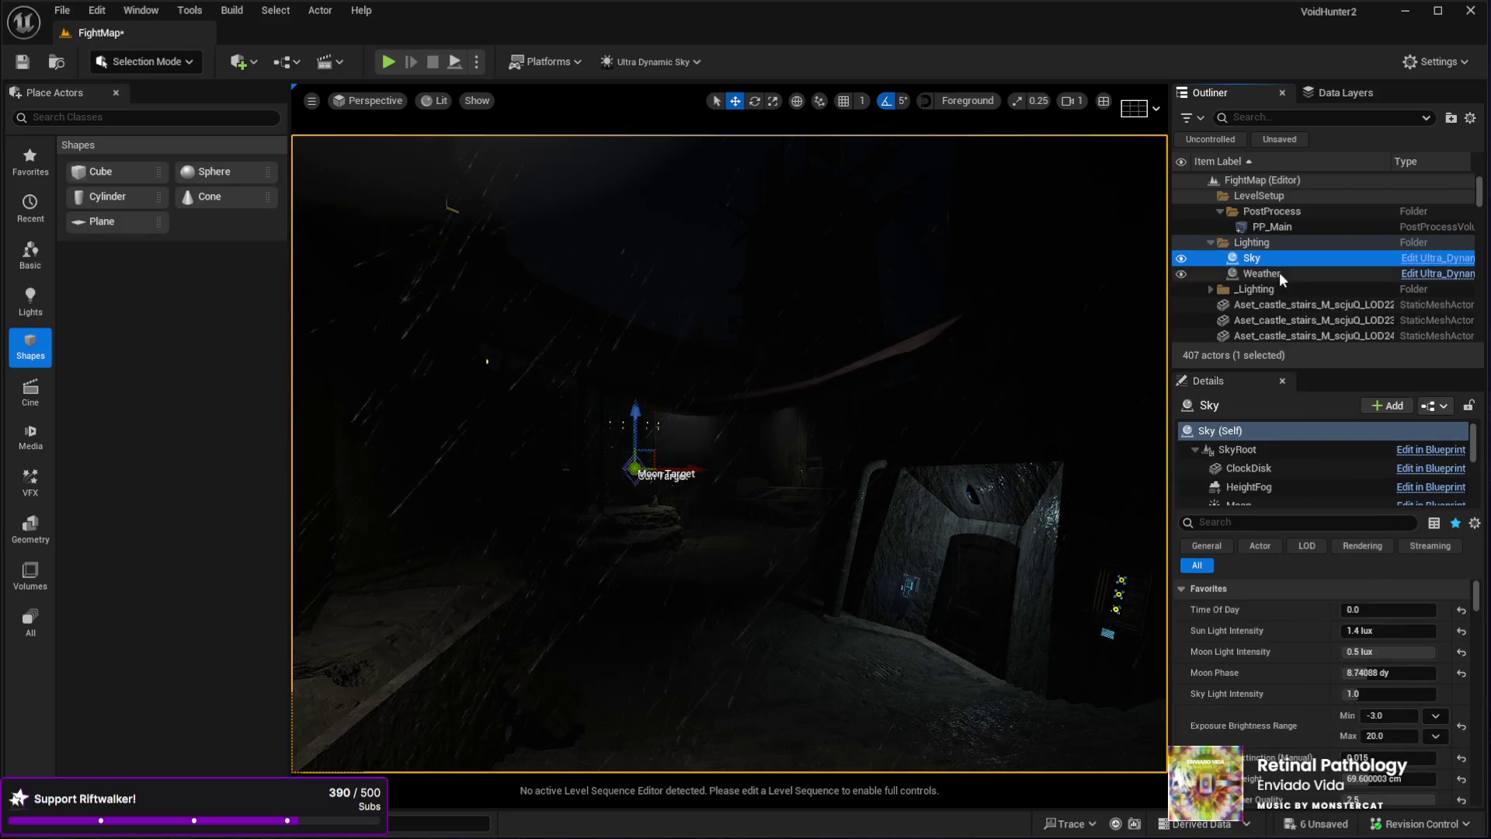
left_click(1279, 273)
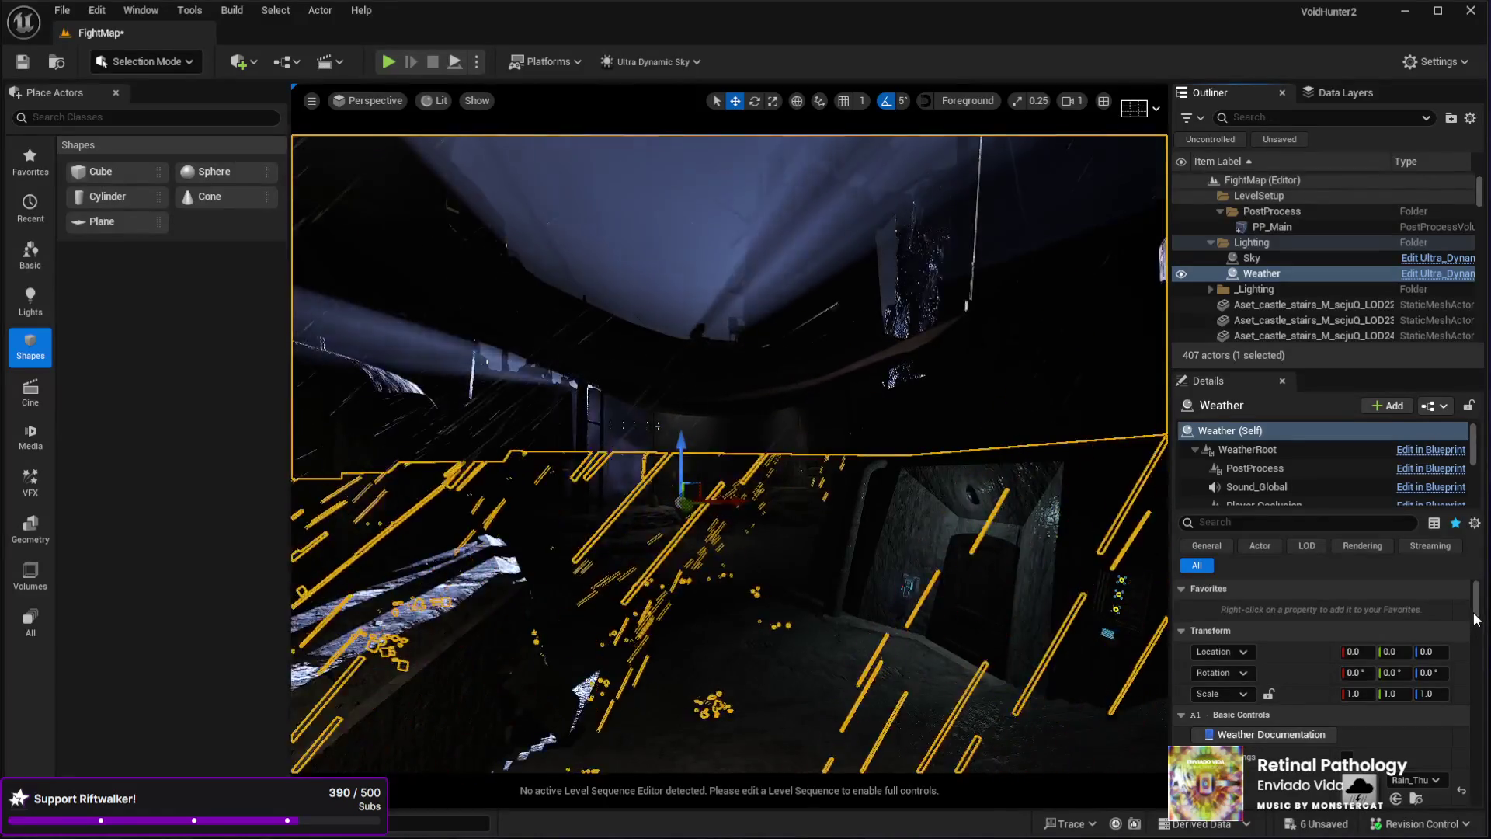
mouse_move(1157, 584)
left_mouse_down()
mouse_move(1033, 459)
mouse_move(976, 572)
mouse_move(885, 525)
mouse_move(940, 516)
mouse_move(888, 553)
left_mouse_up()
- View the clear starry street full screen, flying into the alley beside the lamp post
key("F11")
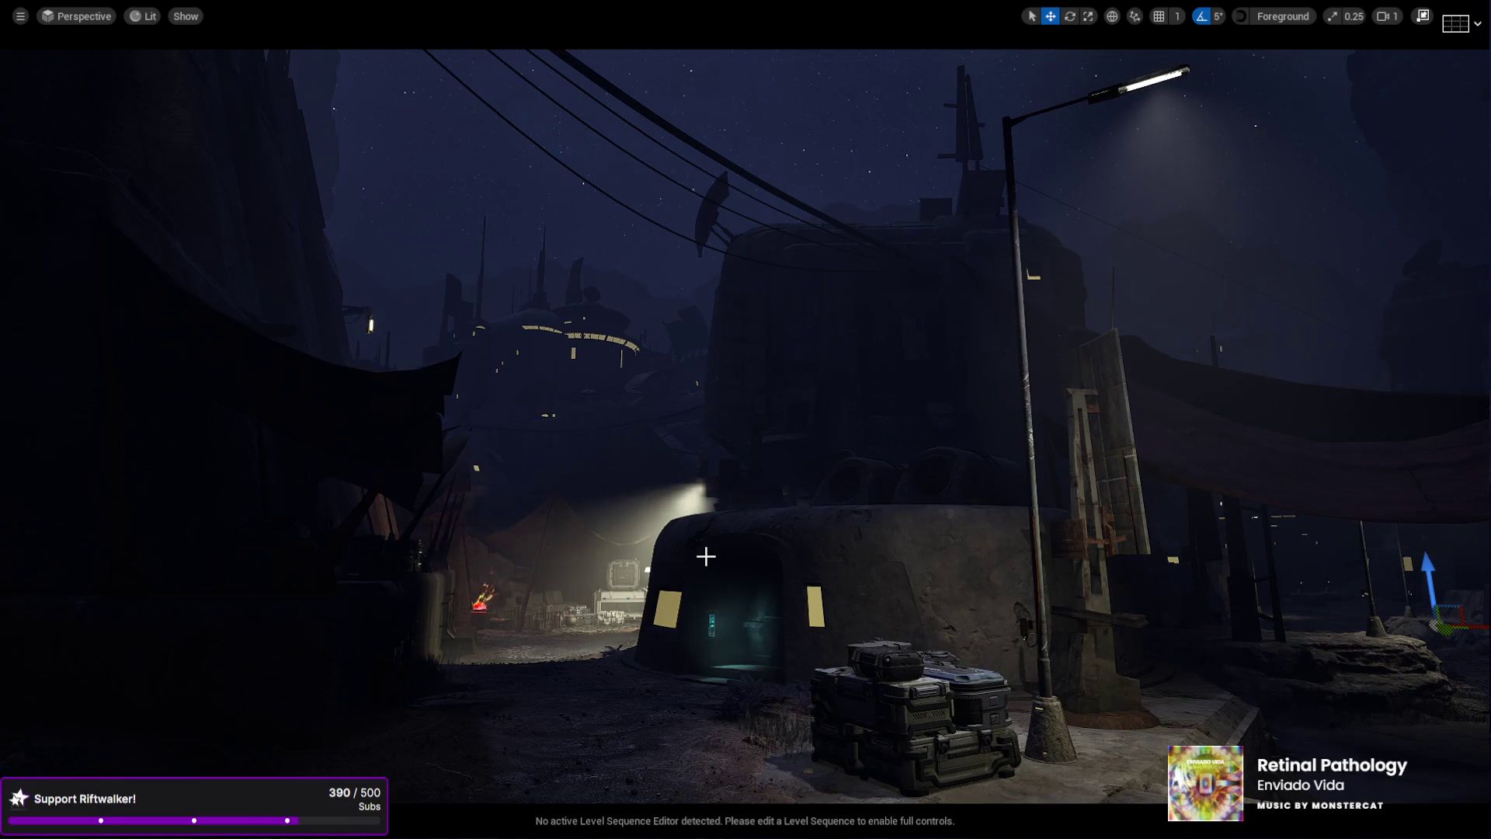
mouse_move(785, 469)
left_mouse_down()
mouse_move(917, 373)
mouse_move(854, 380)
mouse_move(605, 338)
mouse_move(504, 342)
mouse_move(1396, 49)
left_mouse_up()
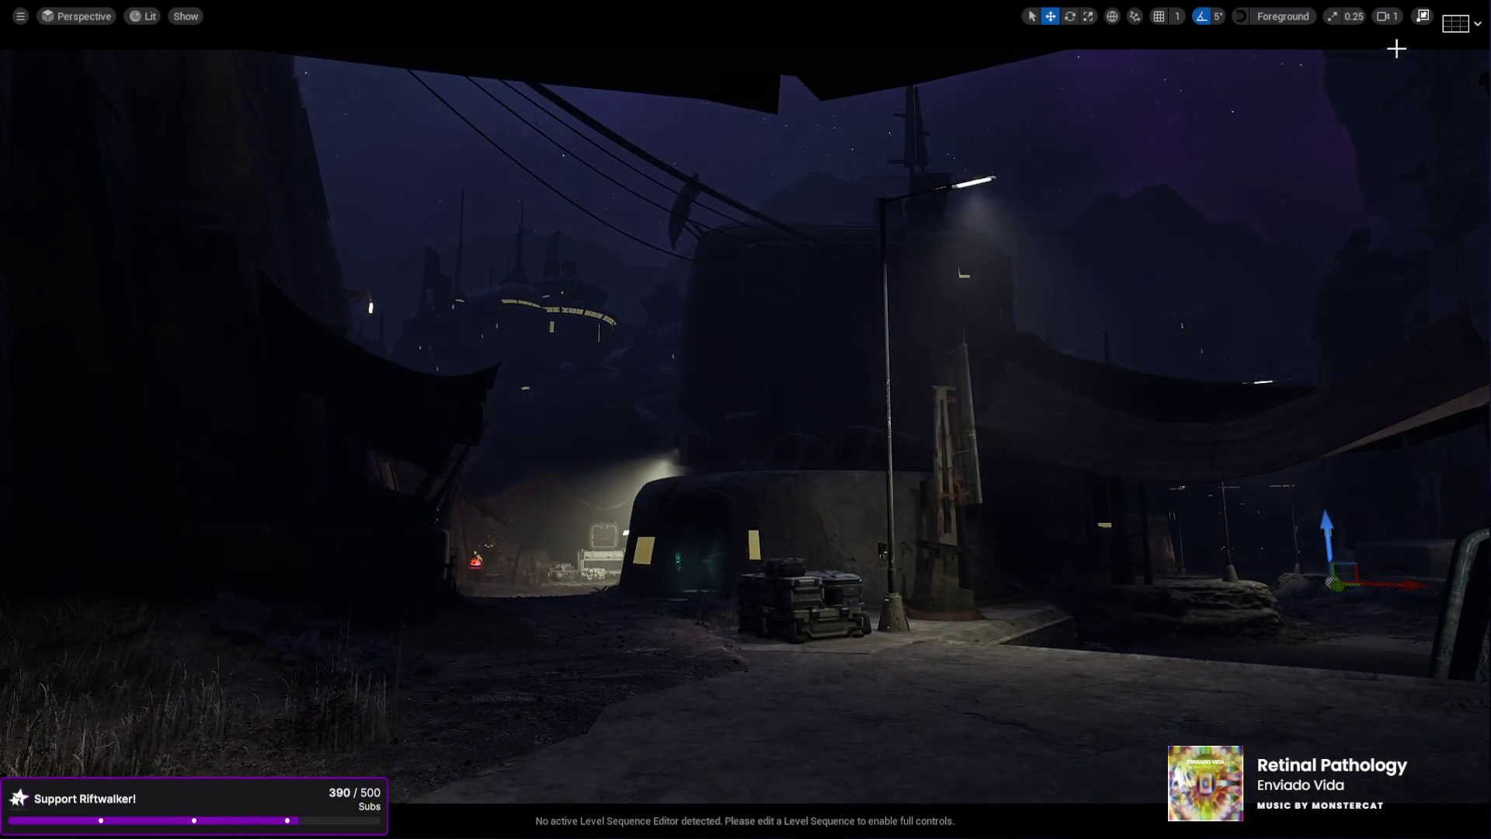
left_click(1423, 16)
- Select the Sky actor in the Outliner and scroll through its Details settings
scroll(1365, 635, "down", 5)
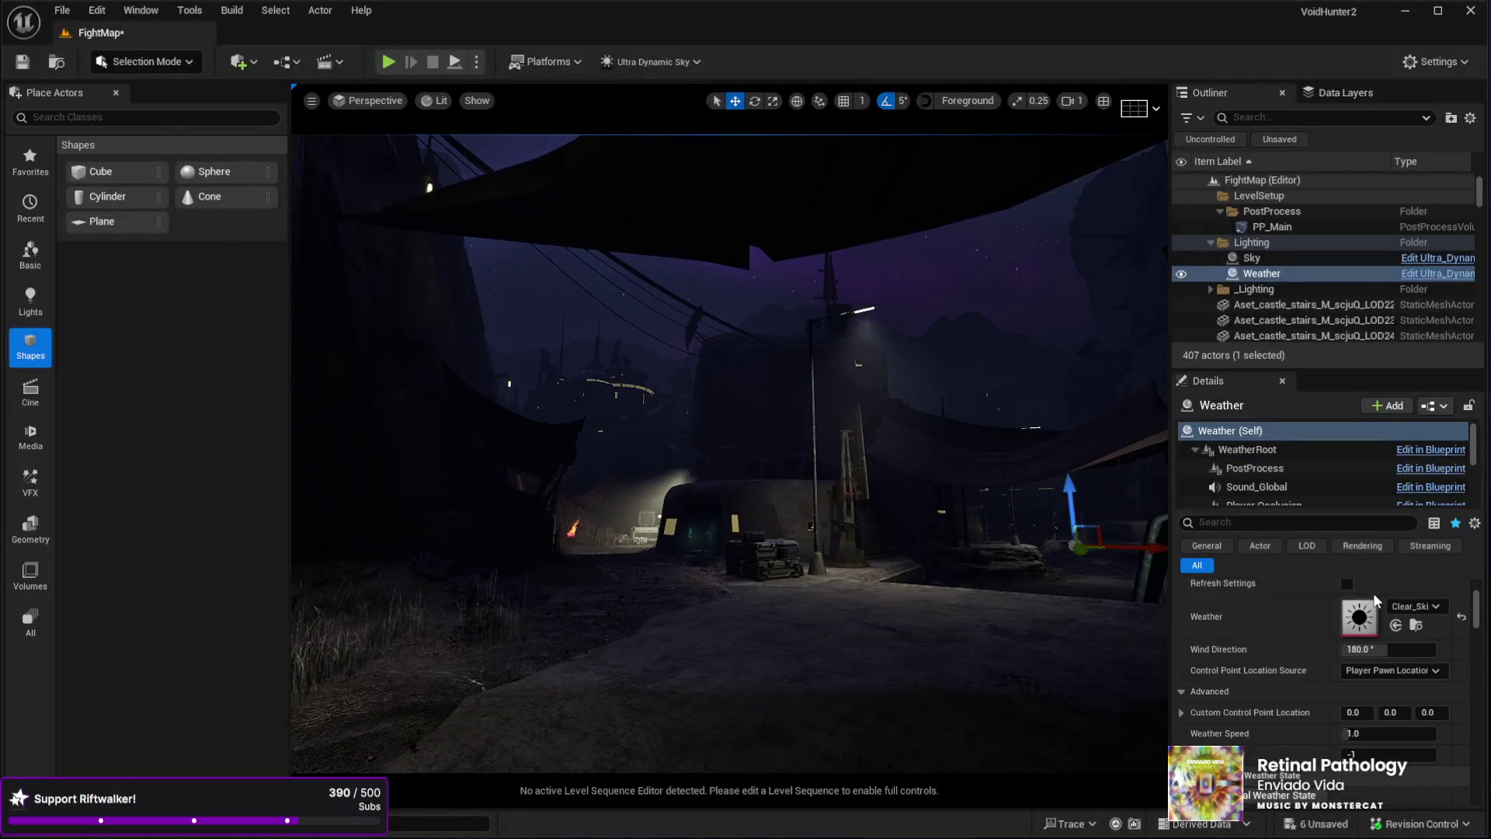
scroll(1364, 634, "down", 5)
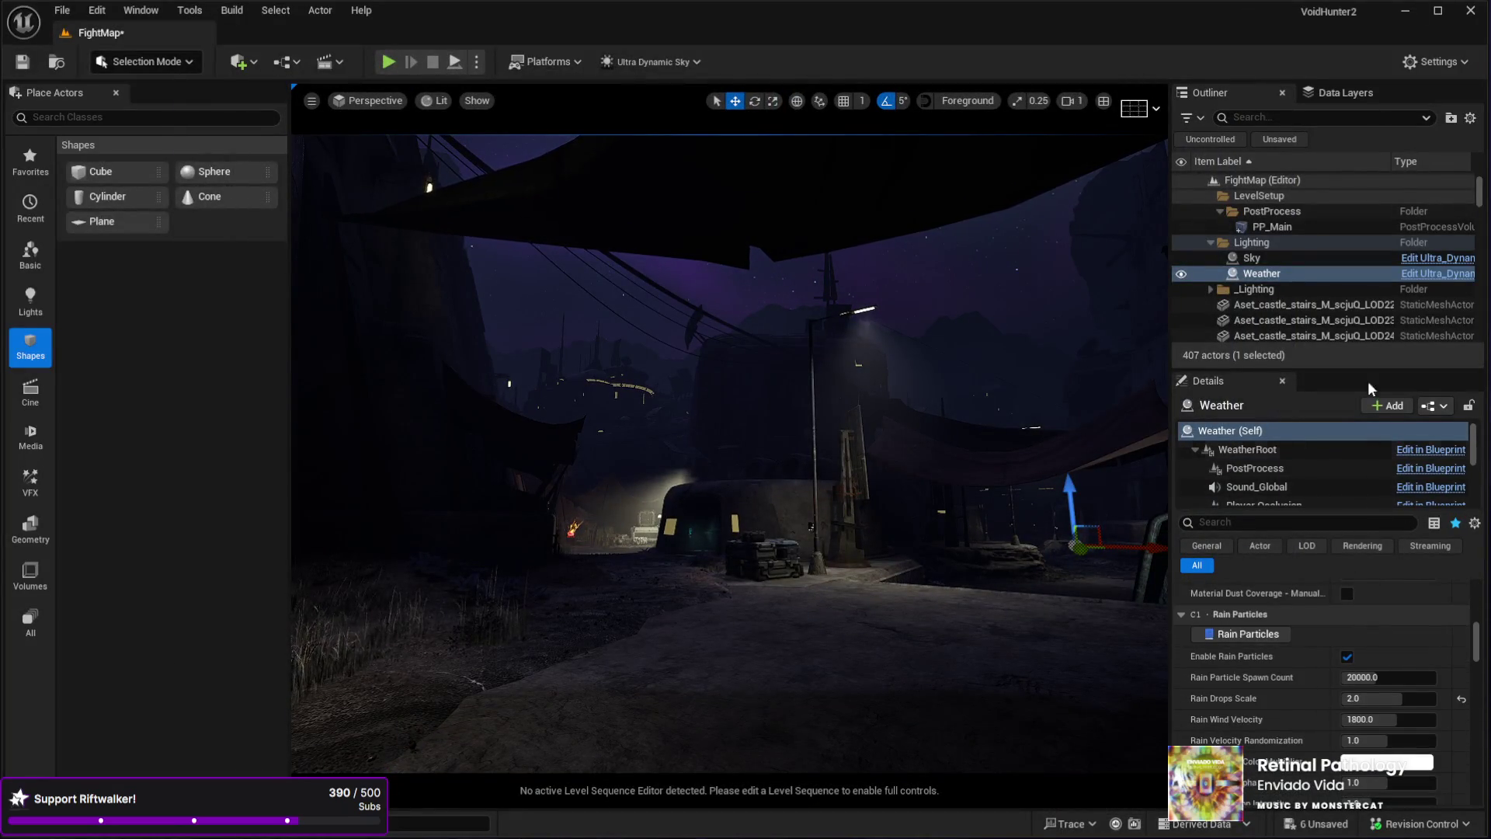
left_click(1252, 257)
scroll(1351, 670, "down", 5)
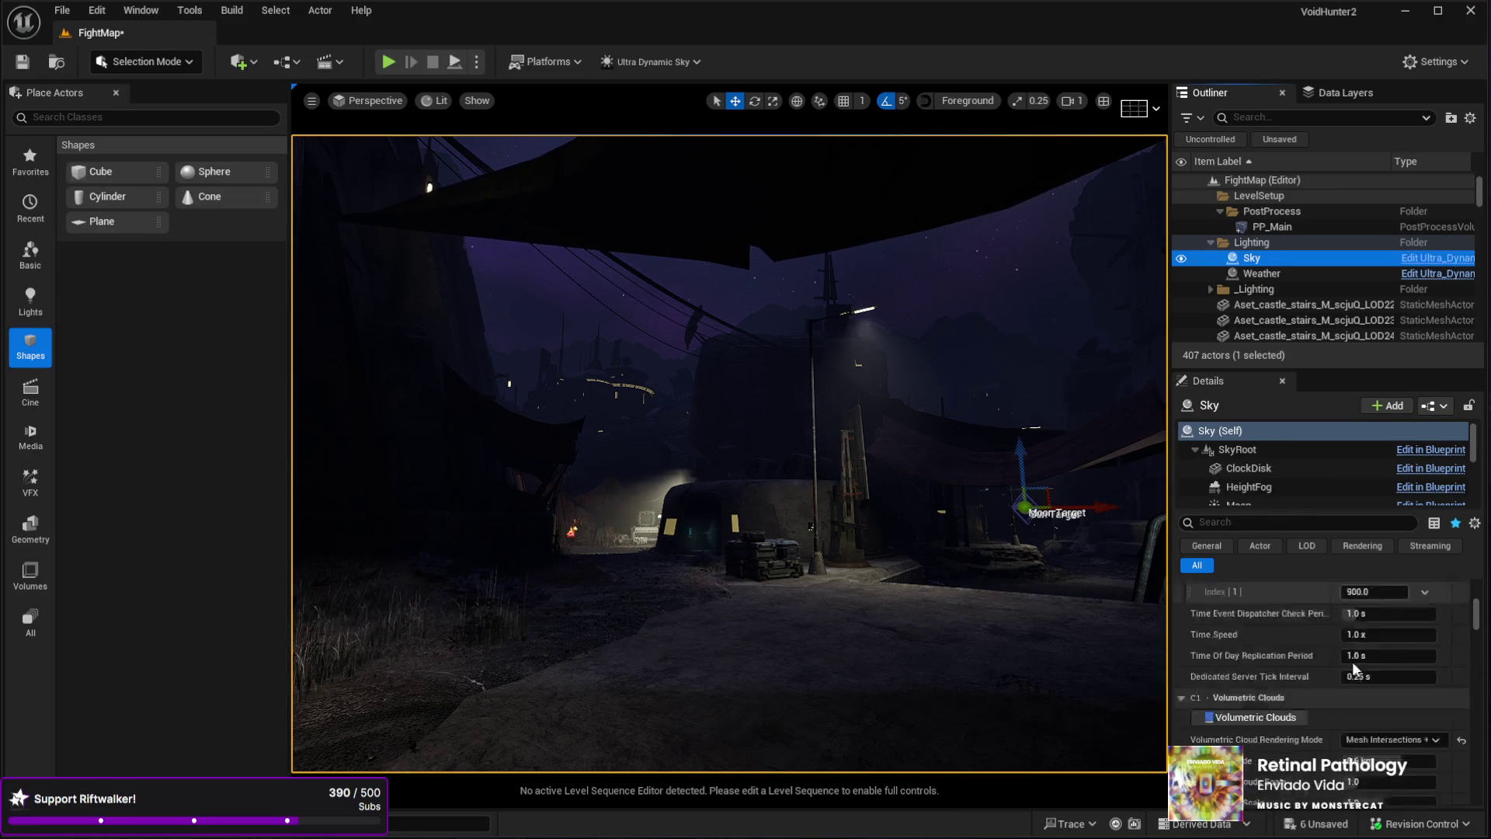
scroll(1352, 670, "down", 10)
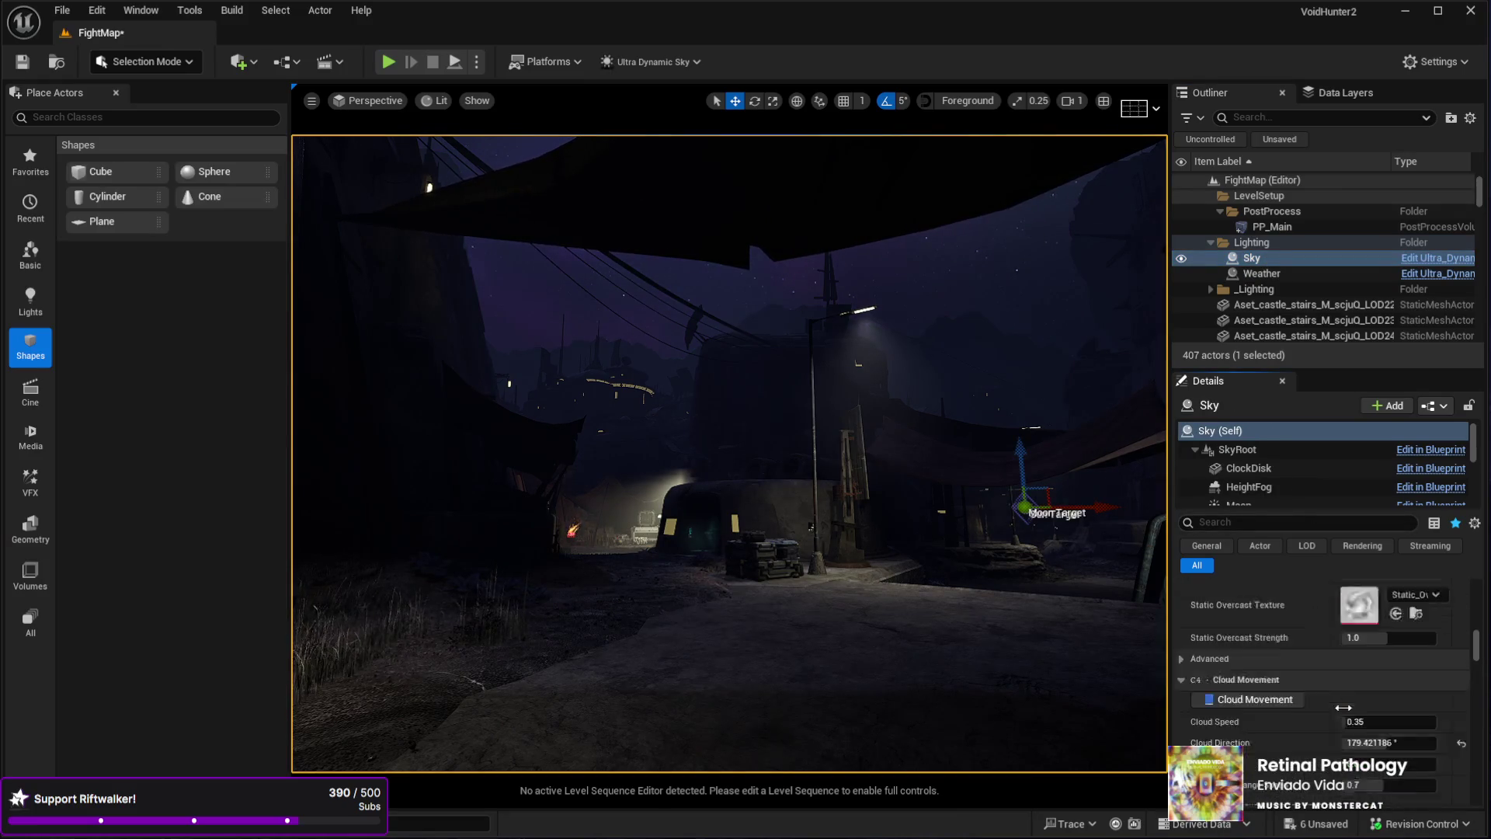
scroll(1349, 705, "down", 4)
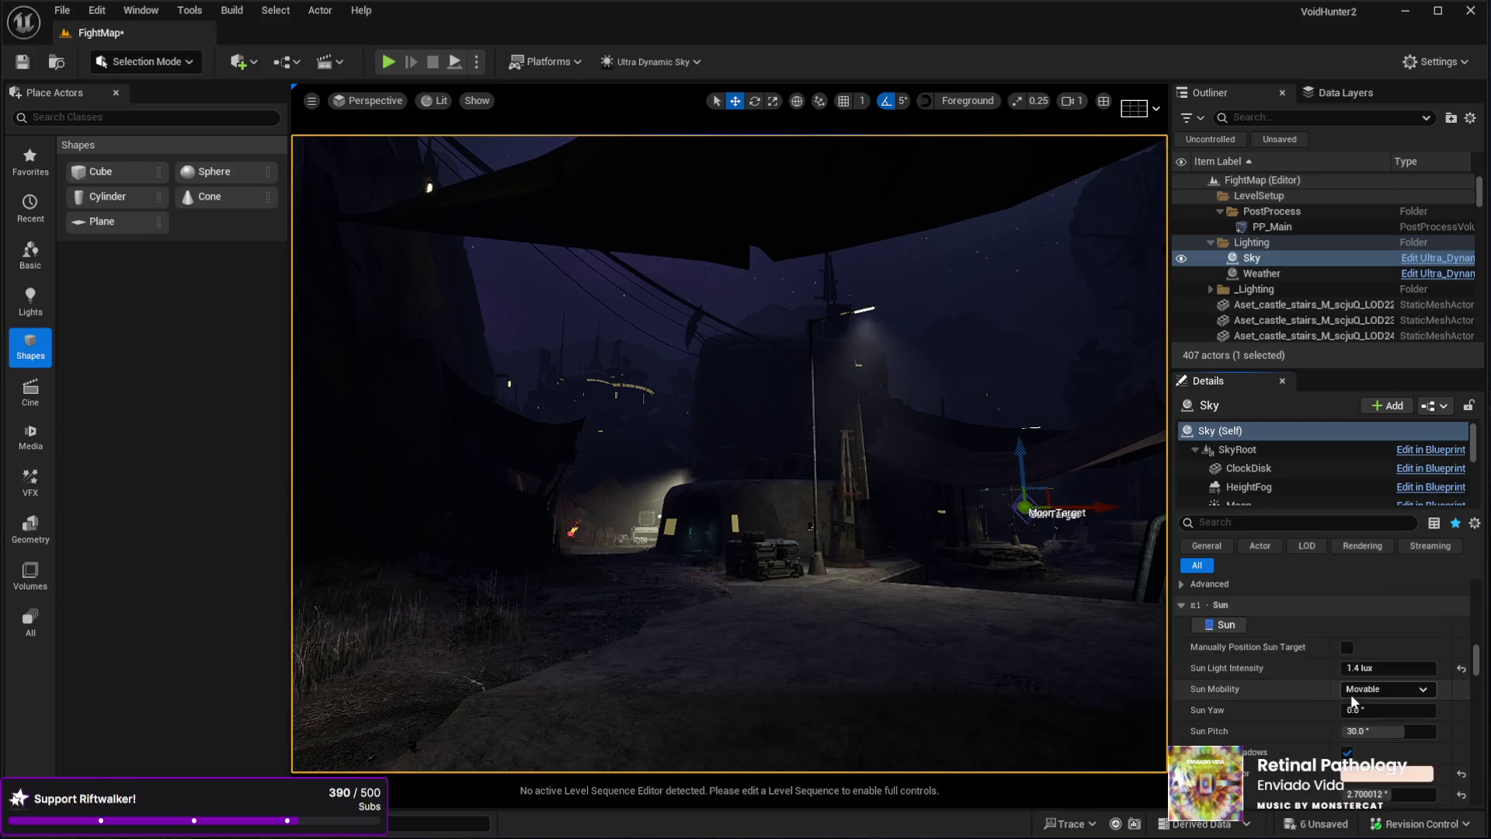
- Find Use Volumetric Fog in the Sky's Details and switch it off
scroll(1353, 689, "up", 6)
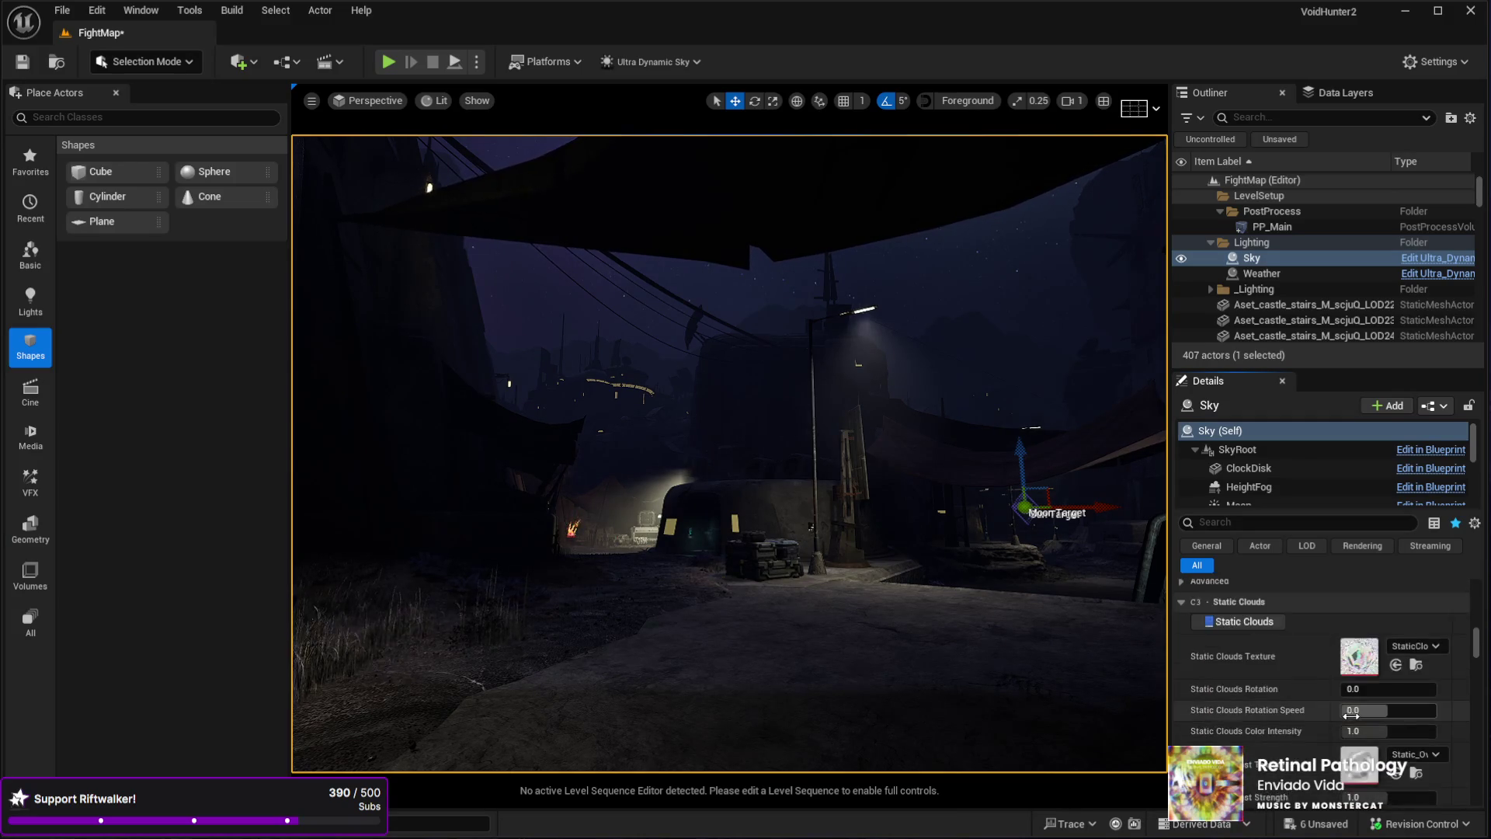
scroll(1353, 699, "up", 8)
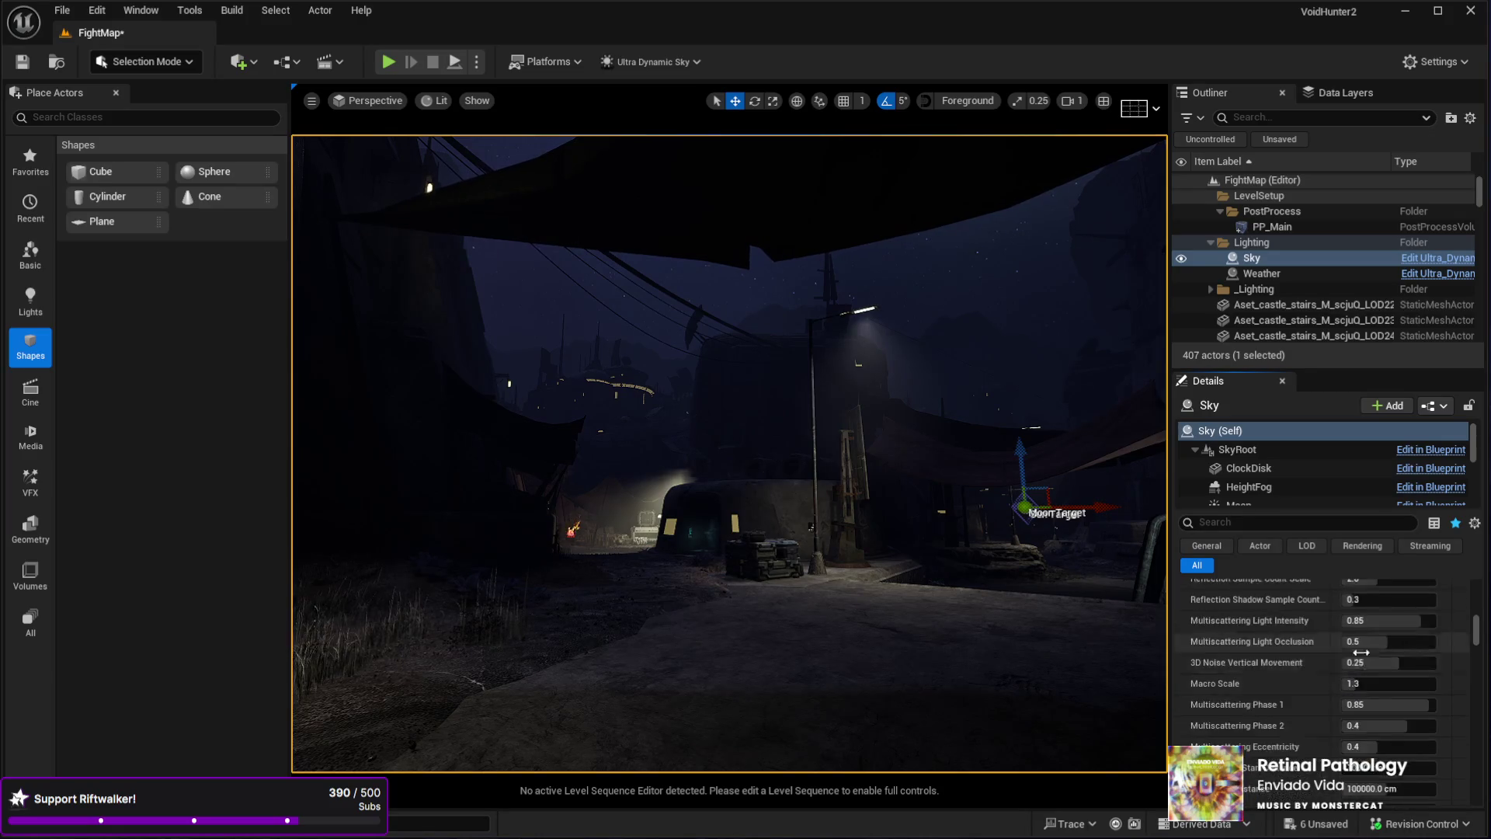
scroll(1348, 656, "up", 10)
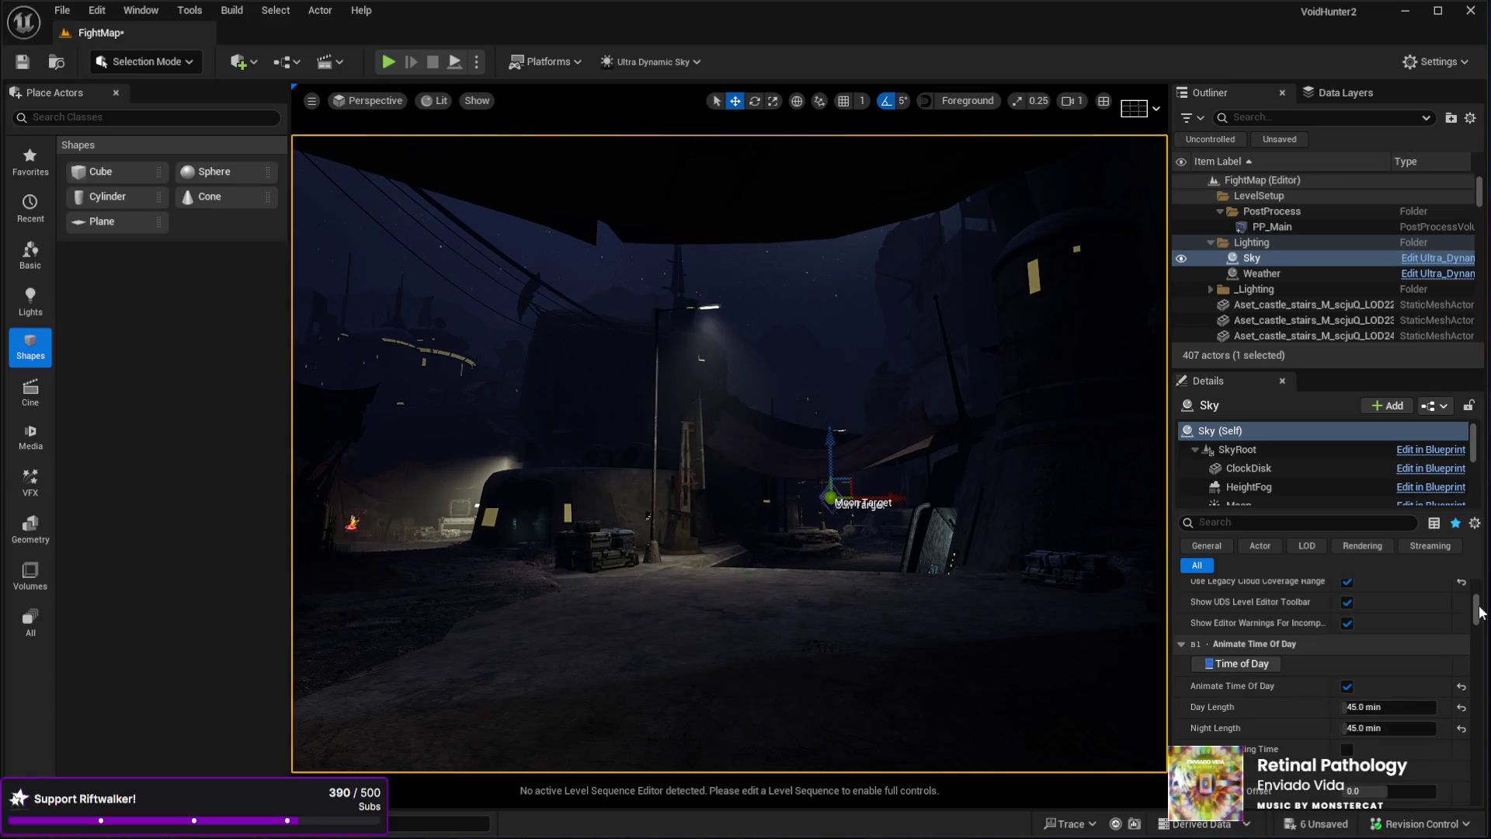
scroll(1371, 712, "down", 15)
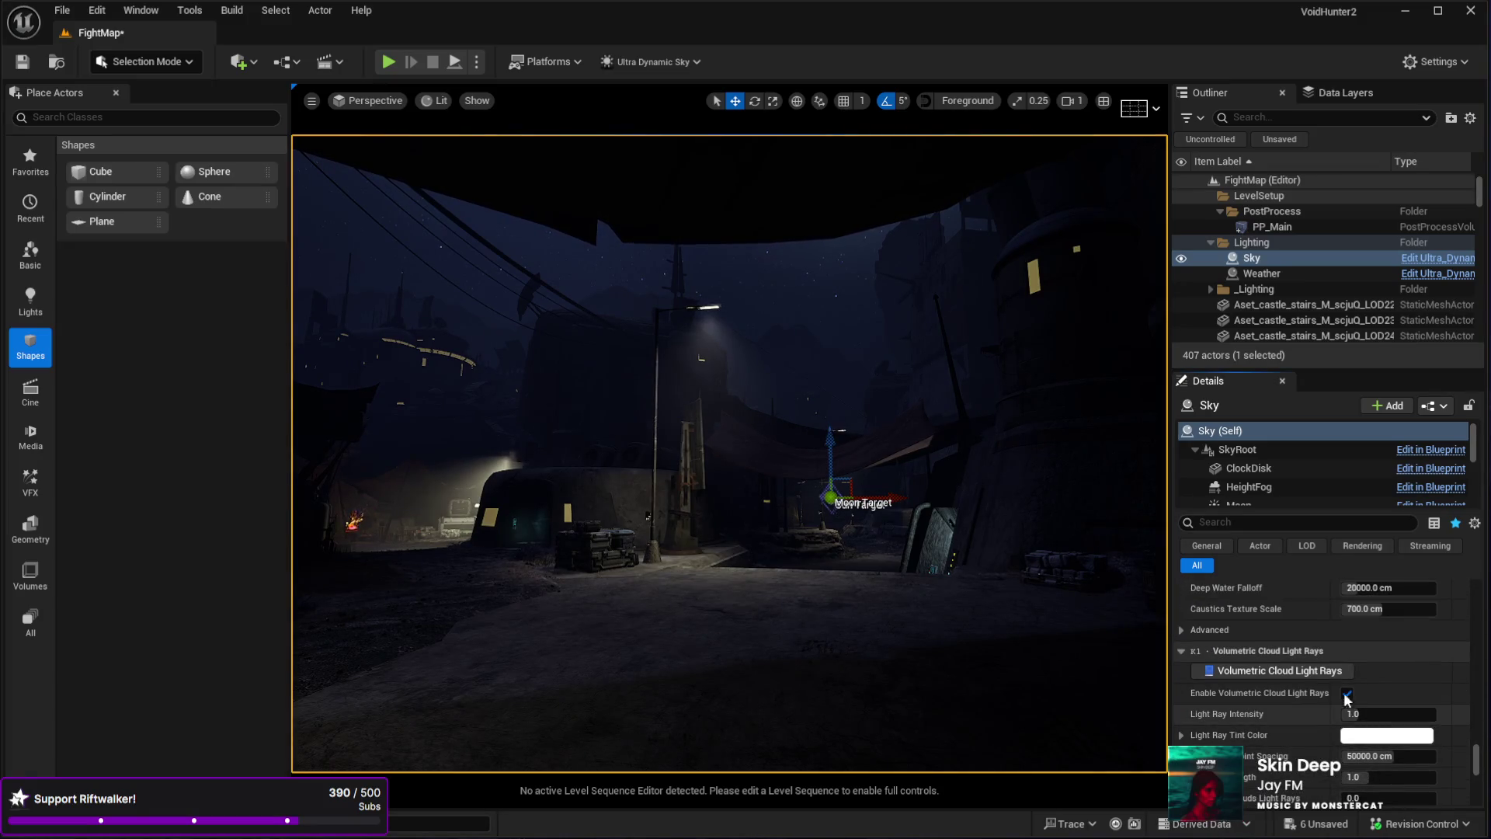
scroll(1273, 691, "down", 4)
scroll(1280, 700, "down", 10)
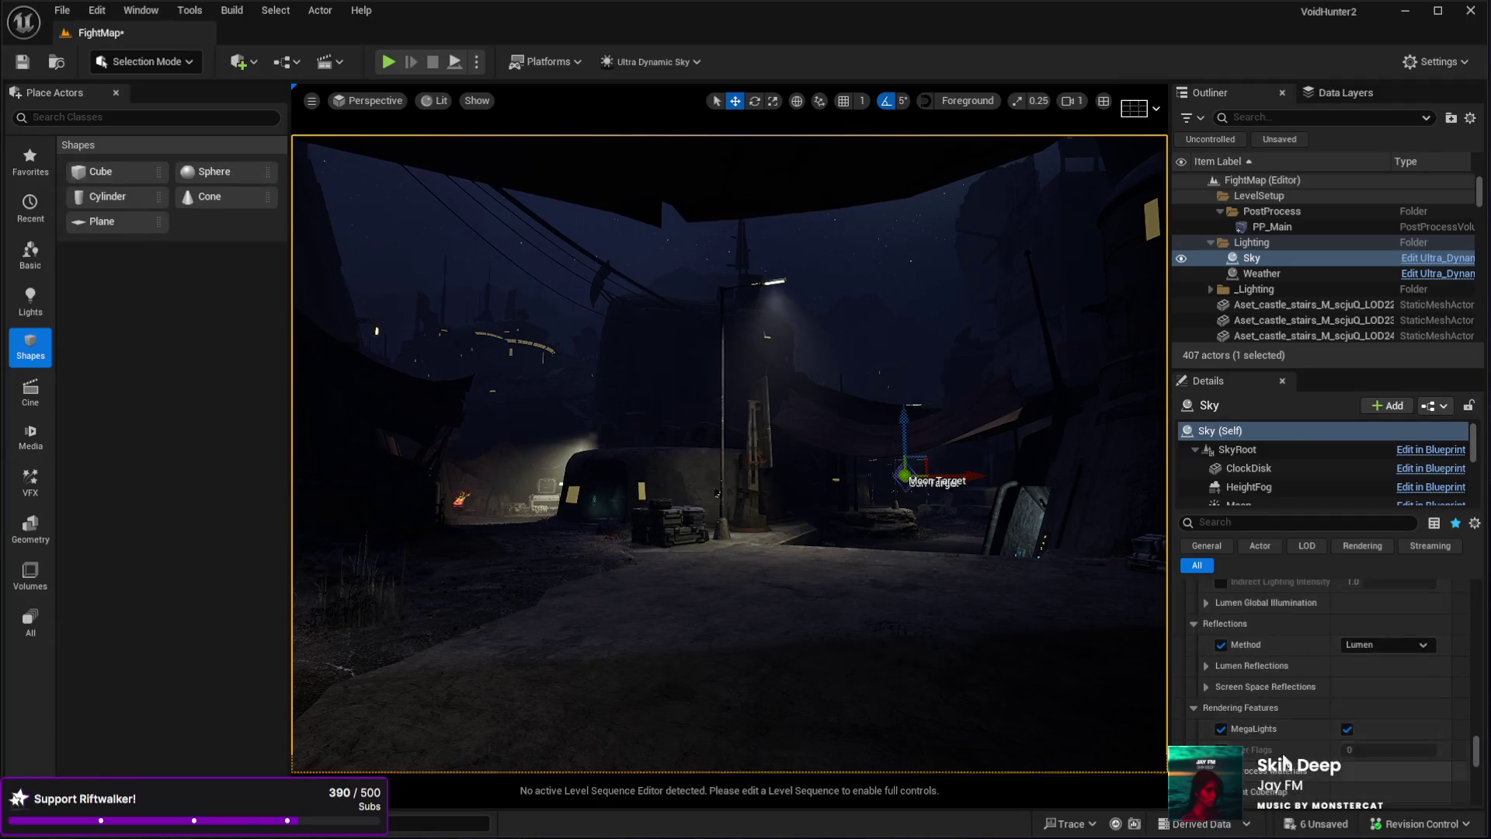
scroll(1283, 753, "up", 10)
scroll(1283, 749, "up", 6)
scroll(1289, 743, "up", 5)
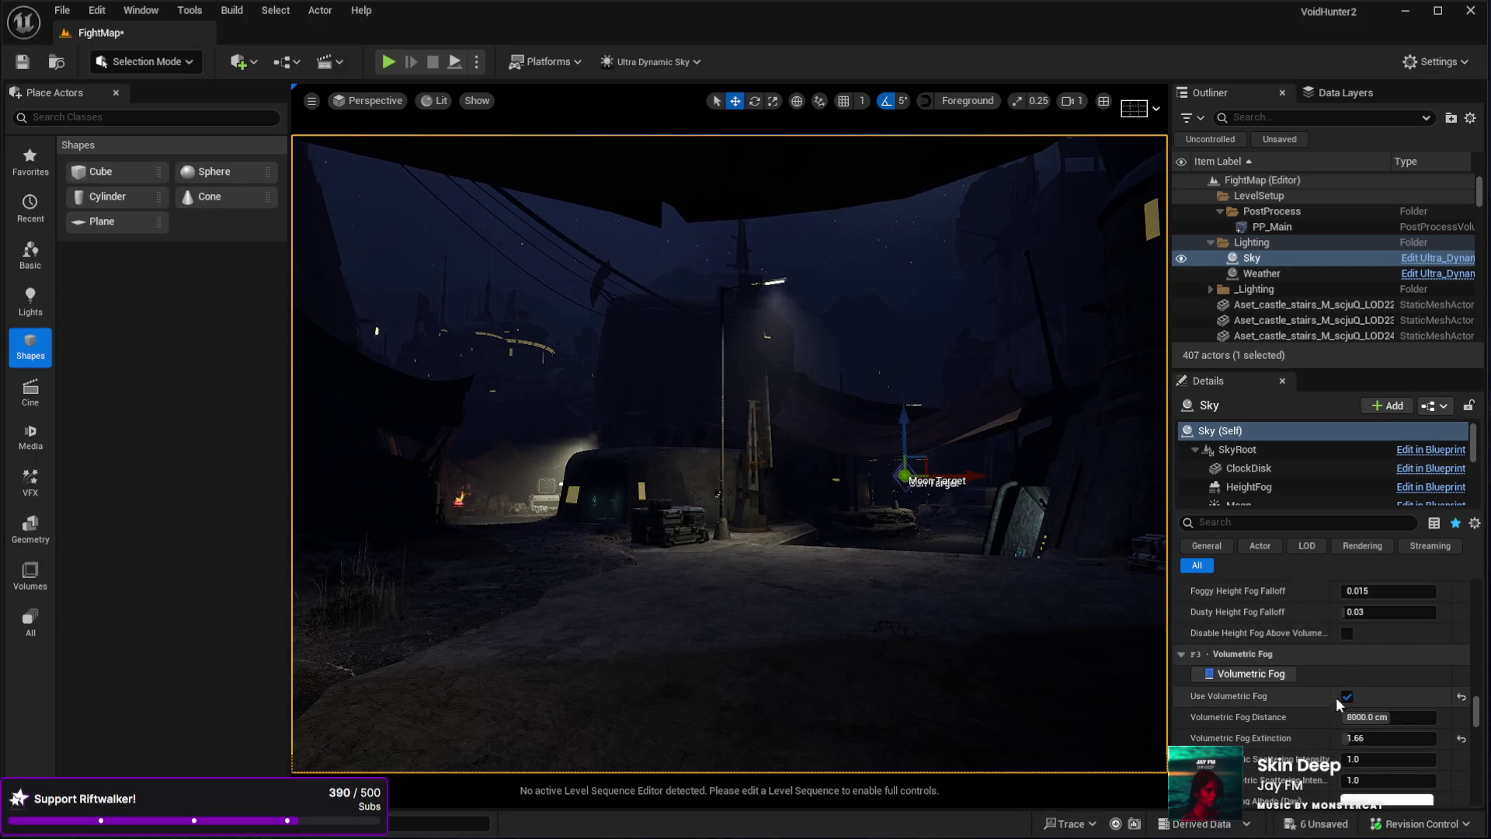
left_click(1346, 699)
- Compare the moonlit street with the Sky's volumetric fog on and off, leaving it off
mouse_move(730, 466)
left_mouse_down()
mouse_move(637, 350)
mouse_move(637, 403)
mouse_move(653, 365)
left_mouse_up()
mouse_move(852, 620)
left_mouse_down()
mouse_move(847, 606)
mouse_move(853, 620)
left_mouse_up()
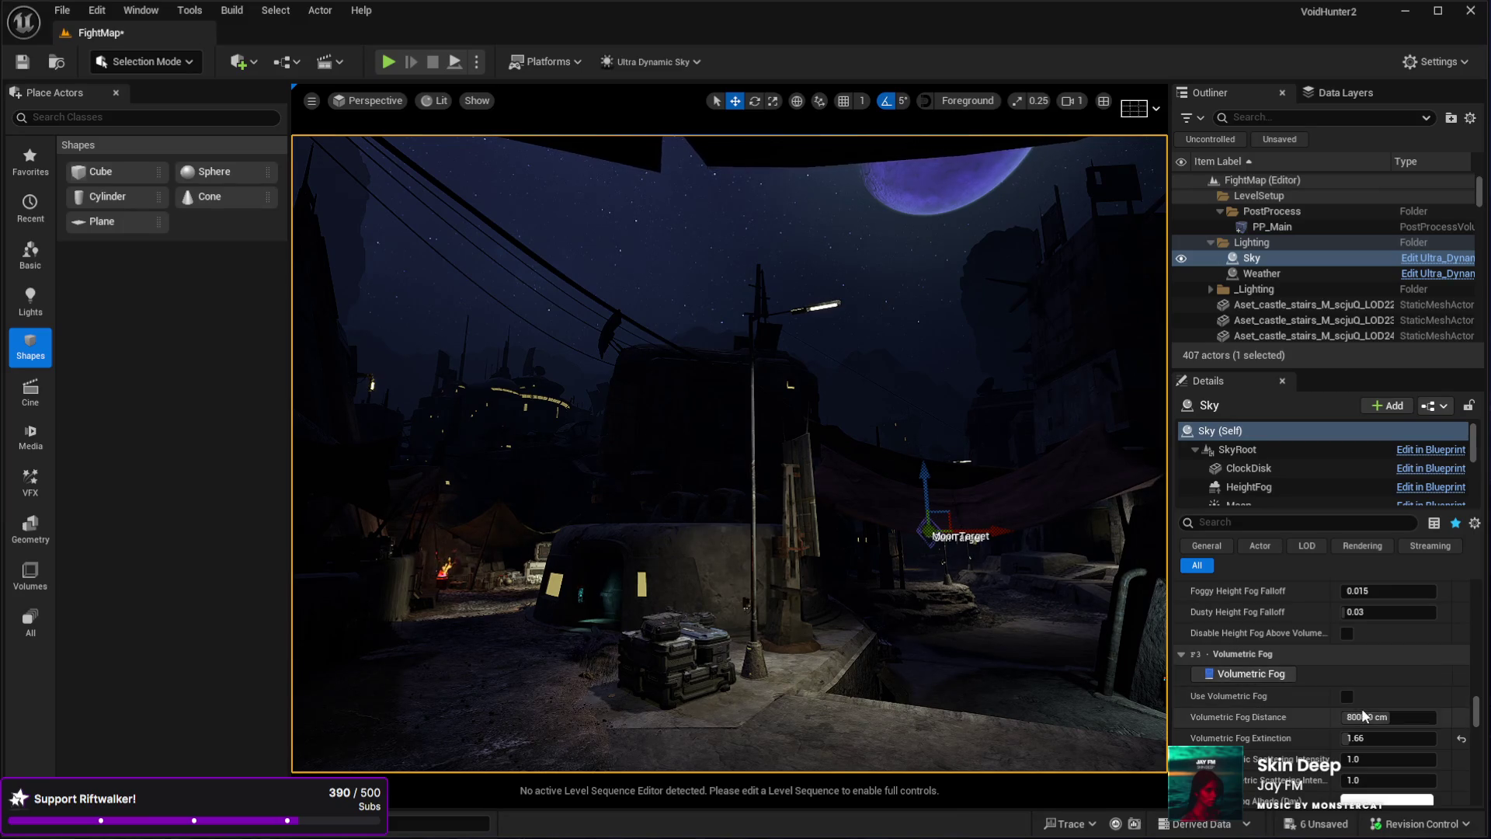
left_click(1344, 698)
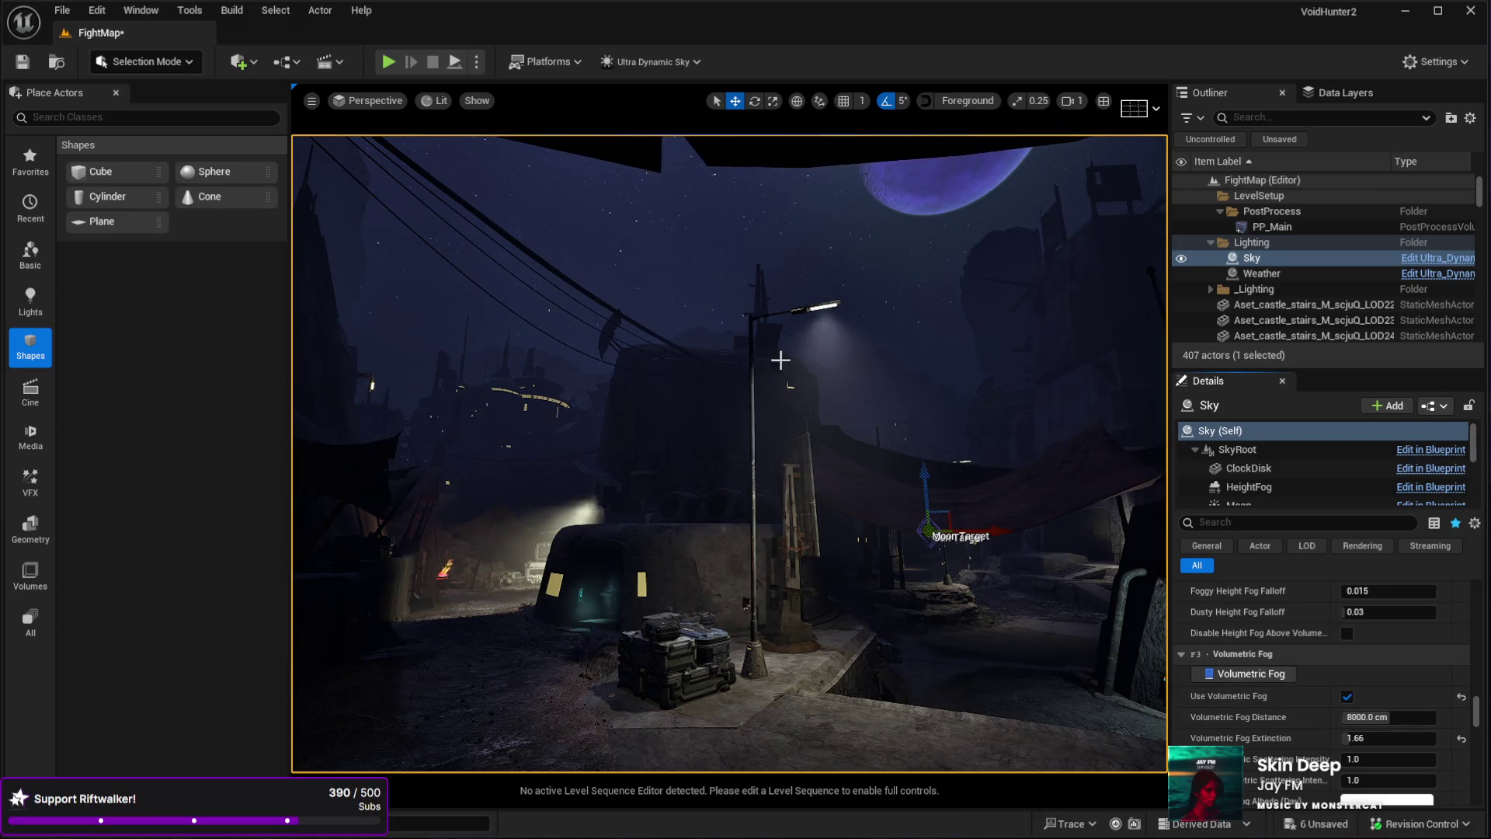
left_click_drag(743, 518, 902, 495)
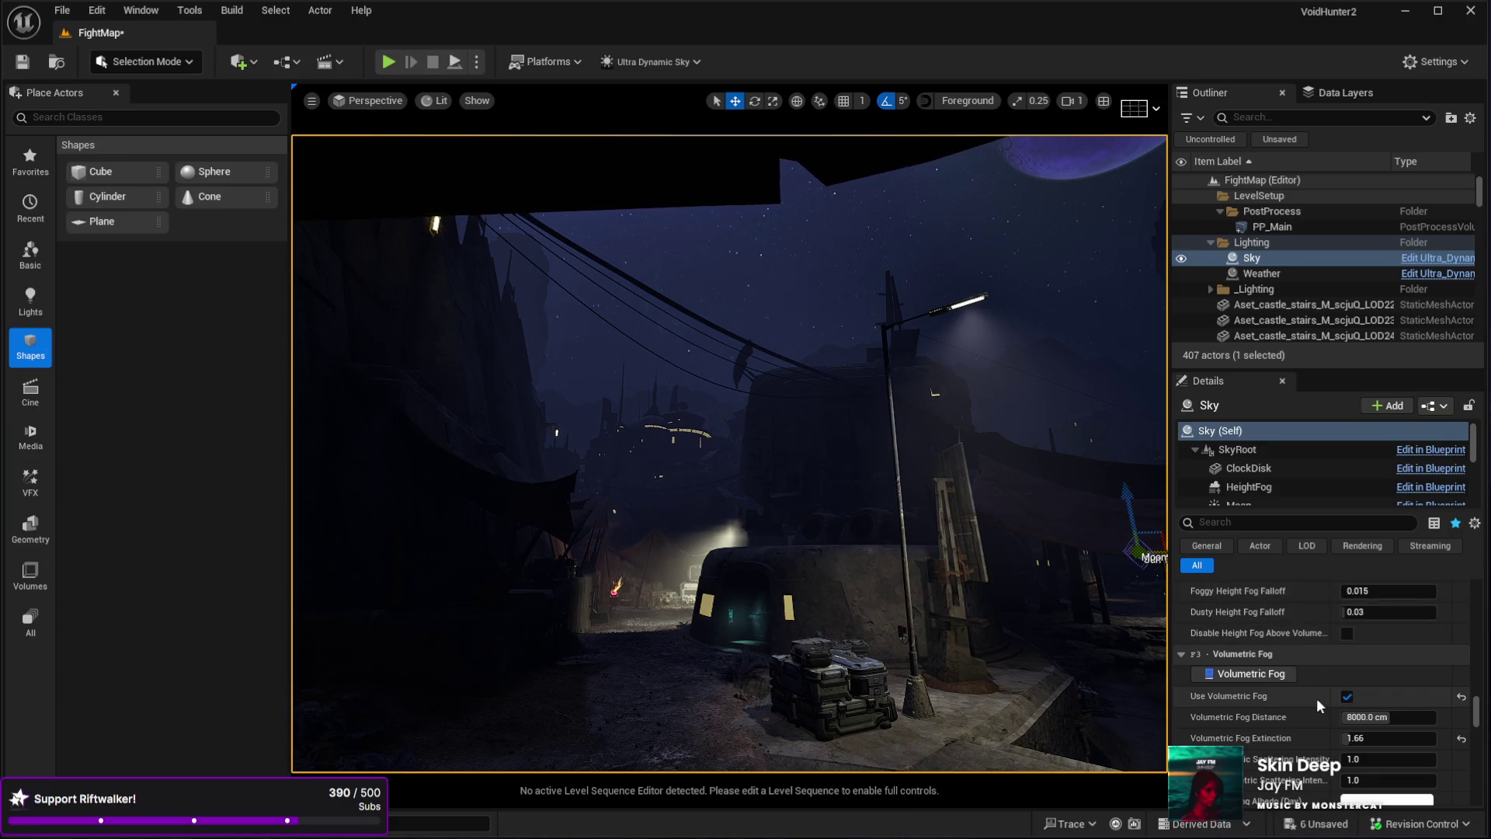
left_click(1346, 696)
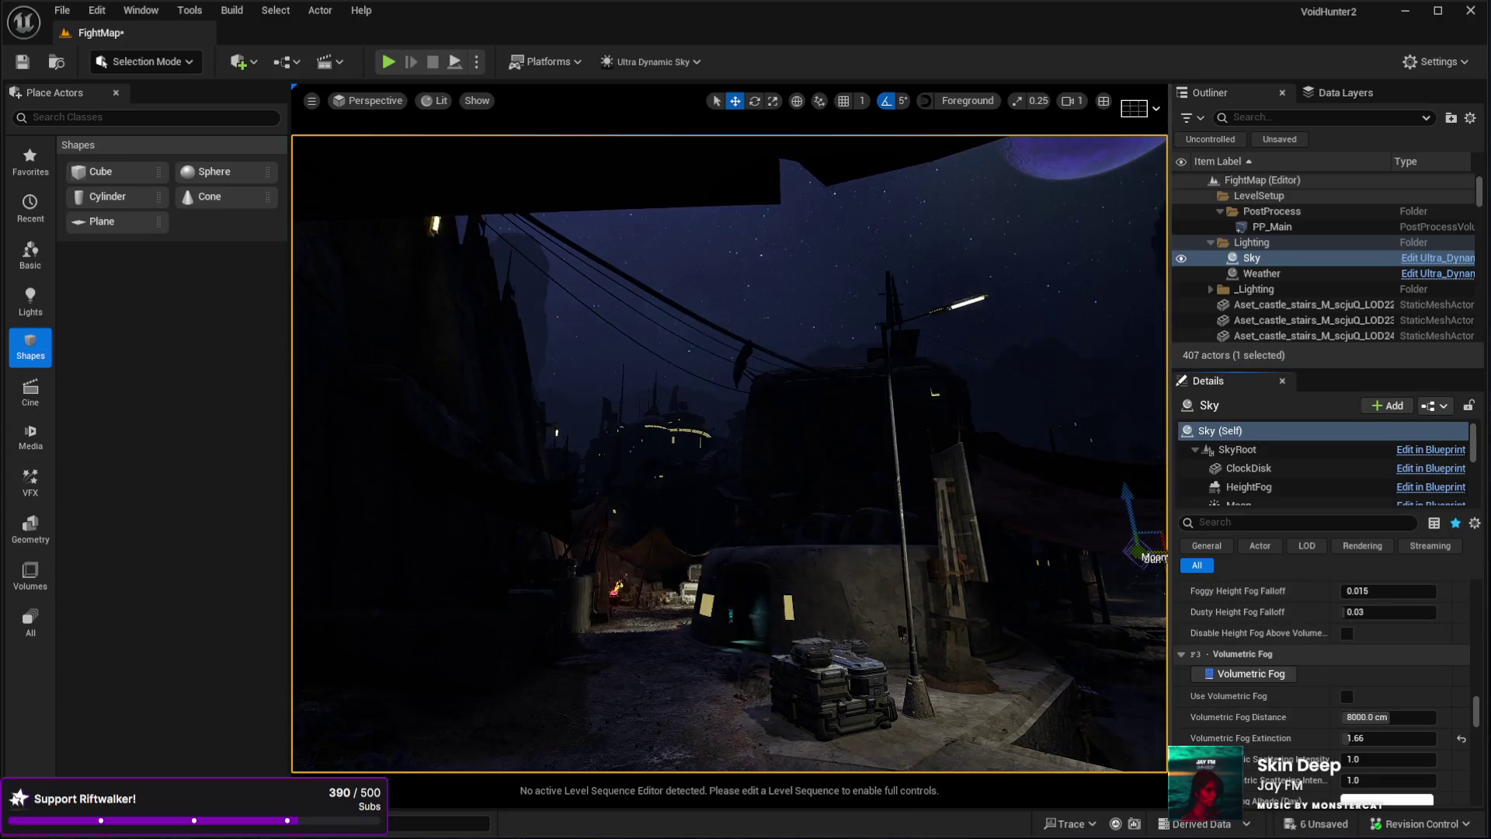
left_click_drag(1162, 498, 781, 832)
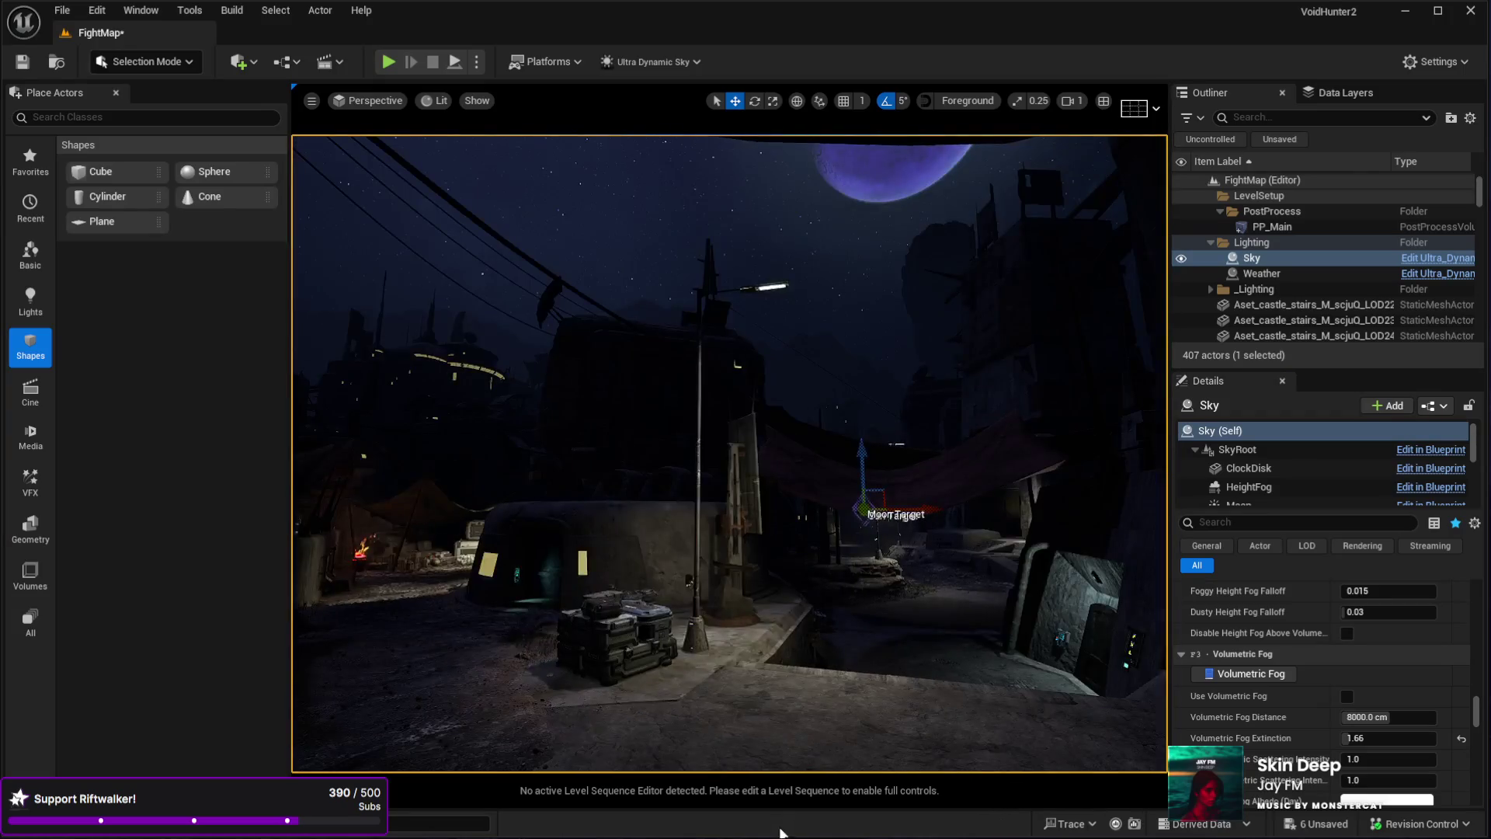
left_click(868, 735)
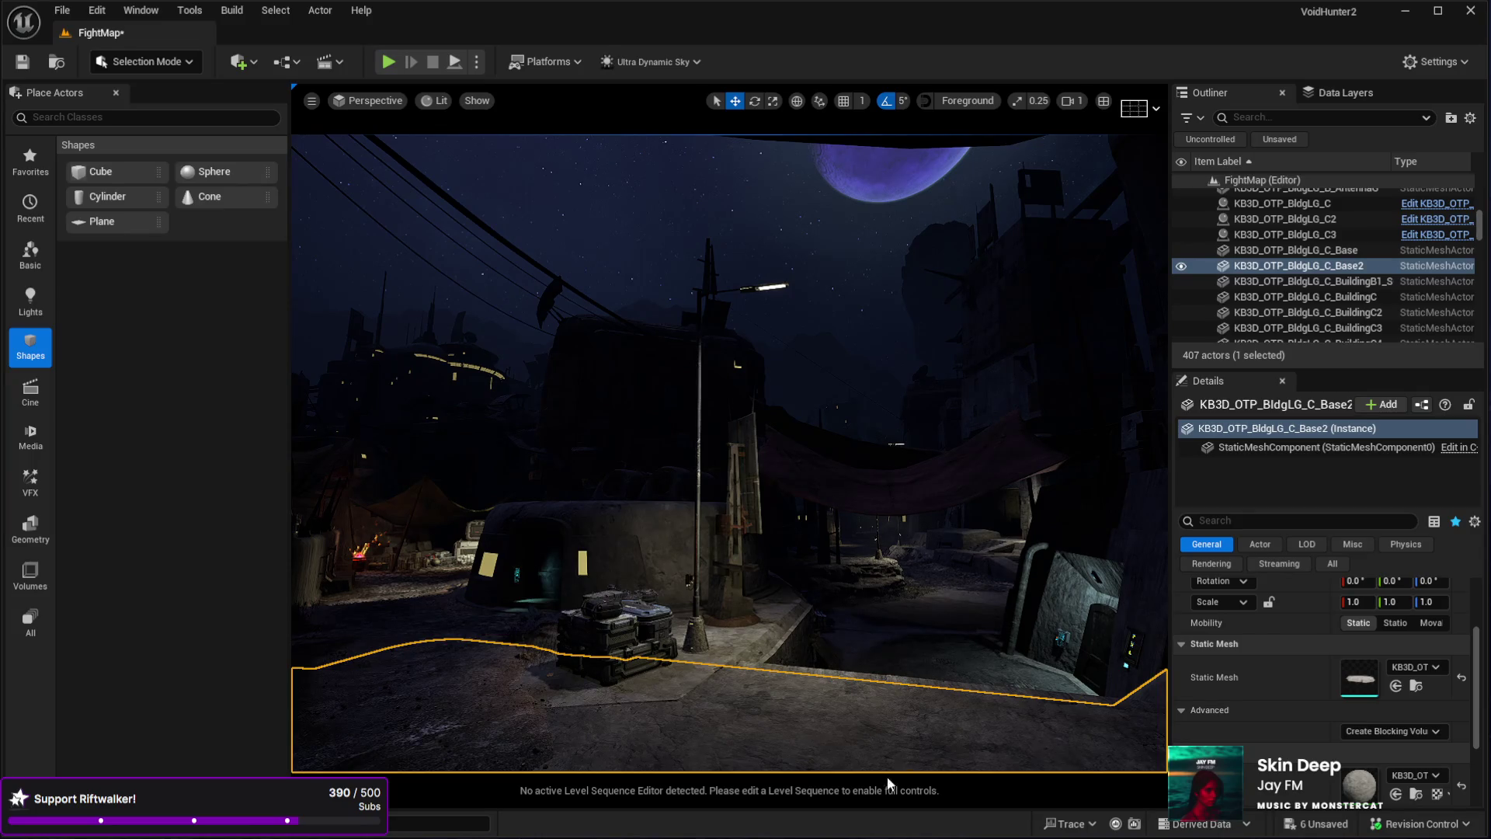
key("alt+p")
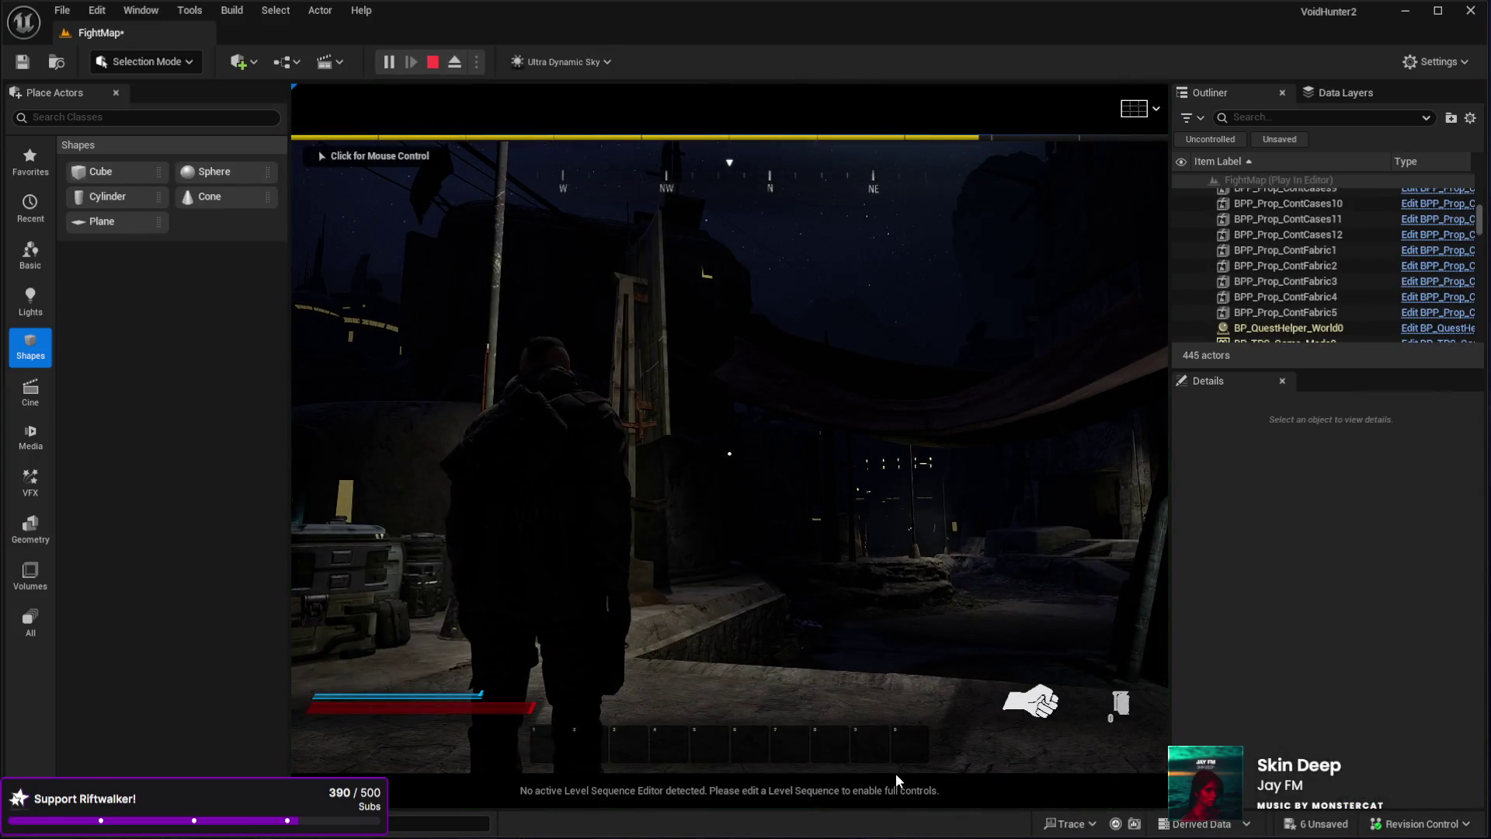
left_click(787, 493)
key("w")
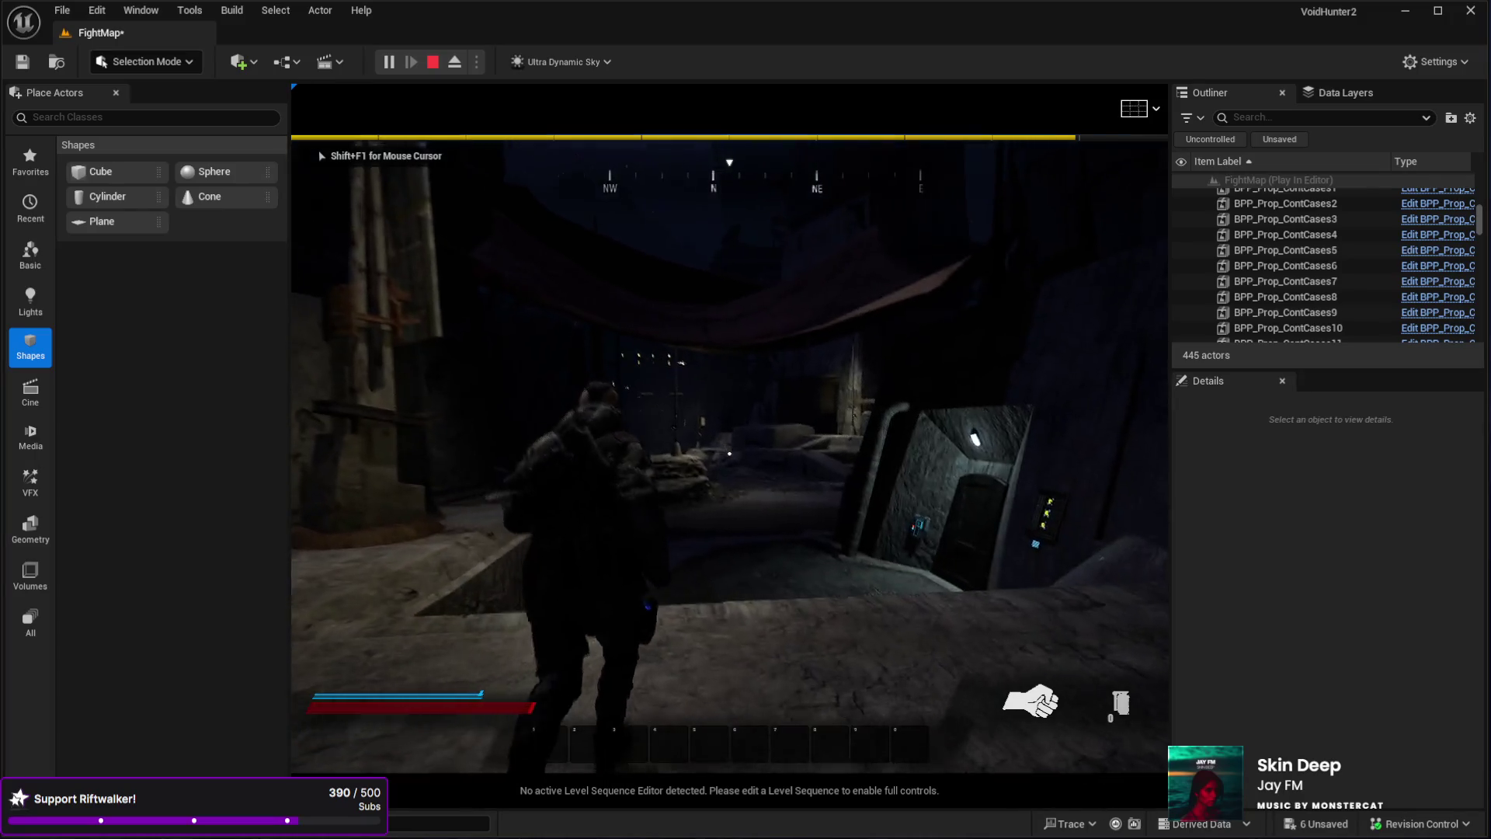
key("w")
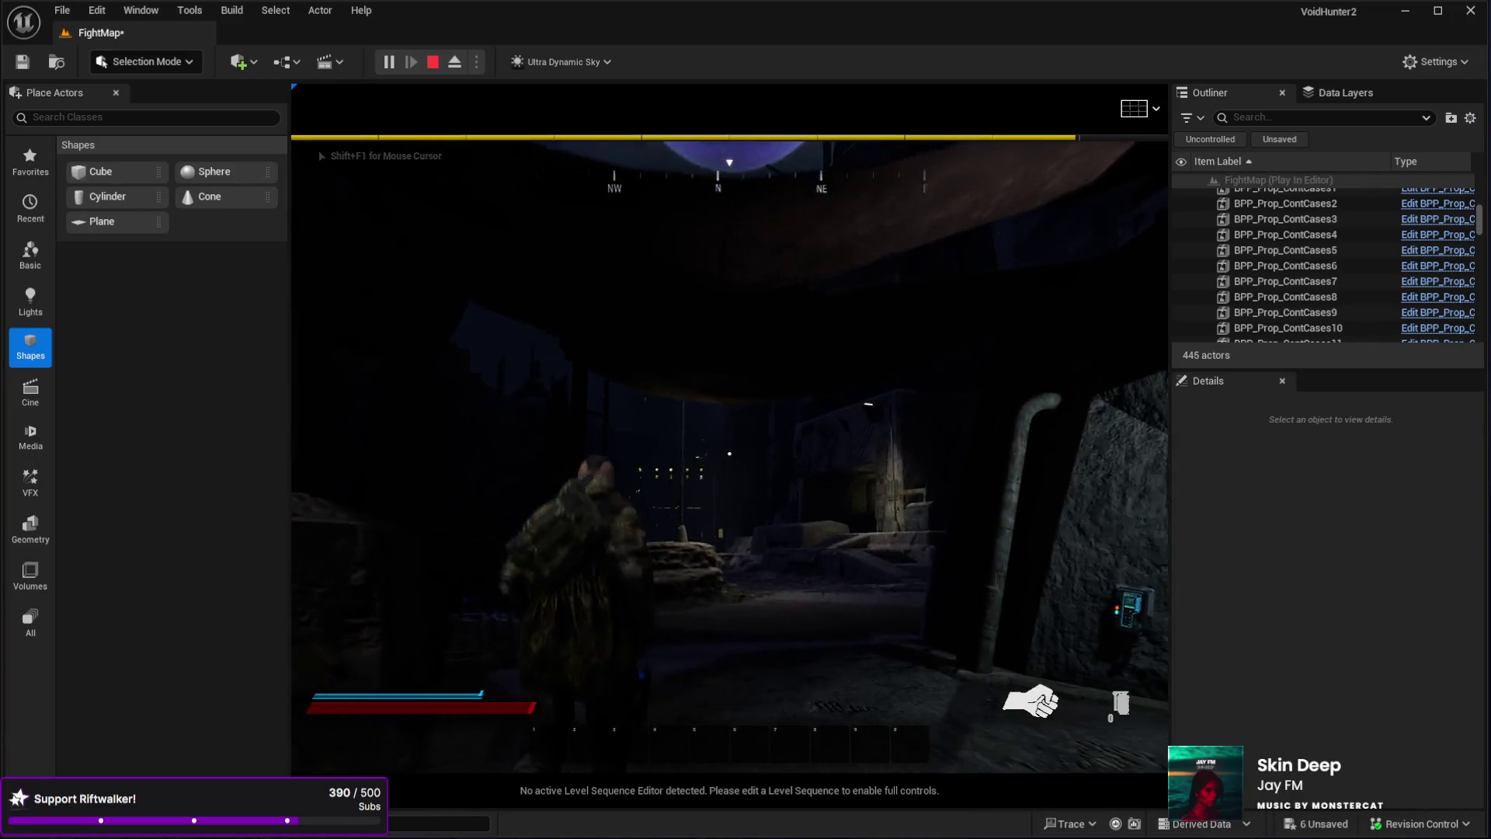
key("w")
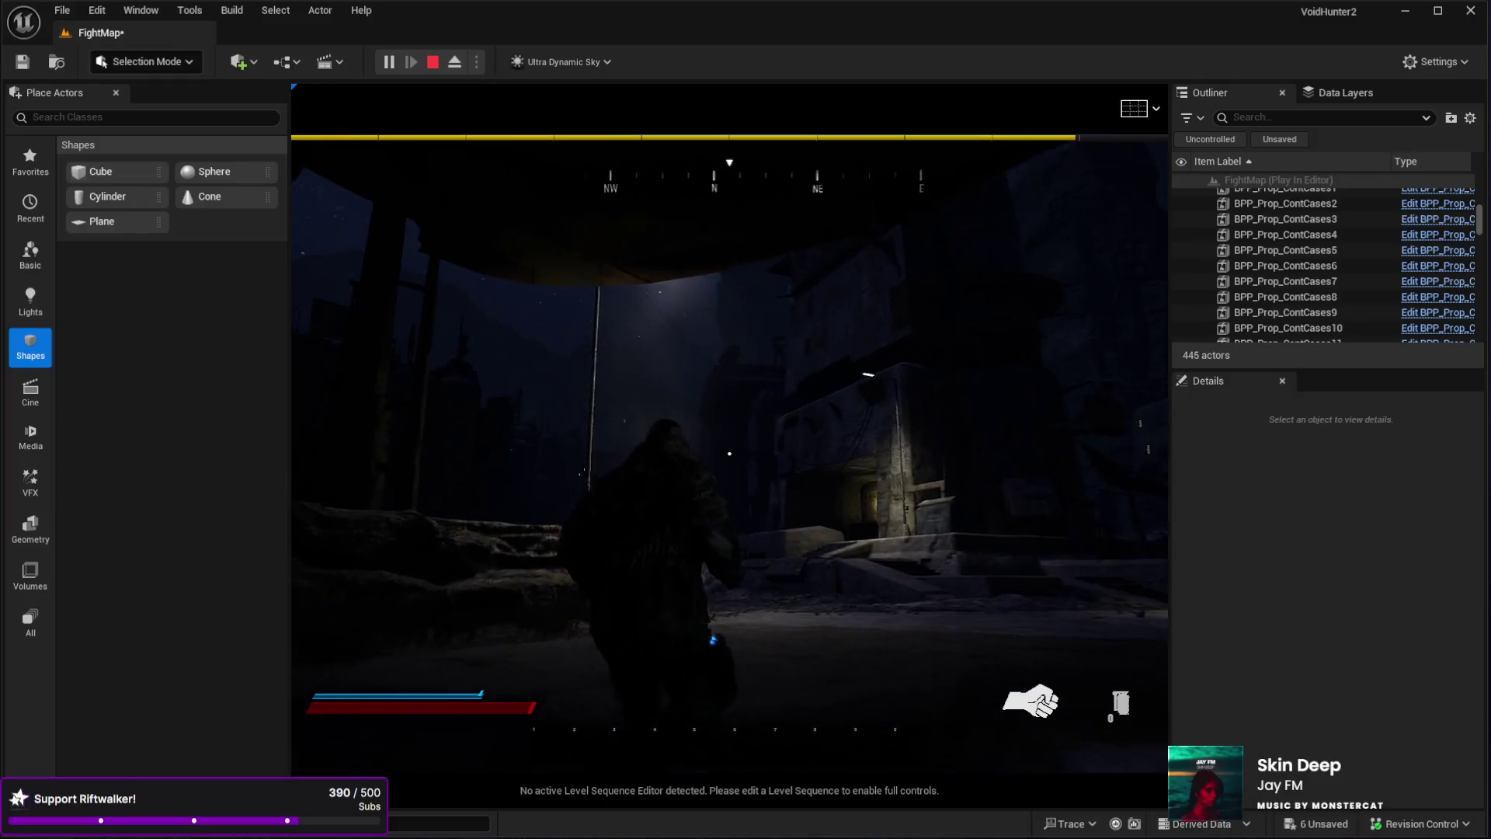
key("w")
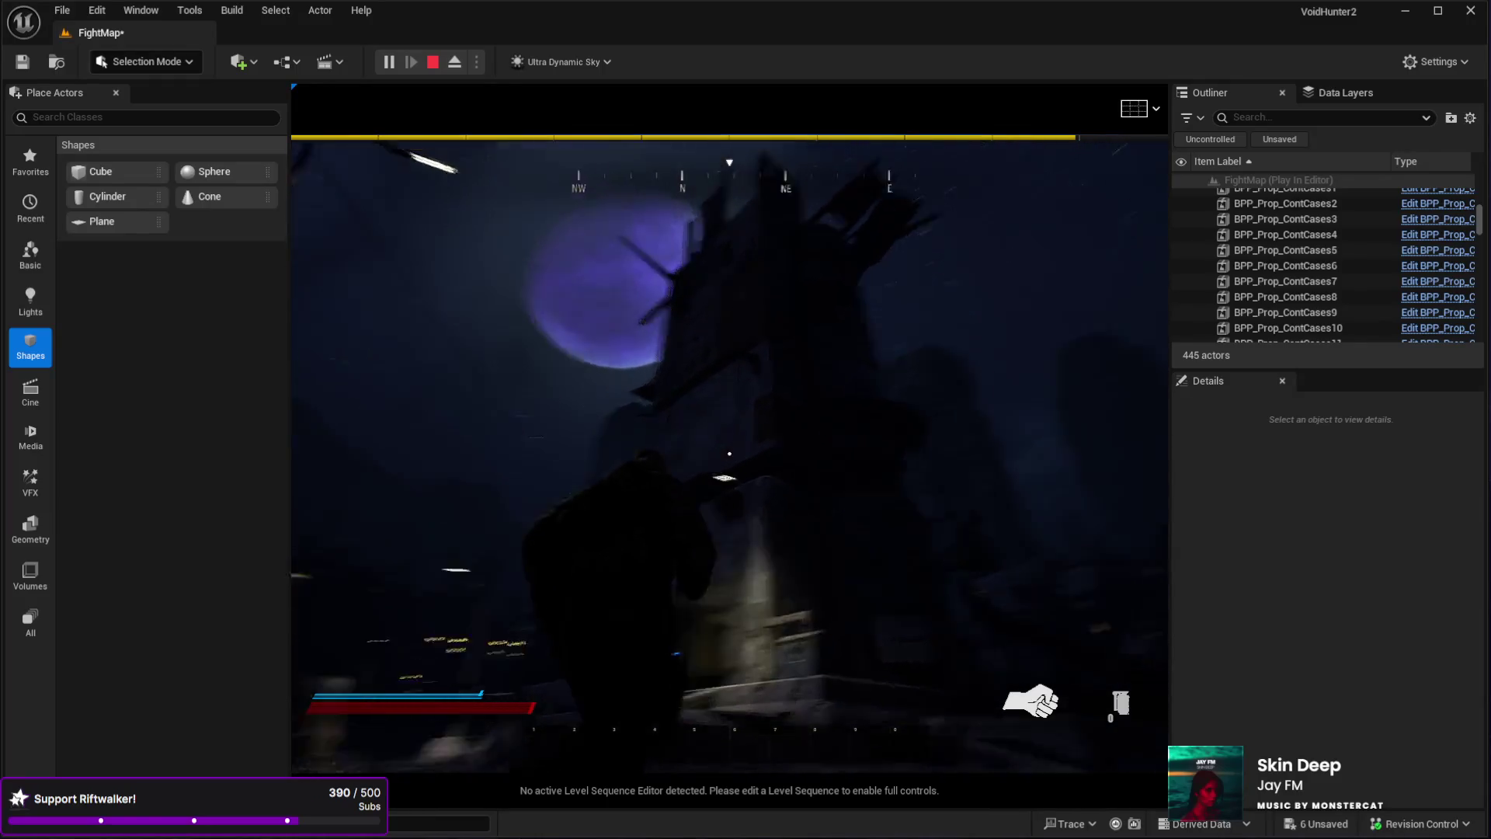
key("w")
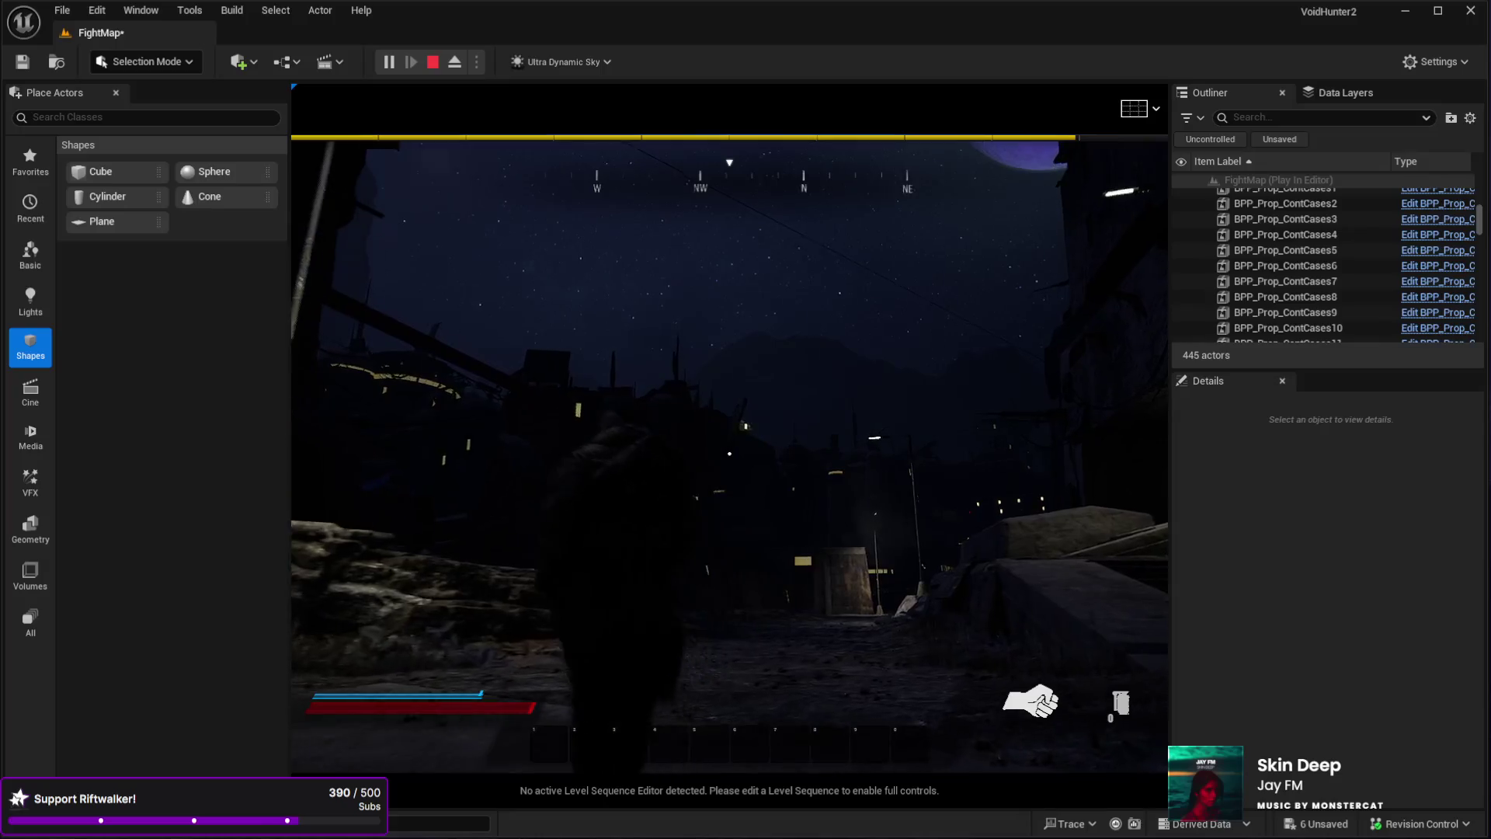
key("w")
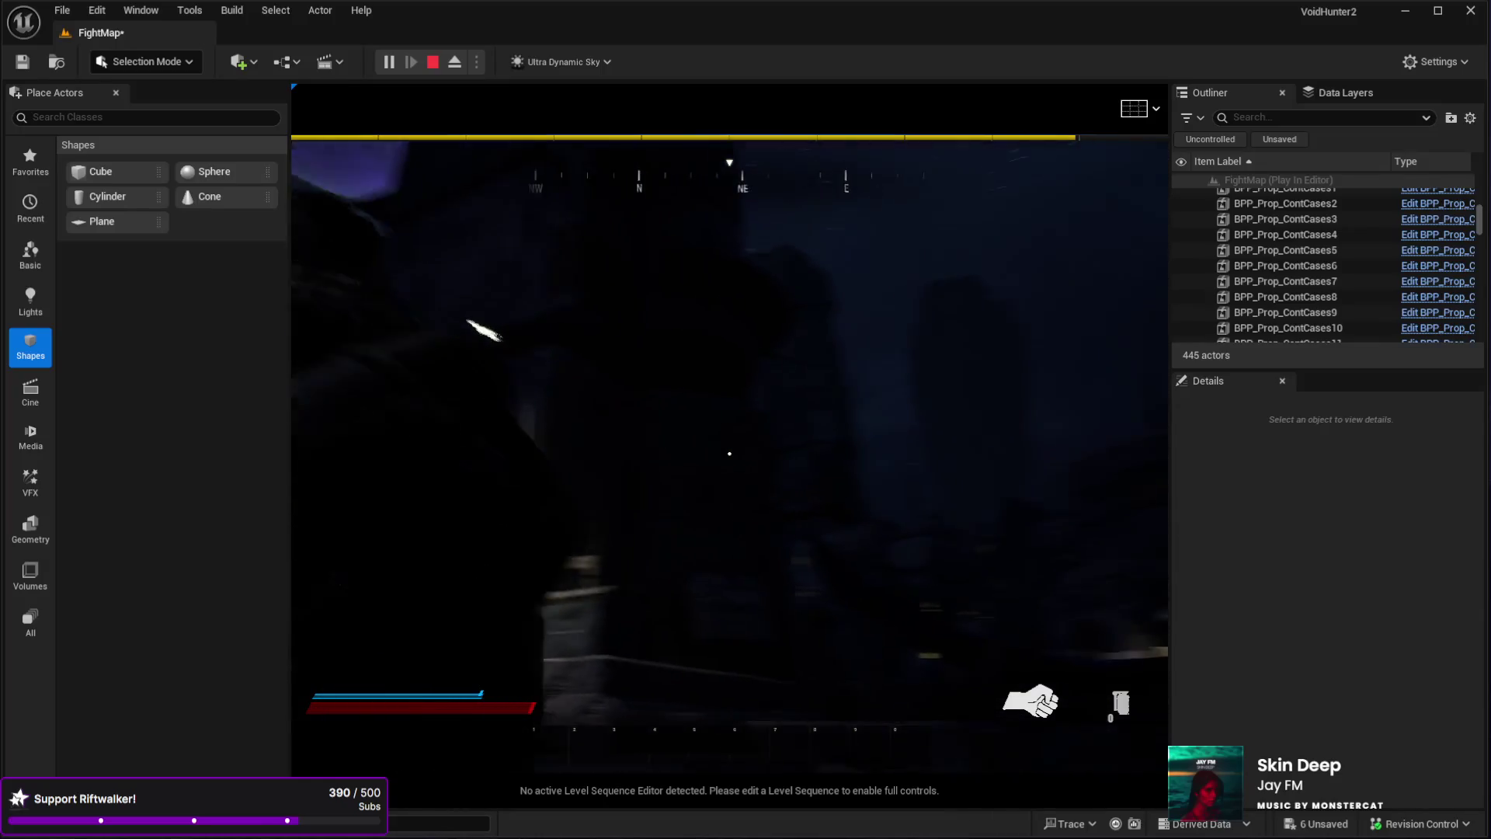
key("w")
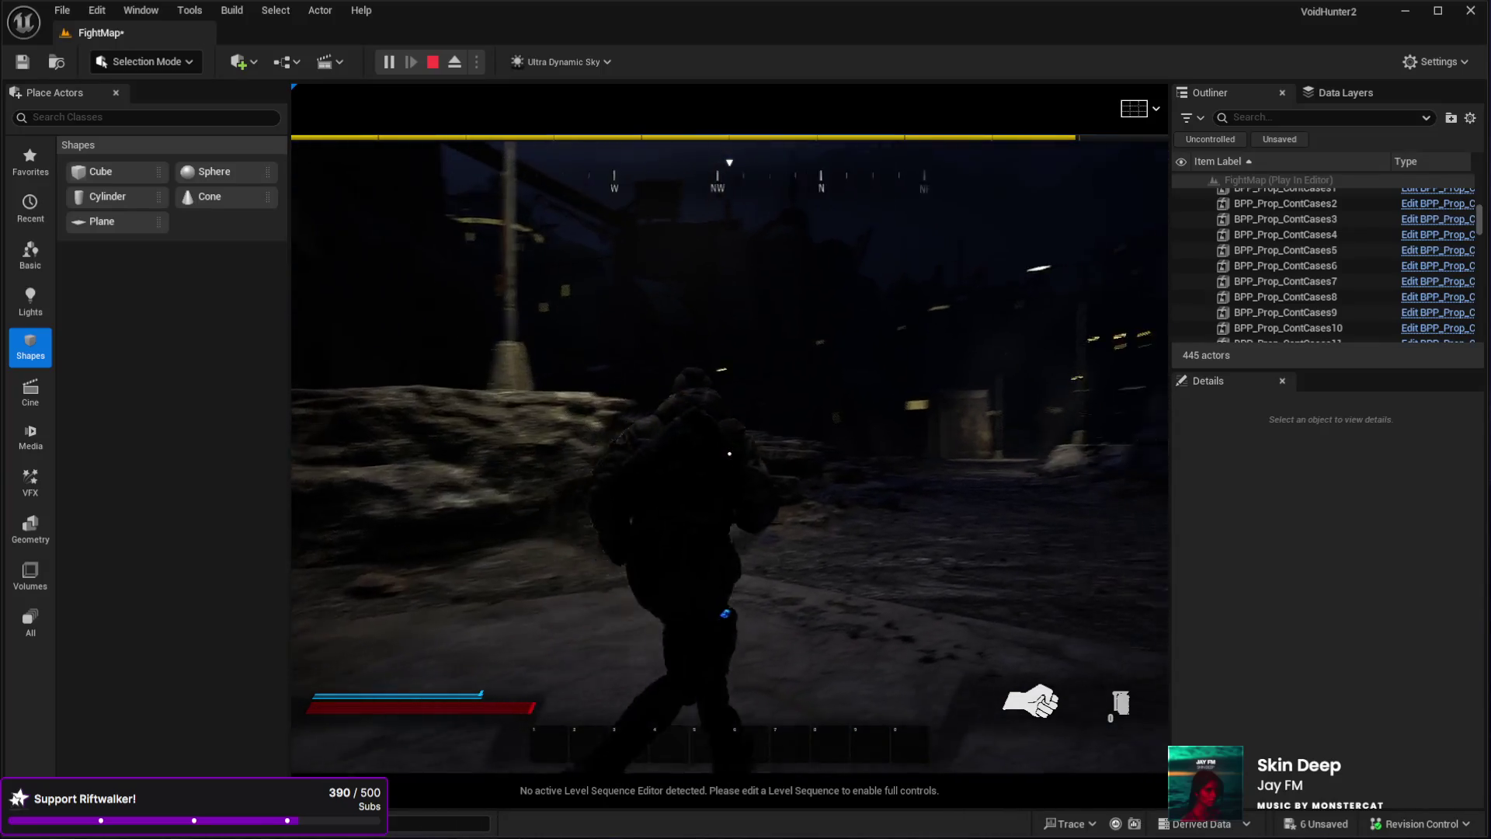
key("Escape")
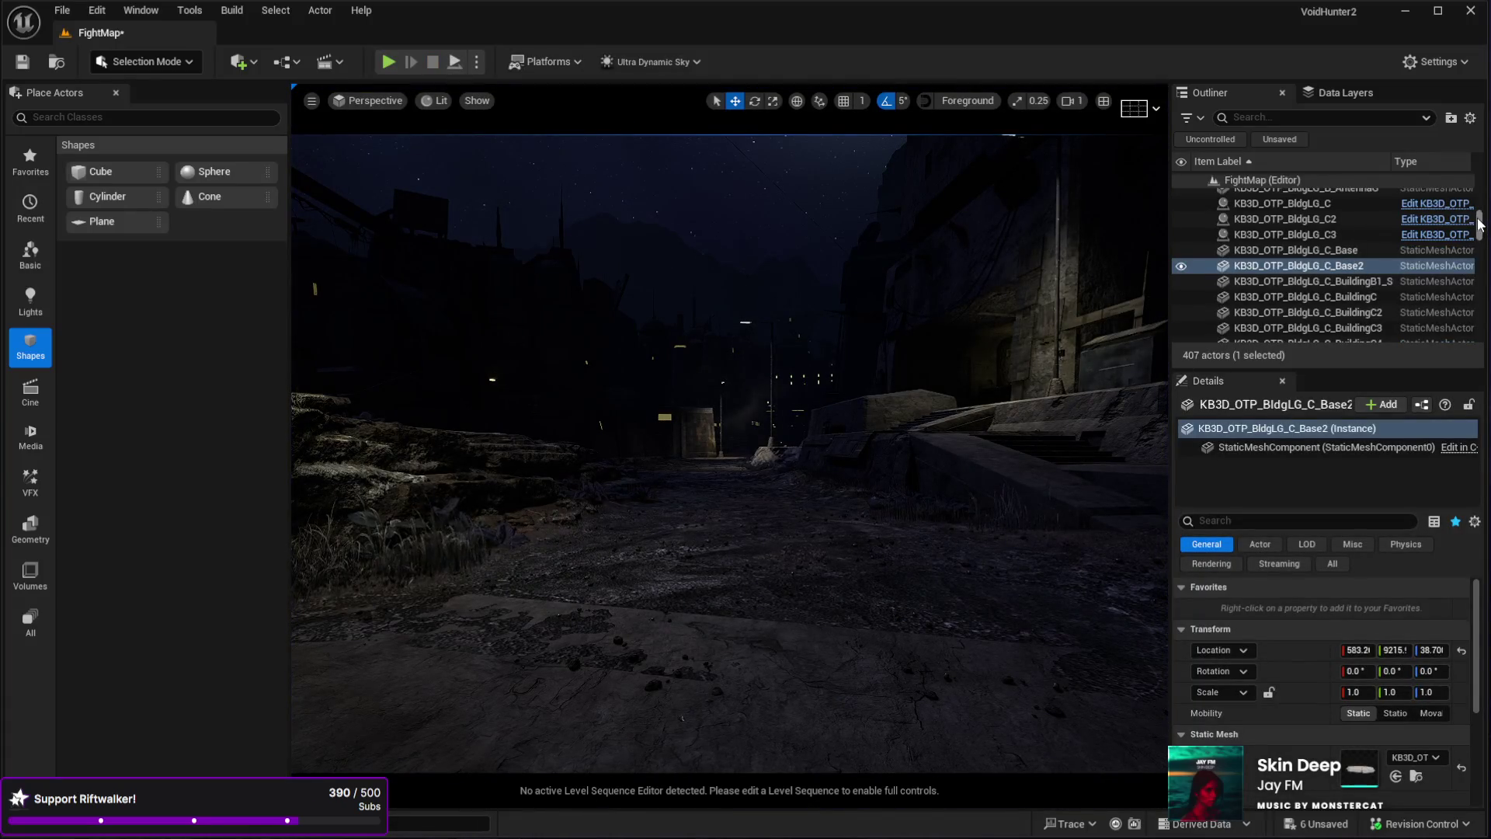
- Select the Sky actor in the Outliner and scroll its Details panel toward the fog settings
left_click_drag(1480, 225, 1479, 183)
scroll(1317, 265, "down", 2)
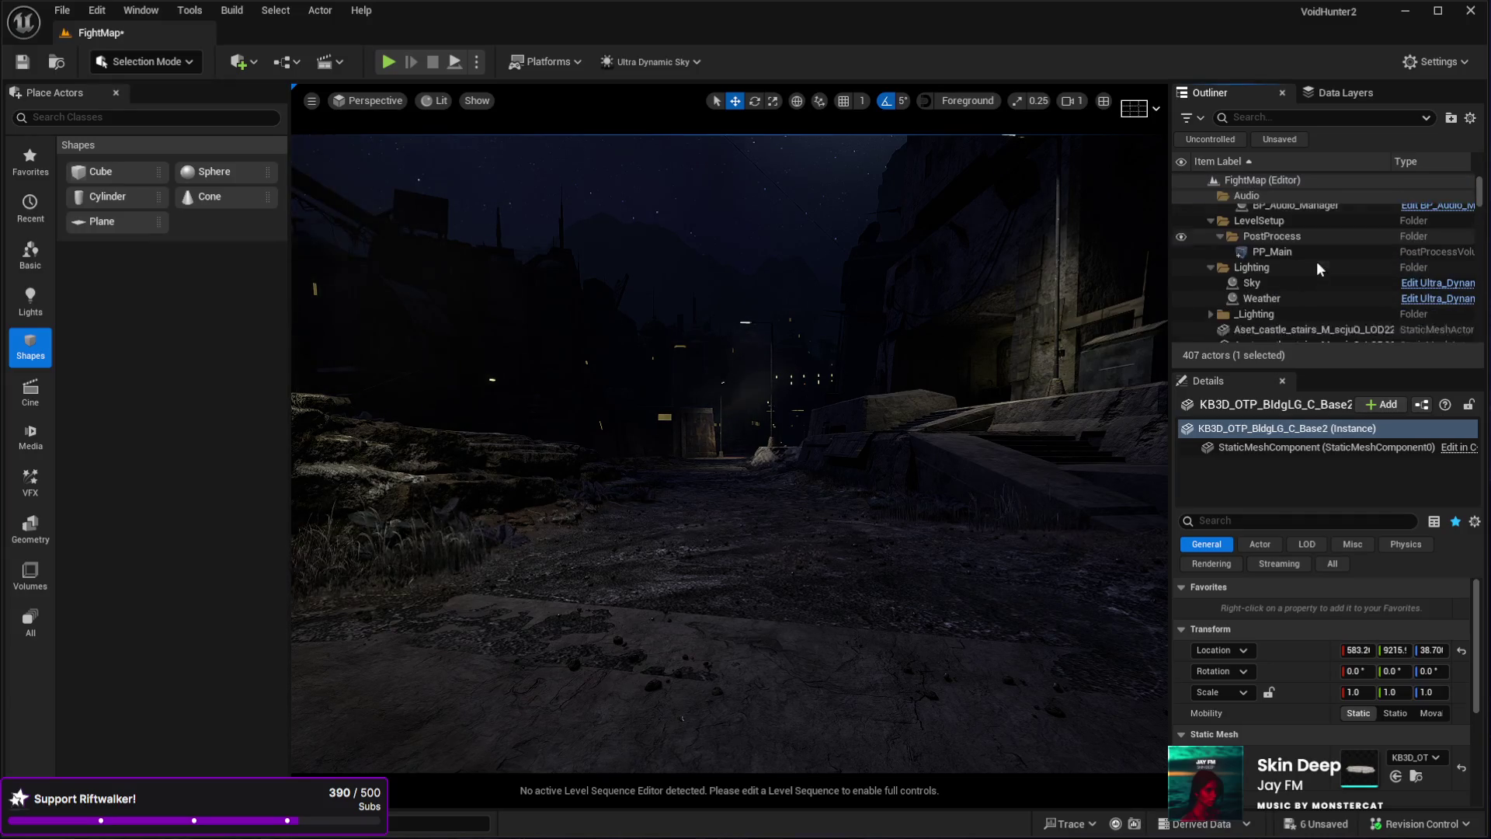
left_click(1274, 313)
left_click(1277, 301)
mouse_move(1474, 597)
left_mouse_down()
mouse_move(1482, 737)
mouse_move(1481, 704)
left_mouse_up()
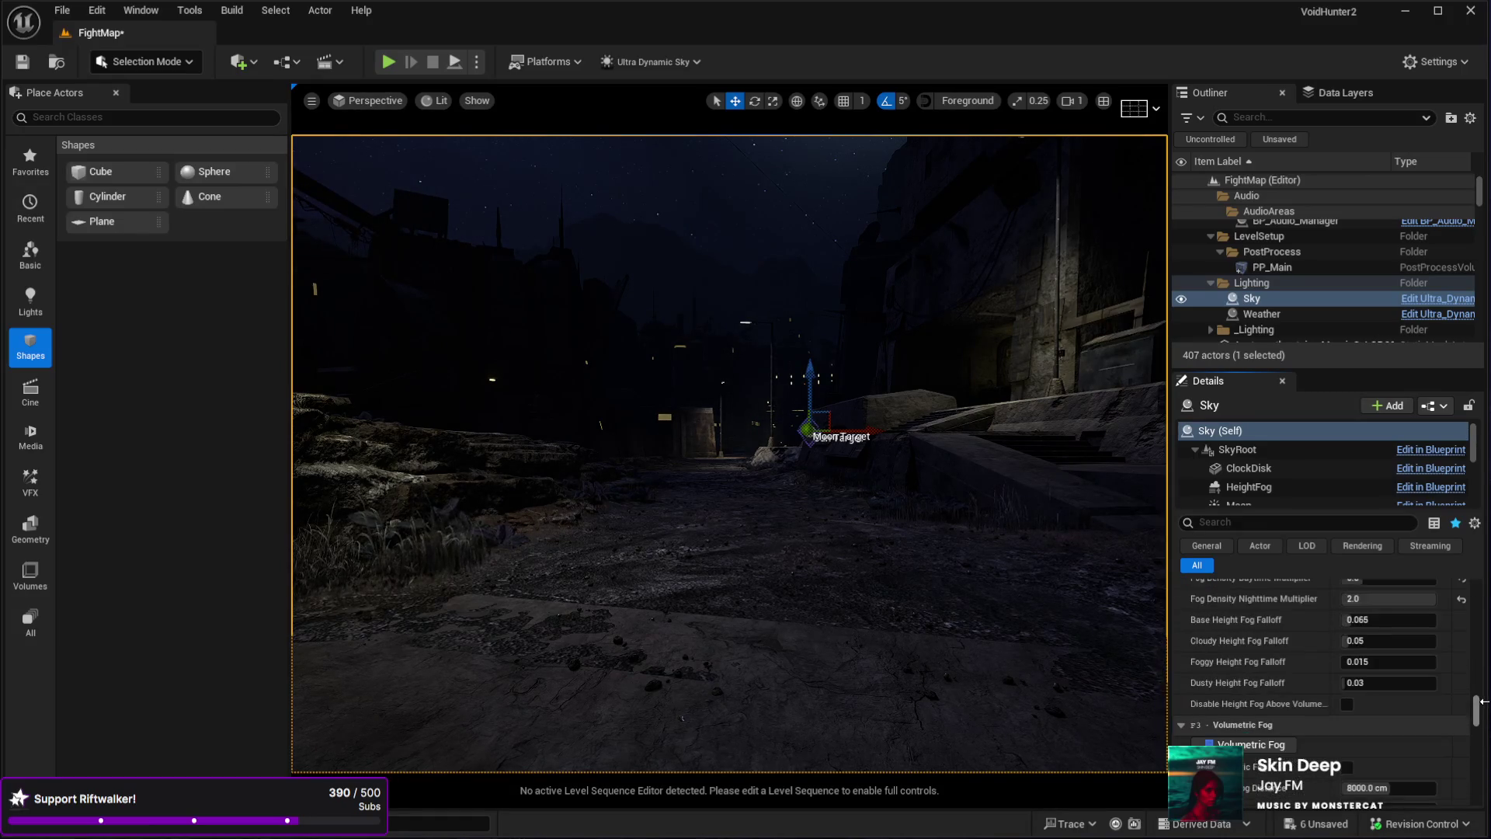
scroll(1251, 725, "up", 3)
scroll(1261, 696, "down", 5)
scroll(1271, 702, "down", 2)
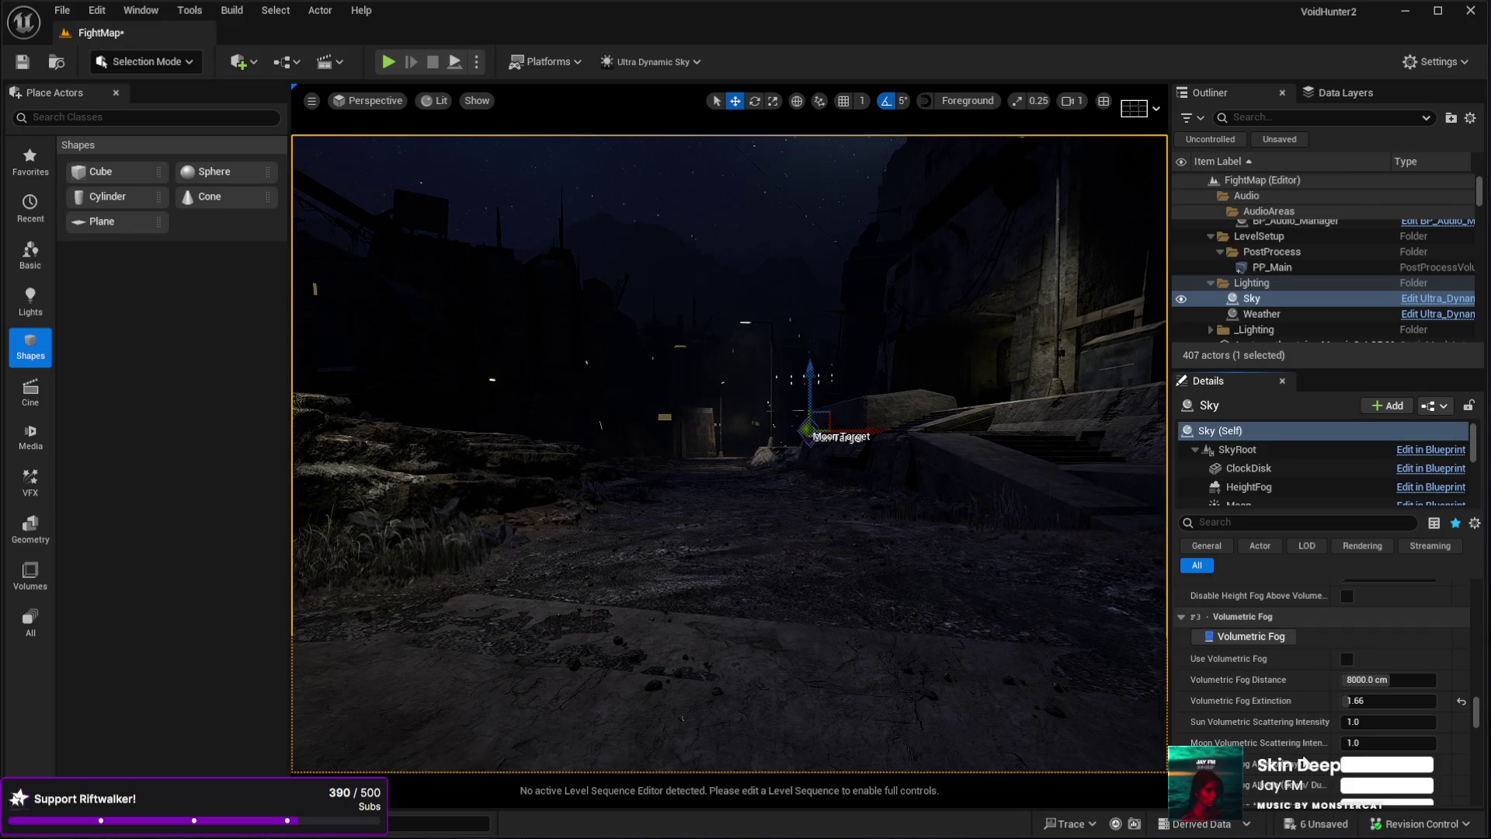
- Check Use Volumetric Fog and swing the view up to the tower and moon
left_click_drag(1477, 715, 1476, 594)
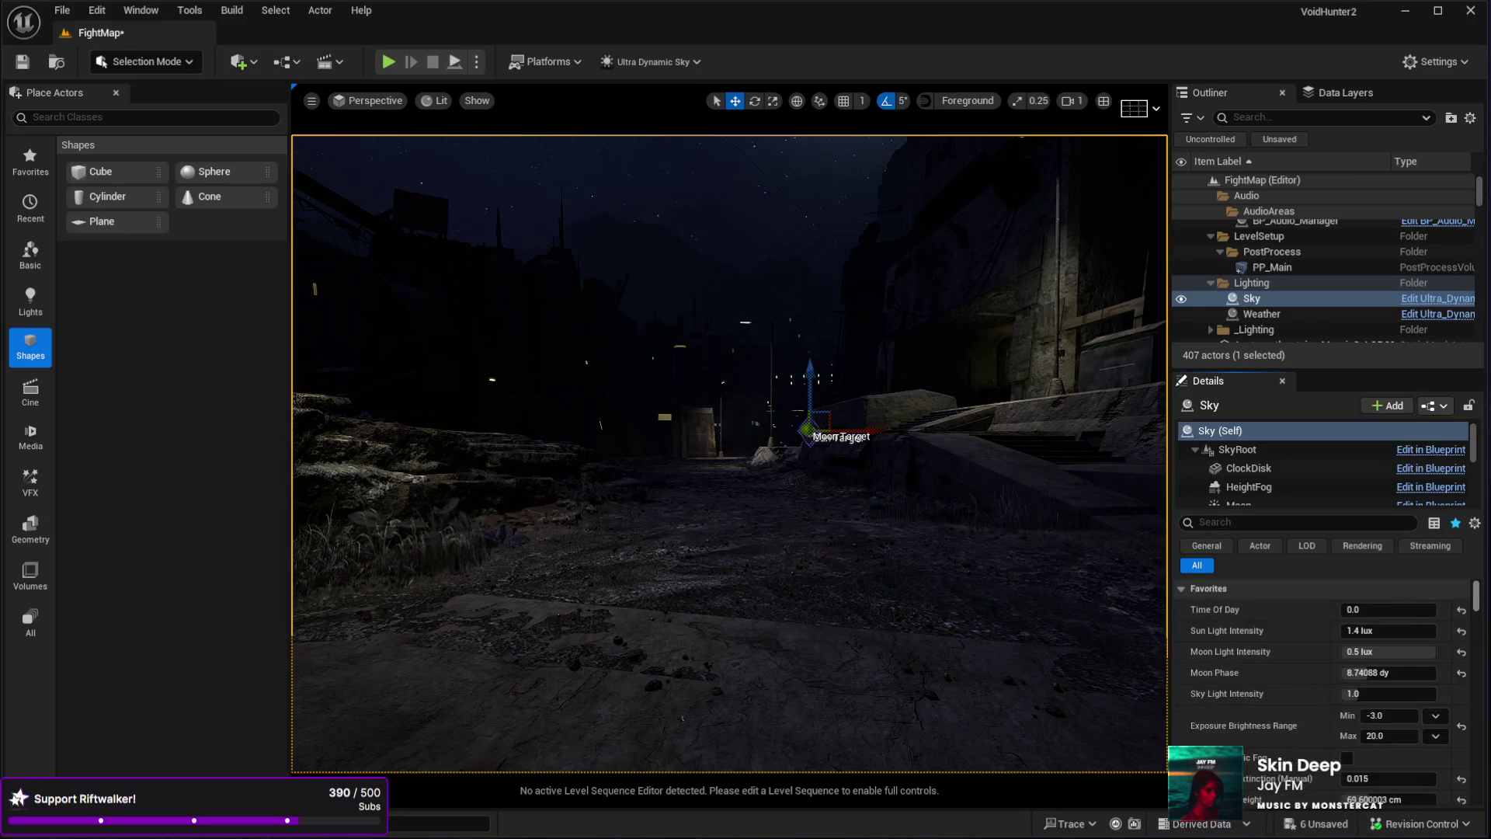
scroll(1312, 618, "down", 2)
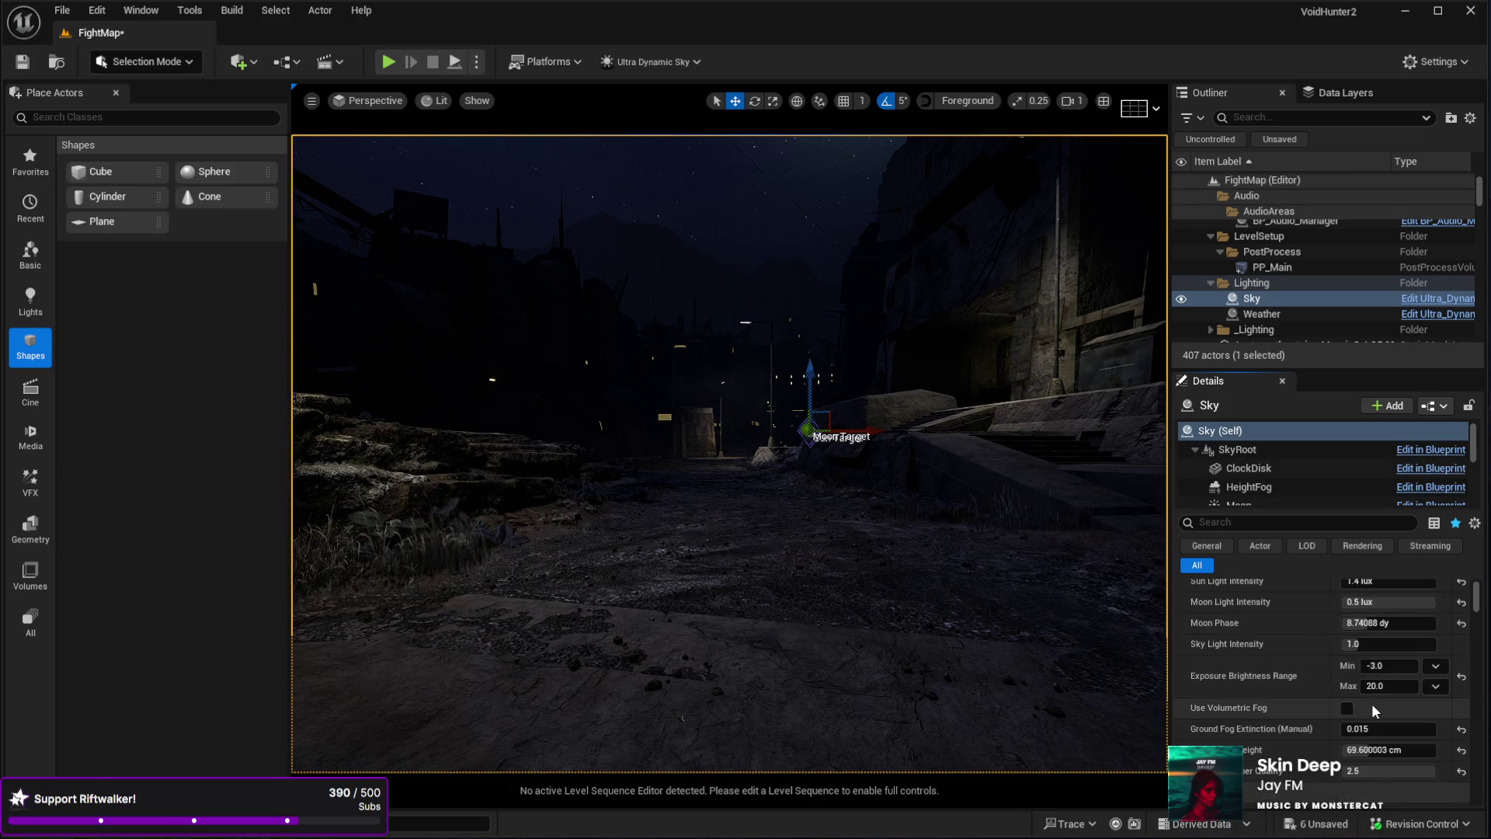
left_click(1347, 708)
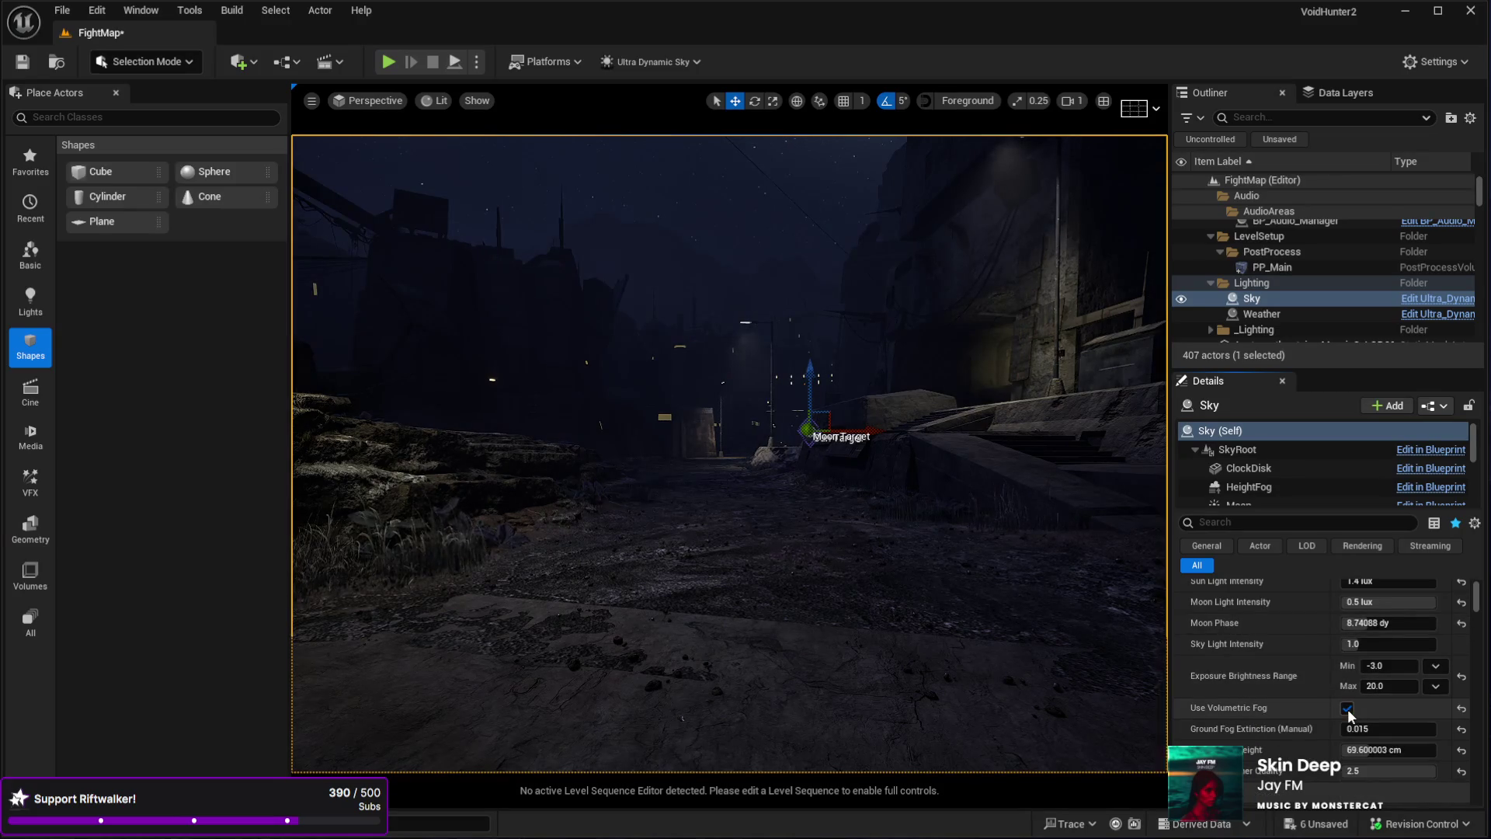
left_click(1348, 709)
left_click(1348, 708)
left_click_drag(992, 539, 992, 539)
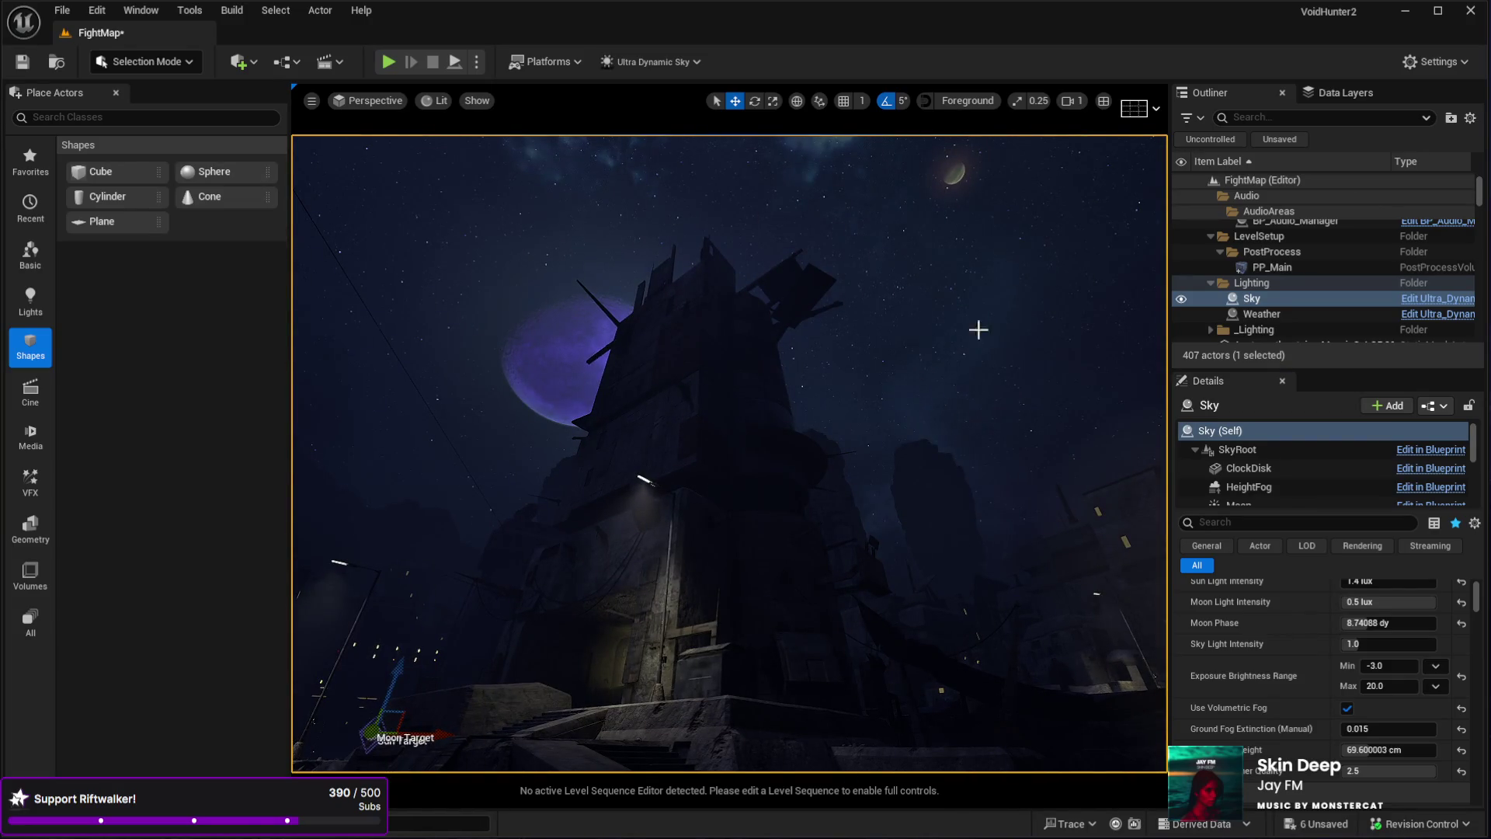
left_click_drag(689, 415, 668, 416)
- Fly the full-screen viewport around the foggy tower and lamp-lit streets, then restore the layout
key("F11")
key("g")
key("g")
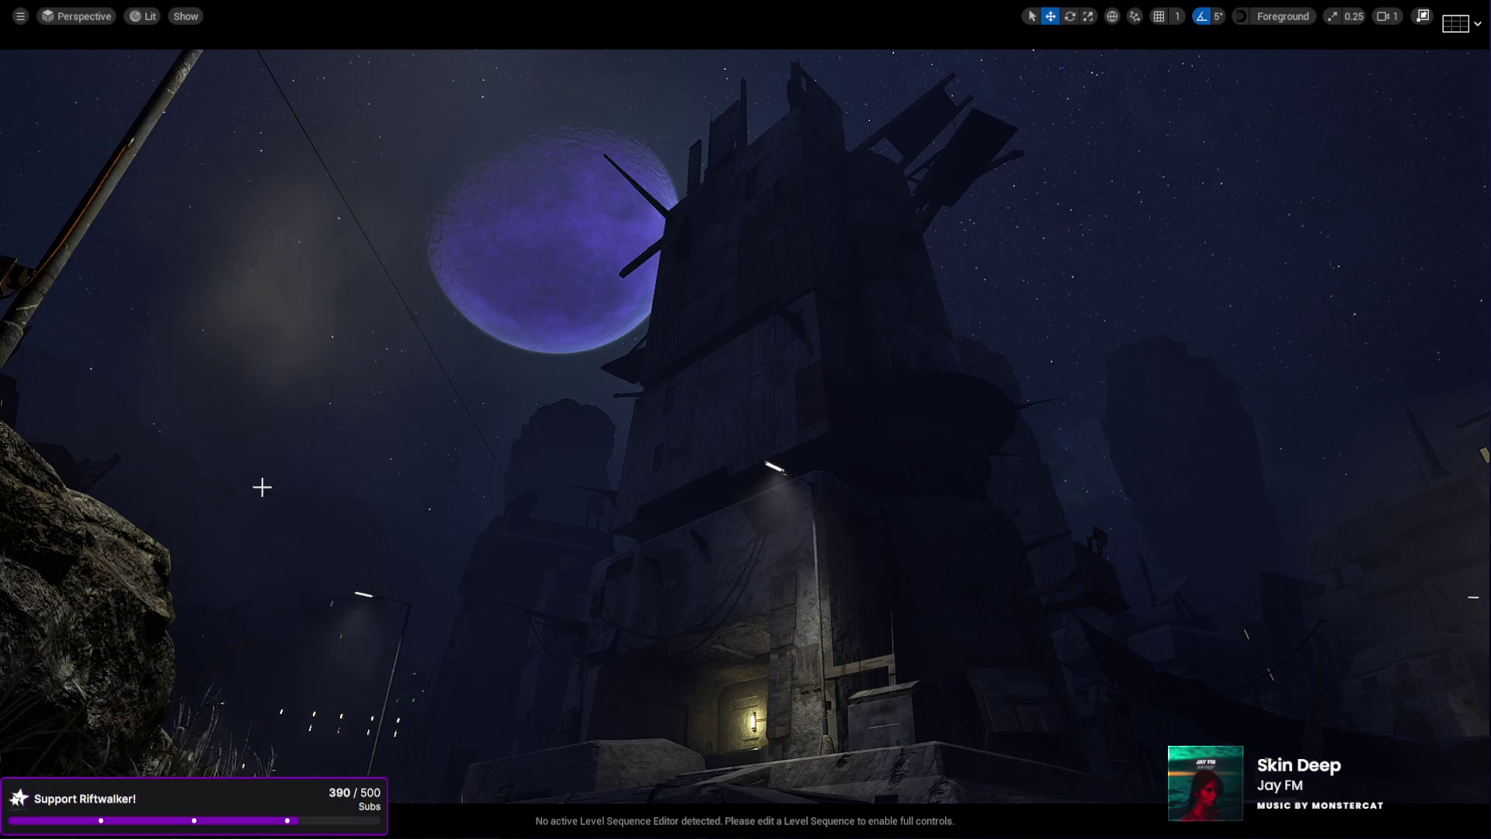
mouse_move(636, 516)
left_mouse_down()
mouse_move(652, 481)
mouse_move(715, 451)
left_mouse_up()
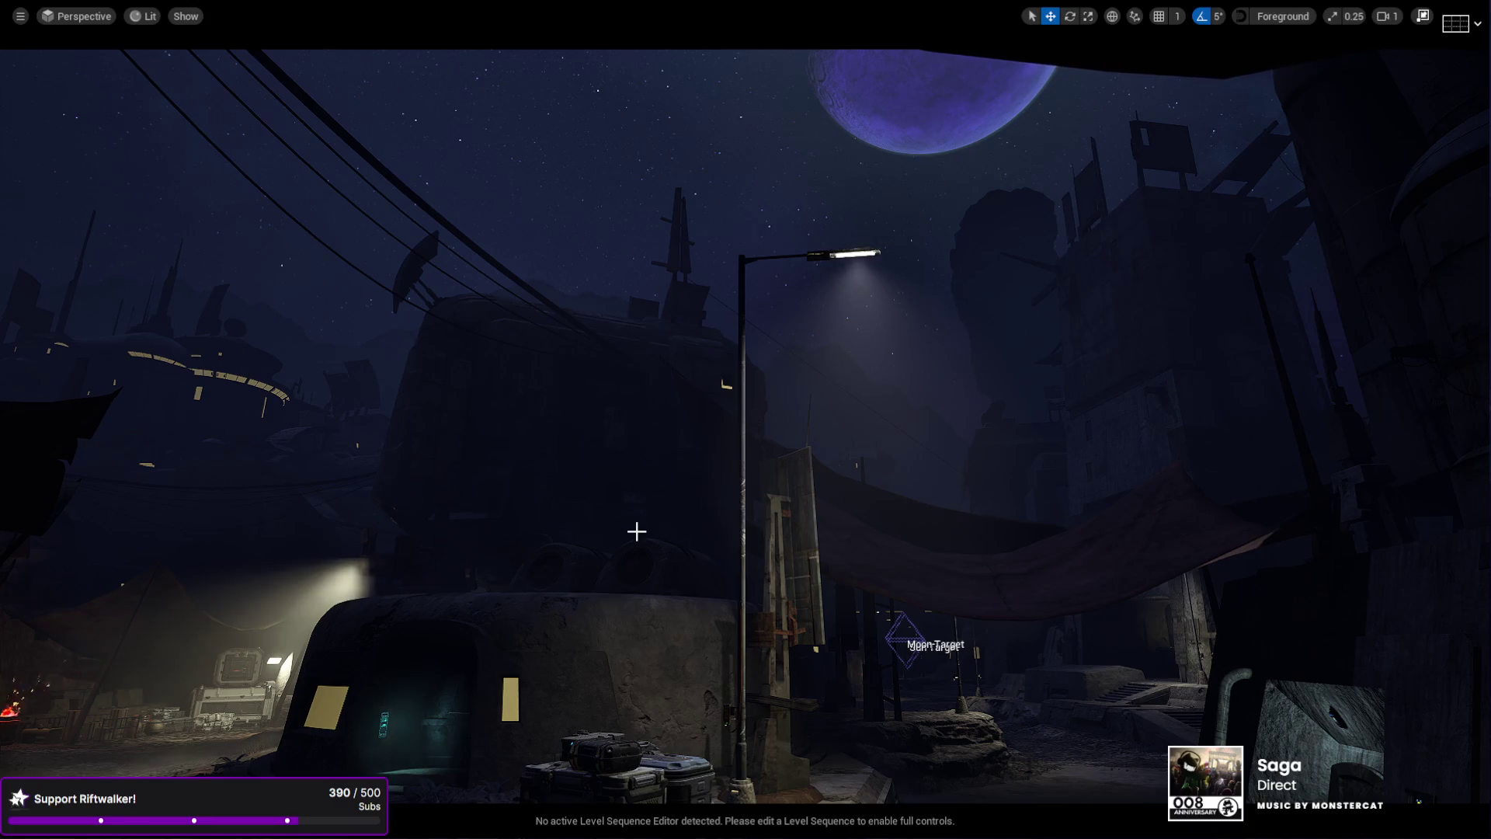
mouse_move(592, 550)
left_mouse_down()
mouse_move(722, 543)
mouse_move(750, 652)
mouse_move(730, 637)
mouse_move(745, 605)
mouse_move(784, 602)
mouse_move(687, 433)
left_mouse_up()
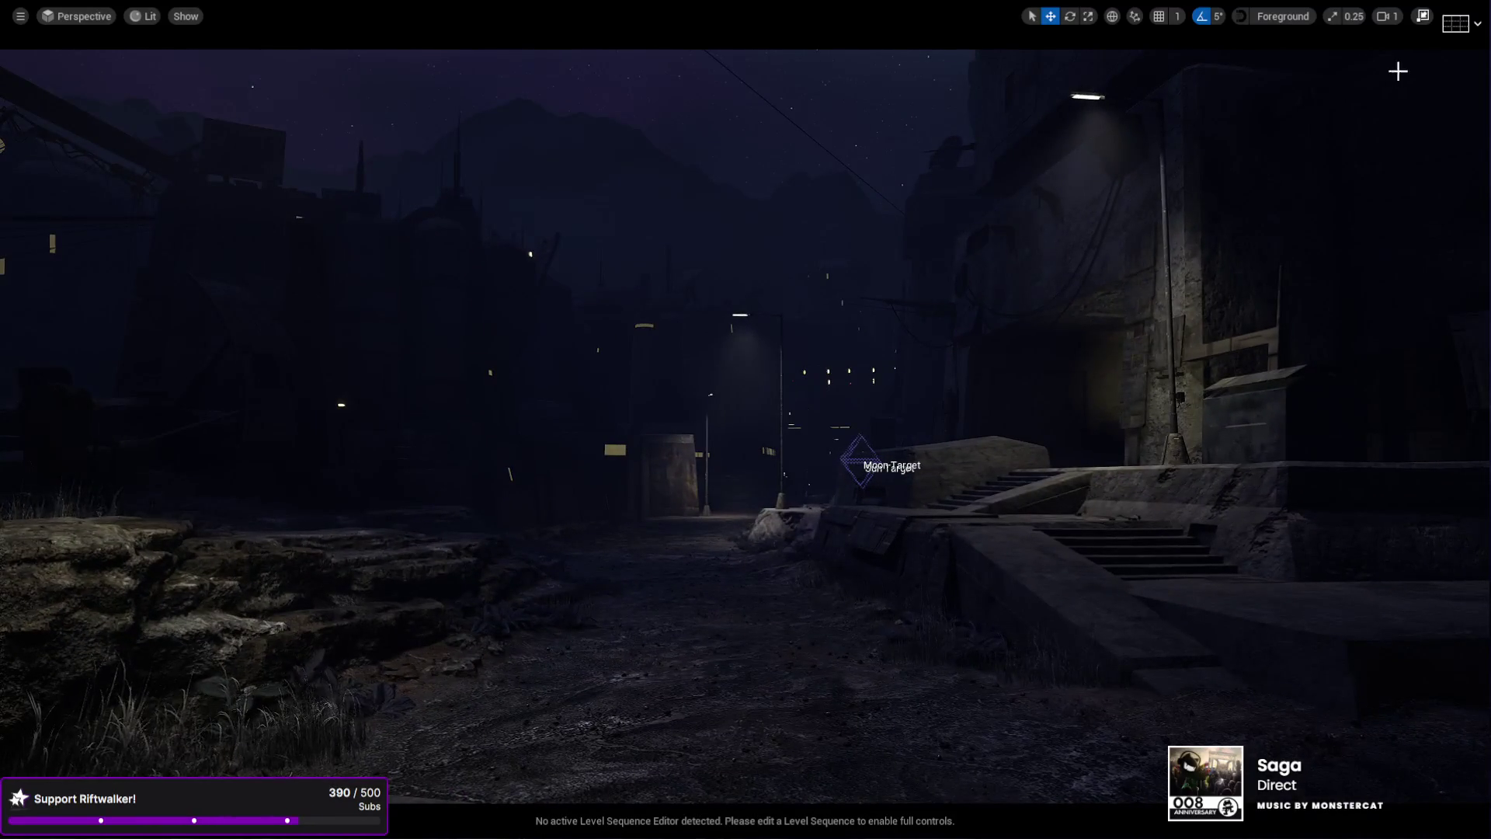
key("F11")
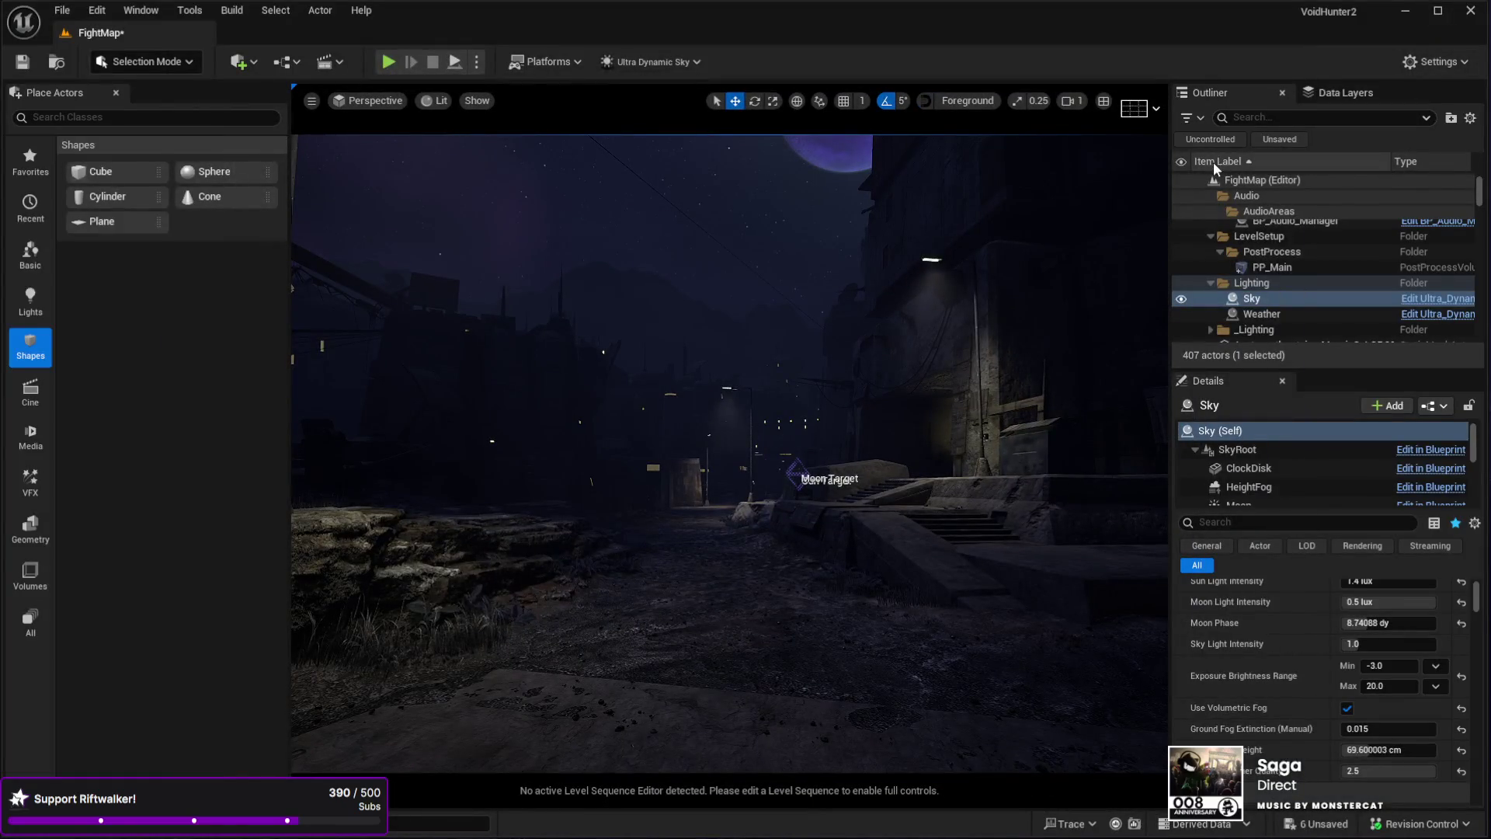
- Enter 900 as the Sky actor's Time Of Day and look around the reddish dusk-lit streets
left_click(1247, 185)
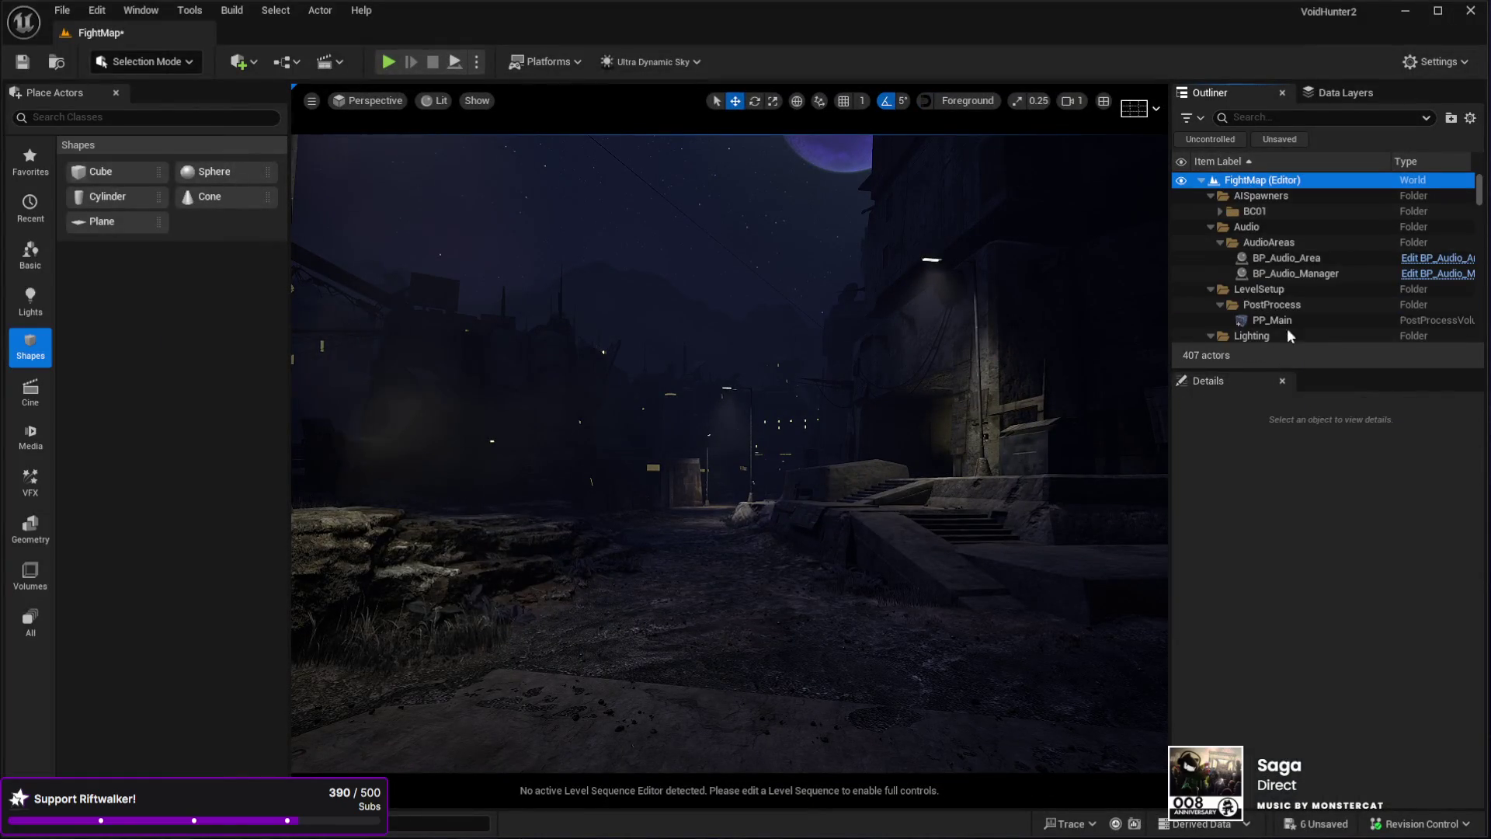
left_click(1275, 302)
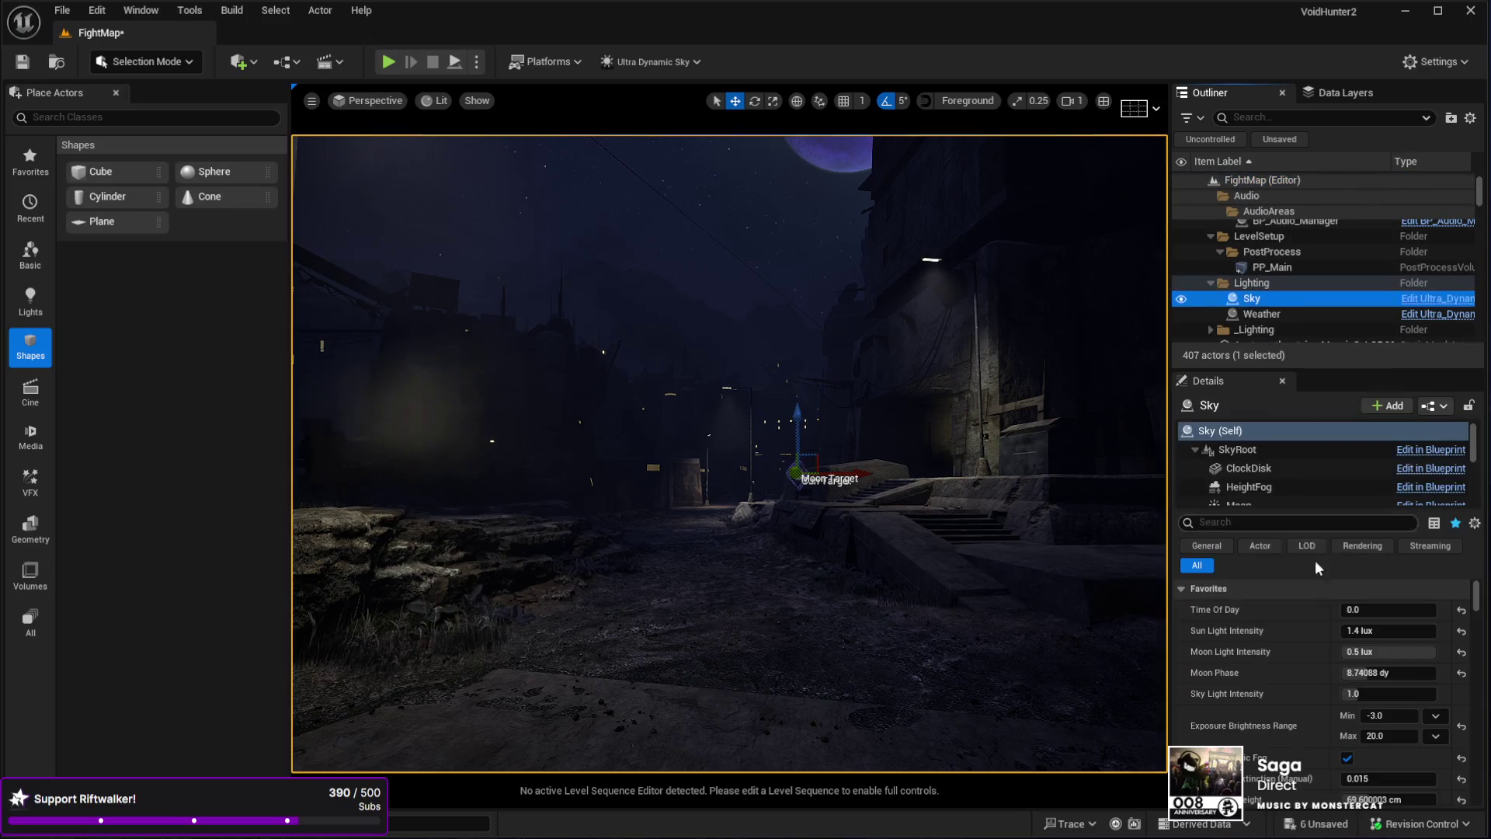
left_click(1388, 610)
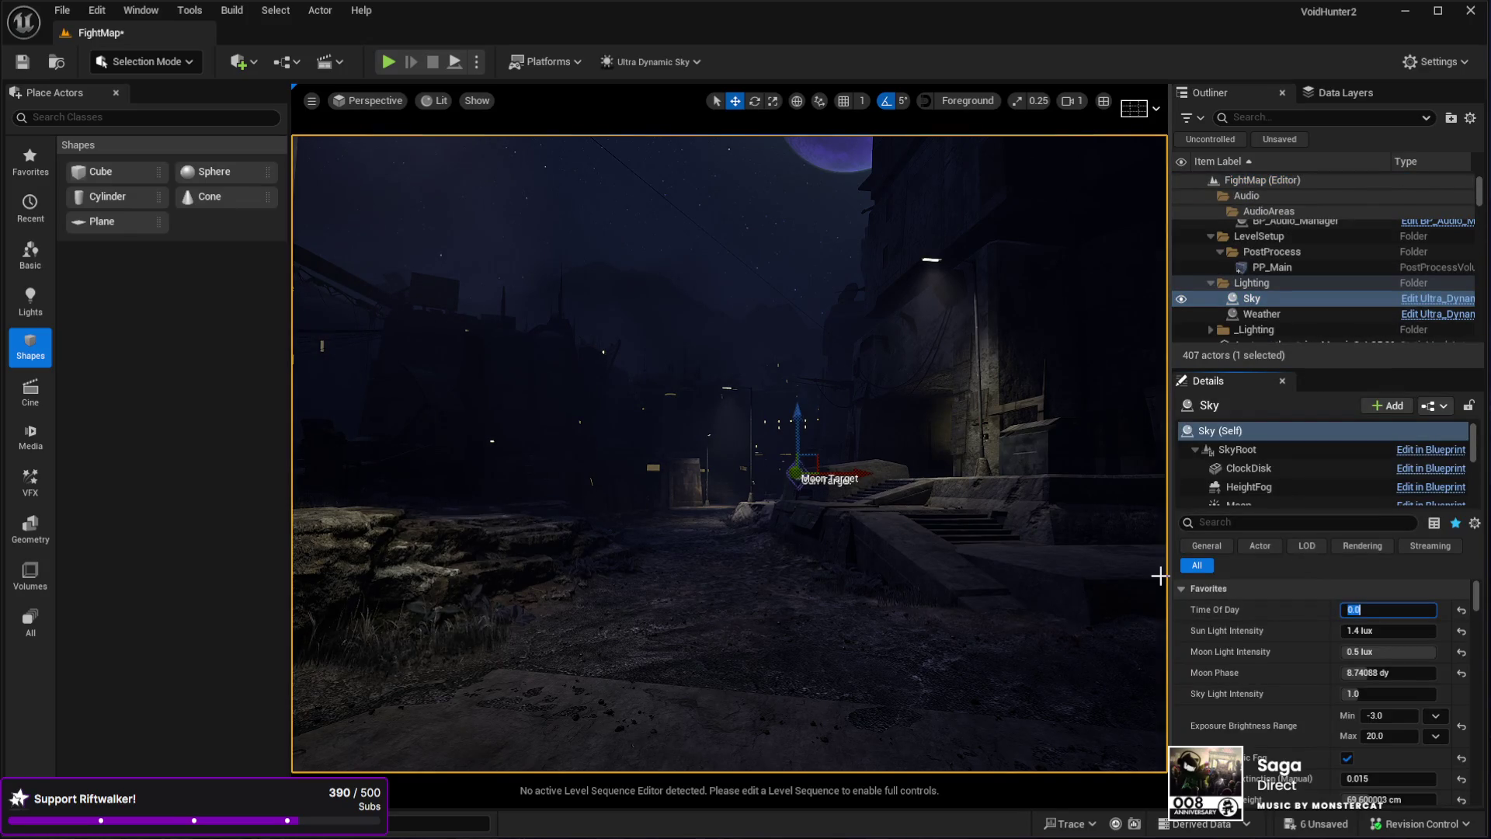
type("900")
key("Return")
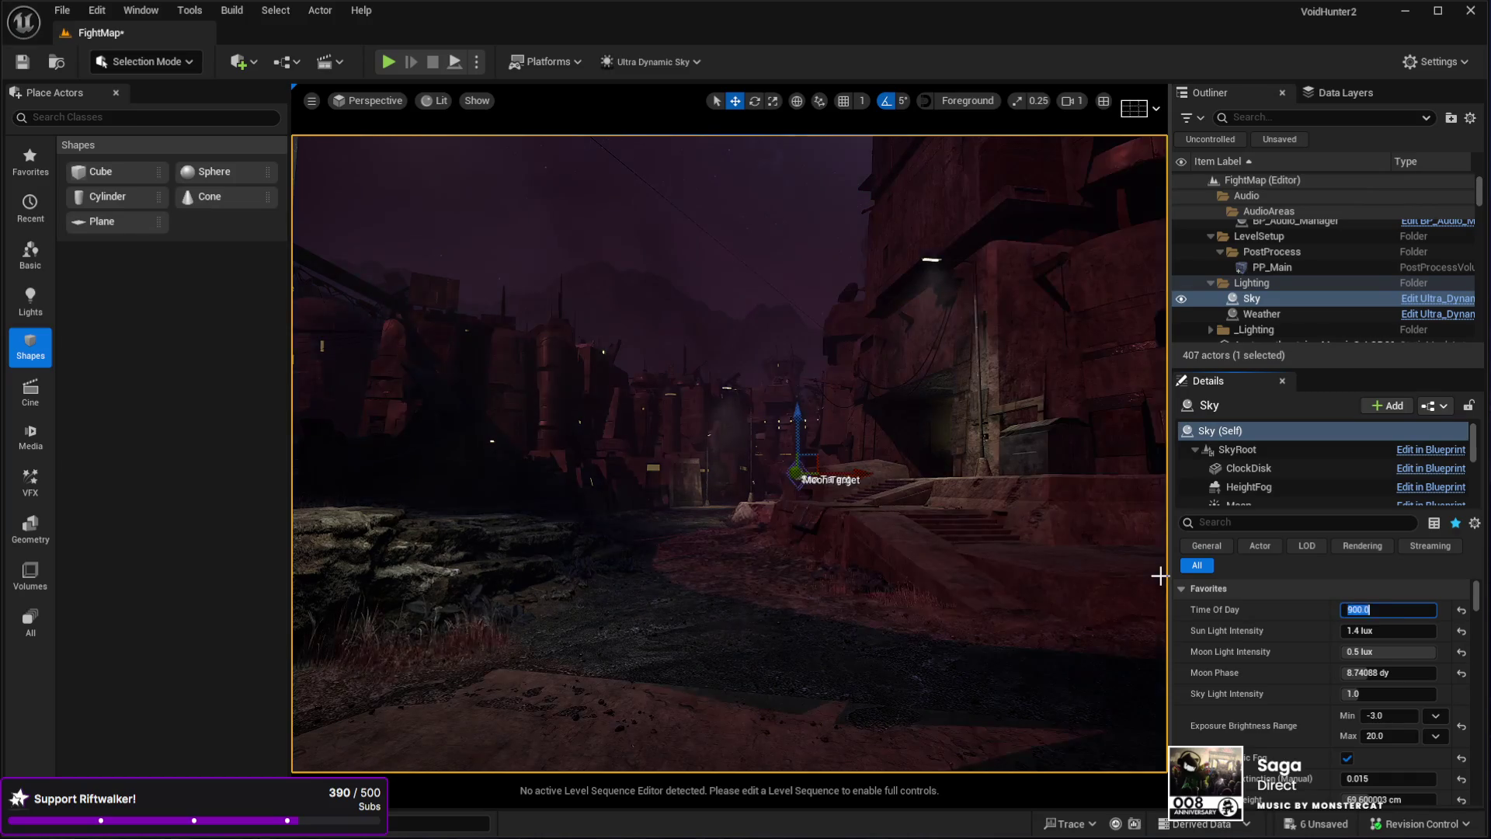
mouse_move(805, 505)
left_mouse_down()
mouse_move(738, 501)
mouse_move(703, 540)
mouse_move(752, 471)
left_mouse_up()
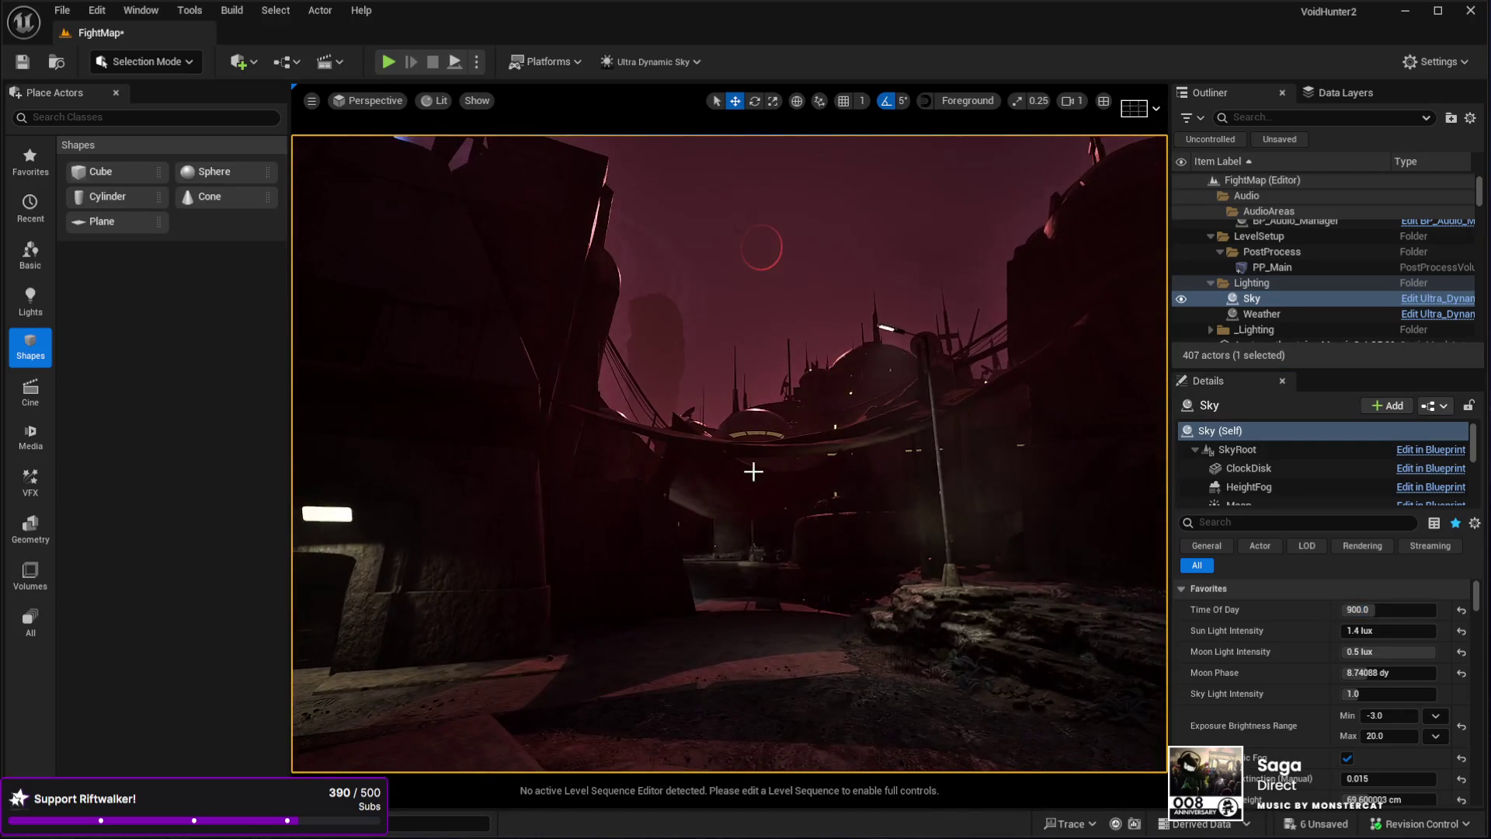
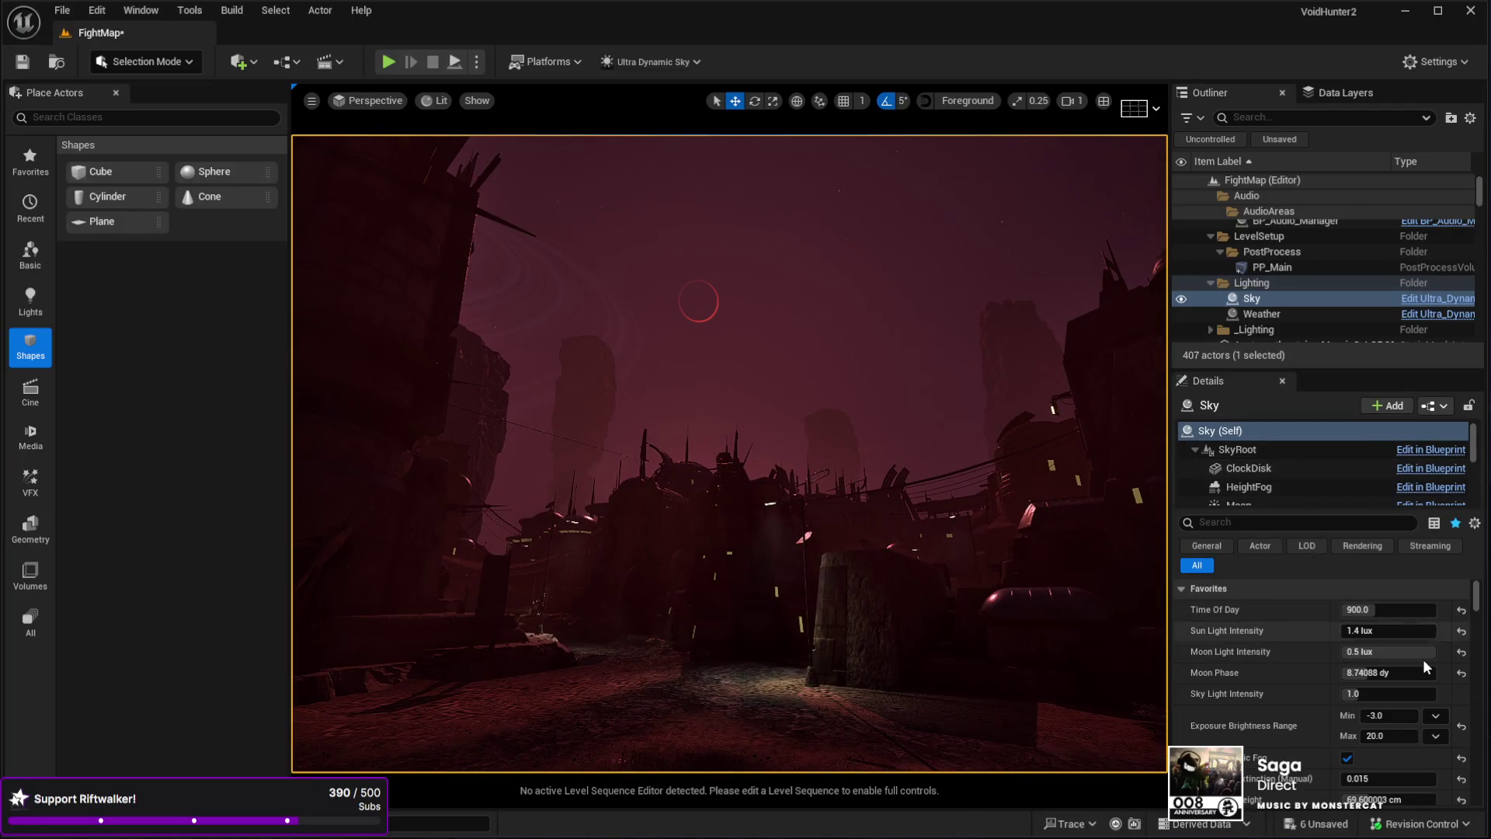
- Change the Ultra Dynamic Sky's Sky Mode to Space and tilt the view up to the stars
scroll(1420, 660, "down", 5)
scroll(1426, 658, "down", 4)
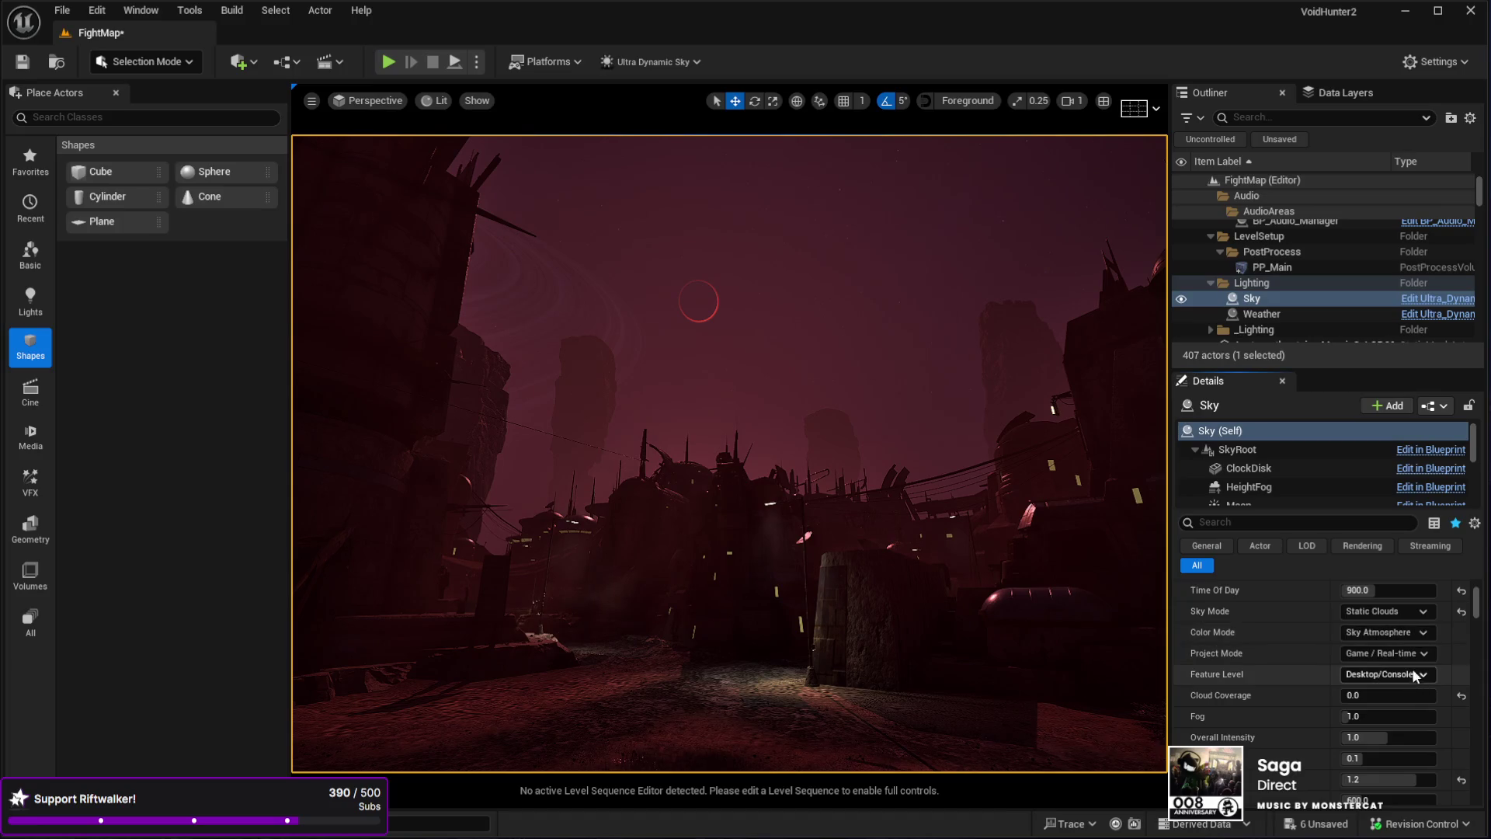
left_click(1425, 612)
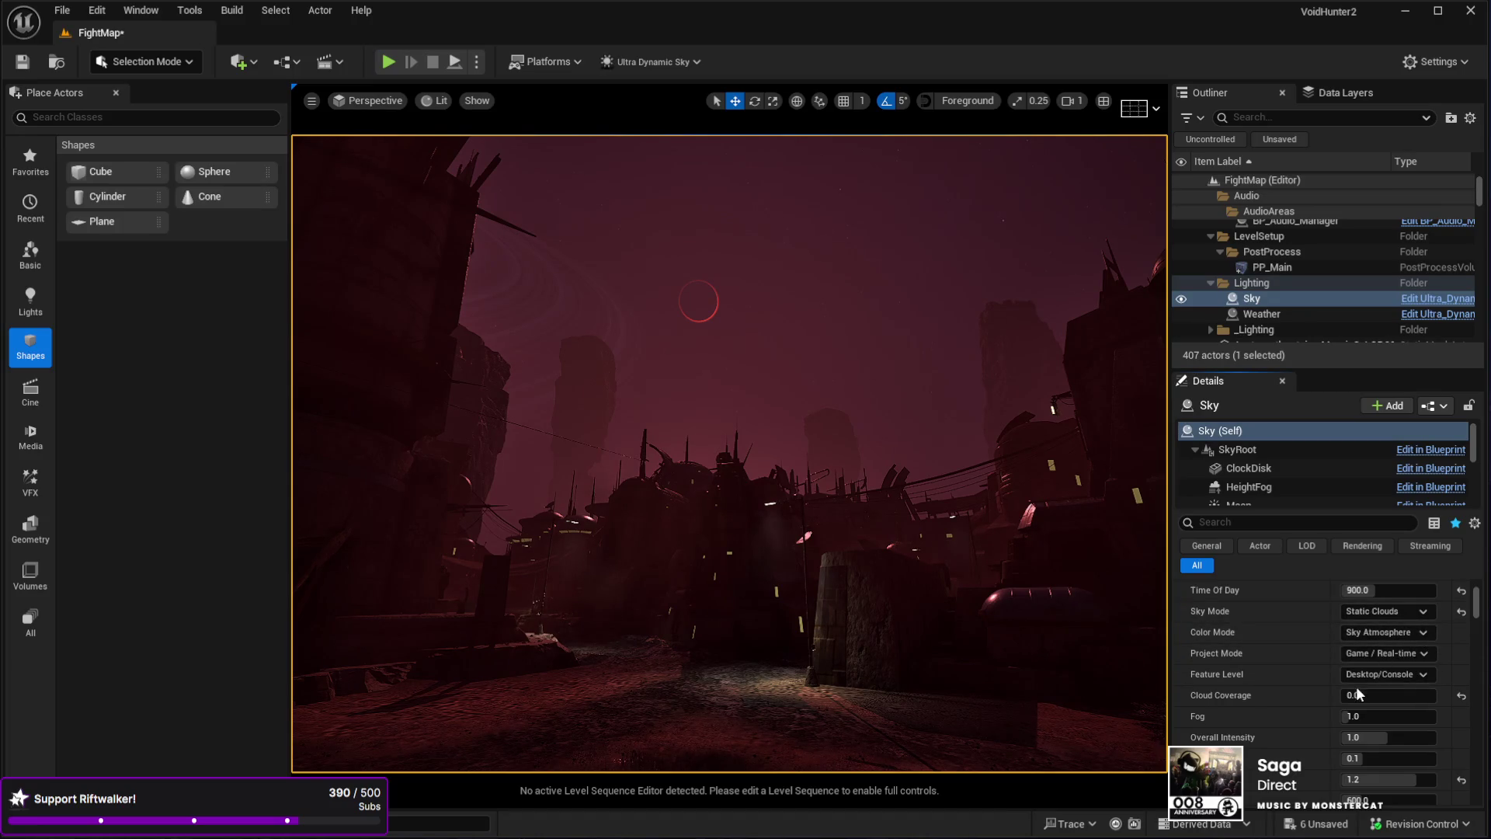
left_click(1359, 696)
mouse_move(945, 597)
left_mouse_down()
mouse_move(792, 420)
mouse_move(746, 443)
mouse_move(691, 435)
mouse_move(870, 388)
mouse_move(839, 435)
mouse_move(800, 447)
mouse_move(897, 435)
mouse_move(1061, 278)
left_mouse_up()
type("1000")
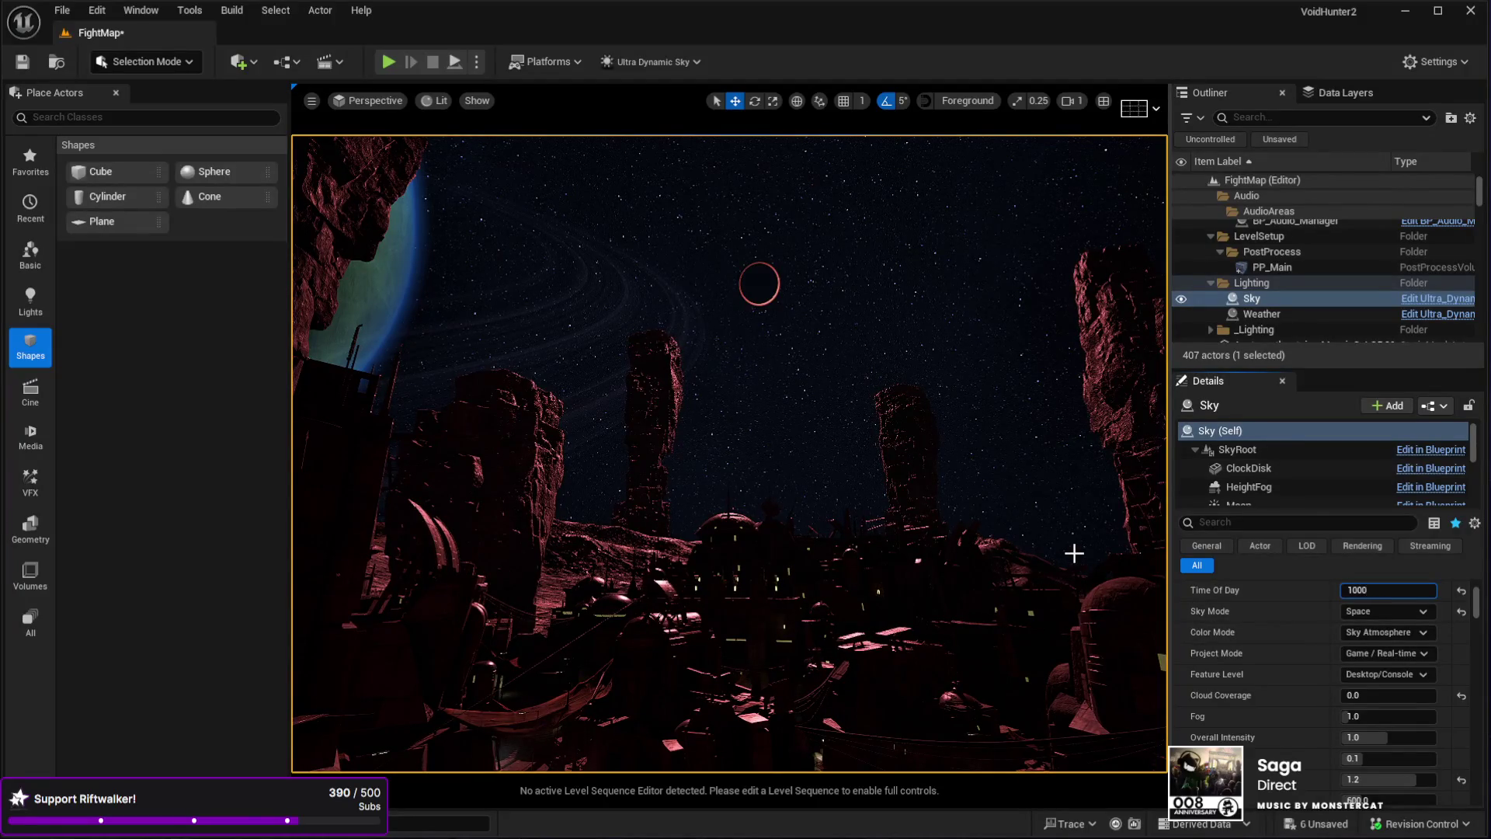
- Commit Time Of Day 1000 and fly through the rock city to check the lighting
key("Return")
mouse_move(1075, 553)
left_mouse_down()
mouse_move(1157, 479)
mouse_move(1122, 485)
mouse_move(1111, 404)
mouse_move(1122, 462)
mouse_move(1121, 424)
left_mouse_up()
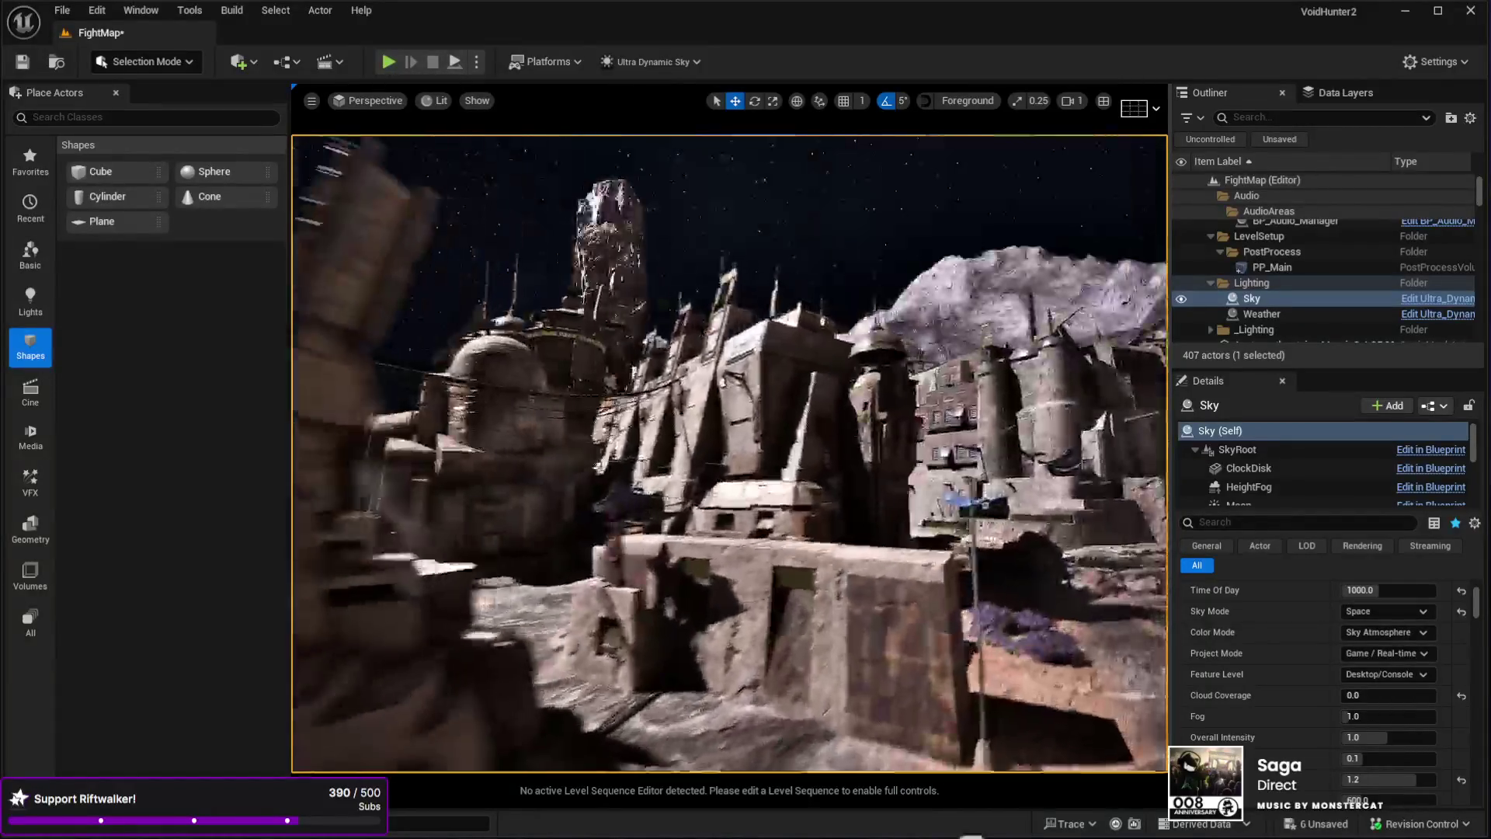
left_click_drag(1122, 423, 788, 470)
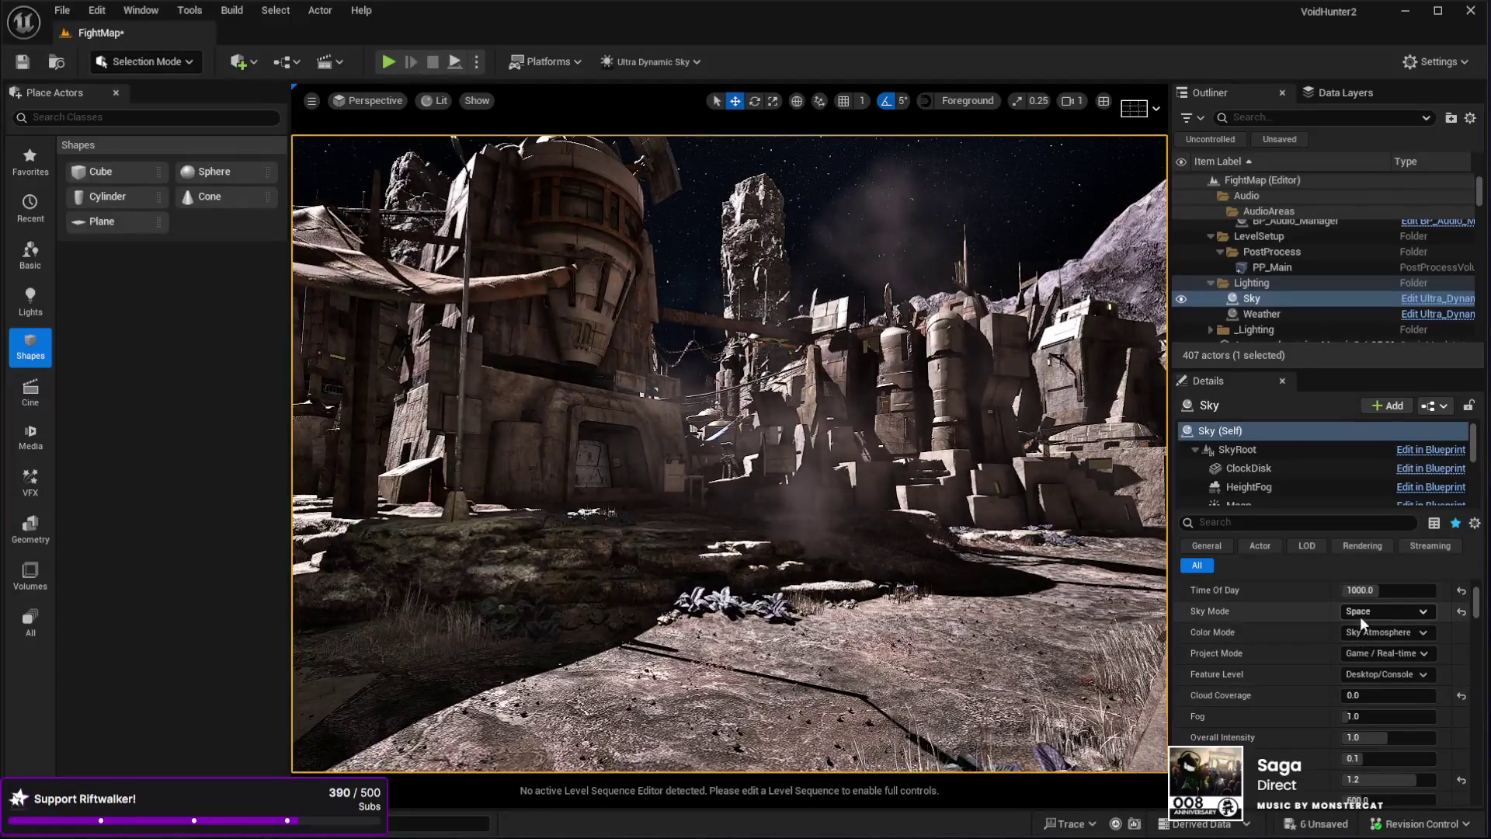
- Re-edit the Time Of Day value, look around the buildings, and select the landscape ground
left_click(1367, 590)
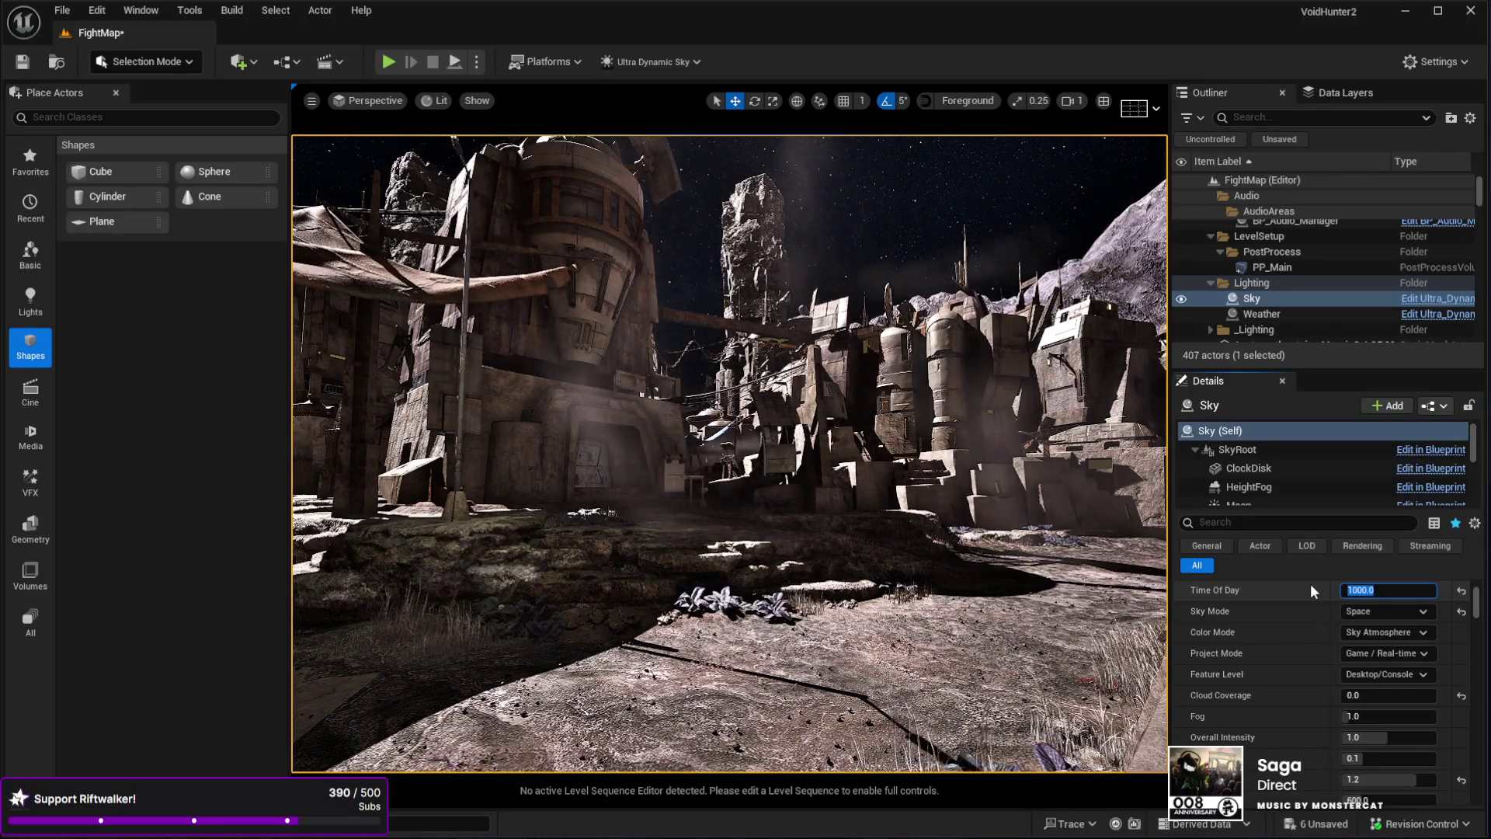
left_click_drag(855, 544, 823, 466)
left_click_drag(806, 602, 725, 778)
left_click(730, 590)
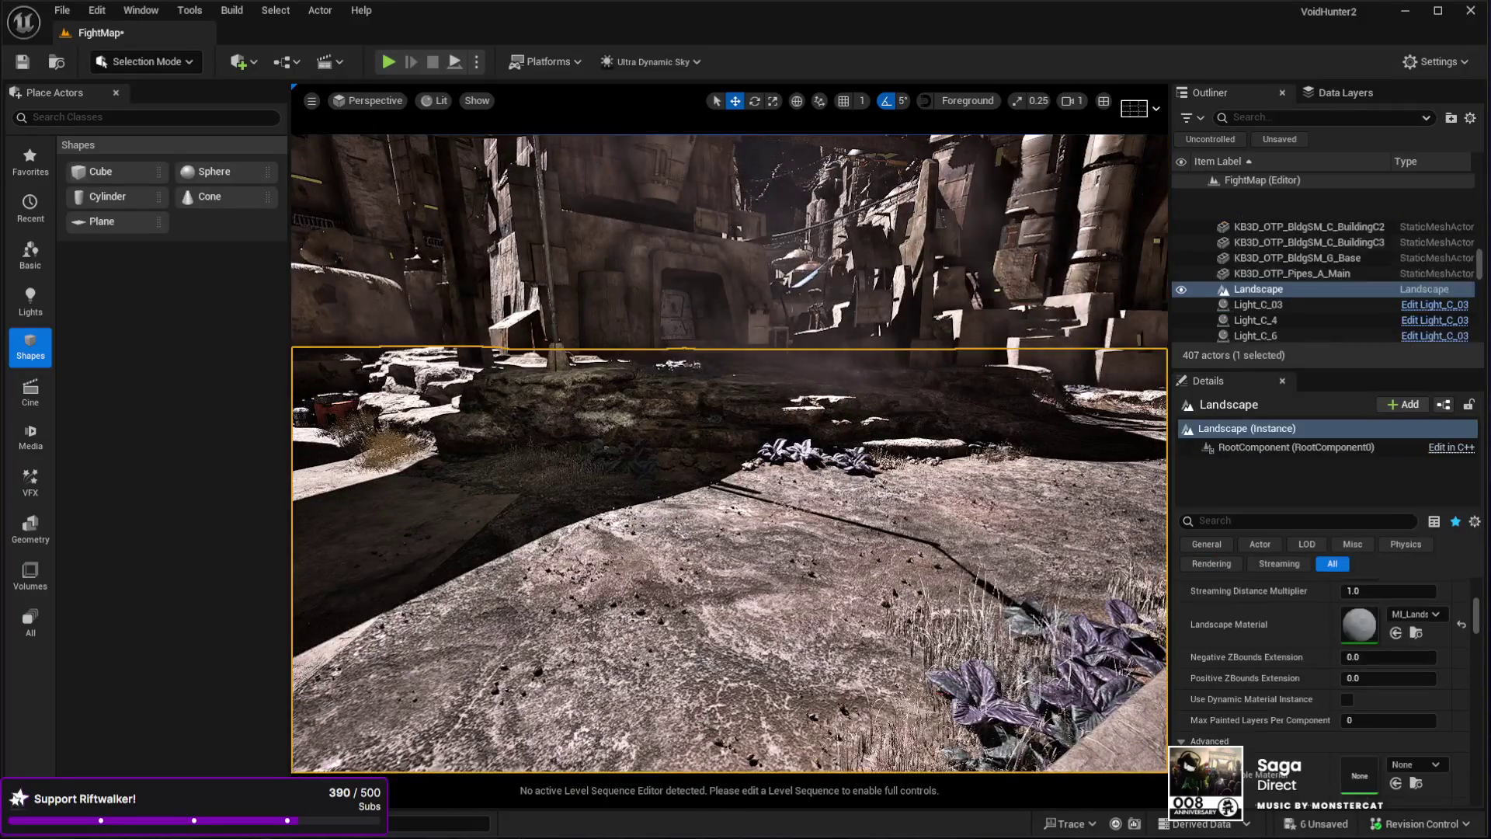
left_click_drag(754, 613, 754, 668)
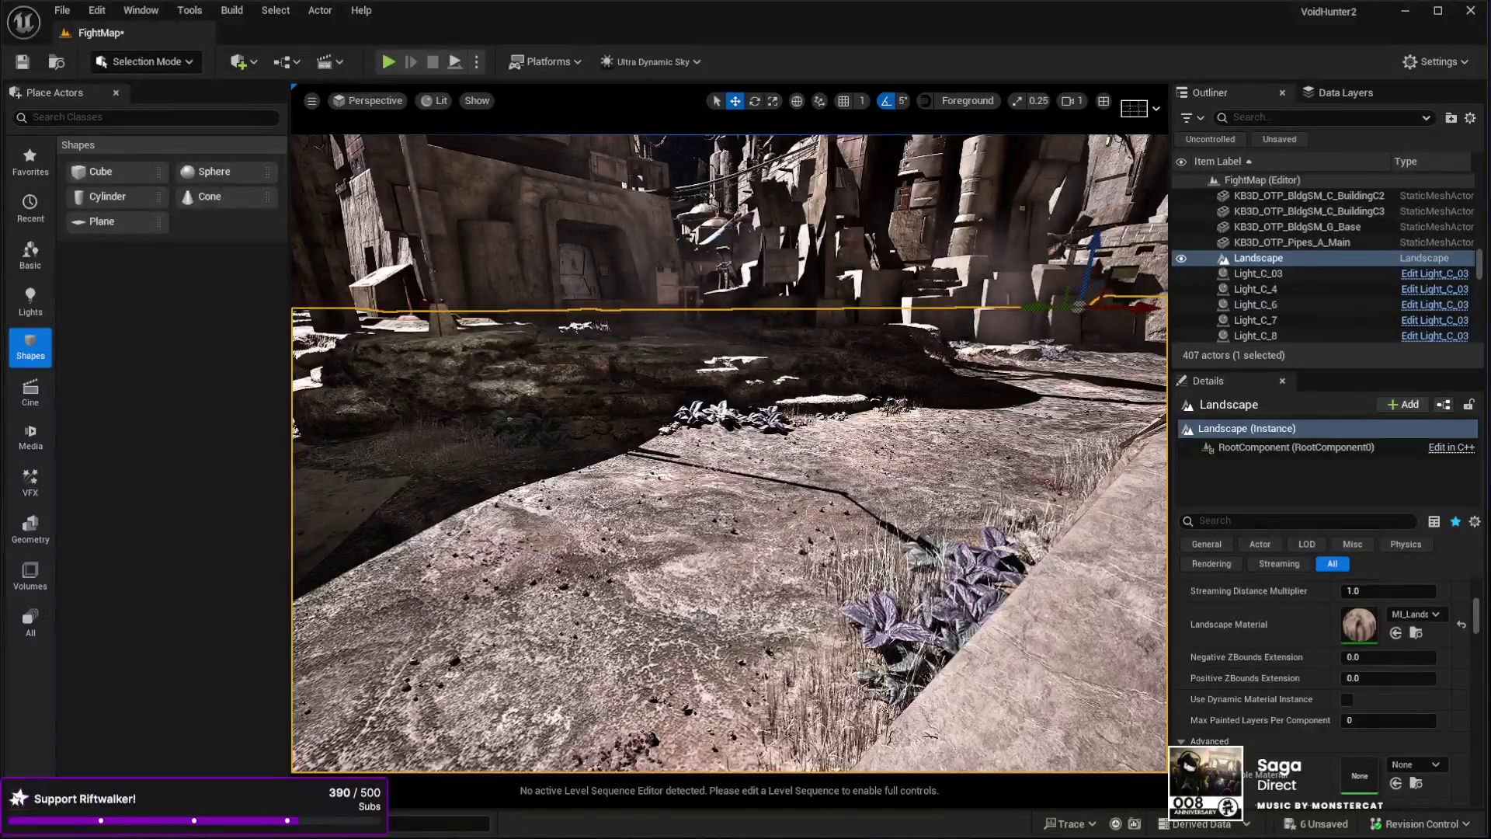
key("alt+p")
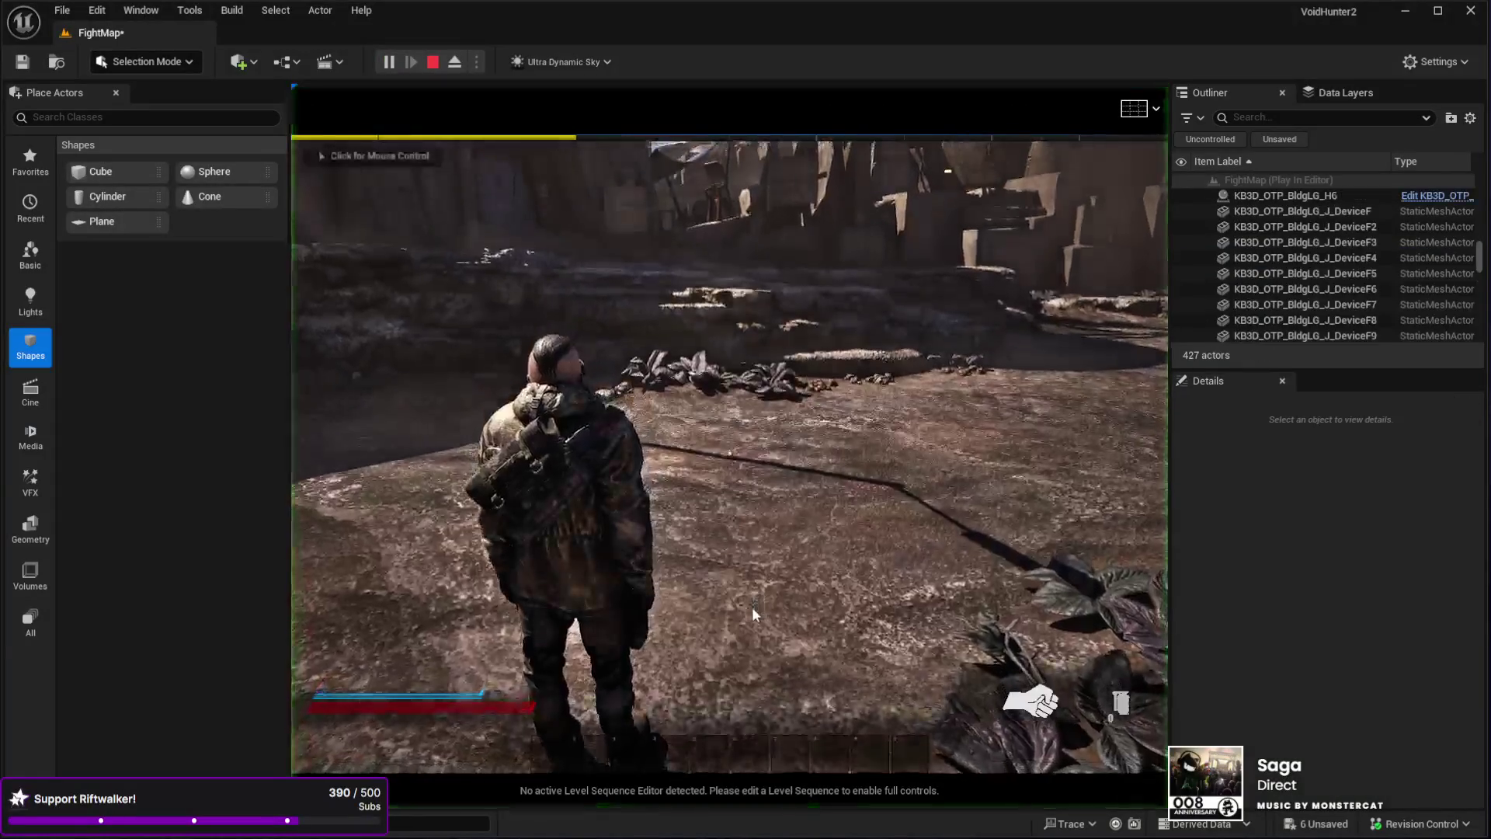
key("w")
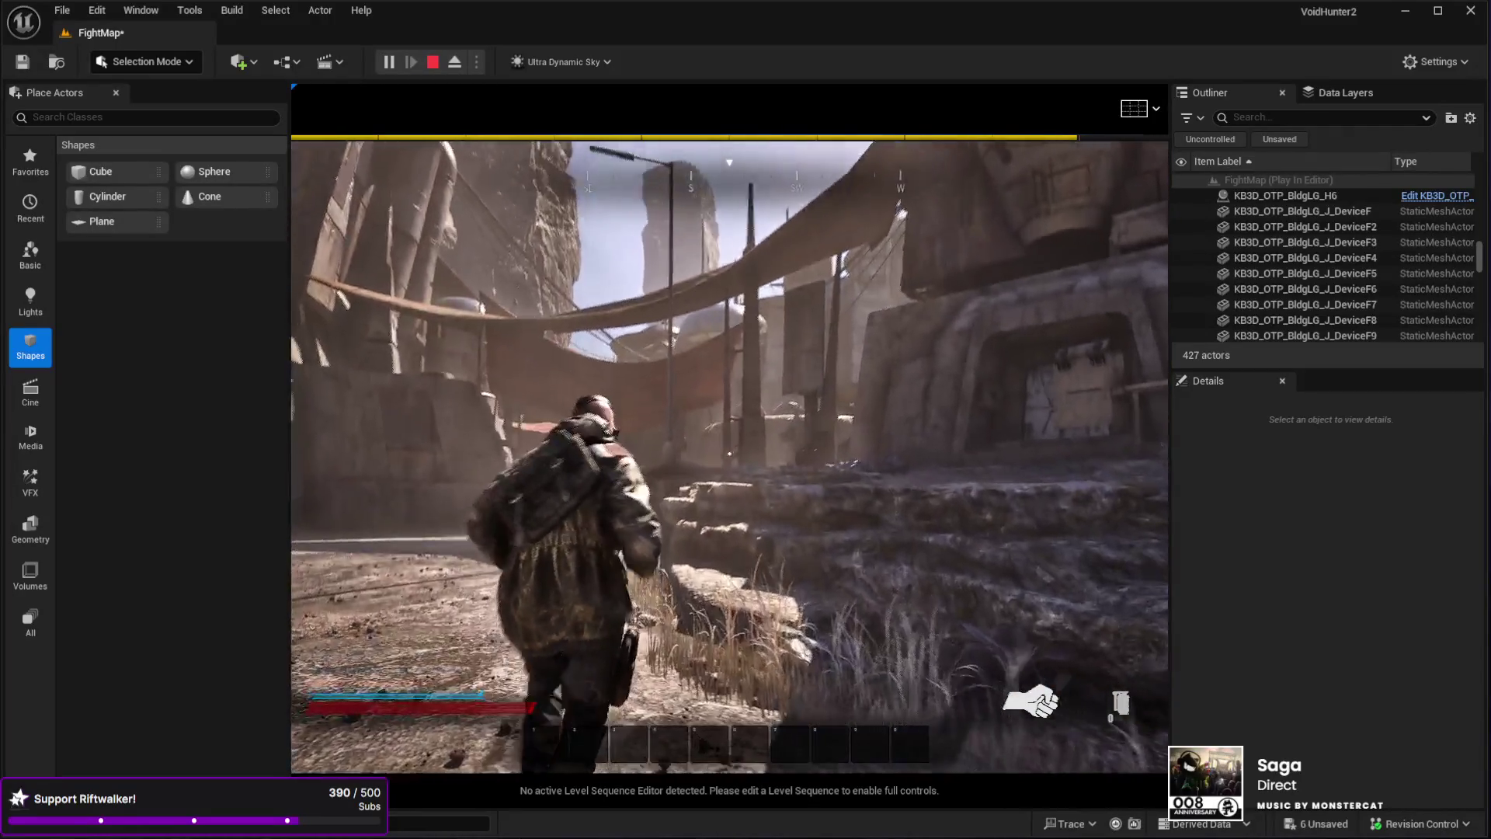
key("Escape")
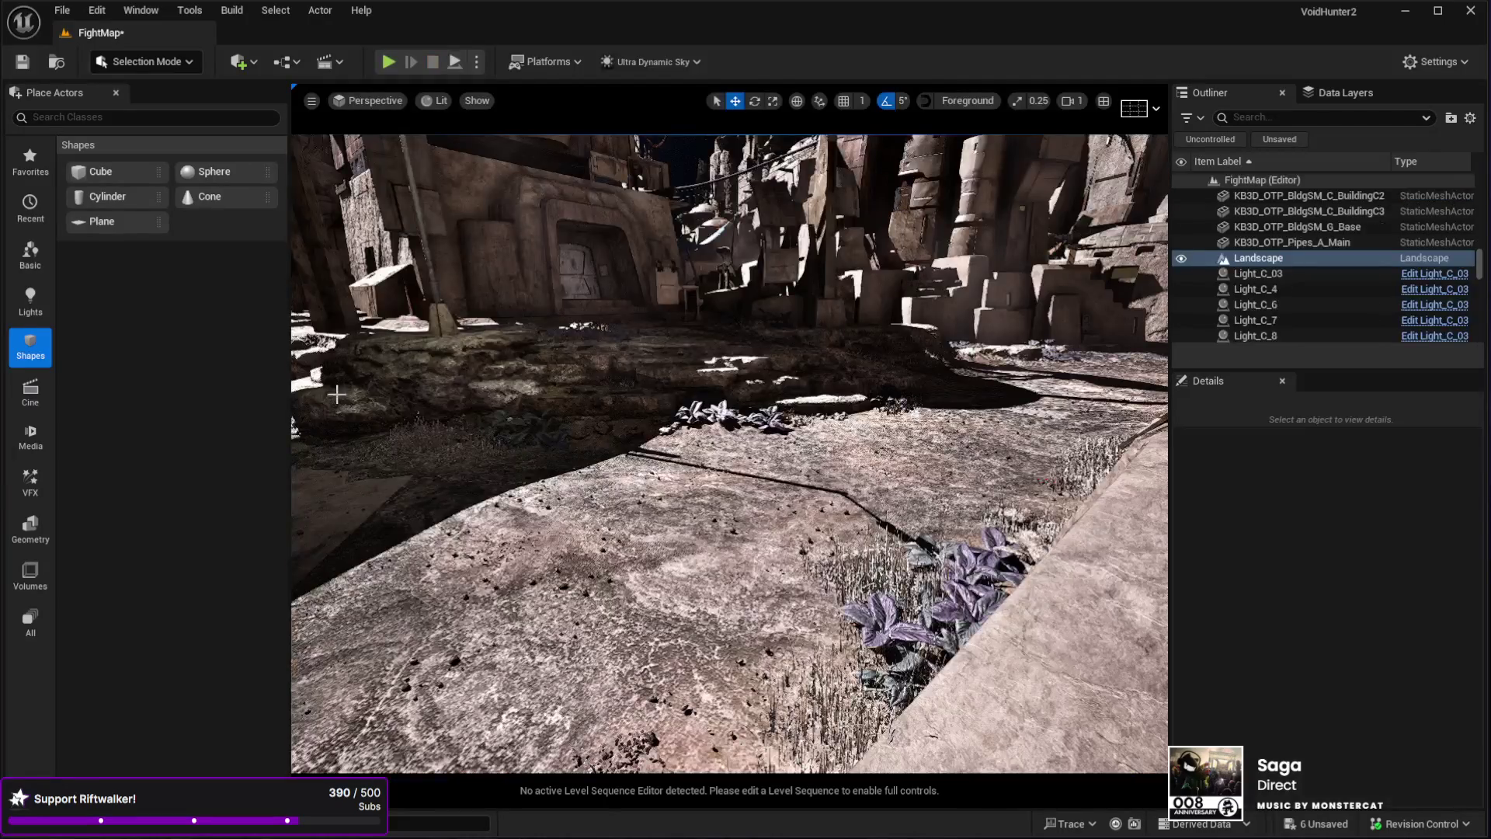
- Stop the play-test and select the Sky actor in the Outliner
left_click(291, 431)
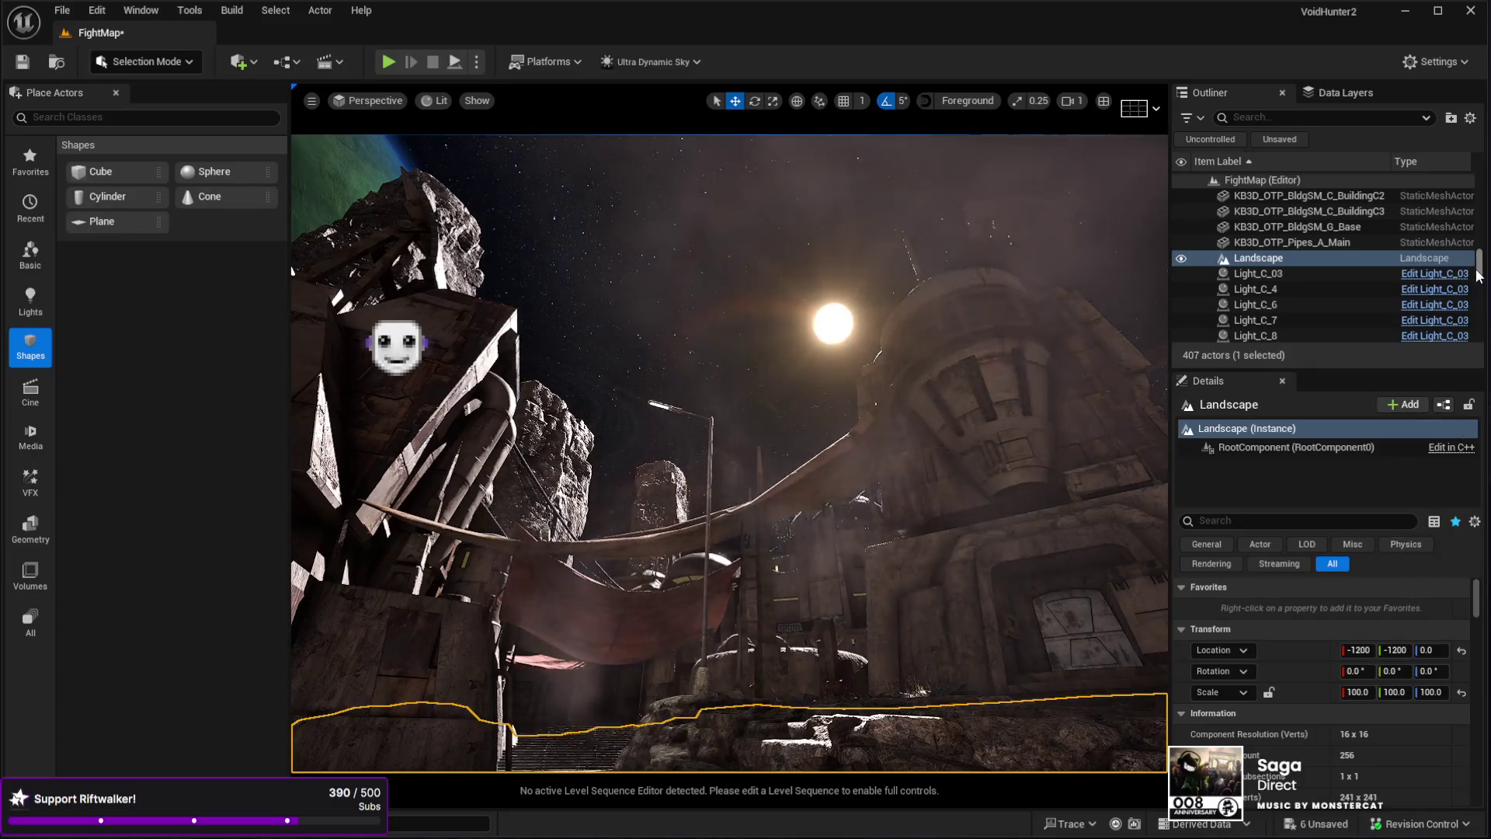
scroll(1271, 305, "up", 10)
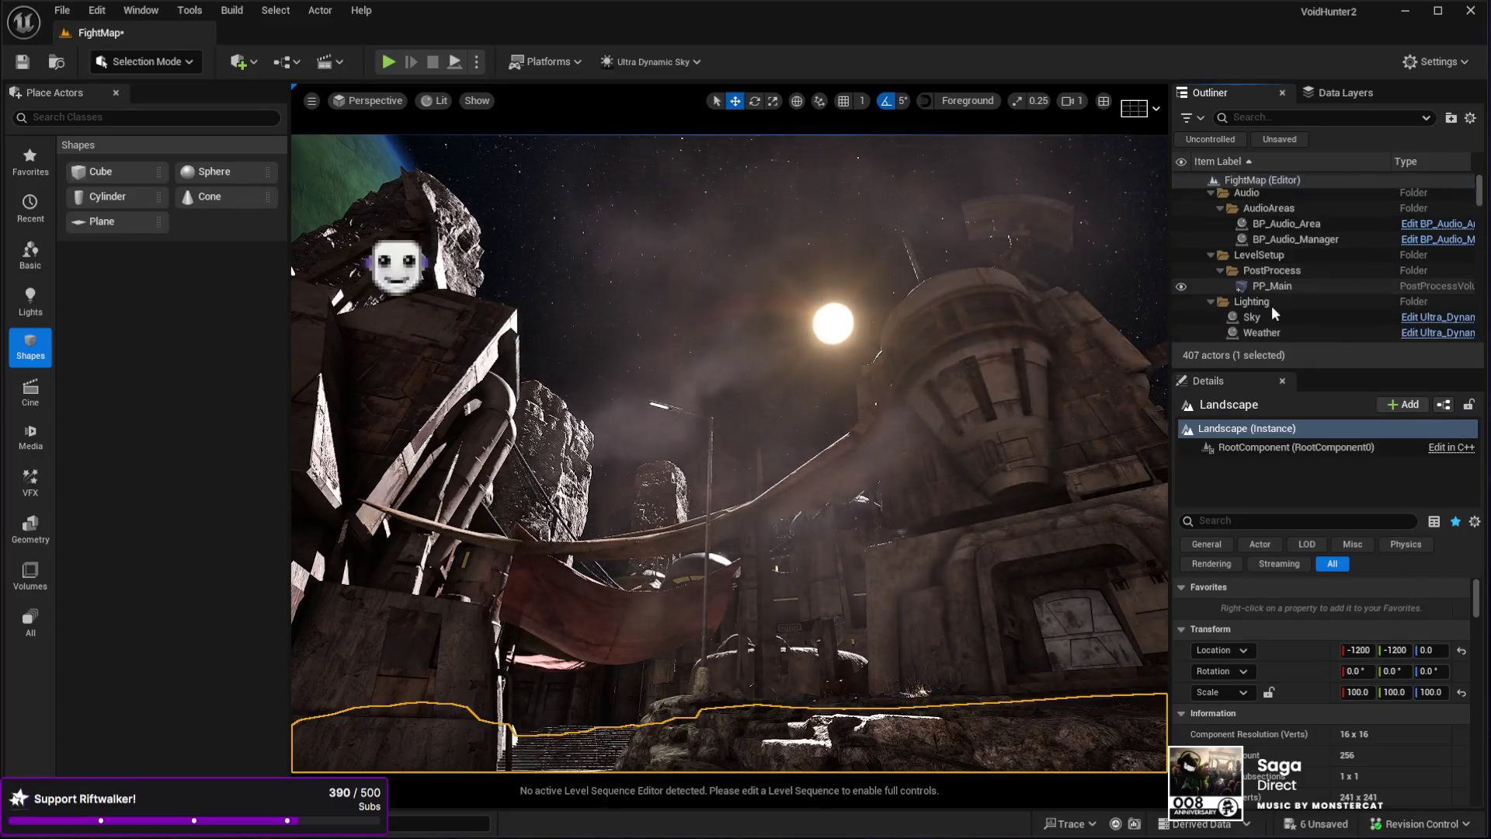
left_click(1275, 296)
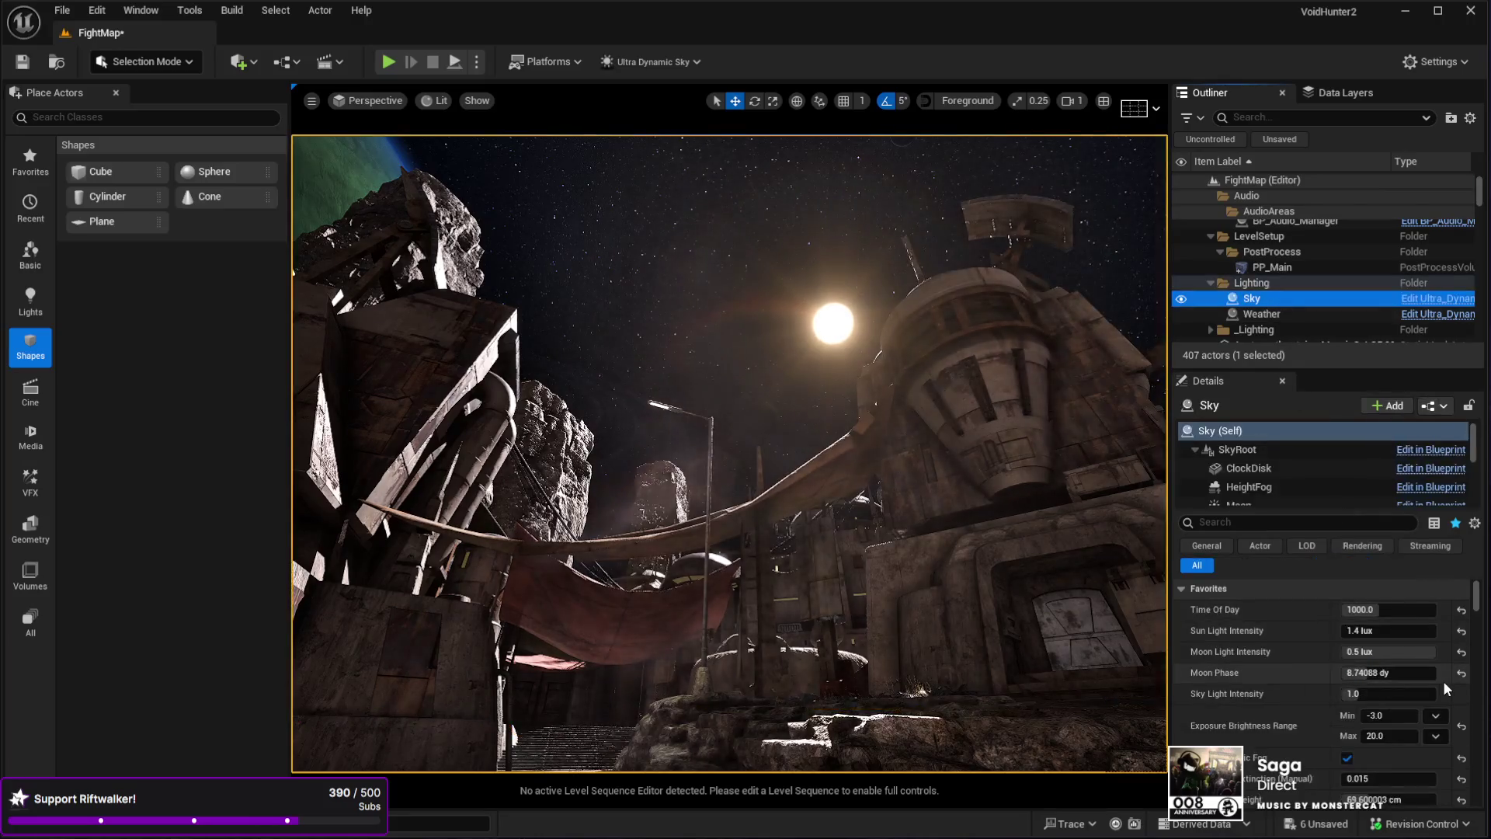
- Set Sky Mode to Volumetric Clouds, then select the Weather actor
scroll(1263, 705, "down", 5)
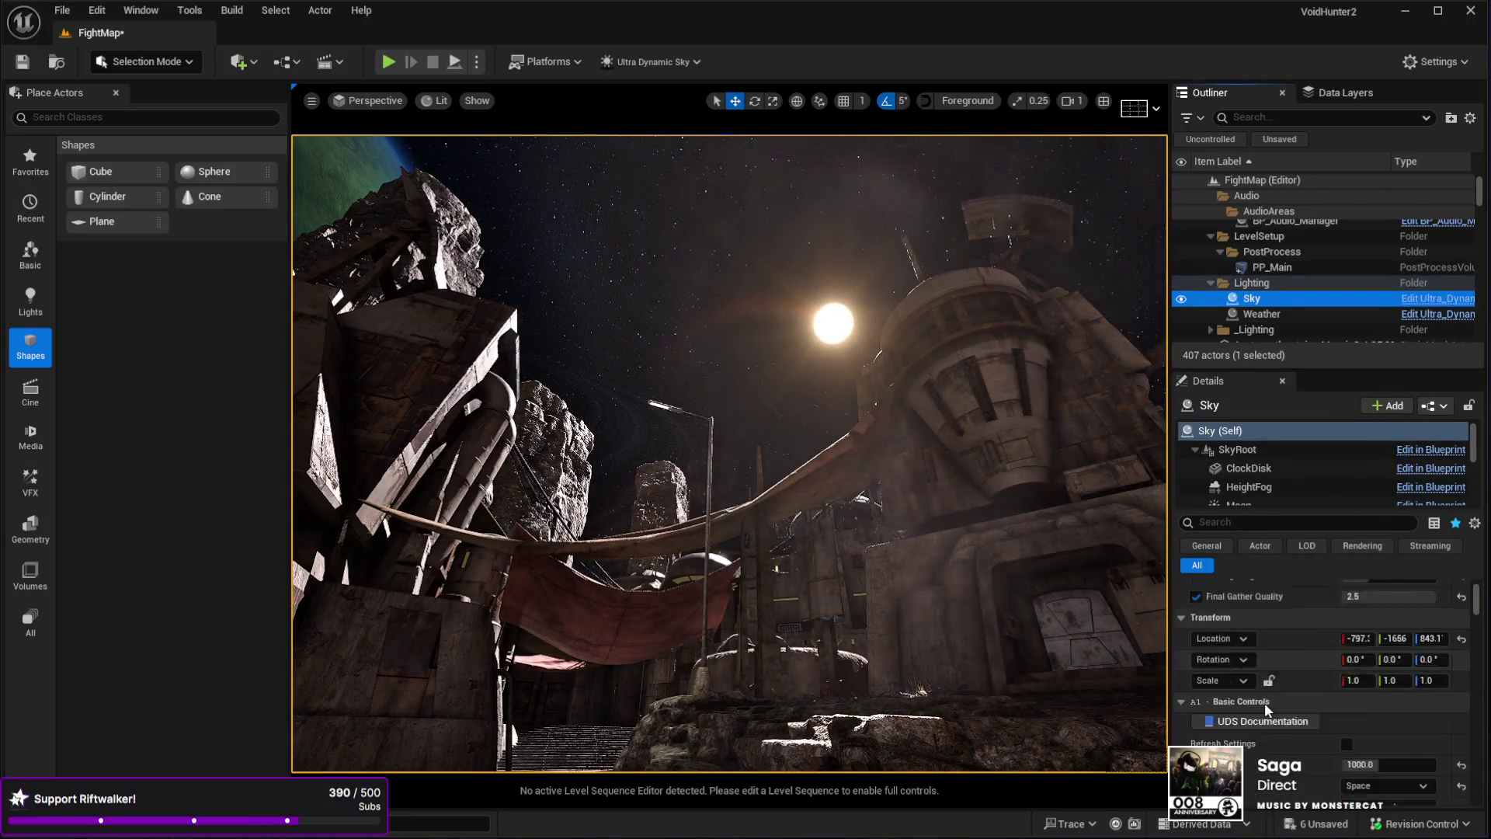
scroll(1266, 704, "down", 1)
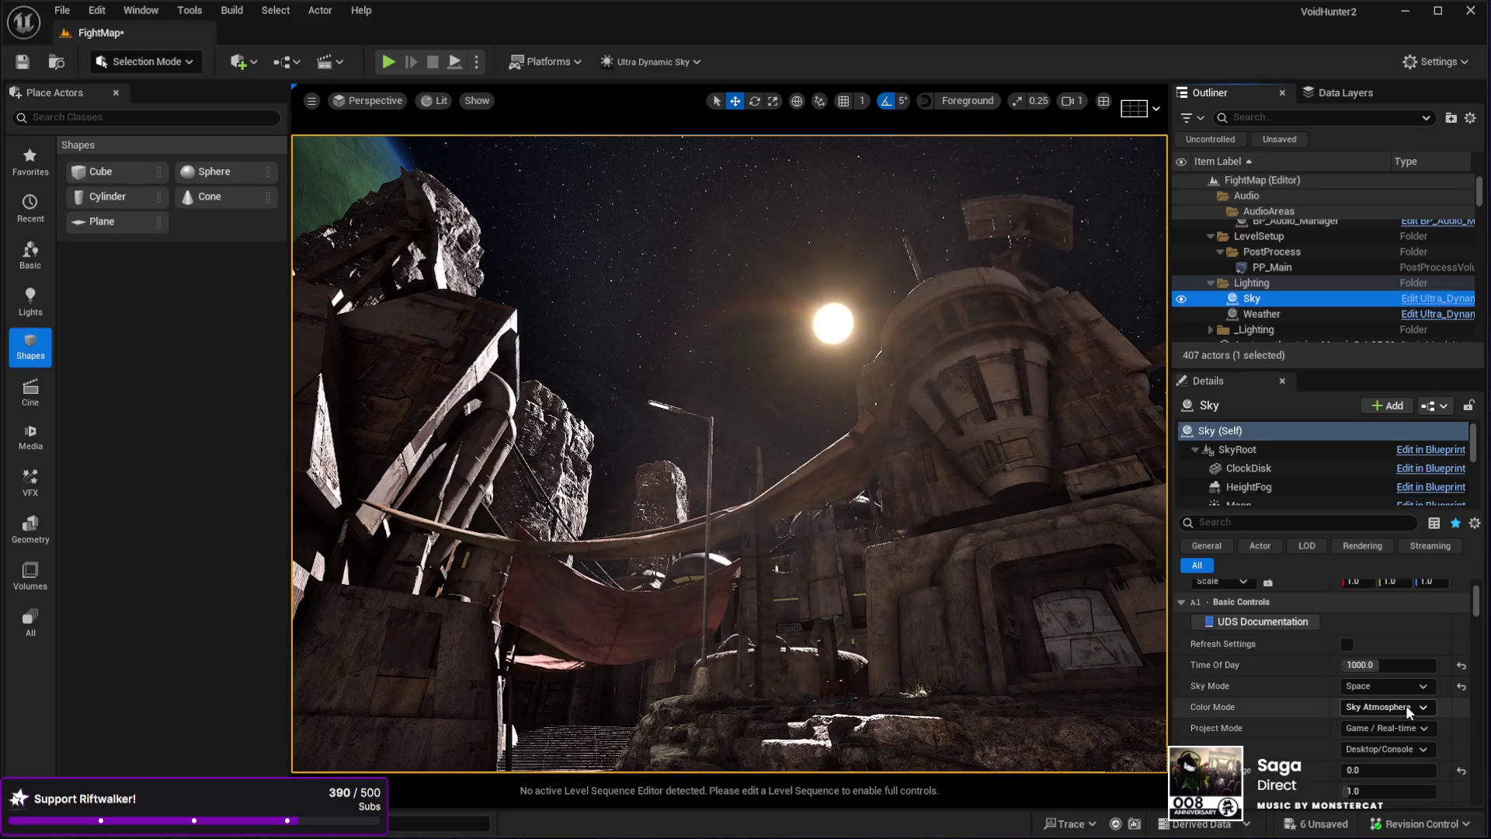
left_click(1406, 705)
left_click(1386, 685)
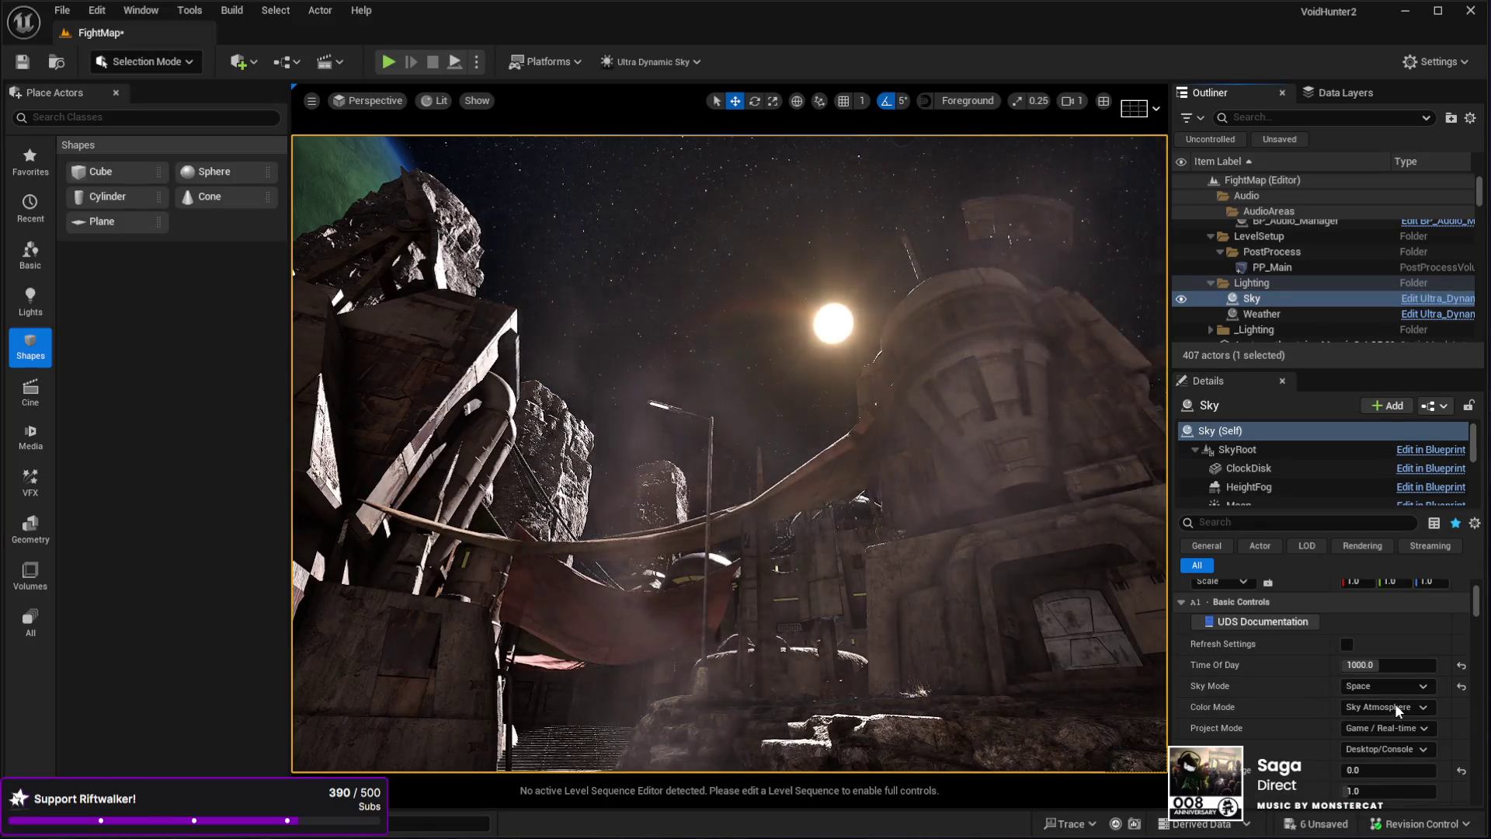
left_click(1395, 702)
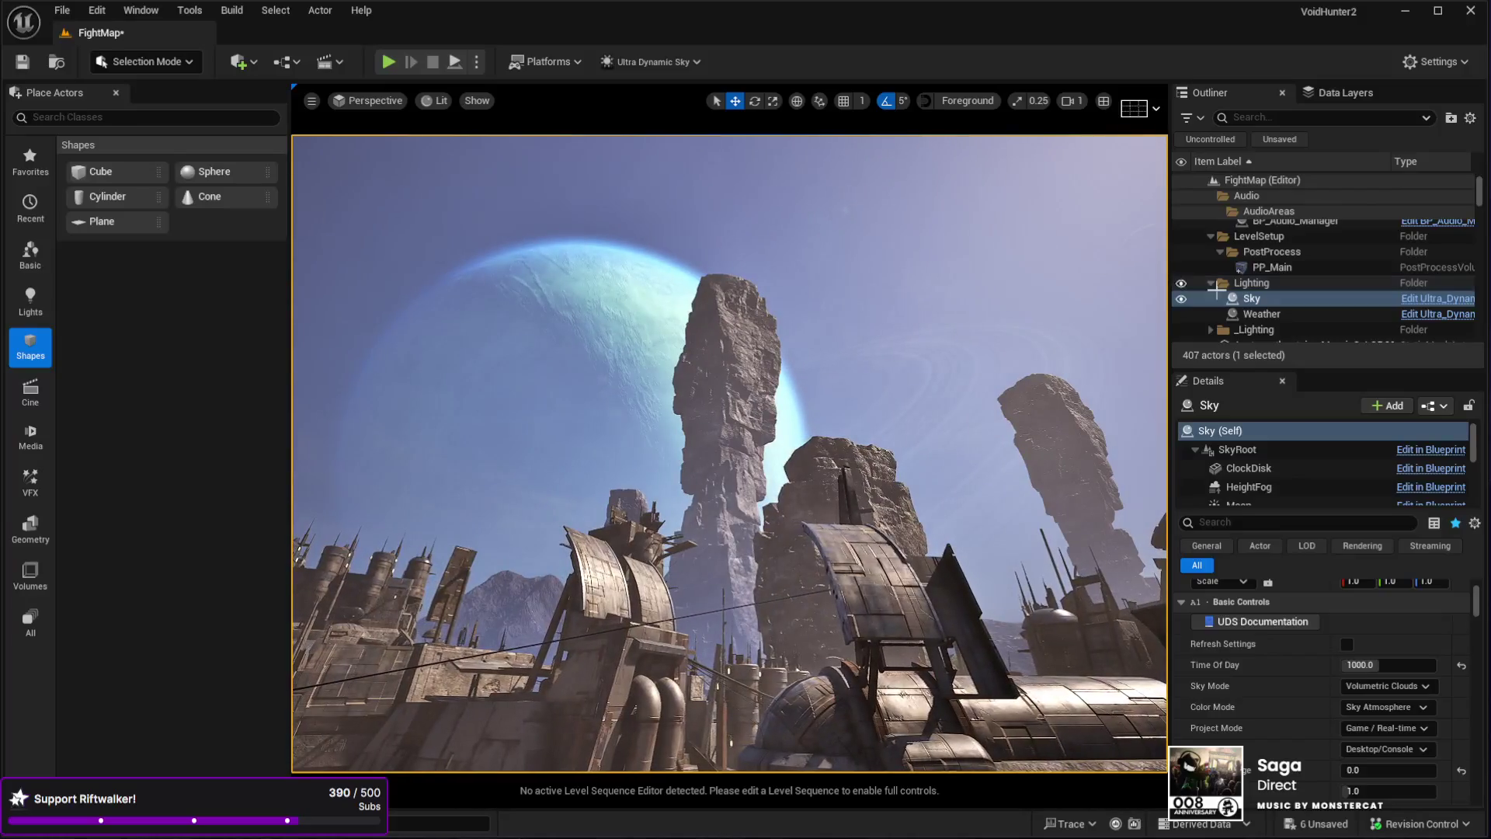
left_click(1296, 314)
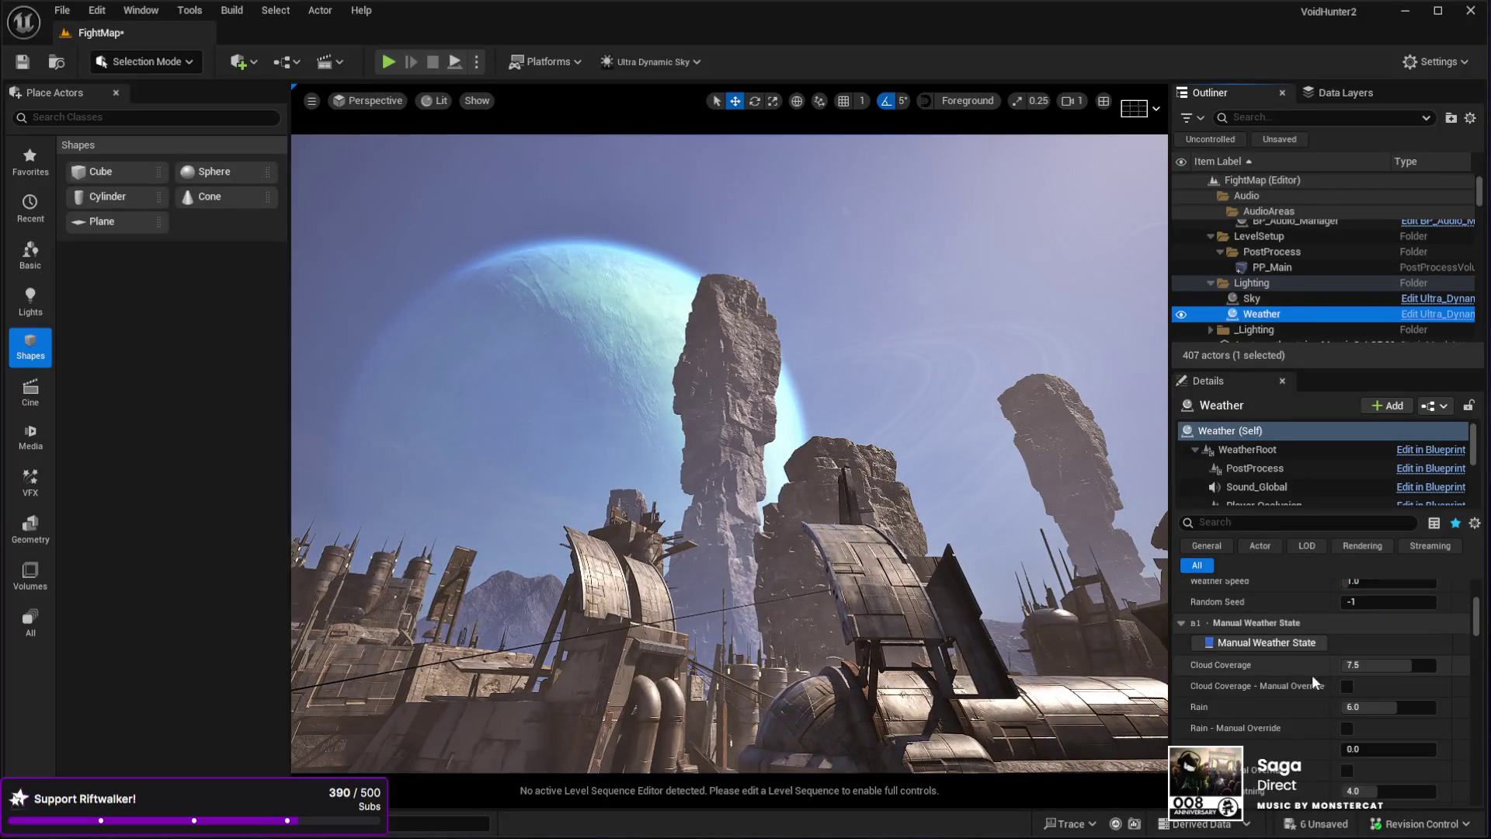
left_click(1396, 668)
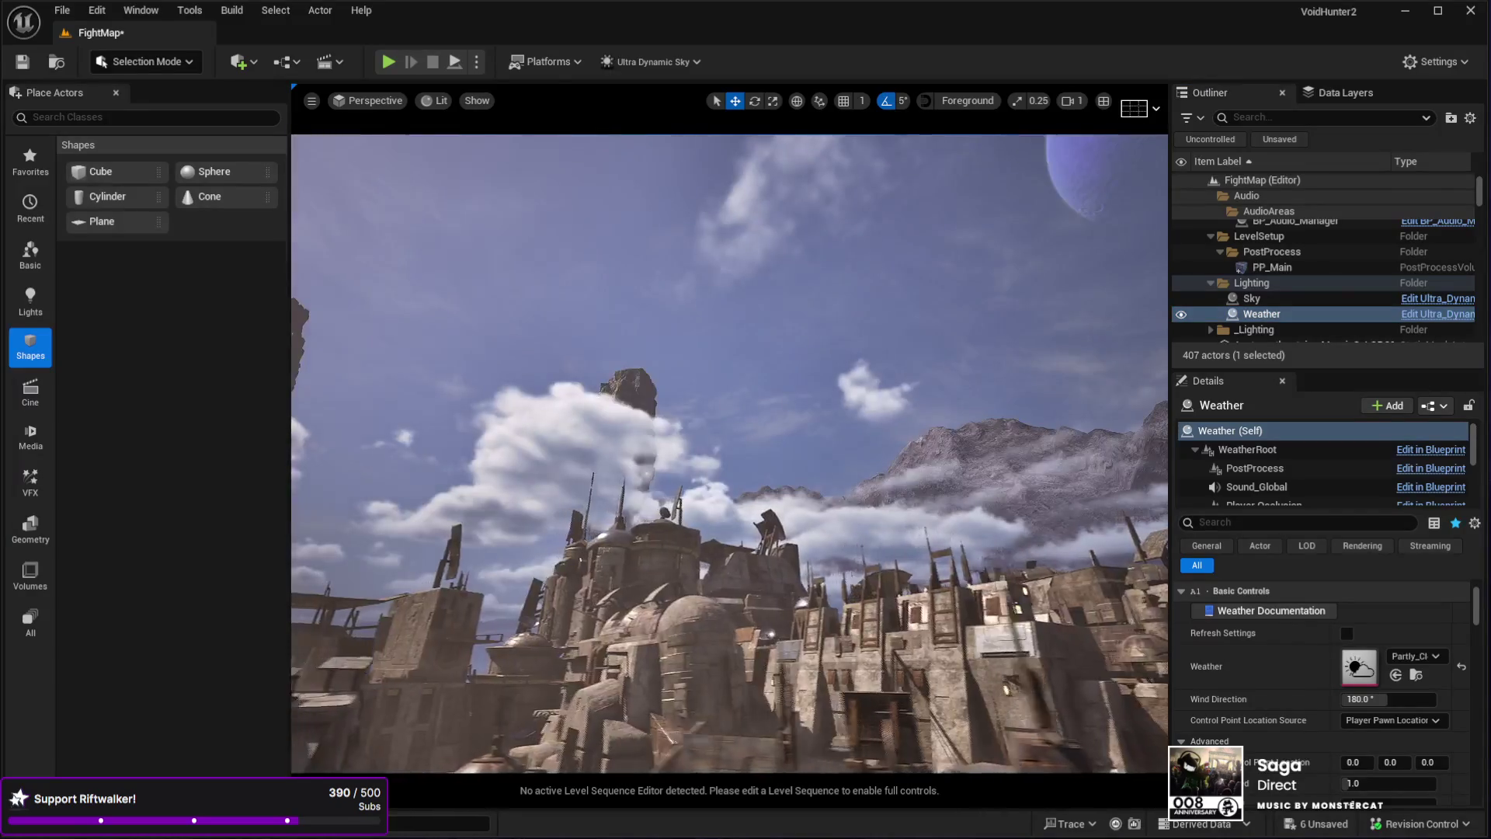
key("f")
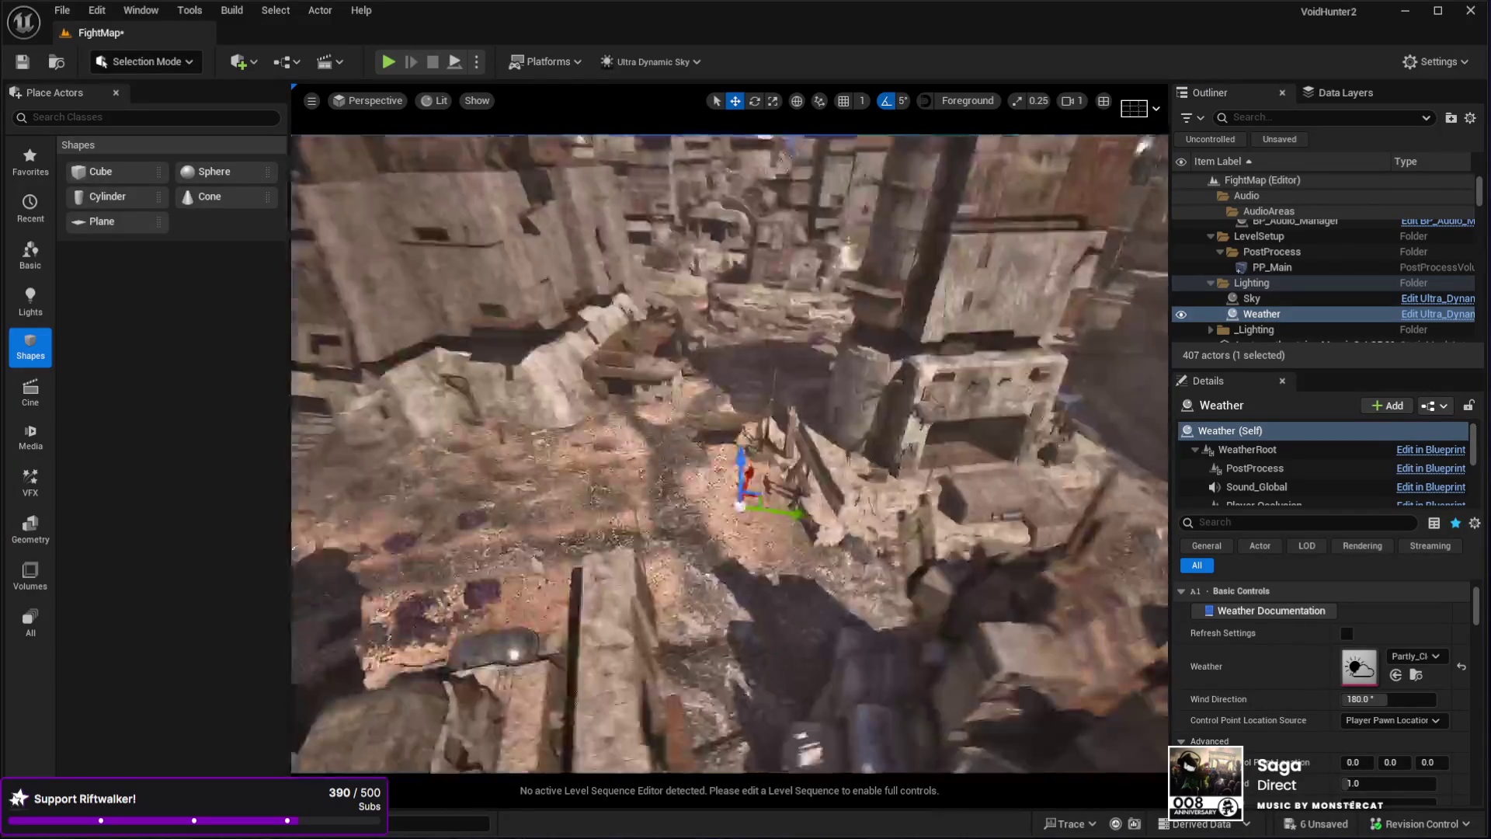
key("w")
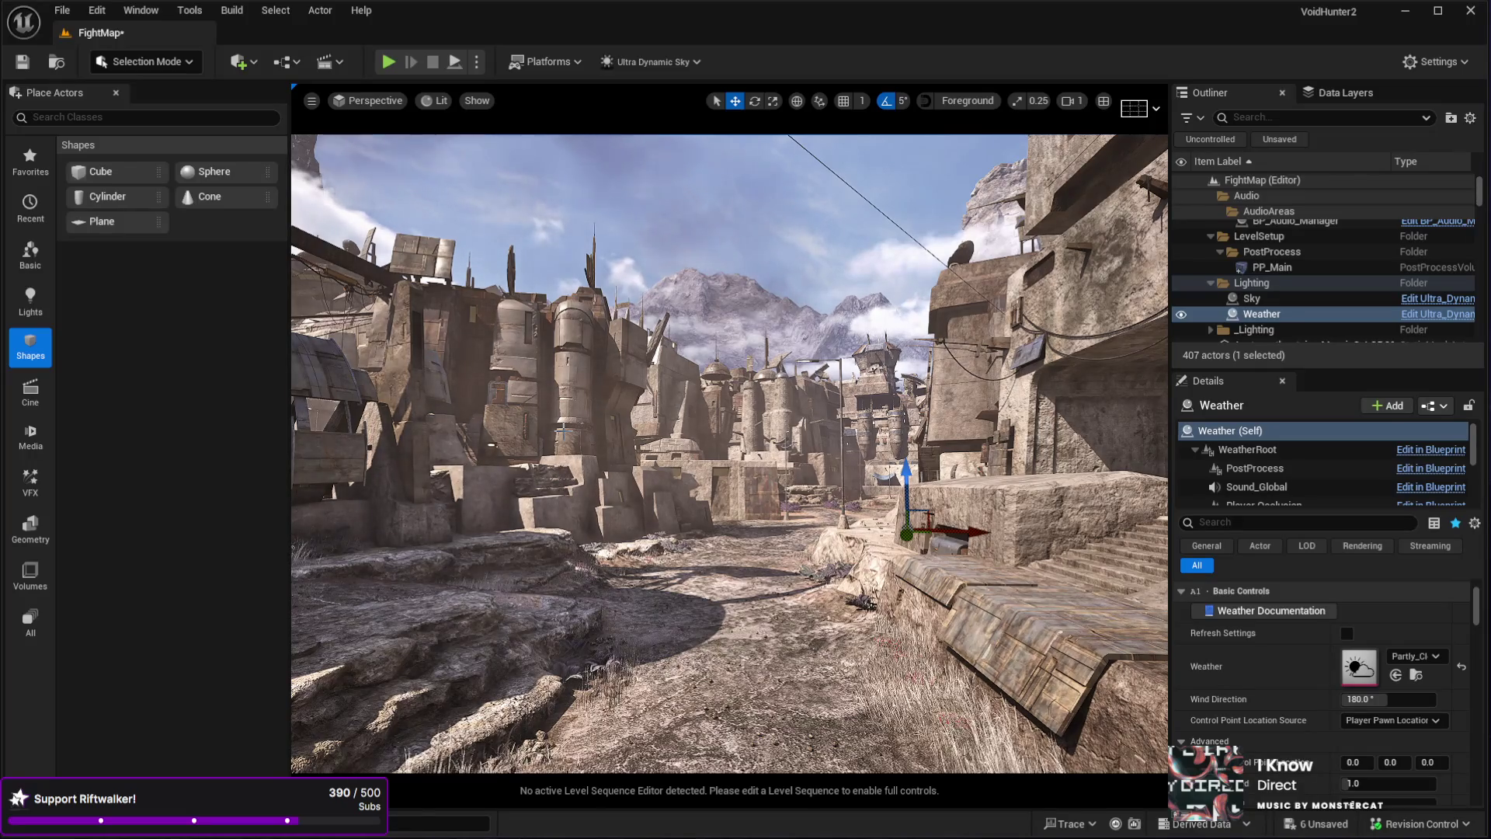
mouse_move(730, 454)
left_mouse_down()
mouse_move(765, 381)
mouse_move(816, 364)
mouse_move(828, 408)
mouse_move(833, 377)
left_mouse_up()
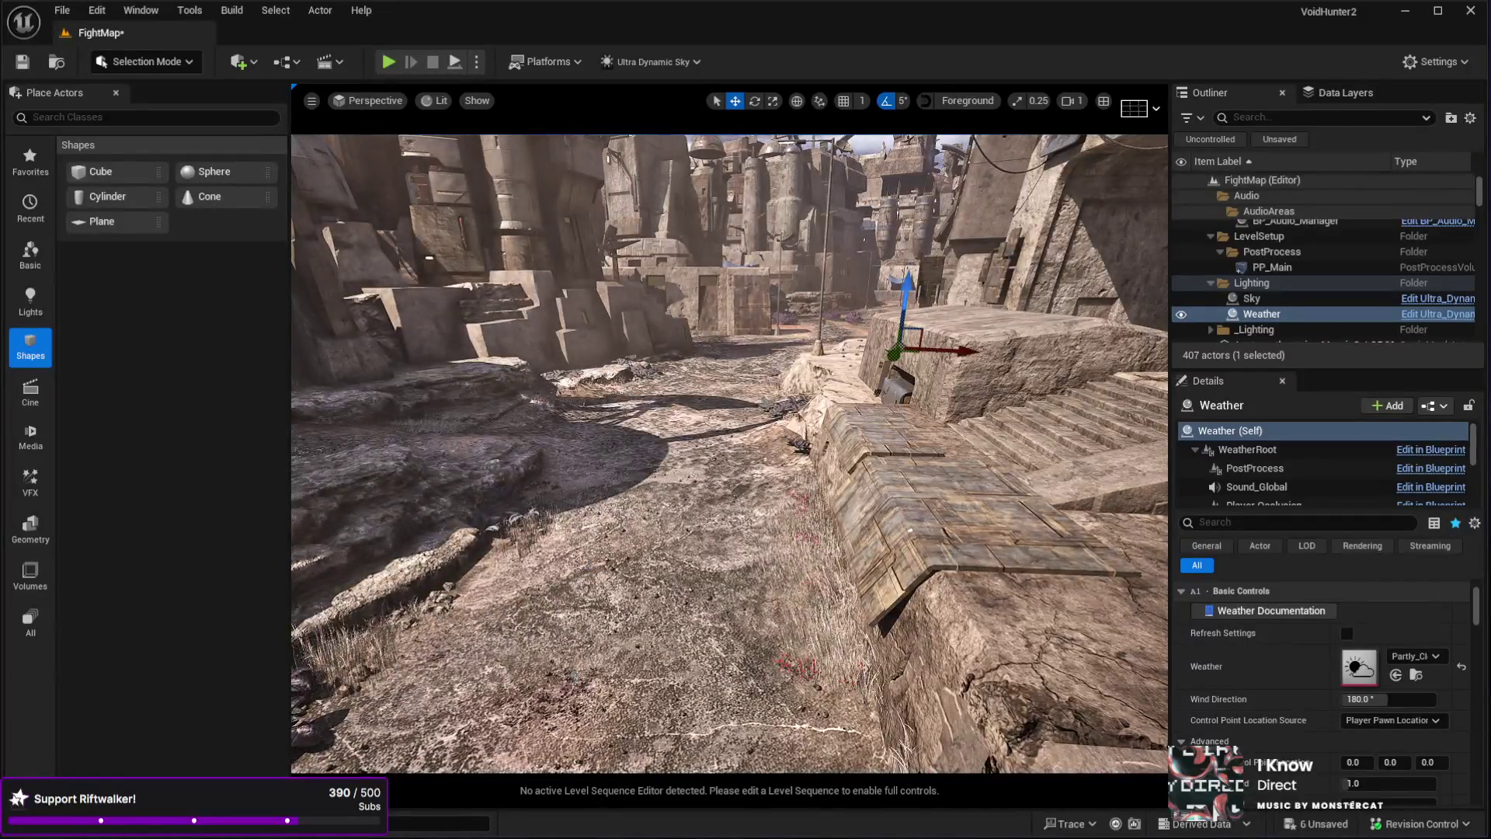
left_click(701, 661)
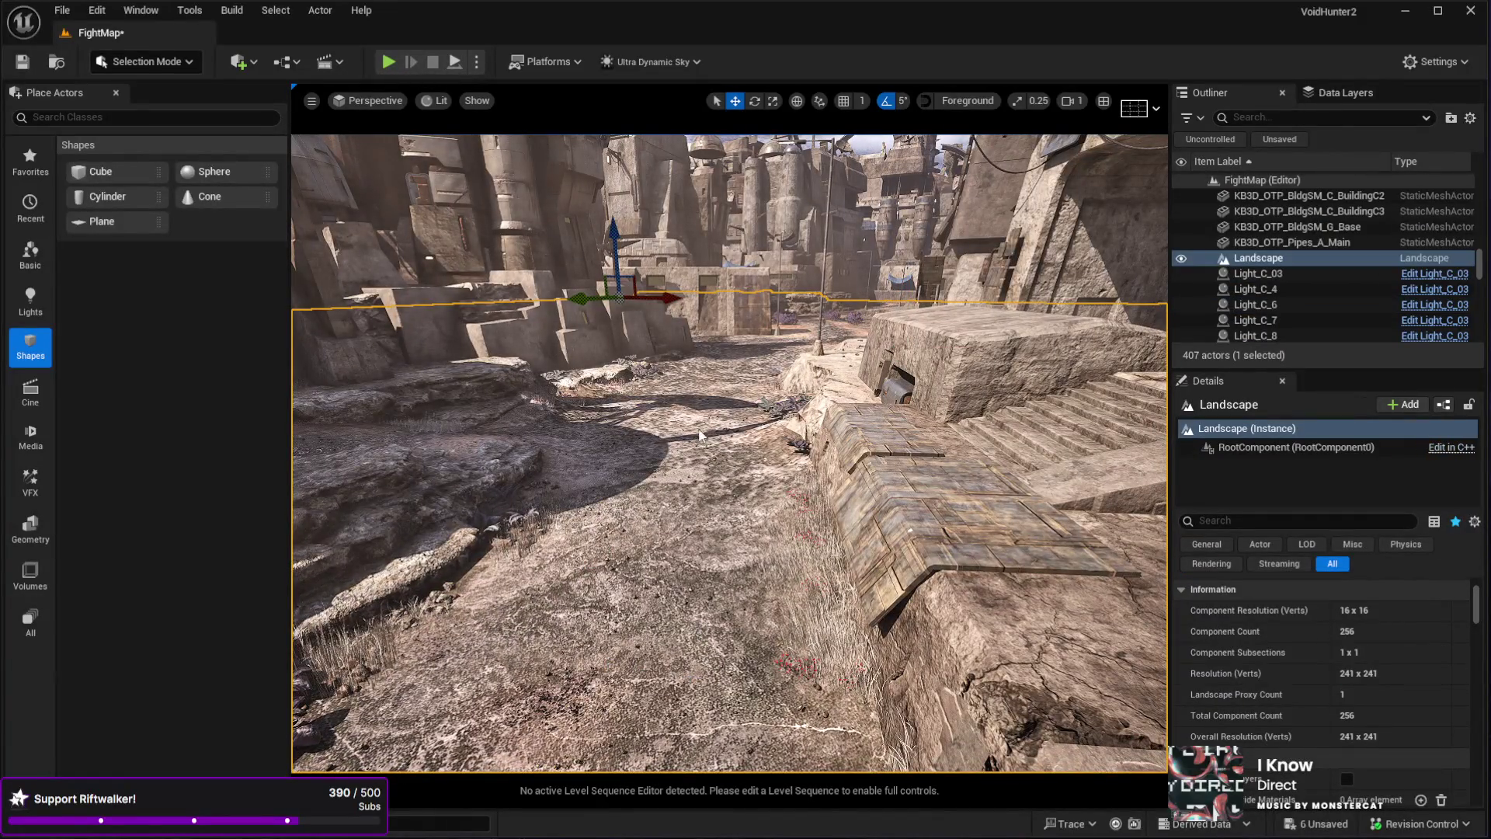
- Start a play-test and run the character forward with a dodge roll
key("alt+p")
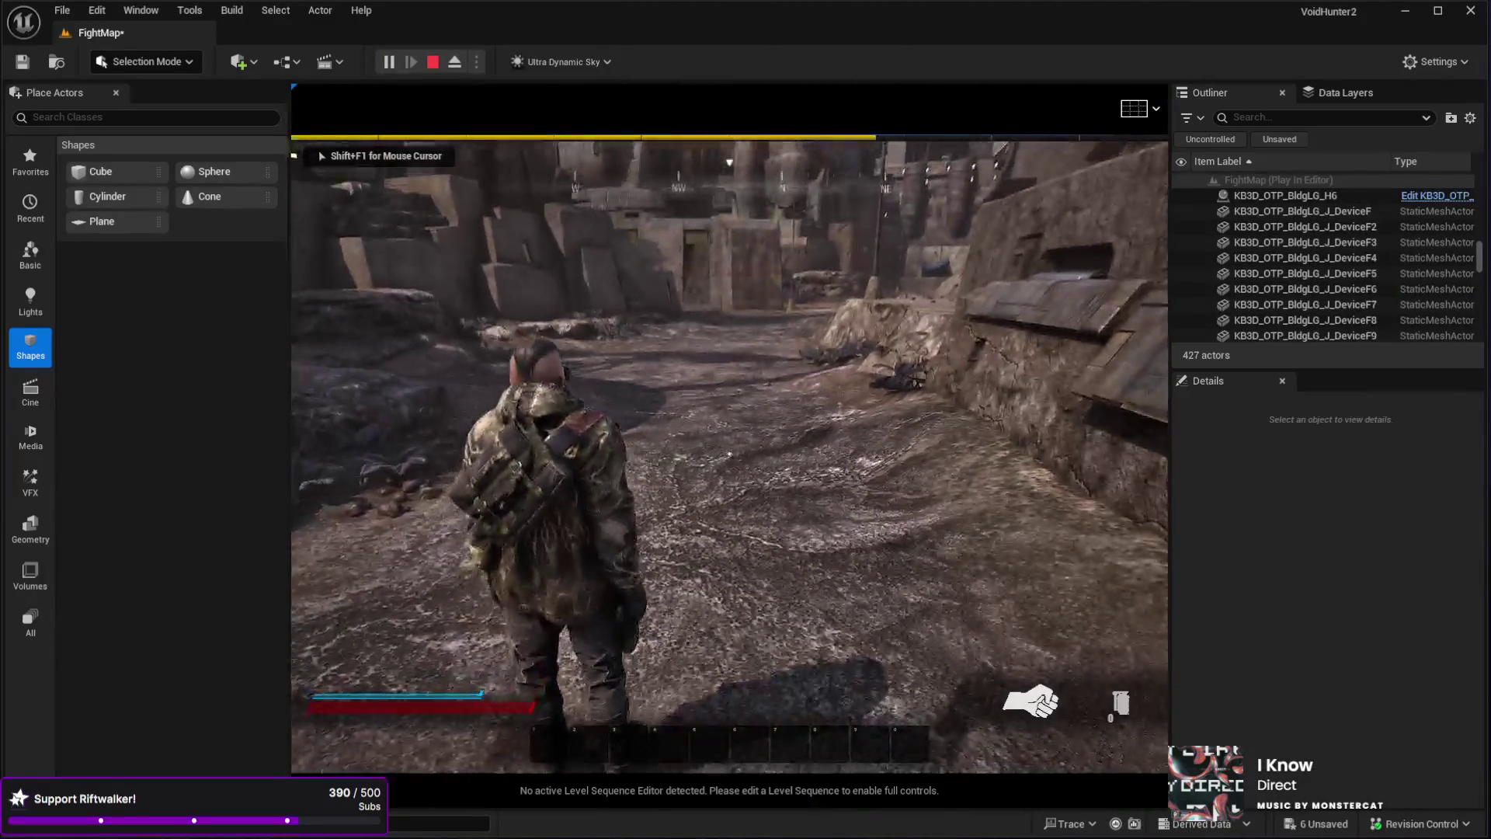
key("w")
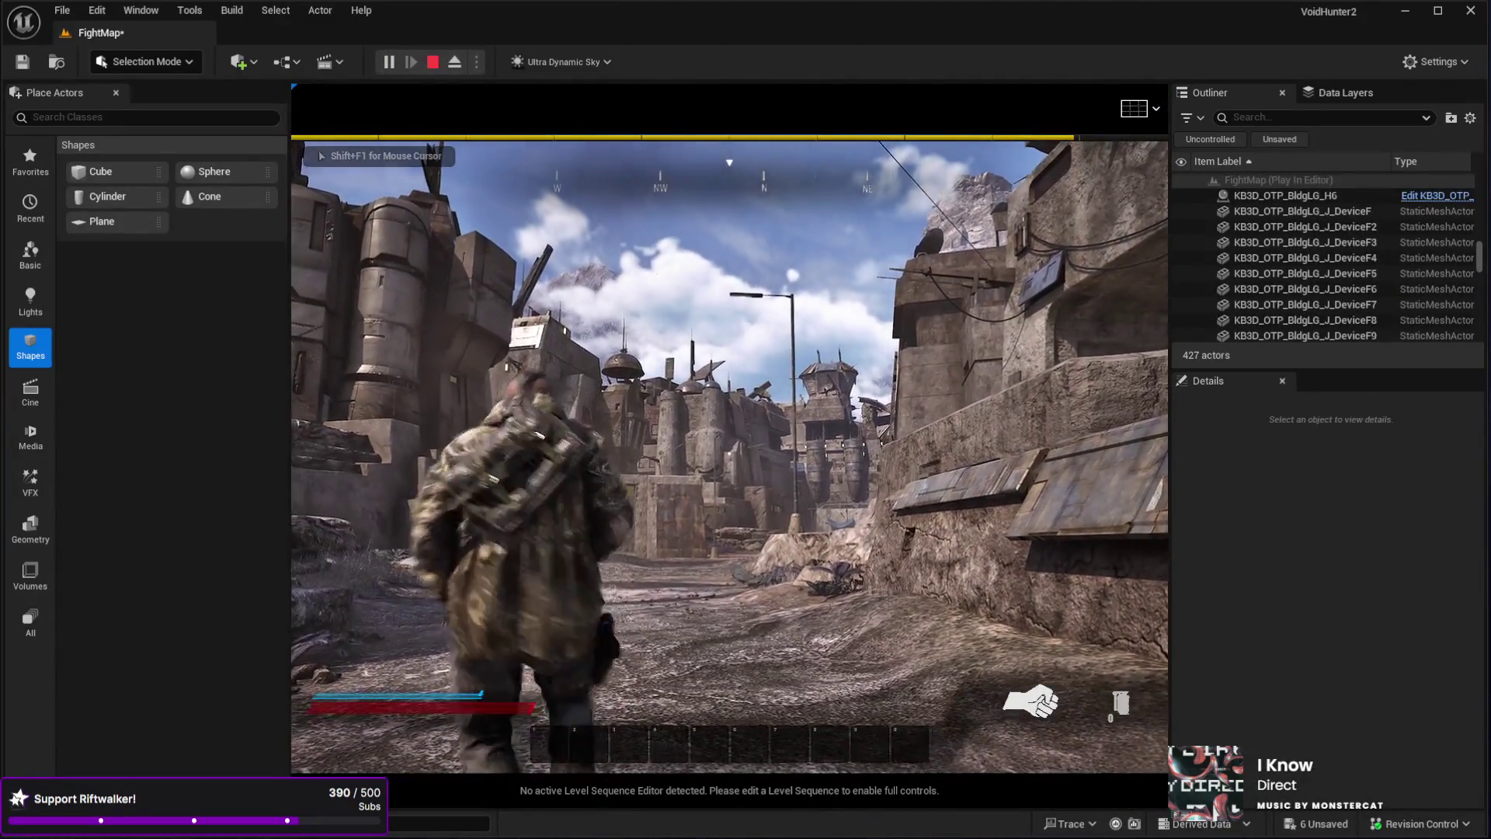
key("space")
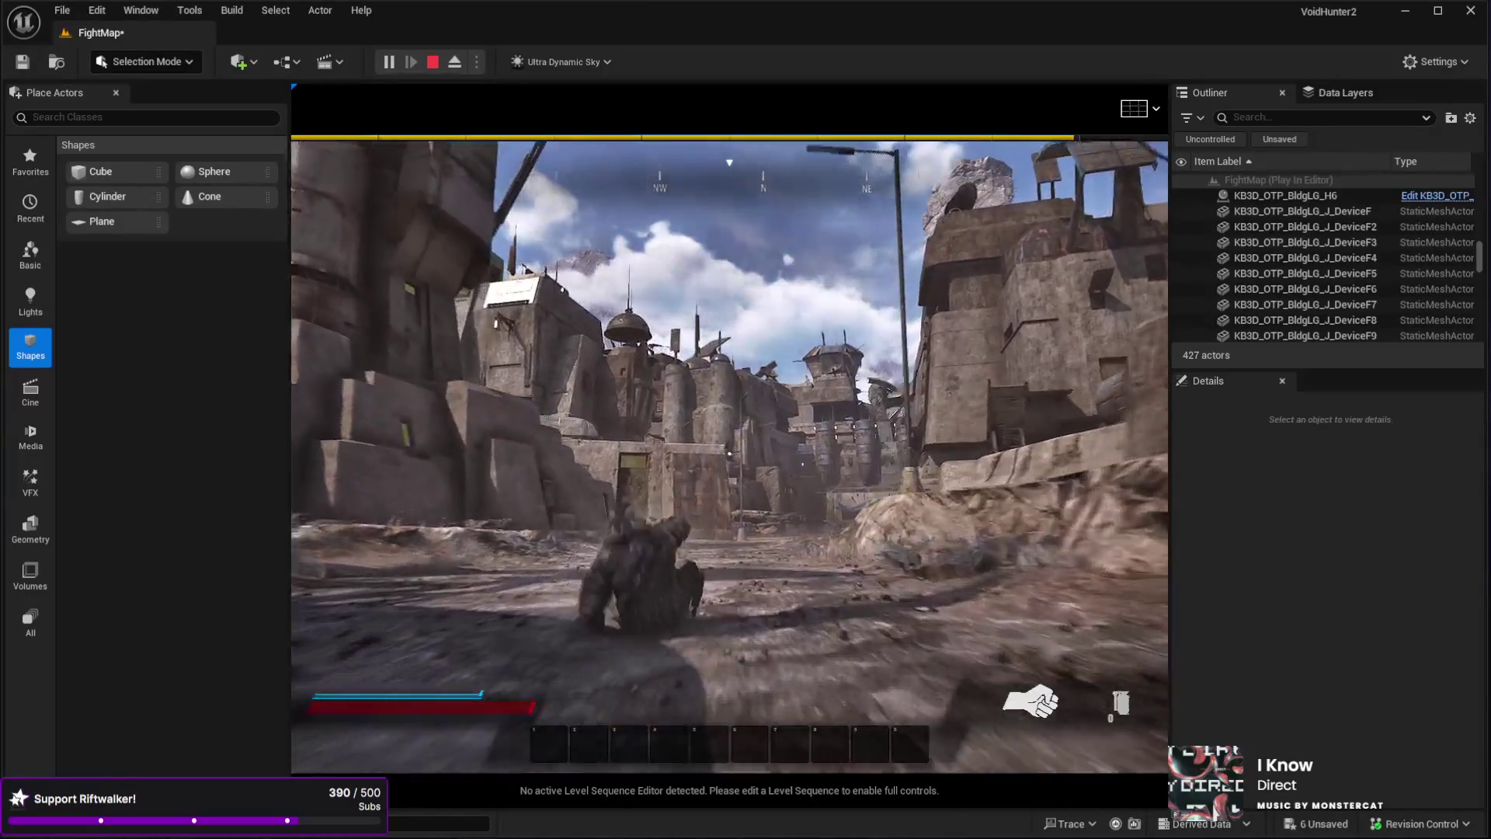
key("w")
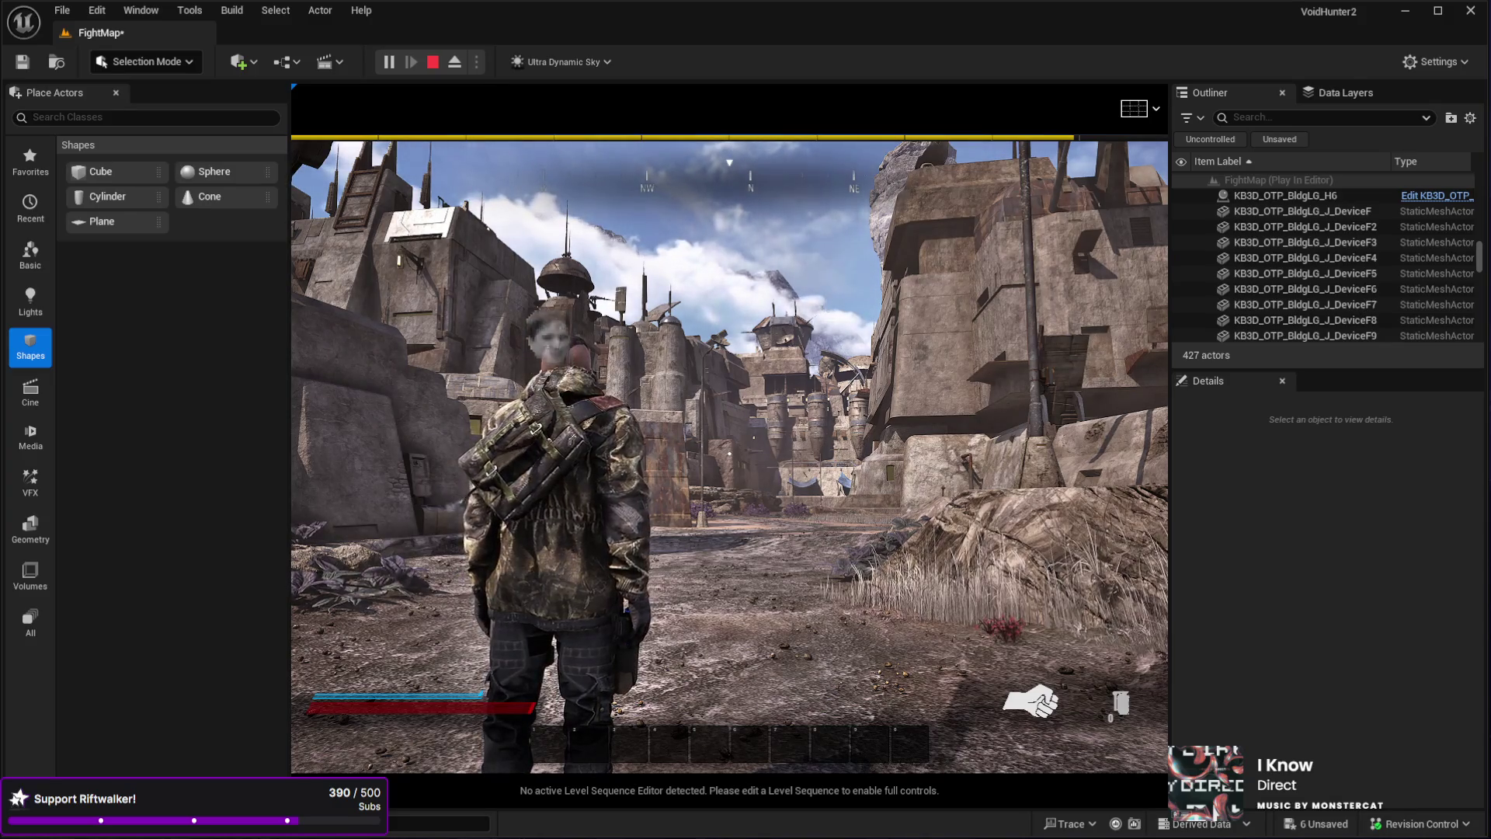
- Expand the play session to full screen with F11, then stop it with Esc
mouse_move(729, 454)
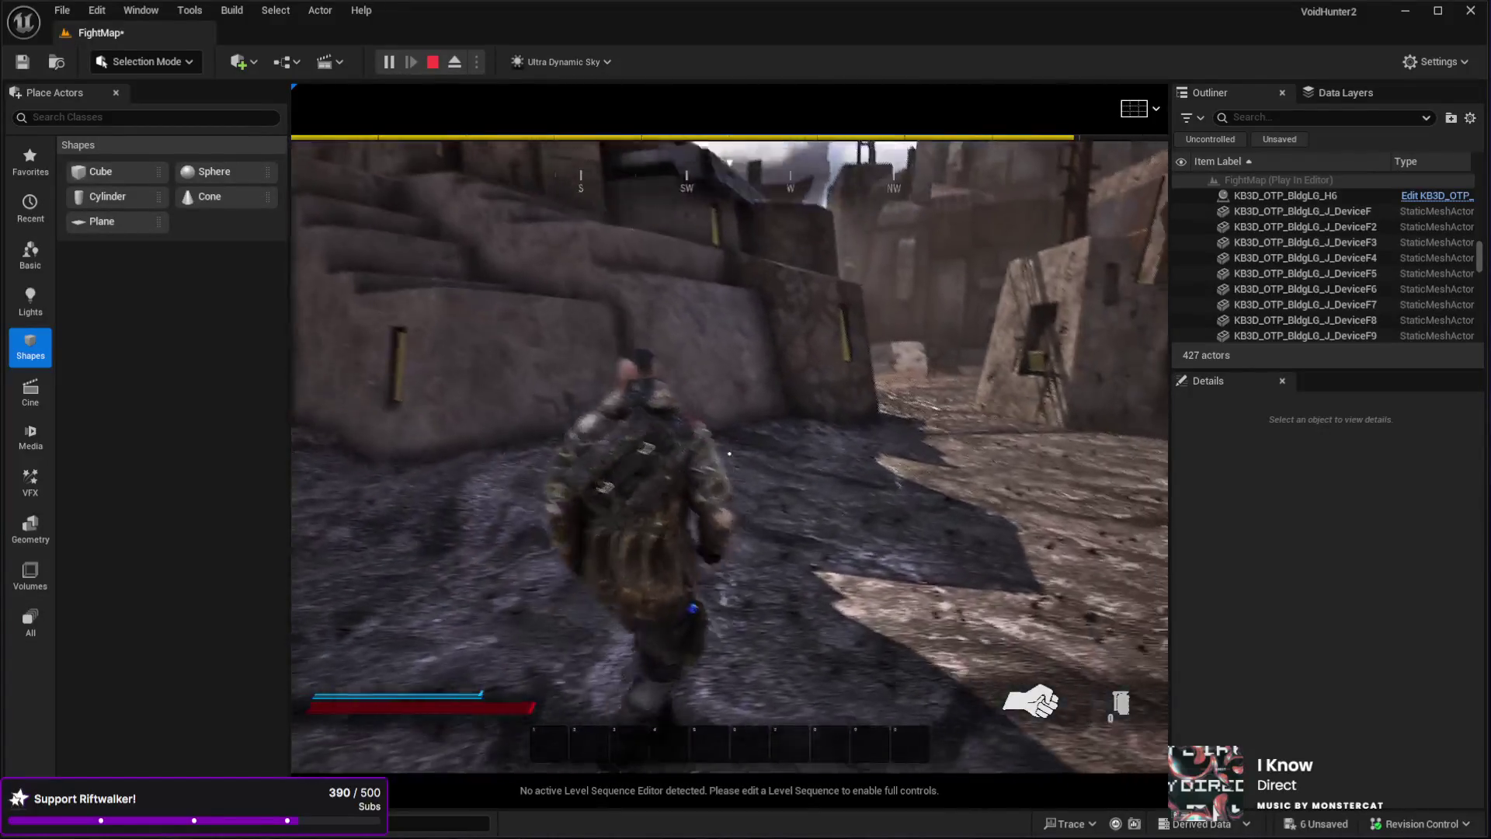
key("F11")
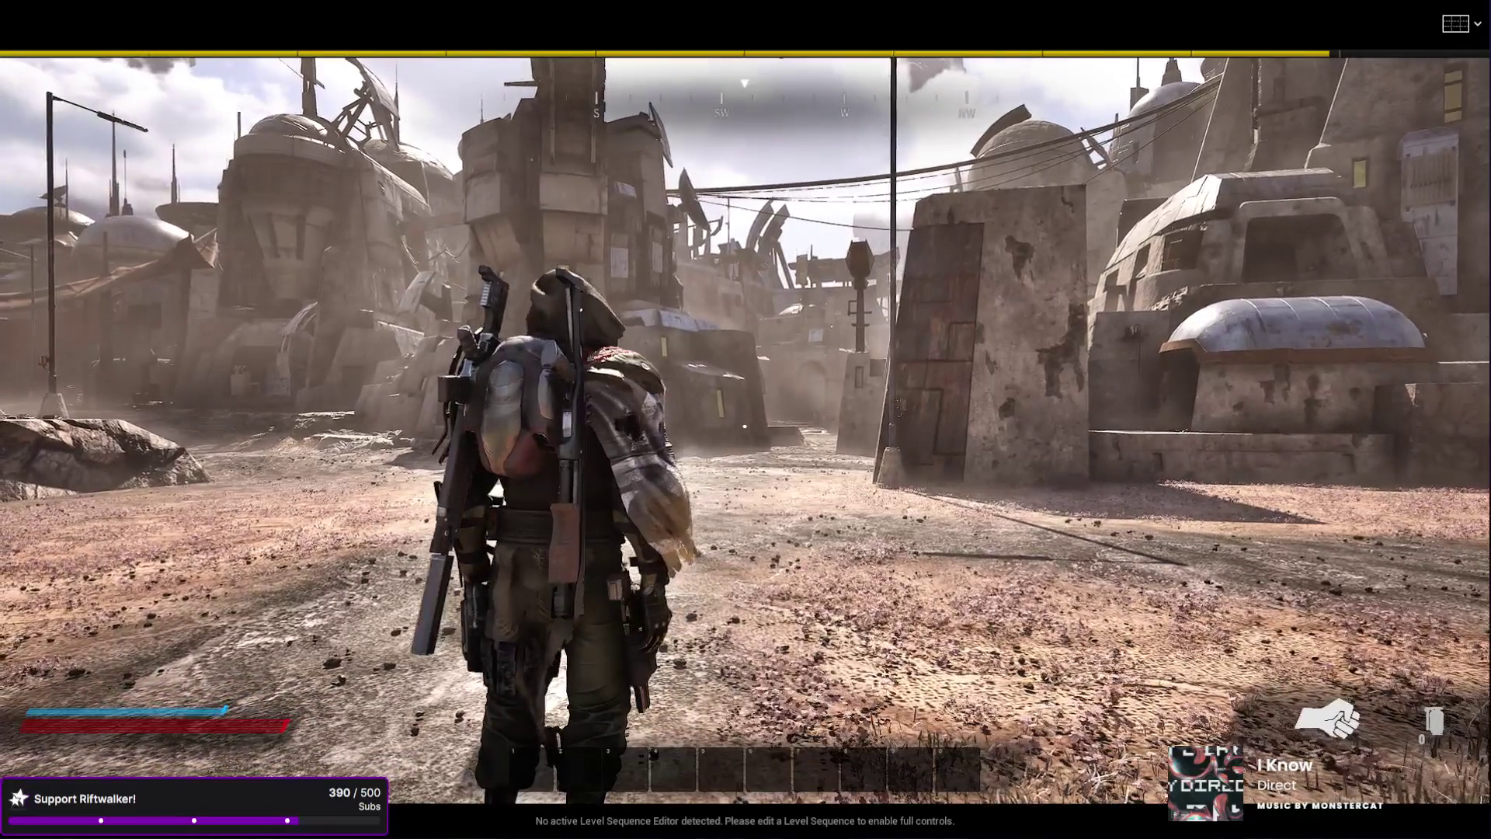
key("Escape")
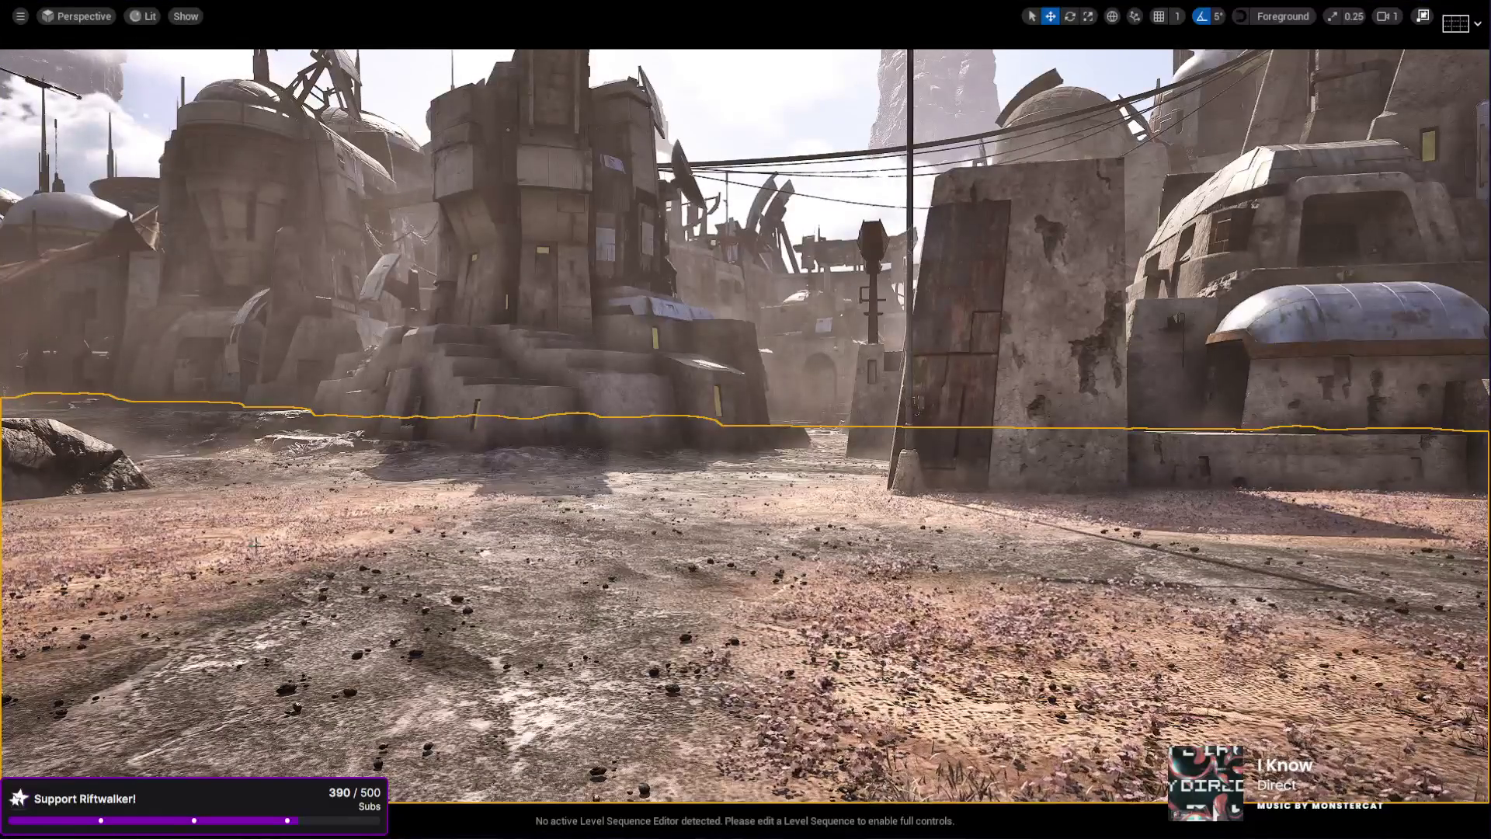
- Restore the editor layout and select the Weather actor to apply a heavy rainstorm preset
left_click(1424, 20)
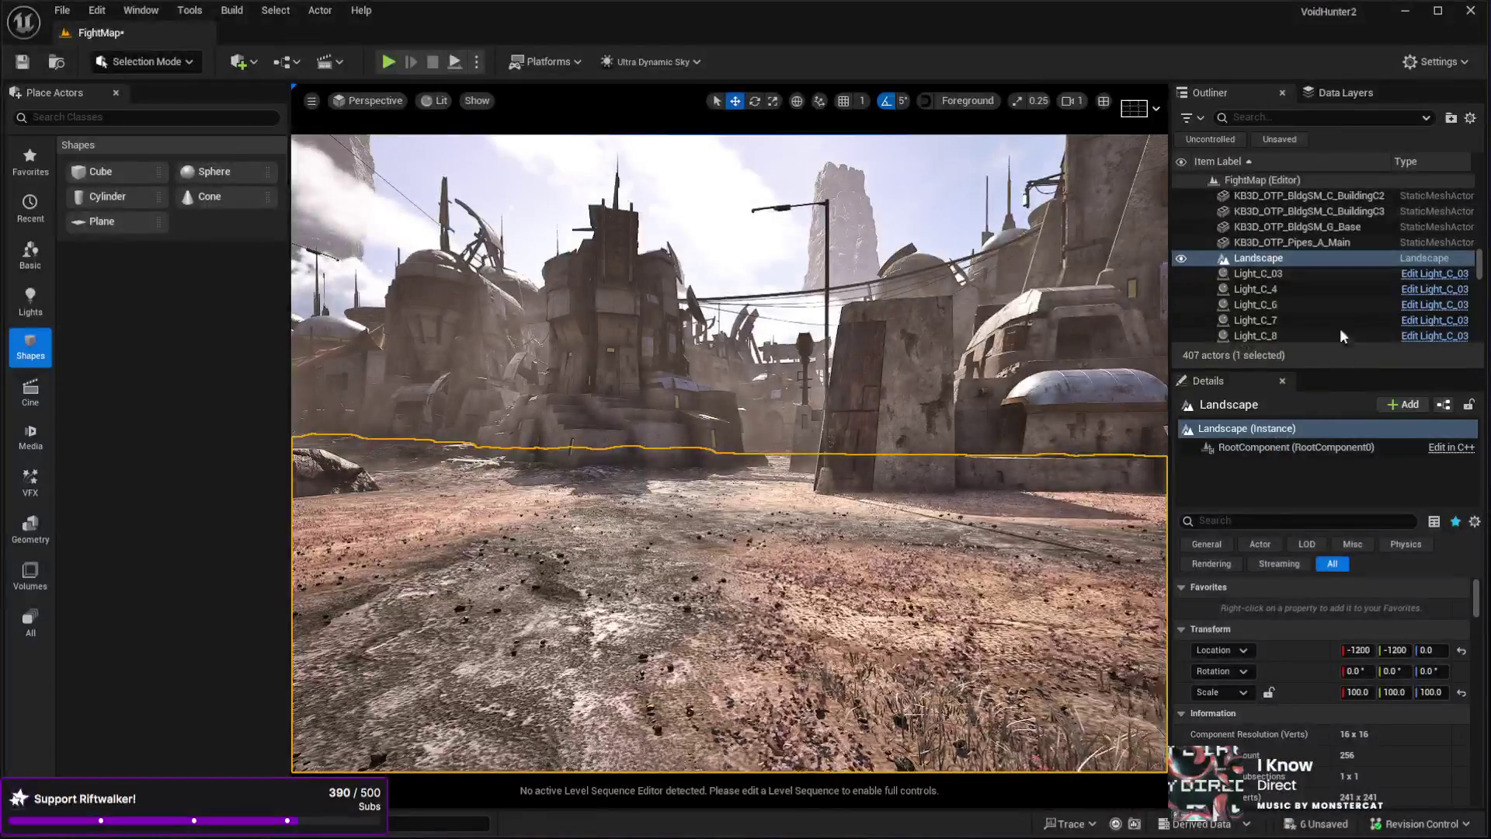
left_click_drag(1481, 268, 1485, 156)
scroll(1293, 272, "down", 3)
left_click(1273, 314)
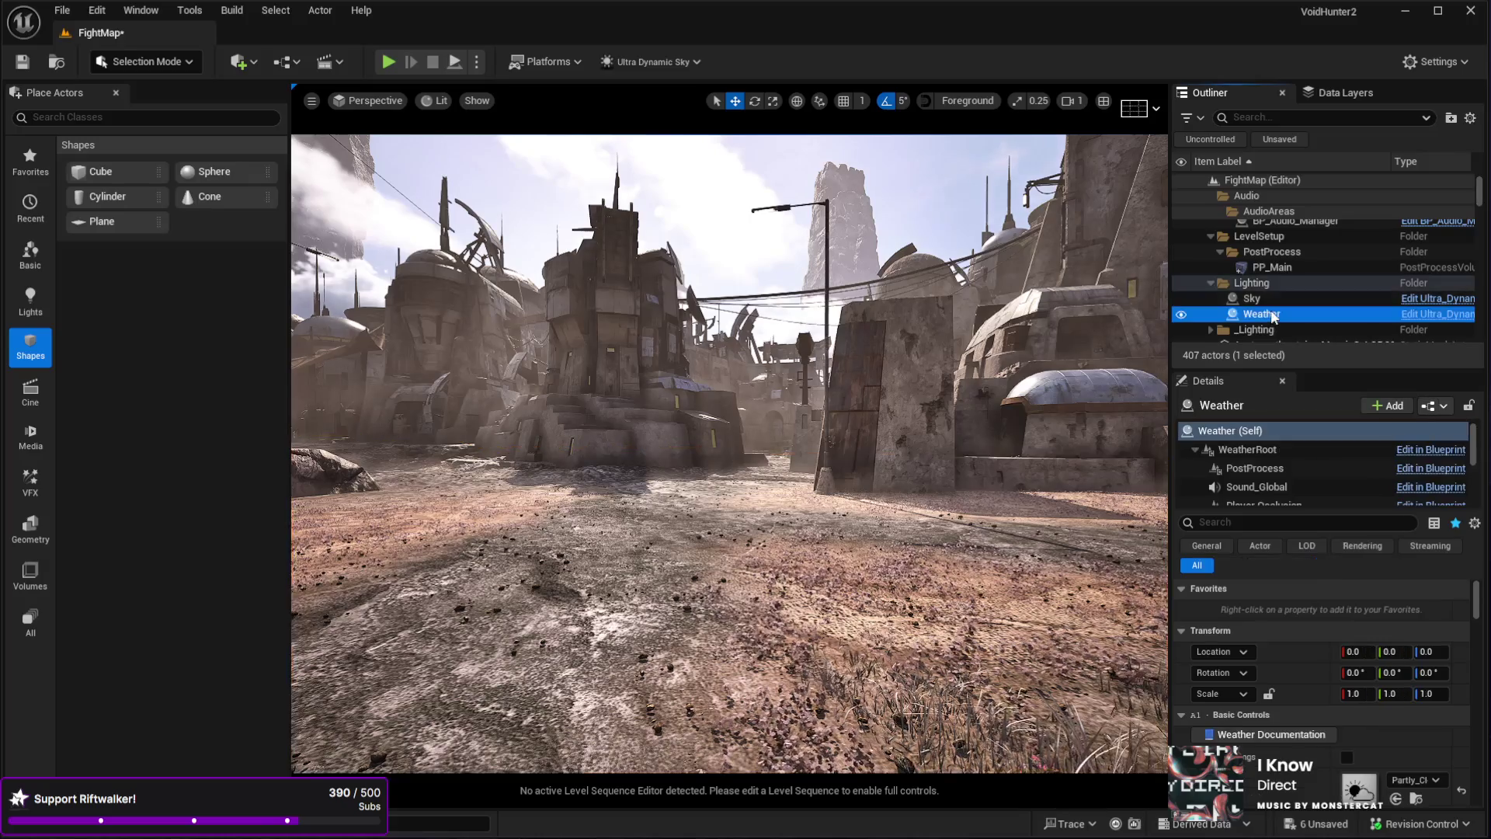
scroll(1382, 745, "down", 4)
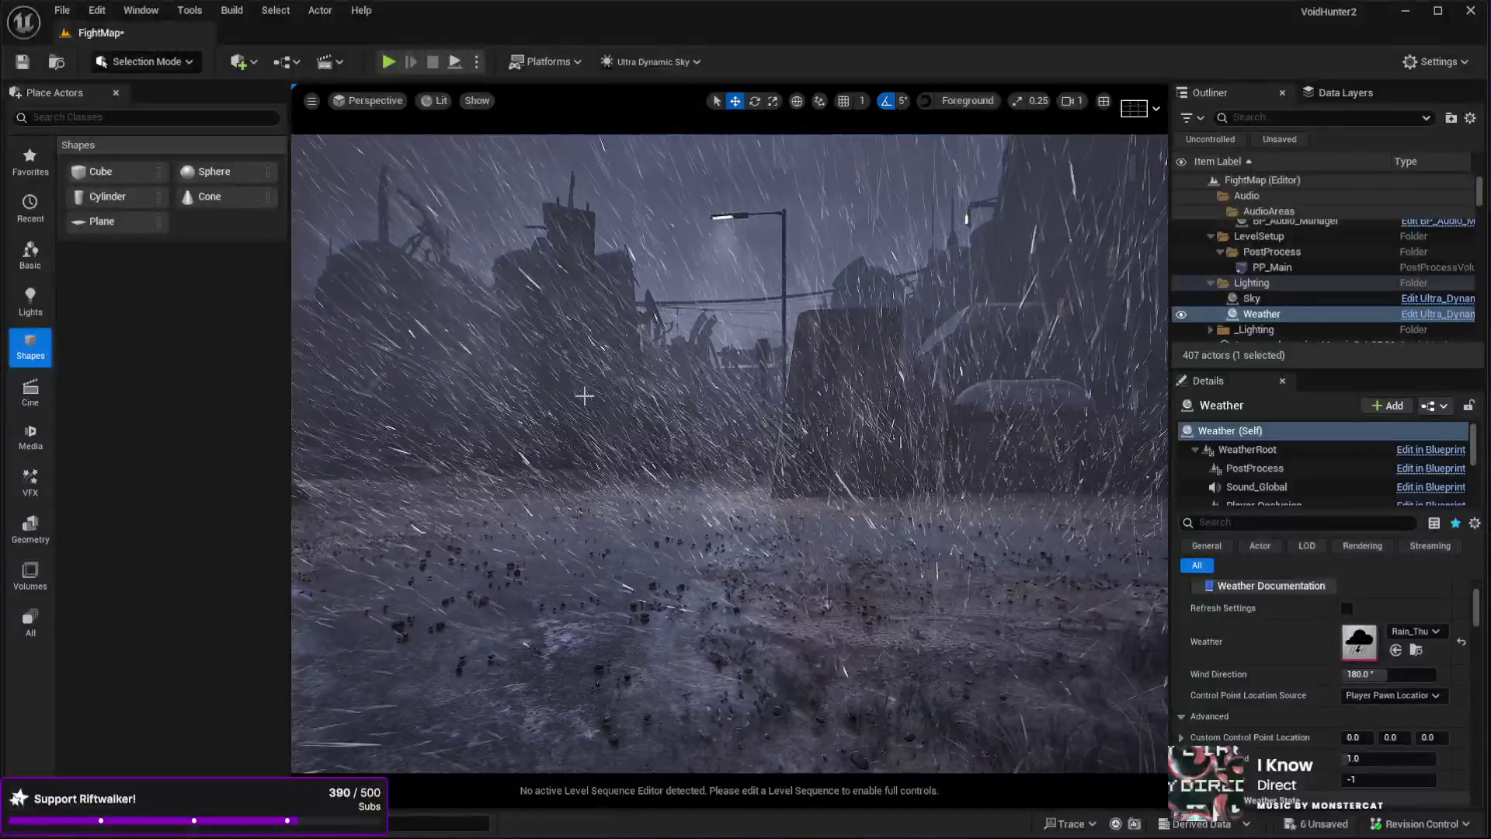
- Select the Landscape and start a play-test in the rain
left_click(610, 671)
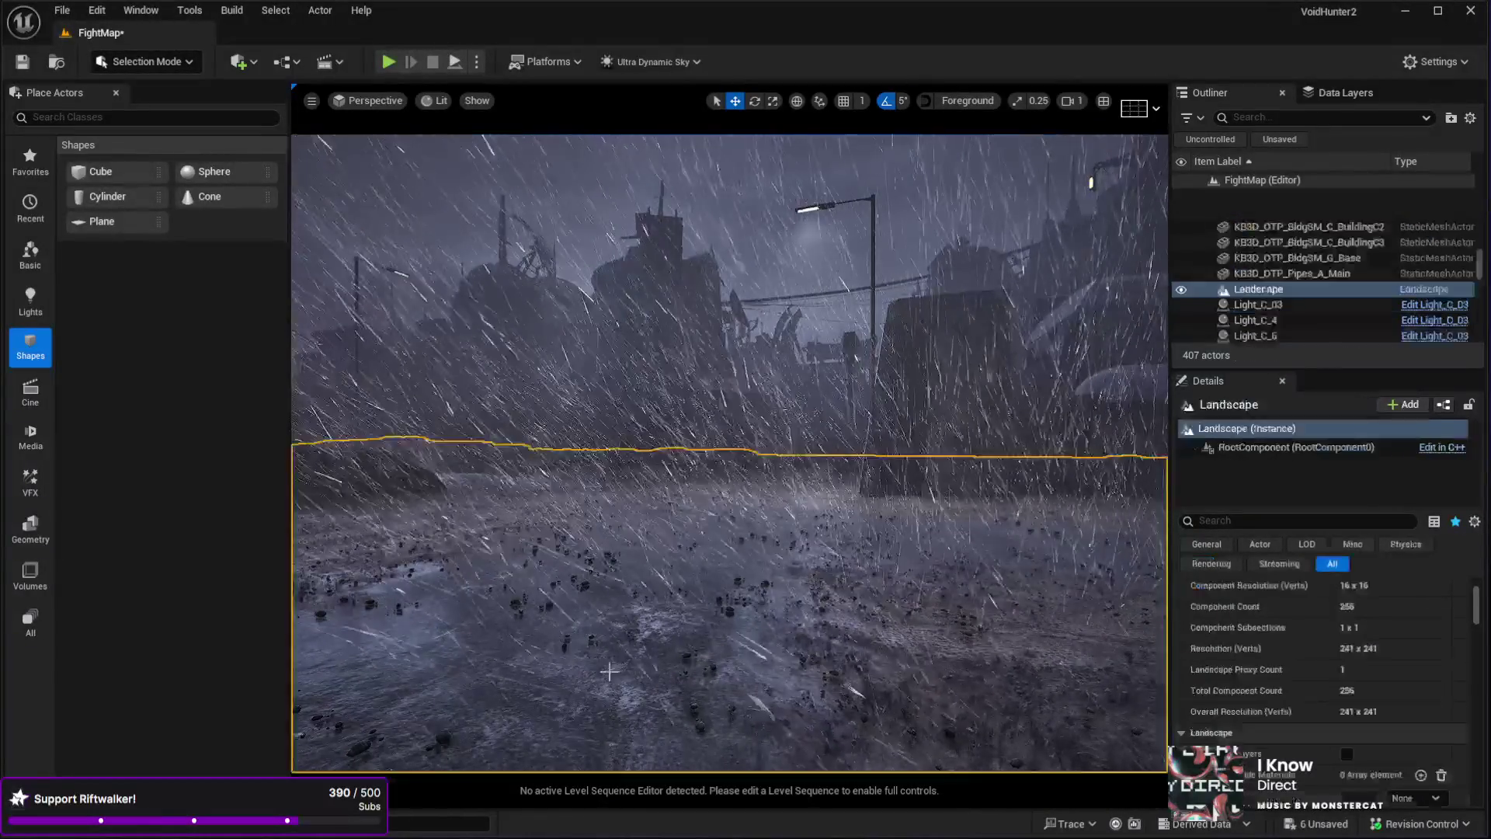
scroll(610, 671, "up", 5)
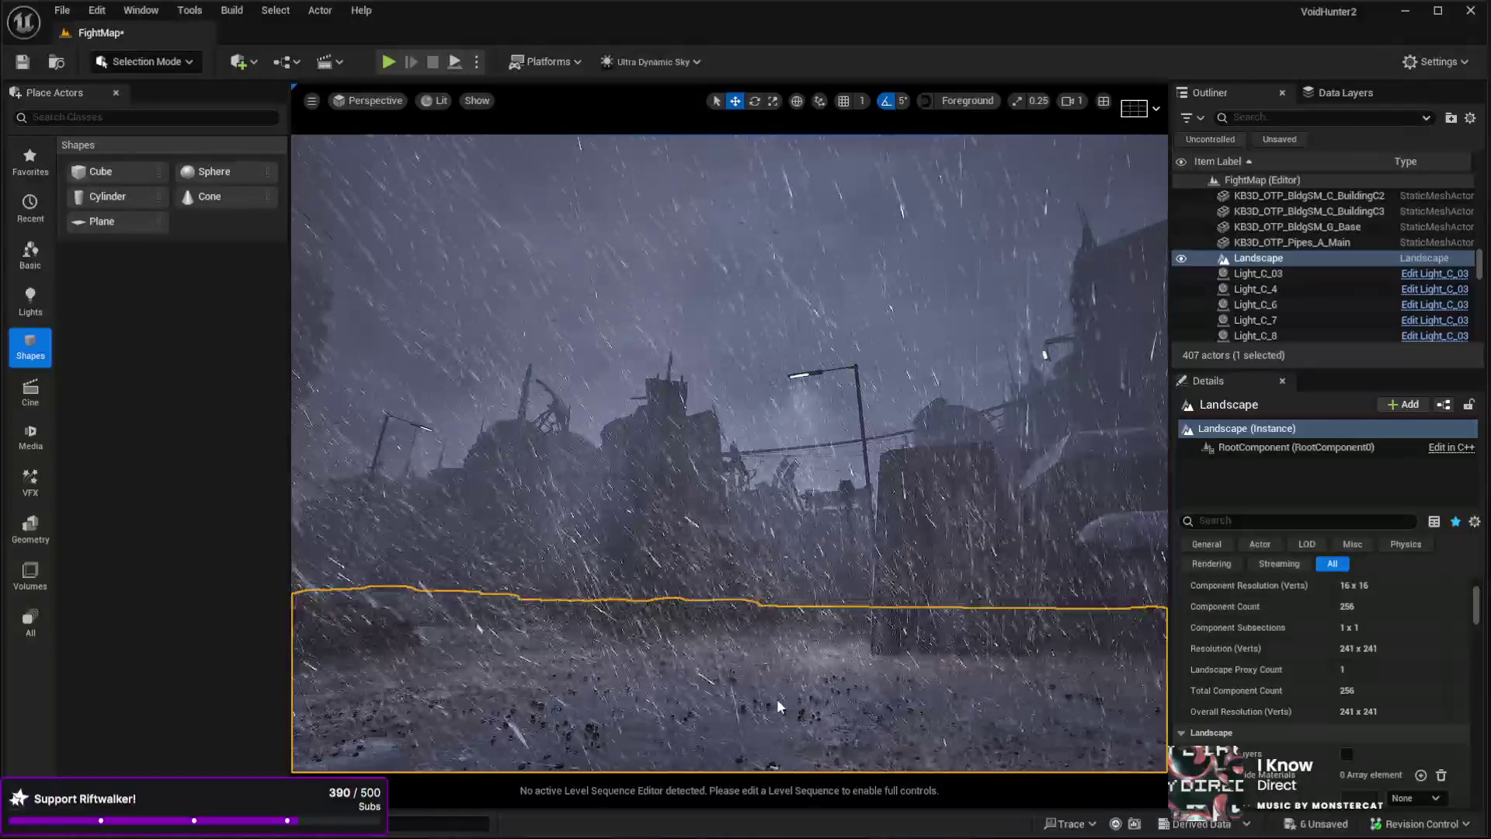
key("alt+p")
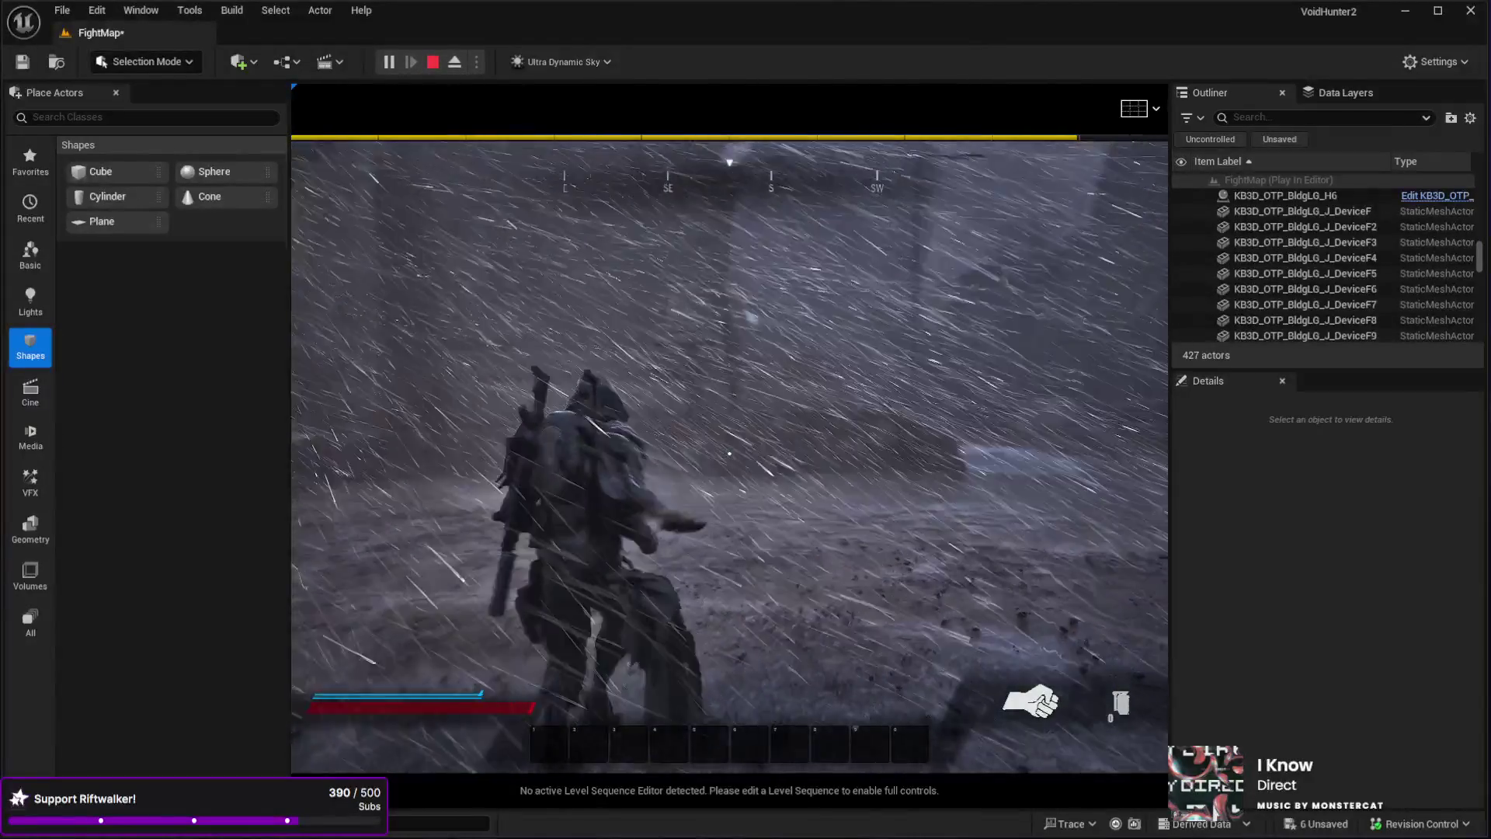
- Play full screen, equip the revolver (1) and assault rifle (R), then stop and restore the layout
key("F11")
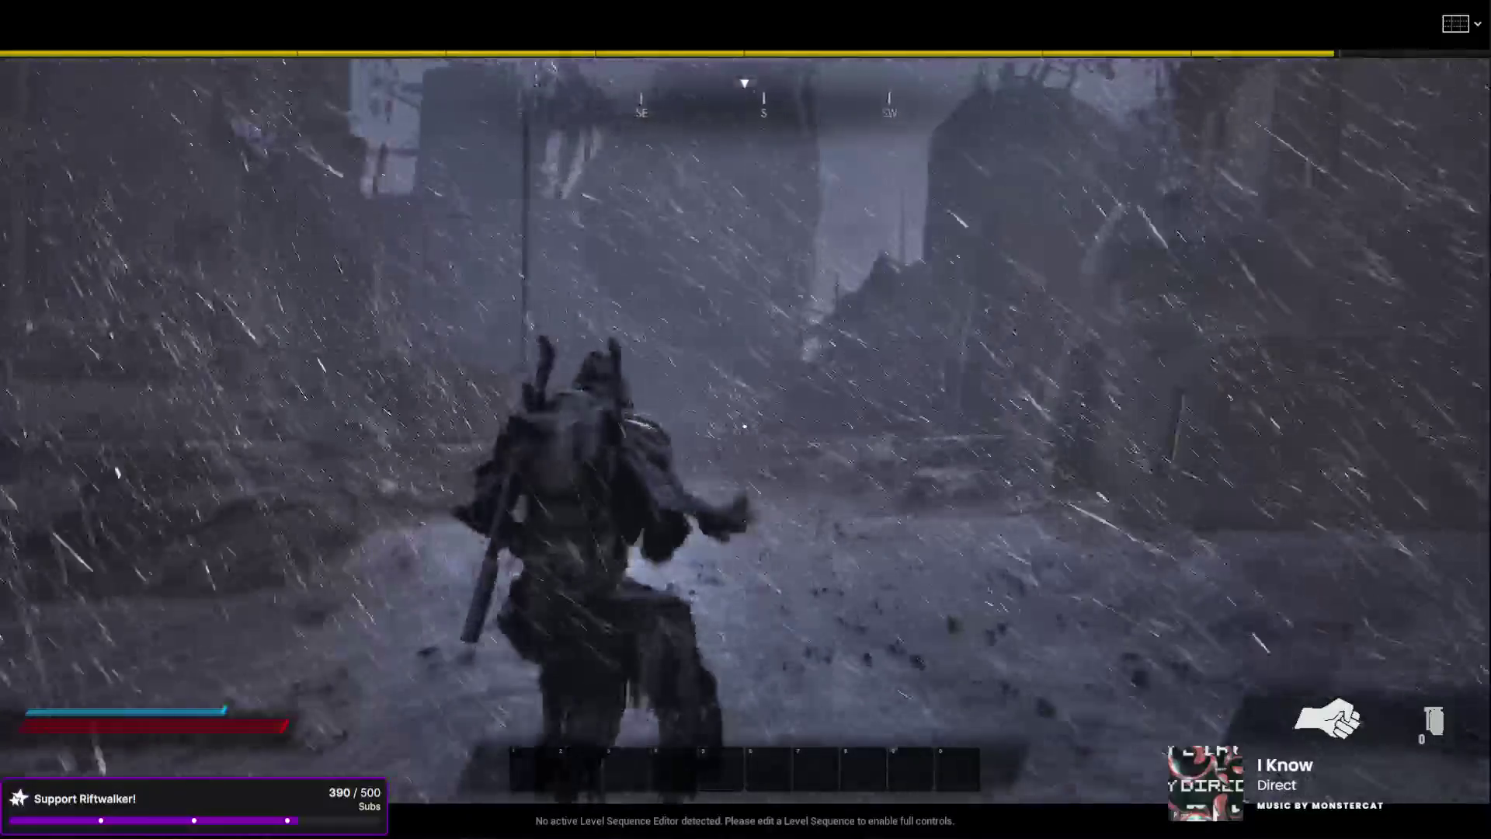
key("1")
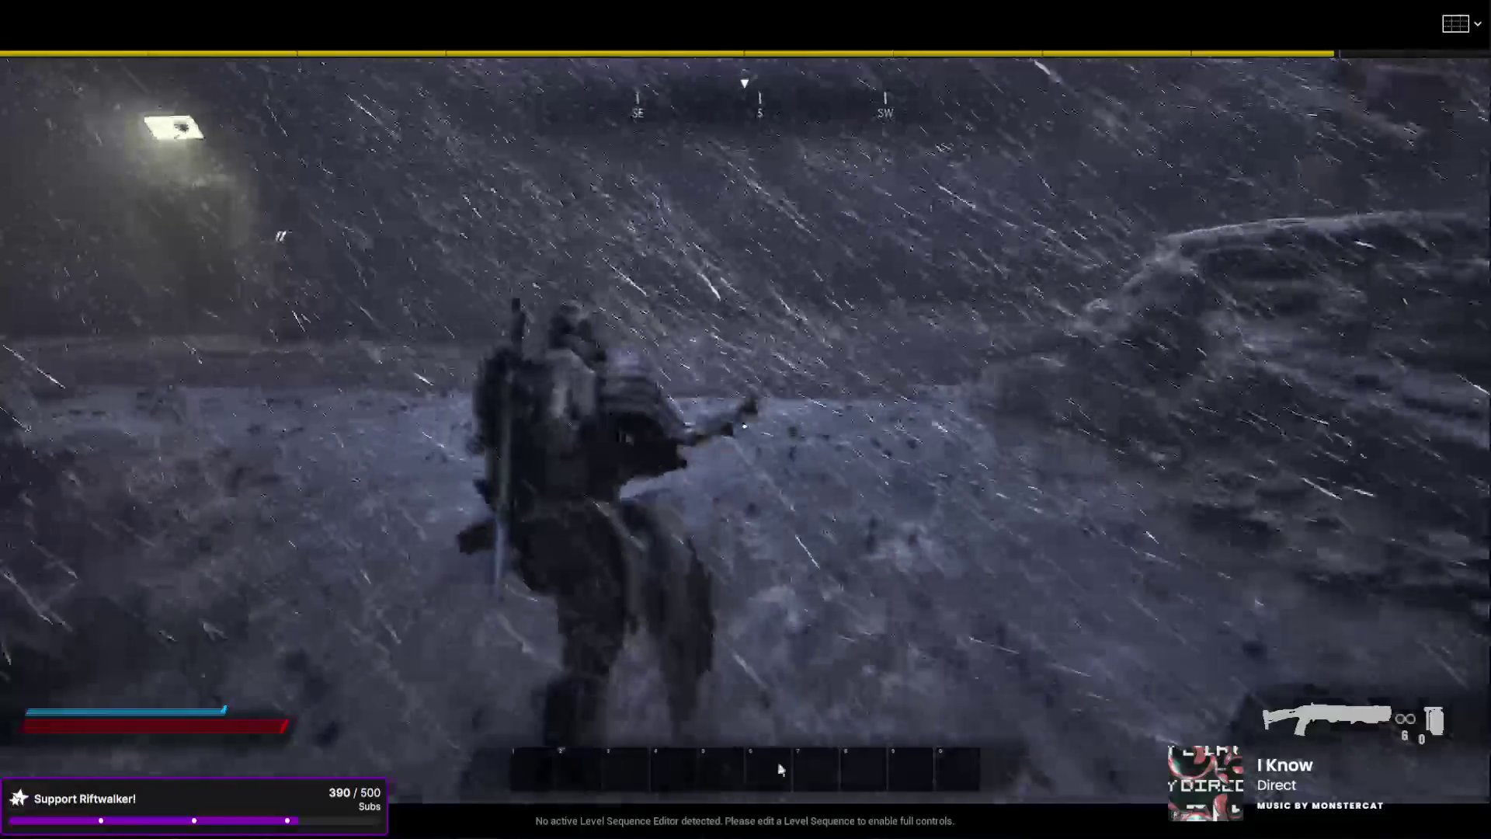
key("Escape")
key("Escape")
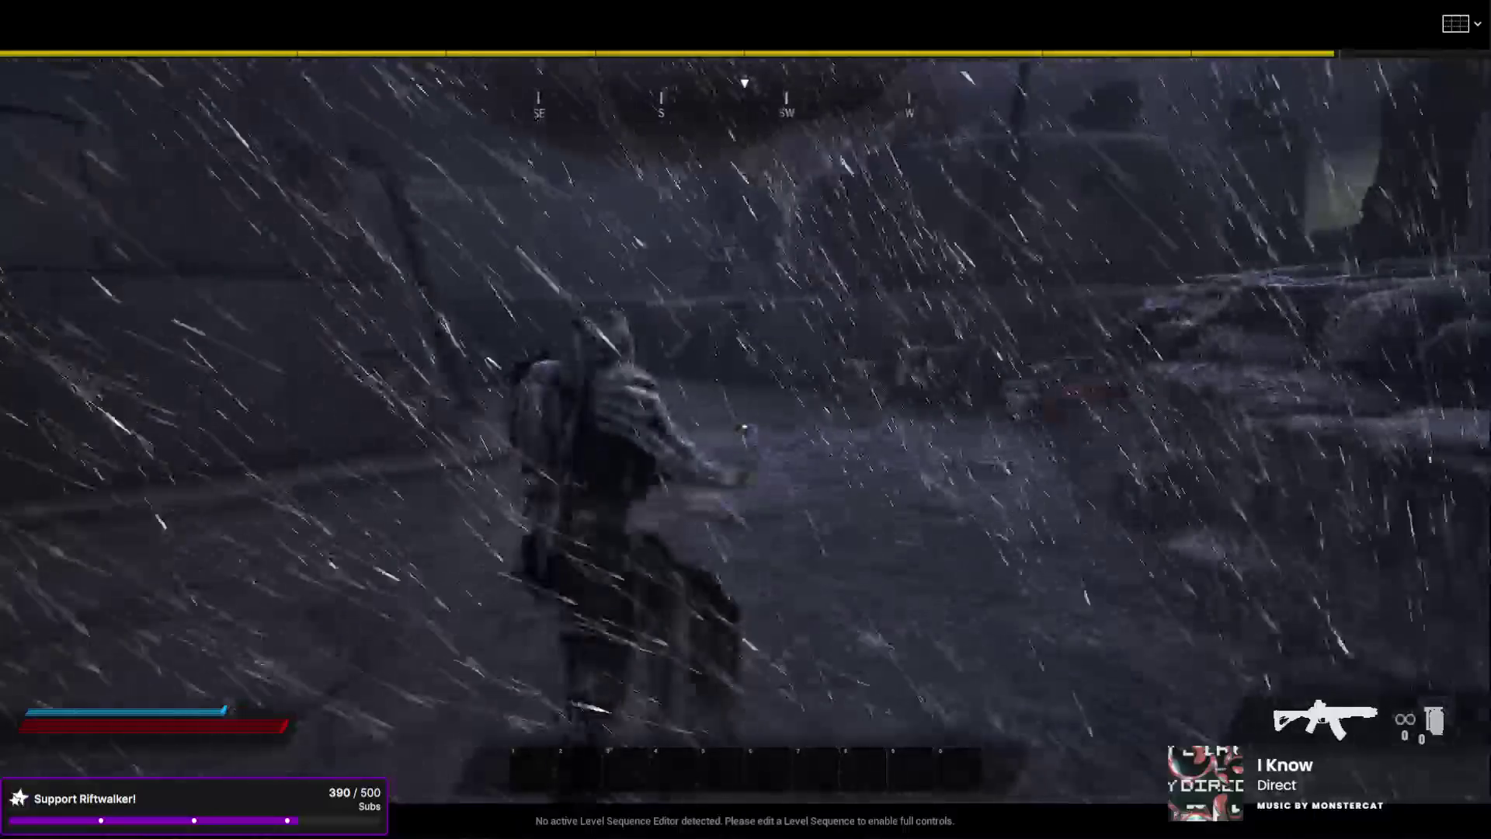
key("r")
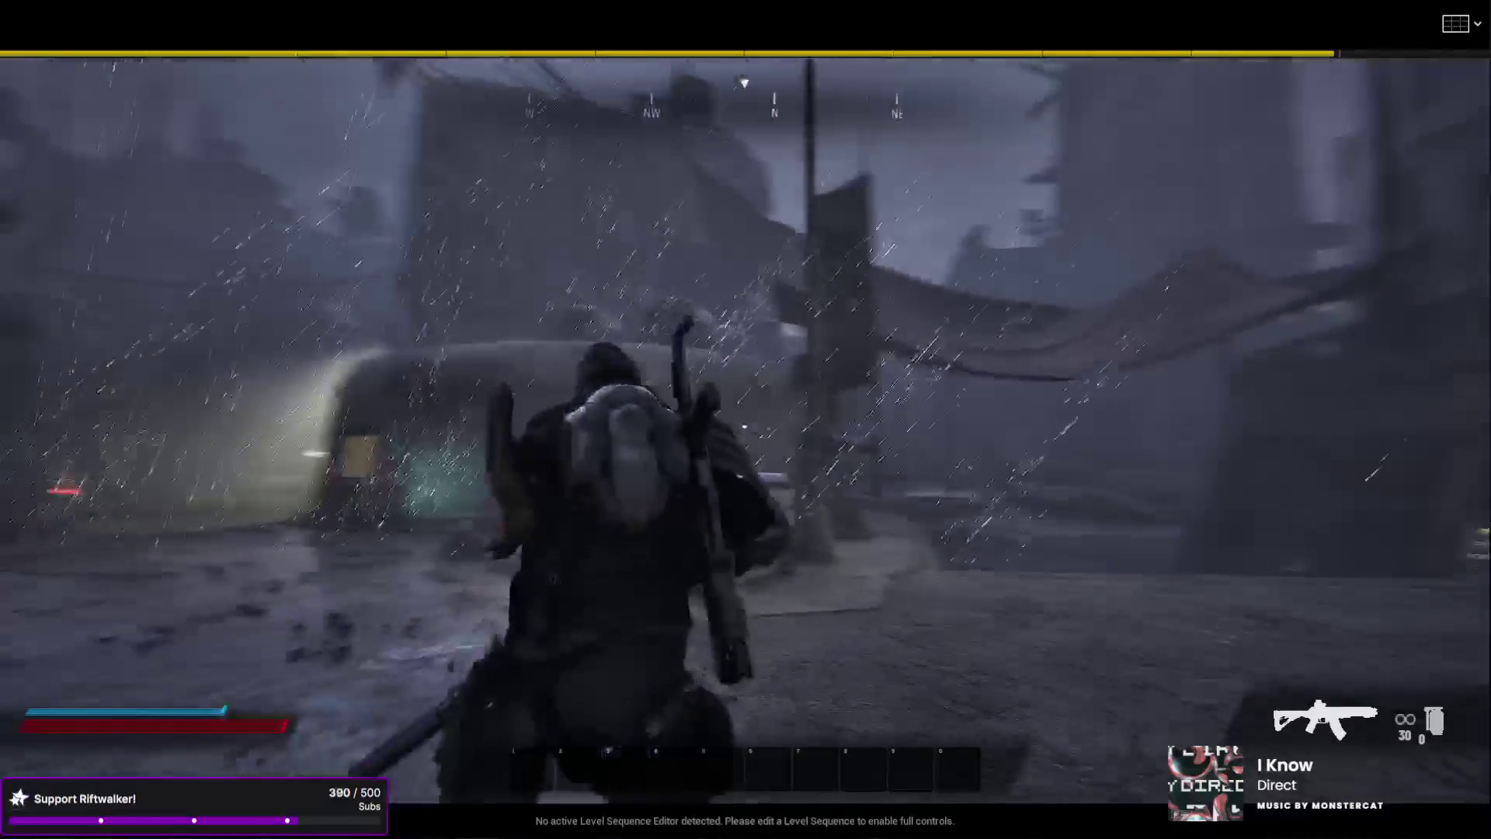
key("Escape")
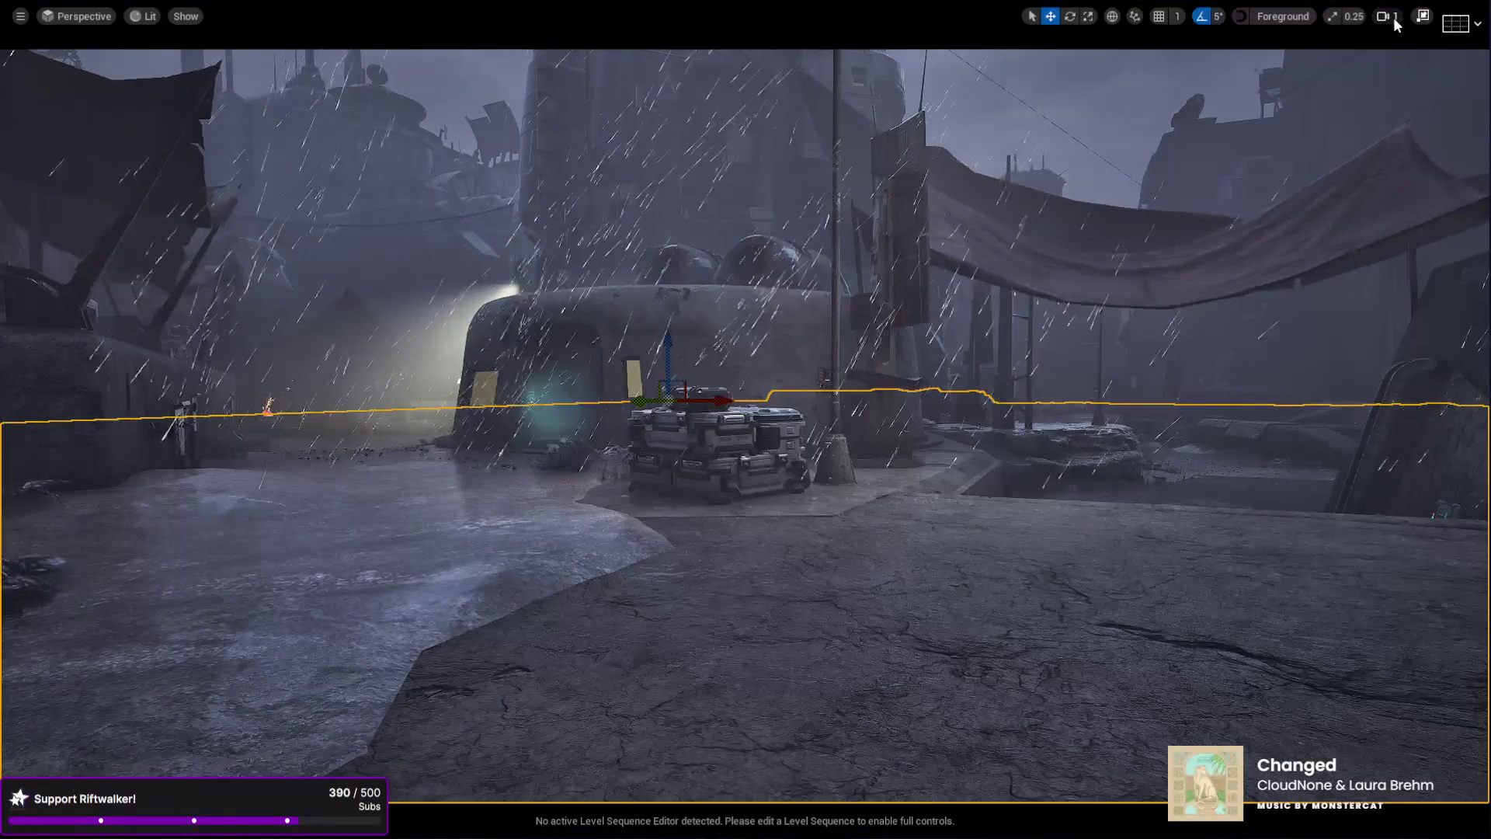
left_click(1422, 16)
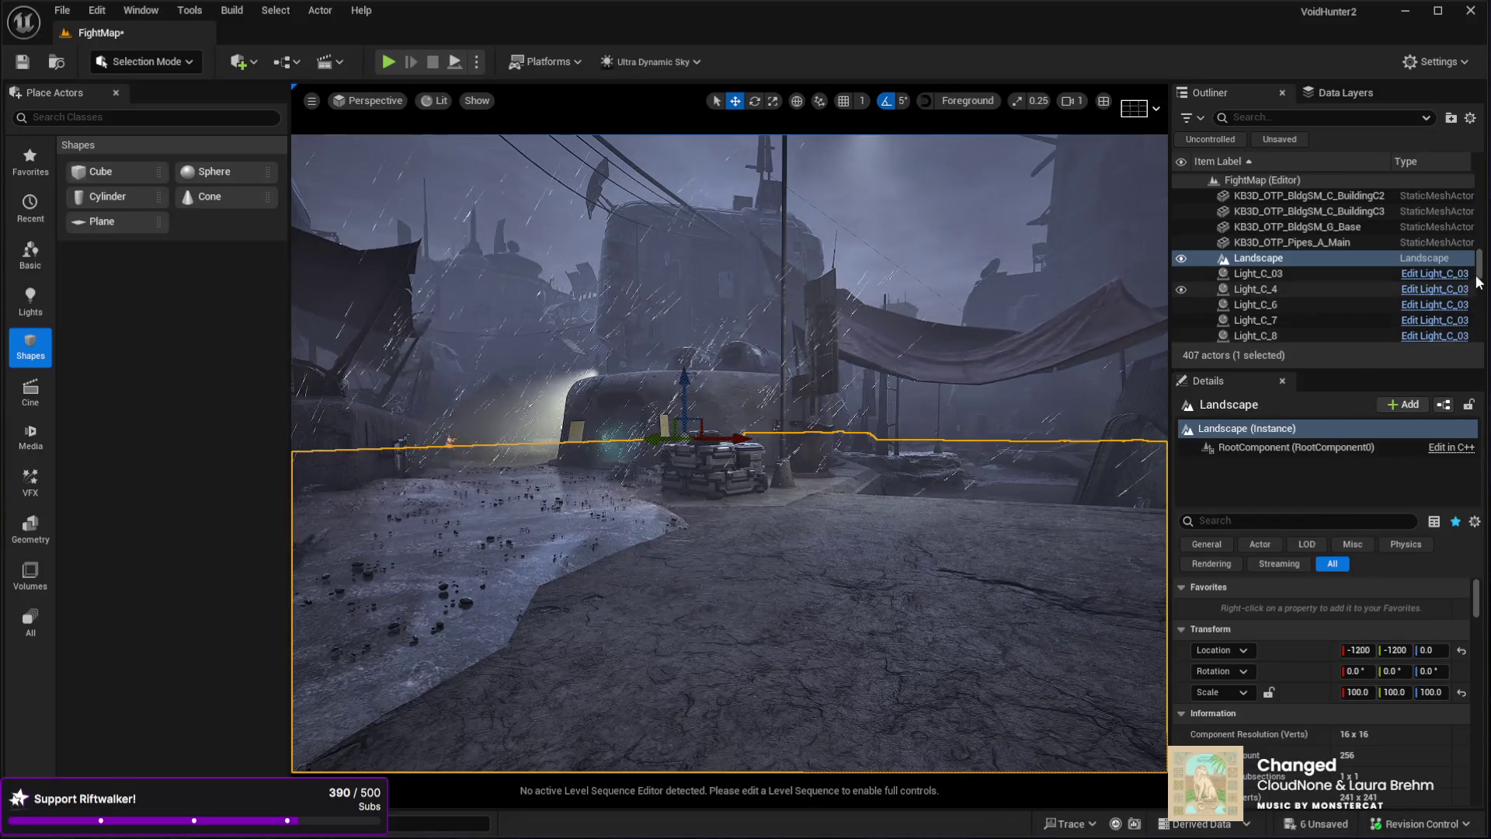
- Select the Weather actor, hide gizmos with G, and review its Rain Particles settings (spawn count 20000, wind 1800)
left_click_drag(1485, 280, 1488, 159)
scroll(1289, 305, "down", 3)
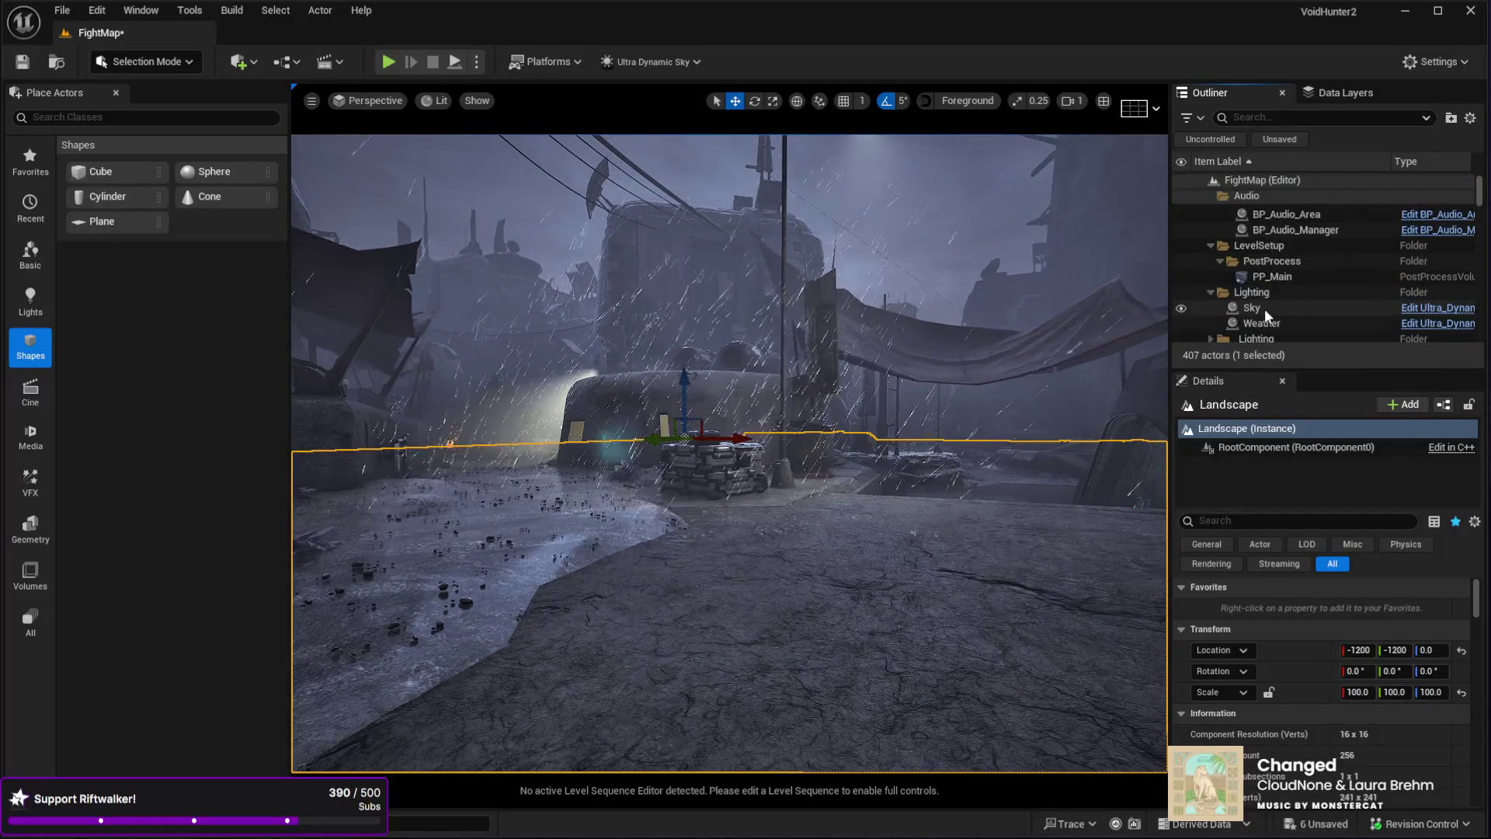
left_click(1265, 309)
left_click(1280, 324)
scroll(1275, 674, "down", 5)
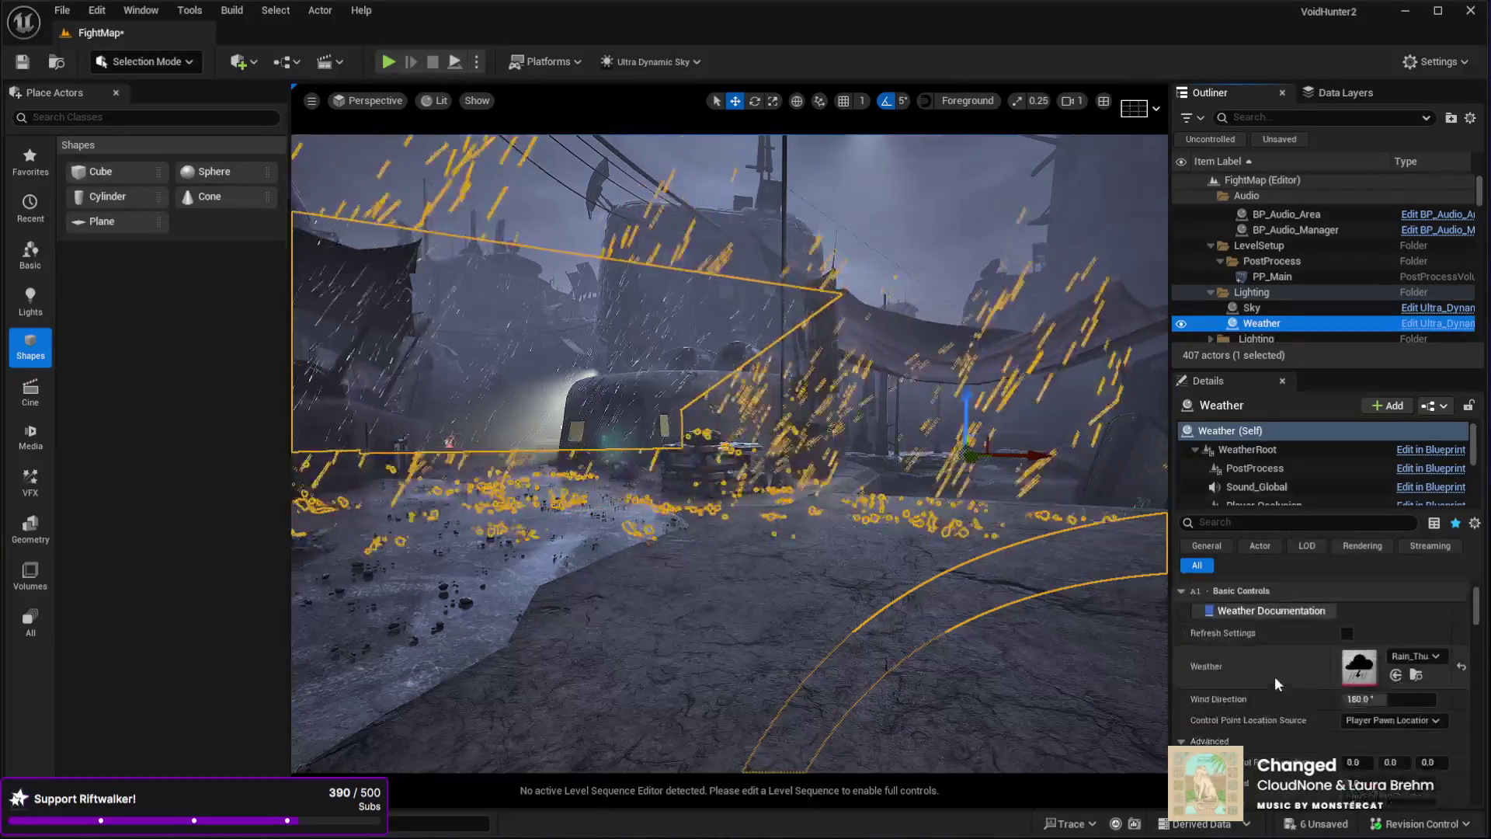
key("g")
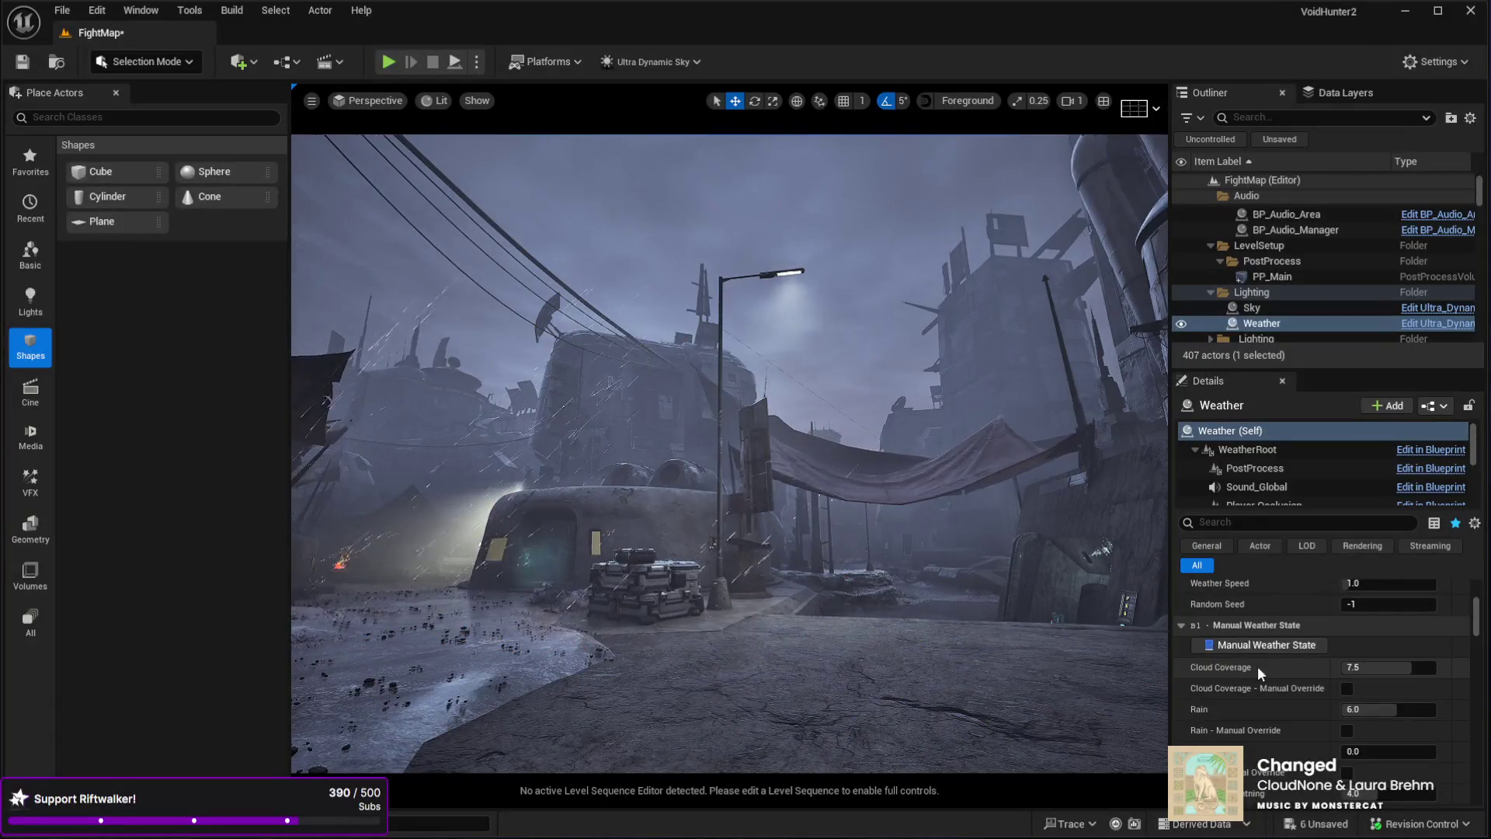
scroll(1266, 690, "down", 3)
scroll(1266, 687, "down", 5)
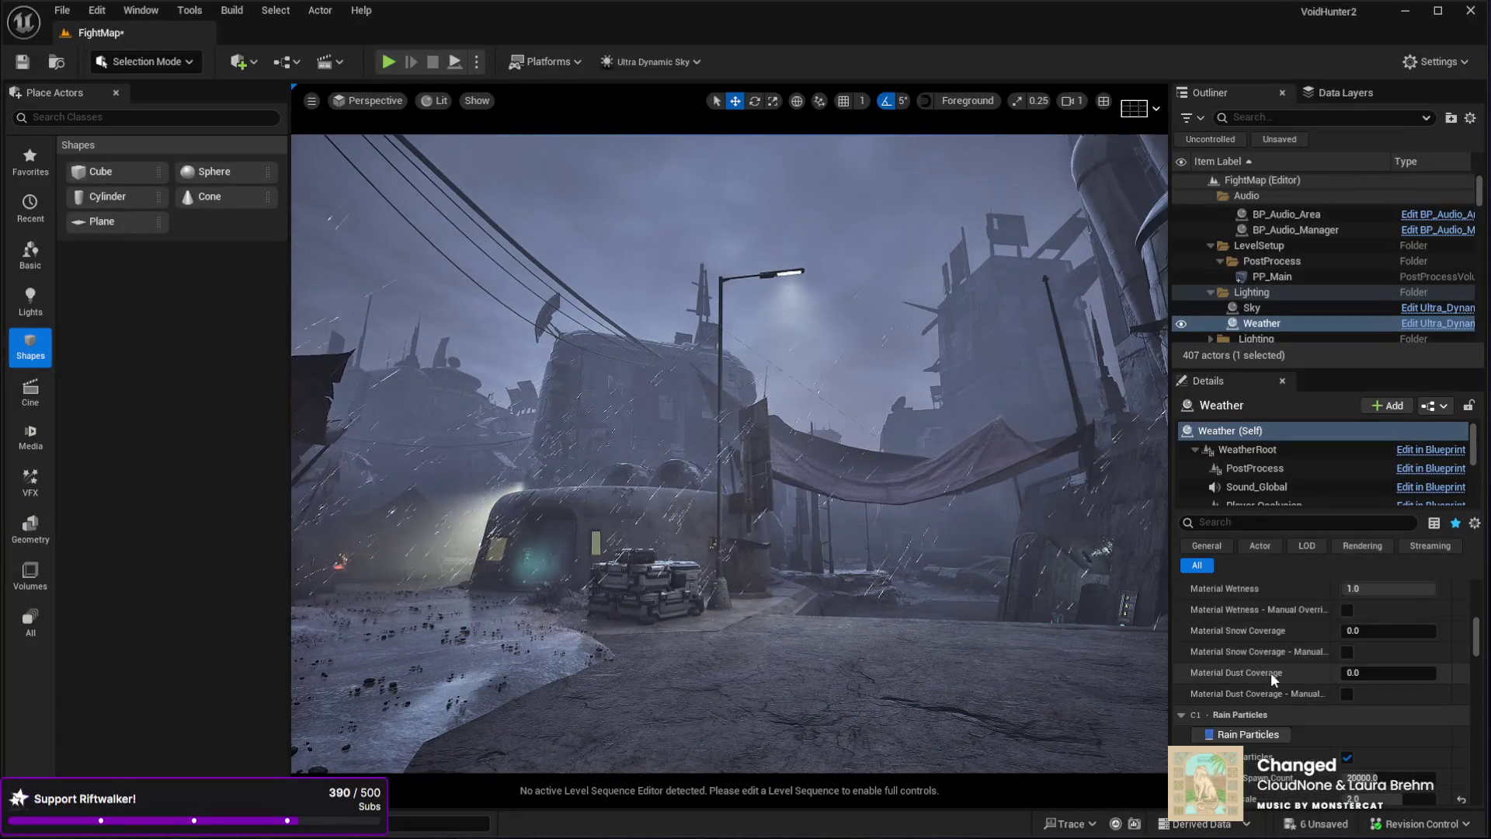
scroll(1271, 665, "up", 2)
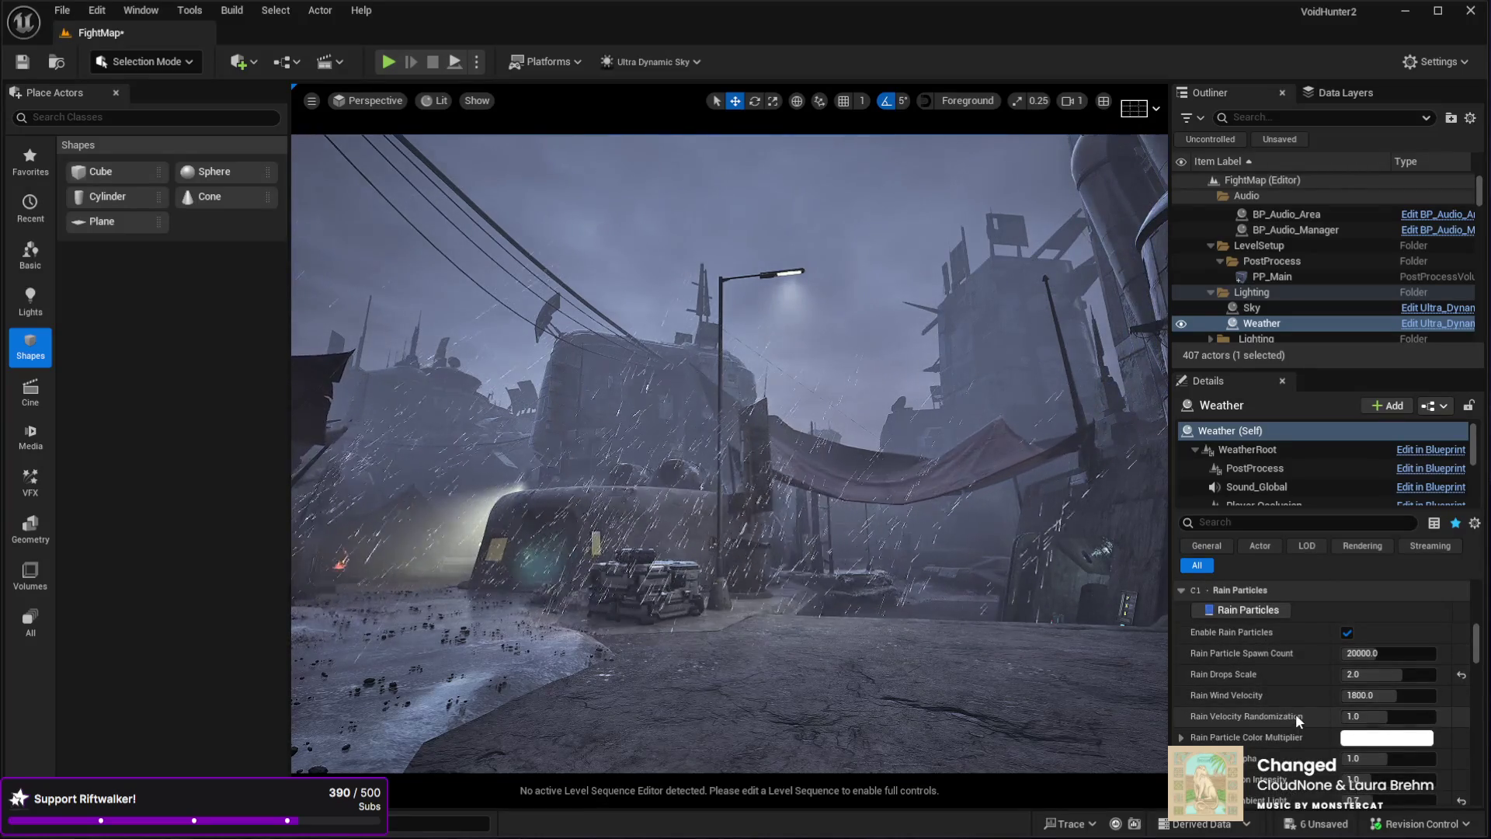
- Fly through the rainy courtyard past the hut and lamp post, then fill the window with F11
left_click_drag(1157, 665, 1063, 666)
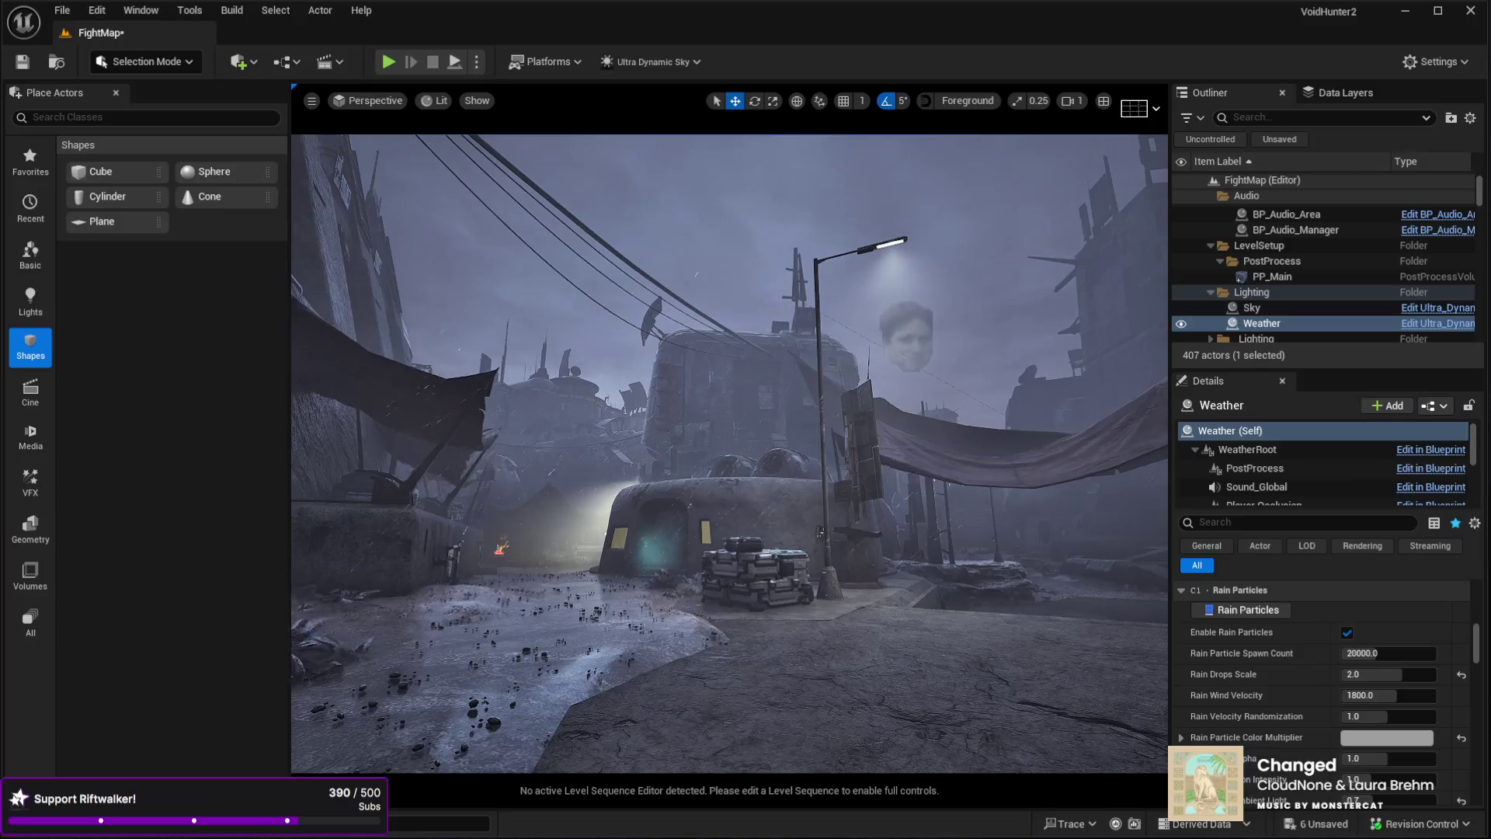
key("w")
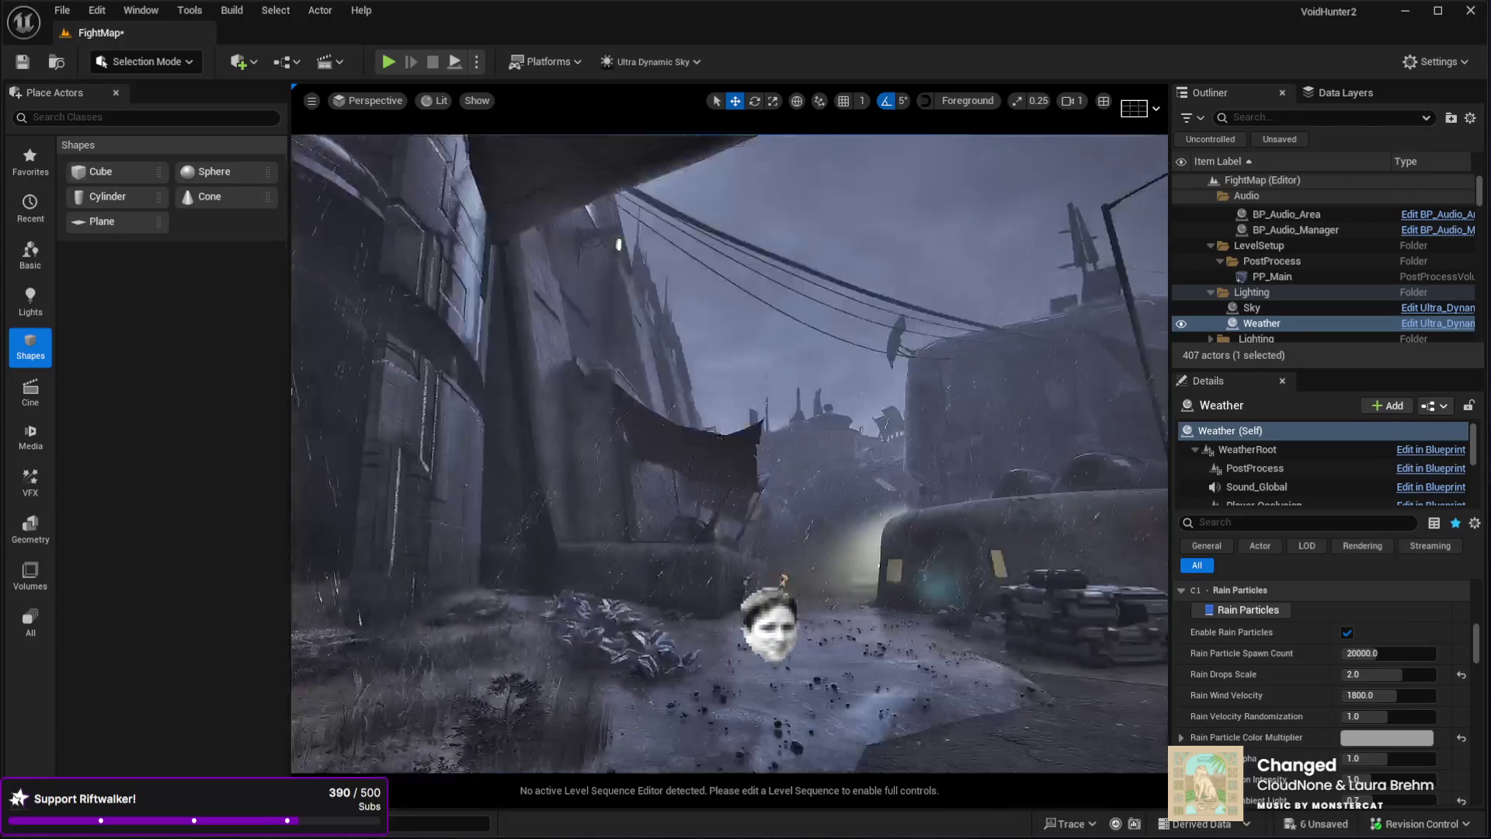
key("w")
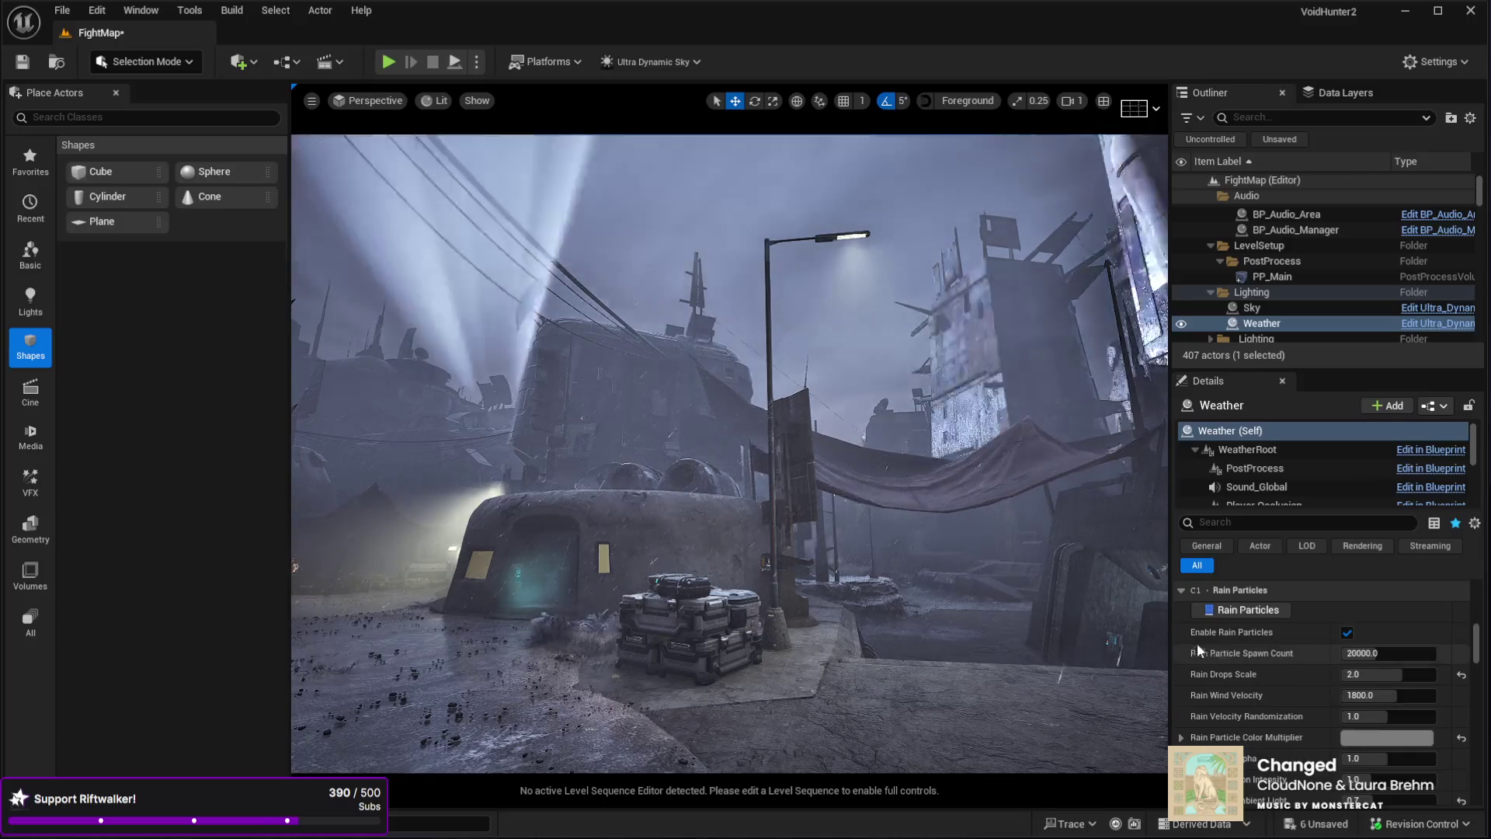
key("w")
key("w")
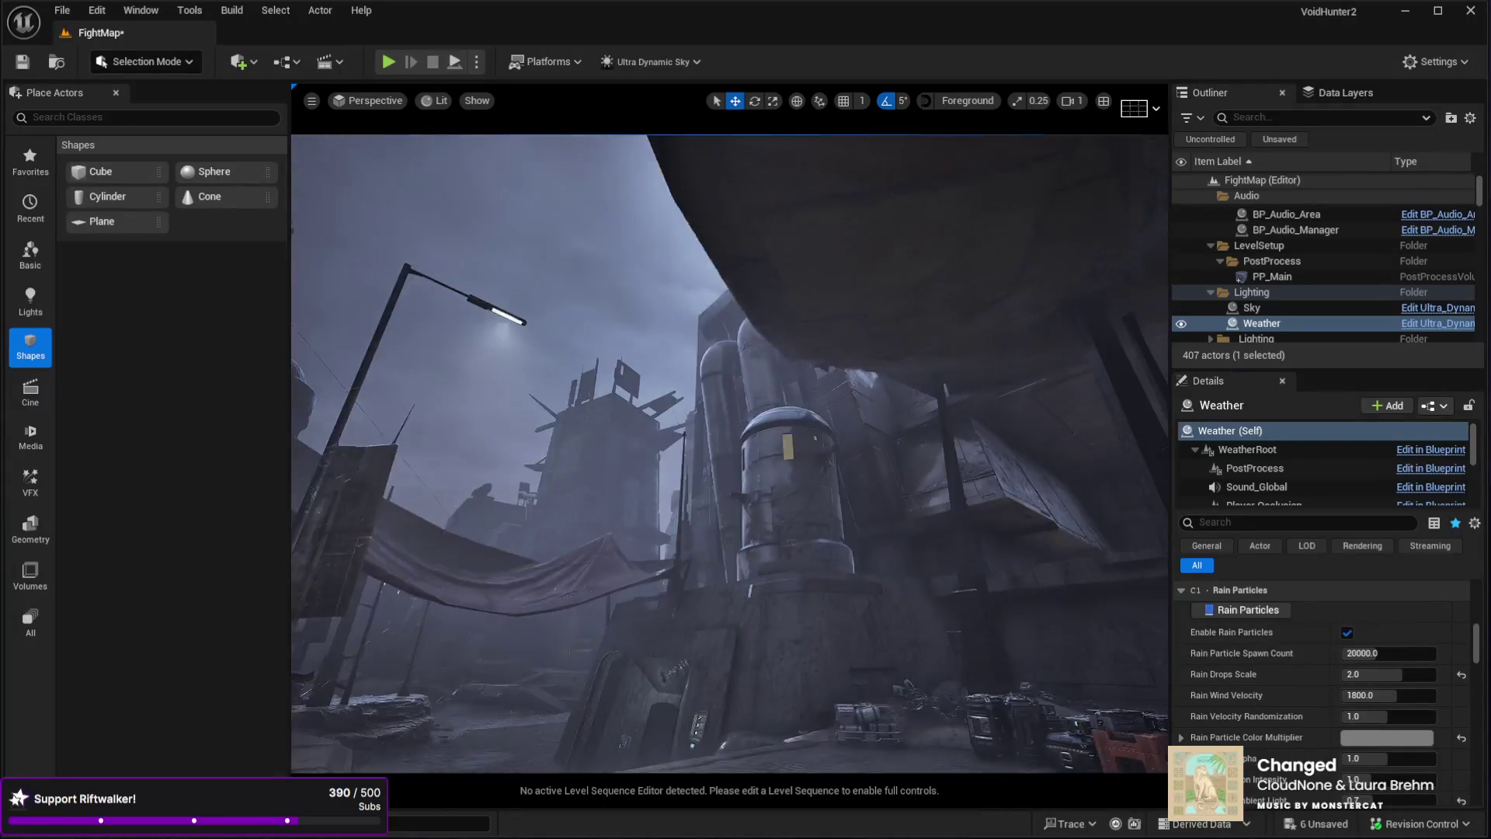
key("w")
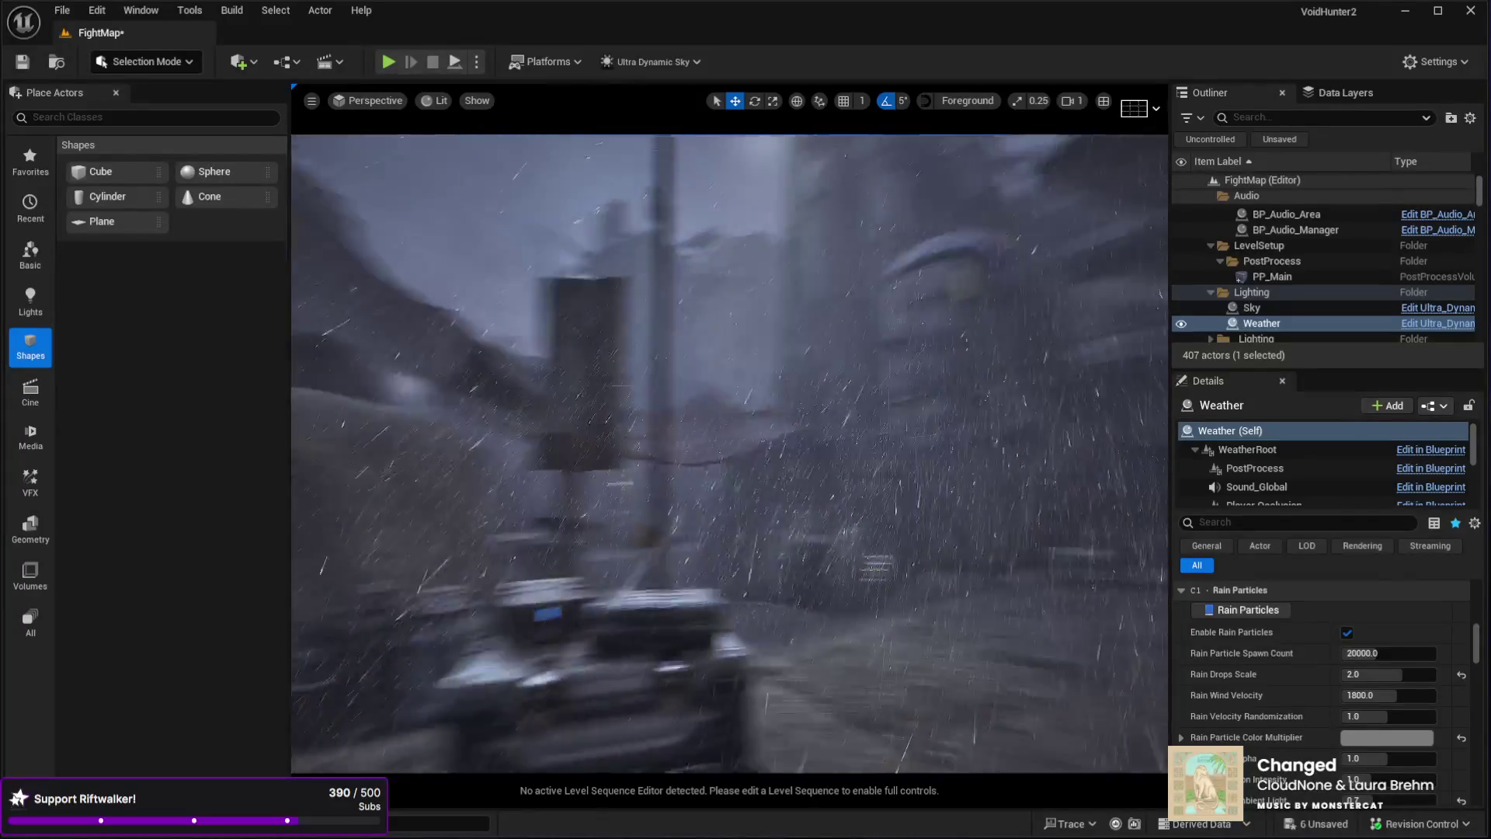
key("w")
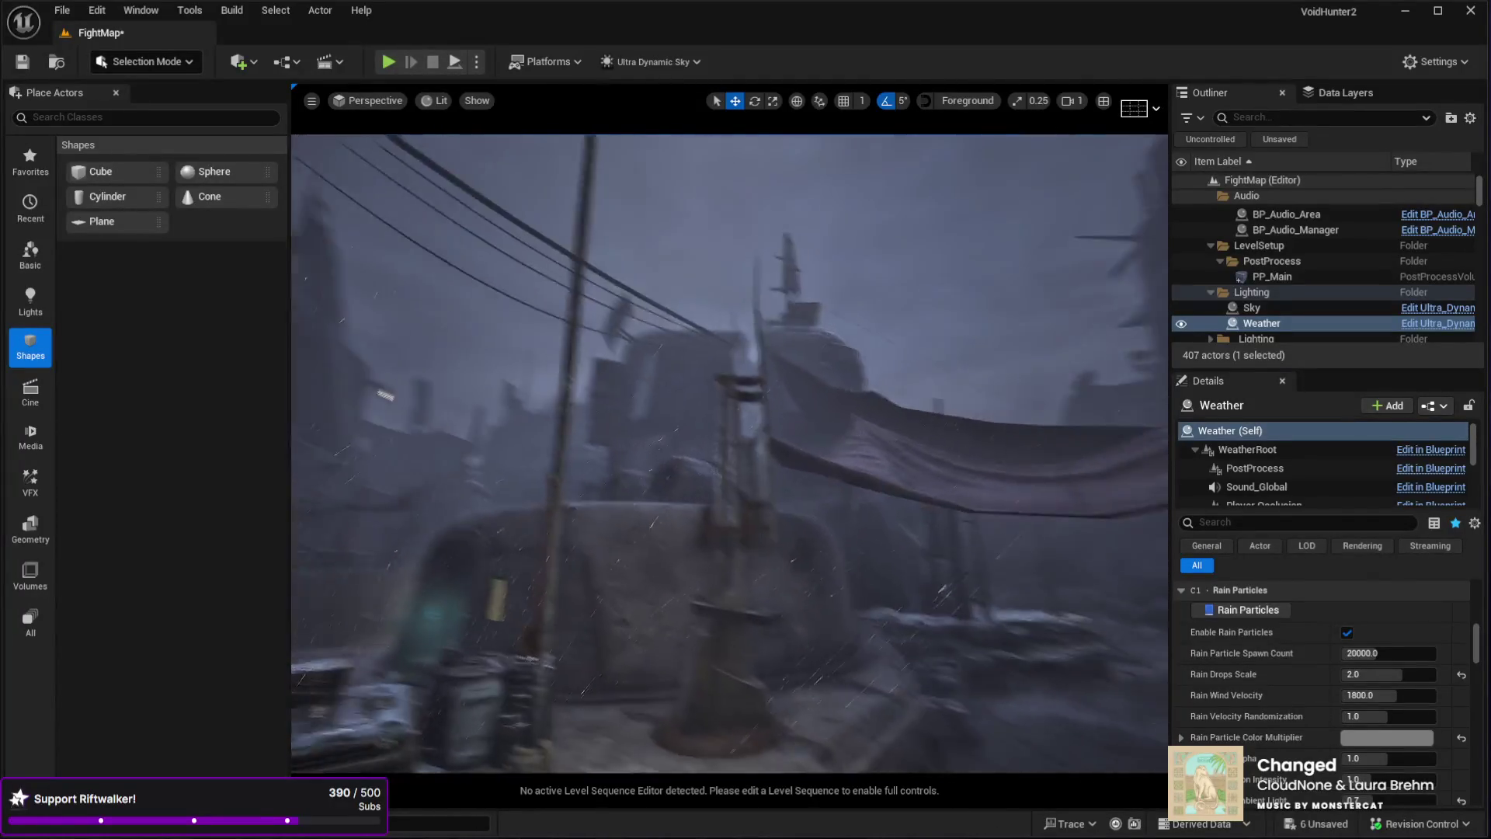
key("w")
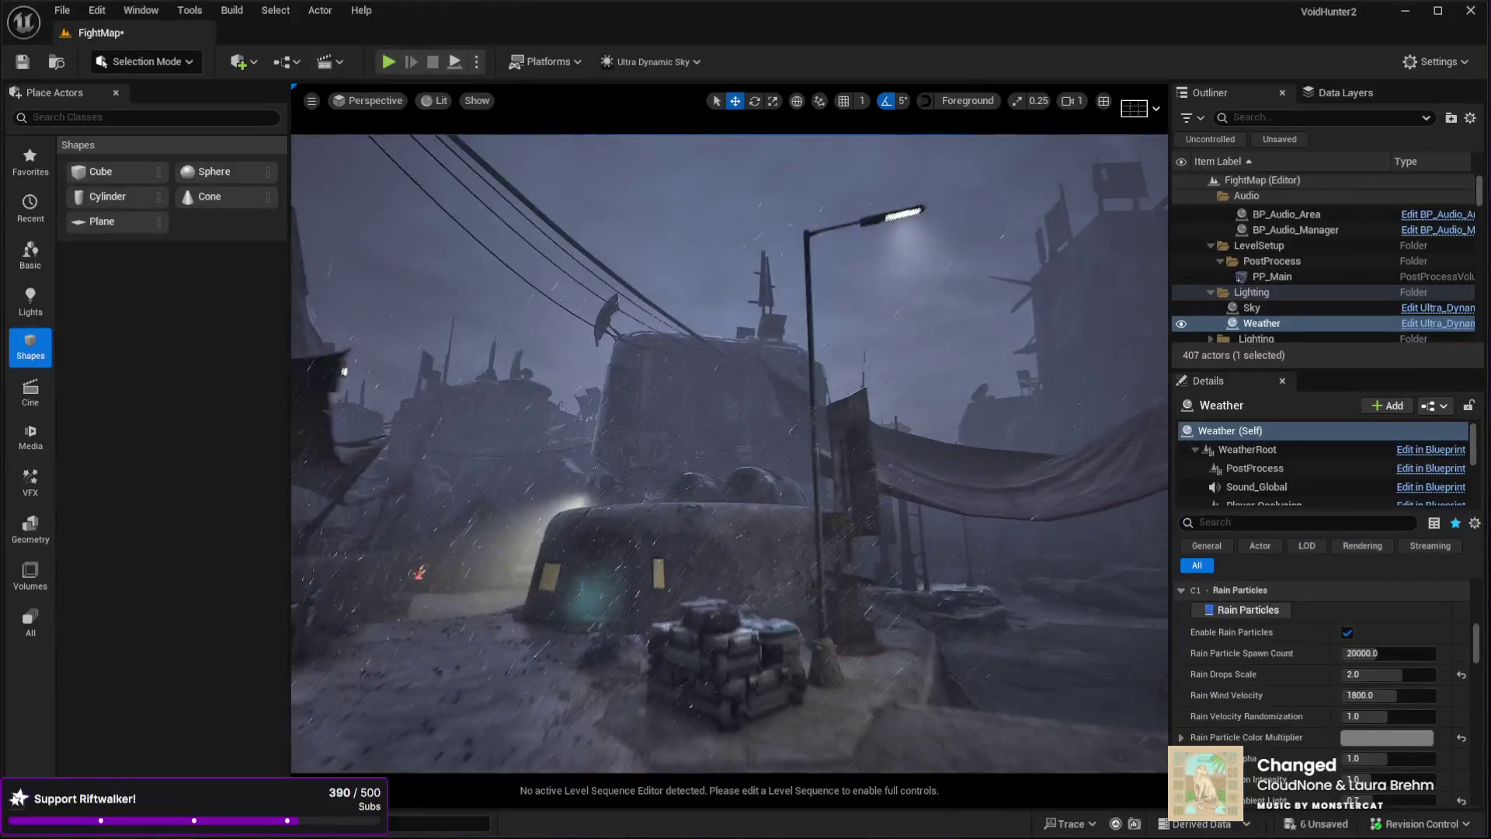
key("s")
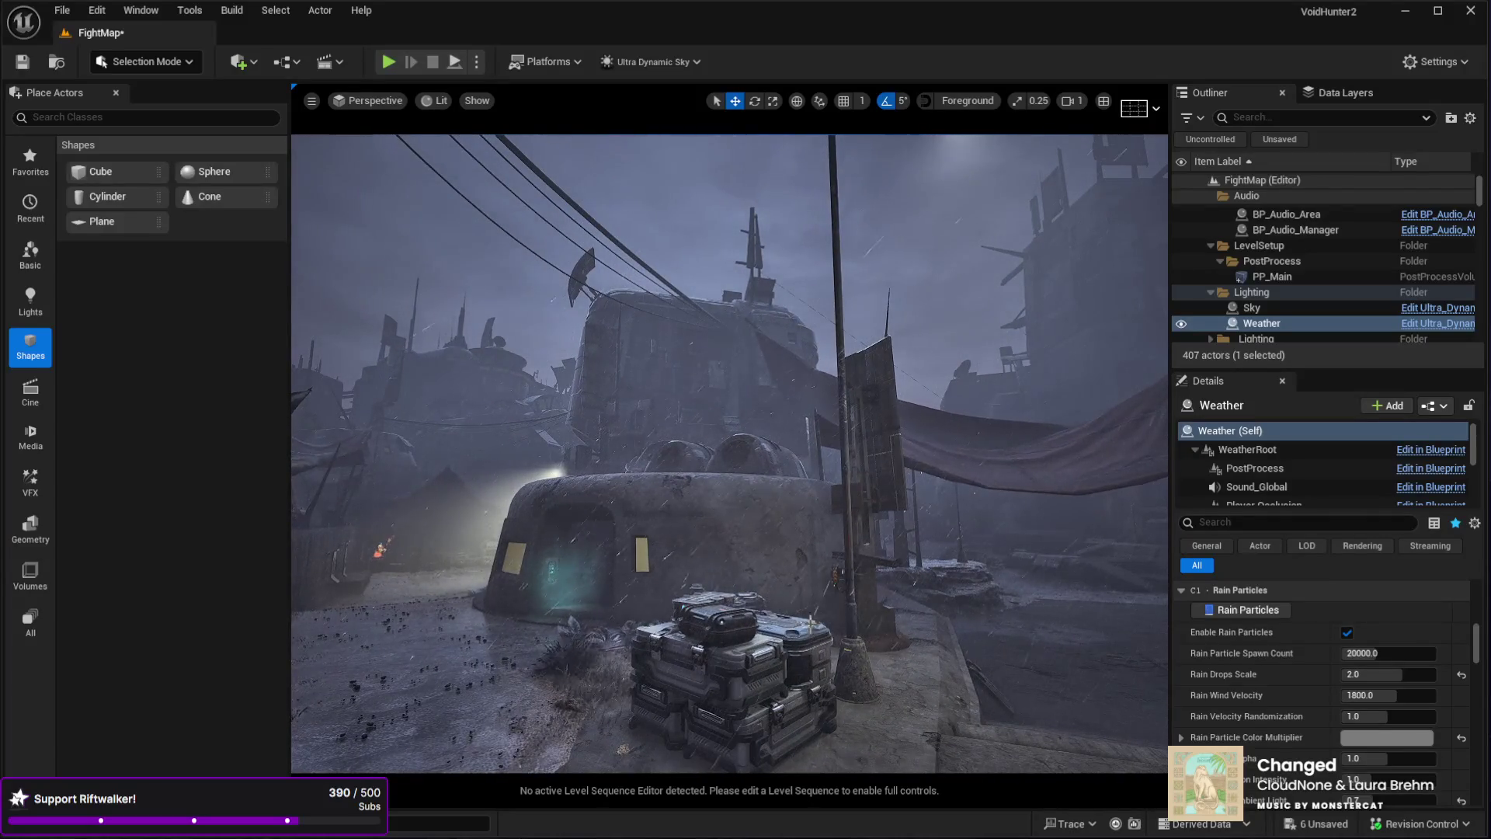
key("w")
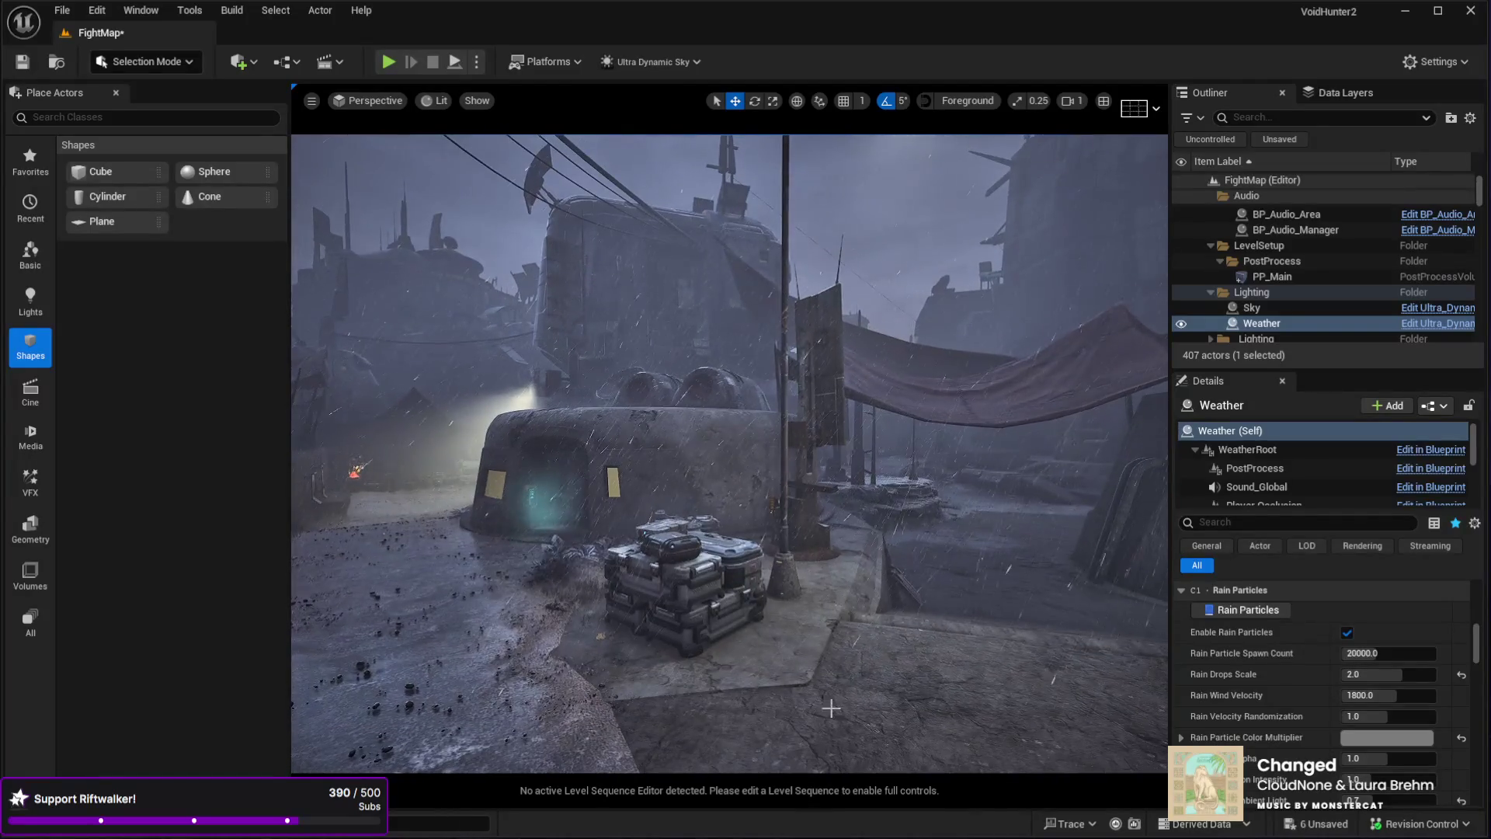
key("F11")
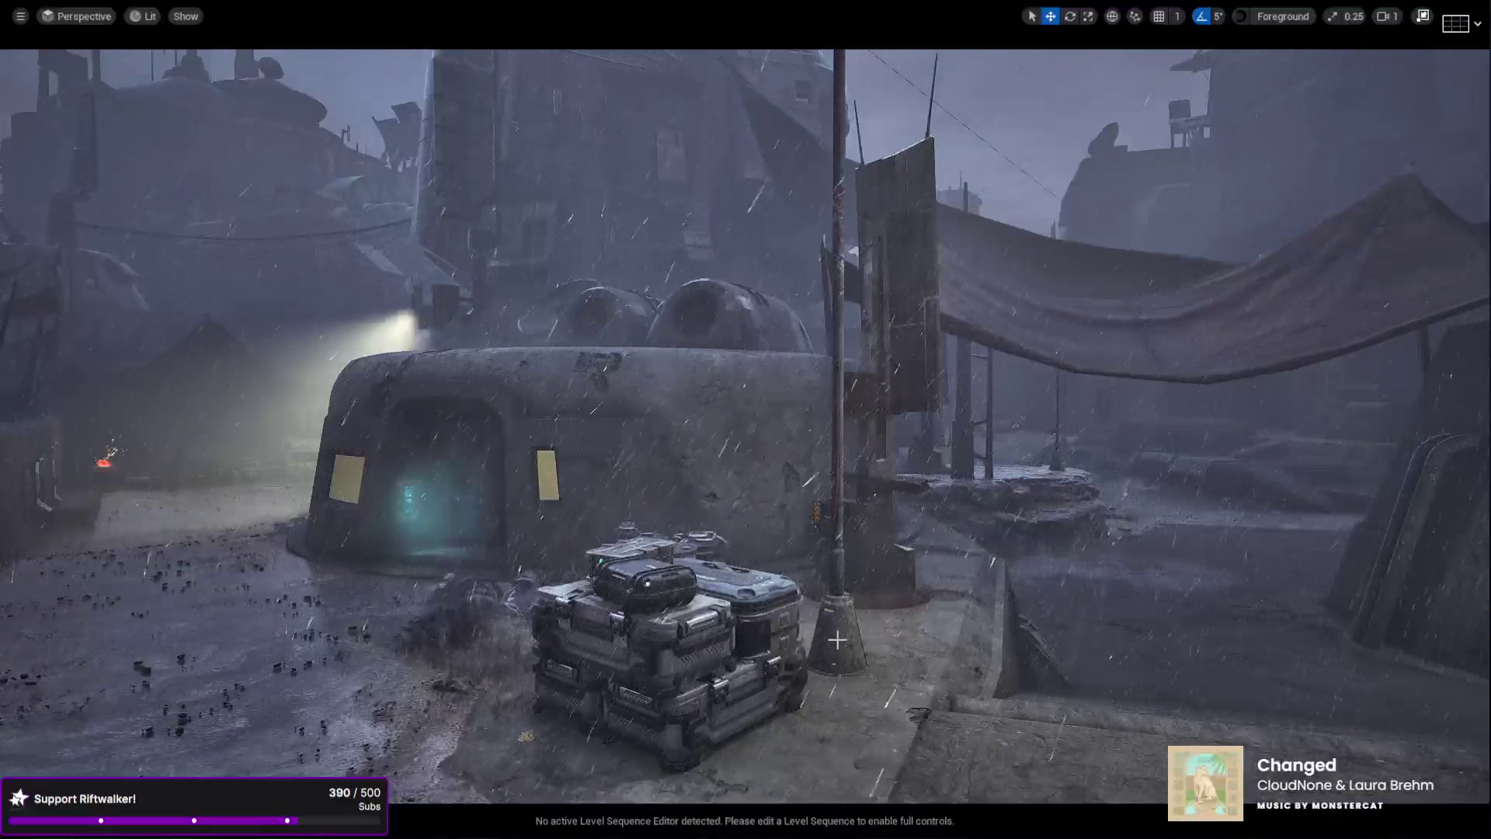
- Lower the camera by the crates, then walk the character through the rainy streets and up the stairs
key("w")
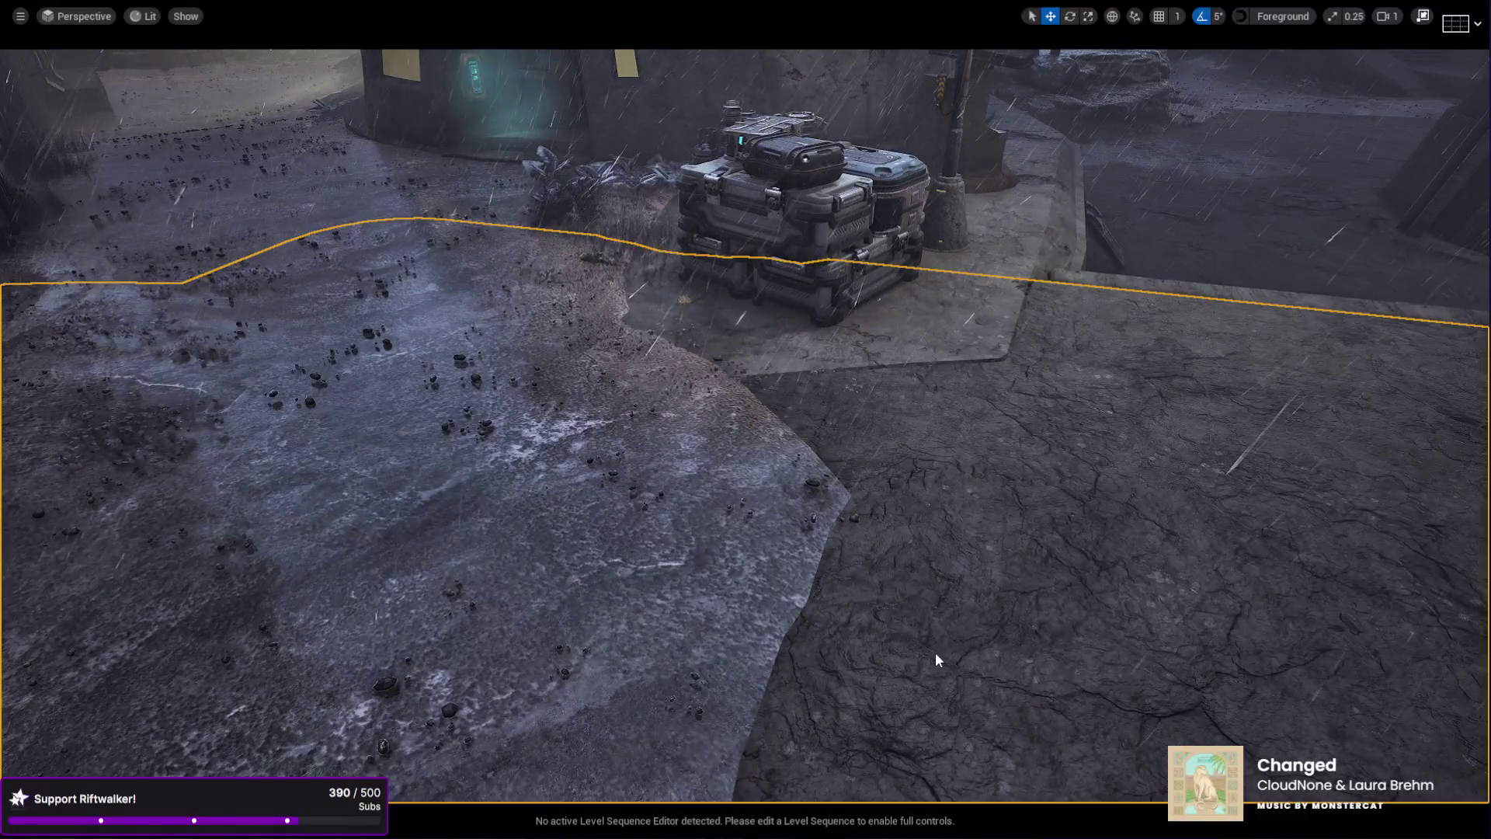
key("alt+p")
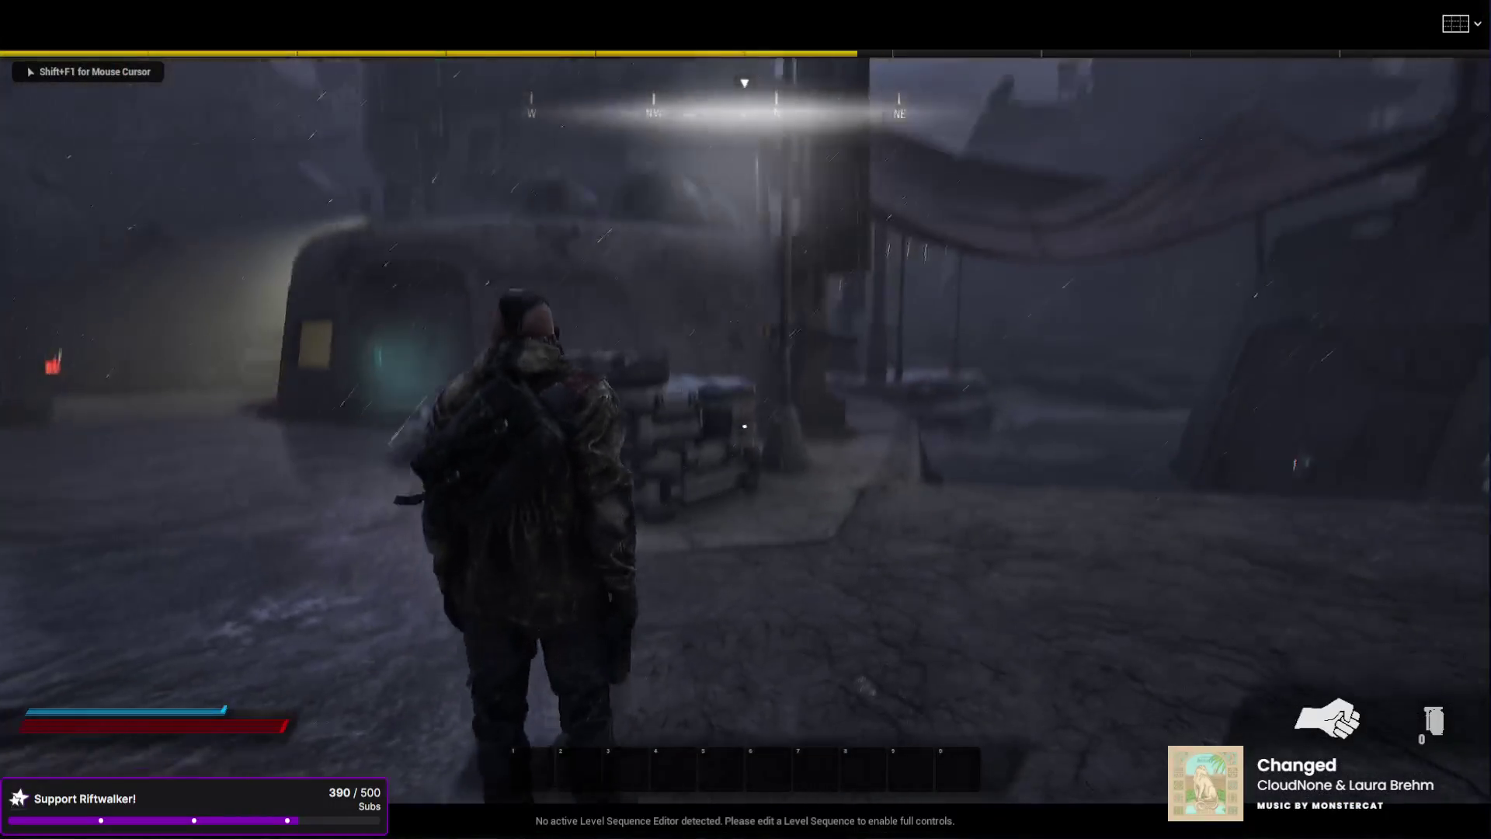
key("w")
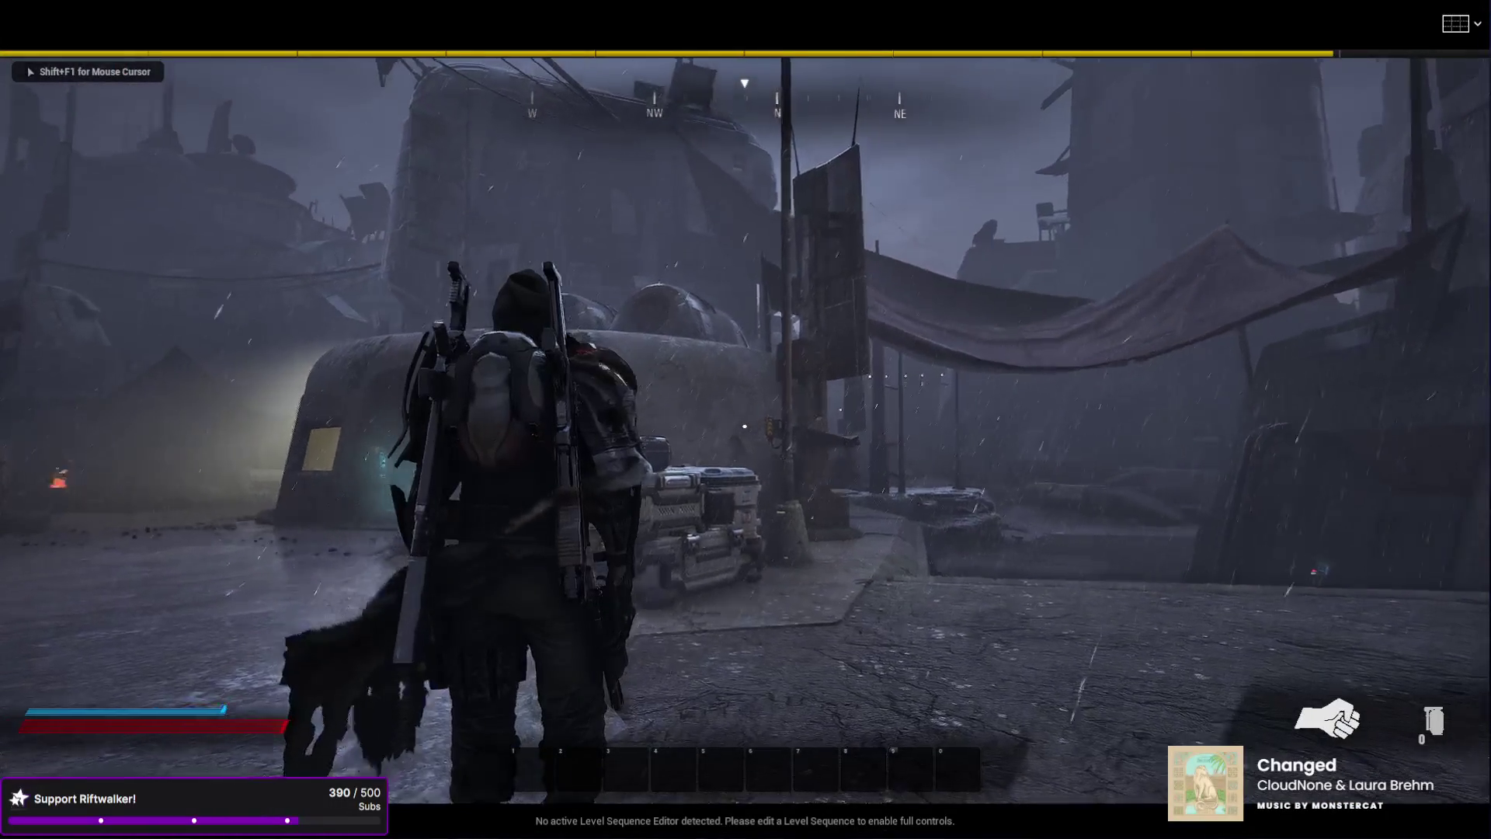
key("w")
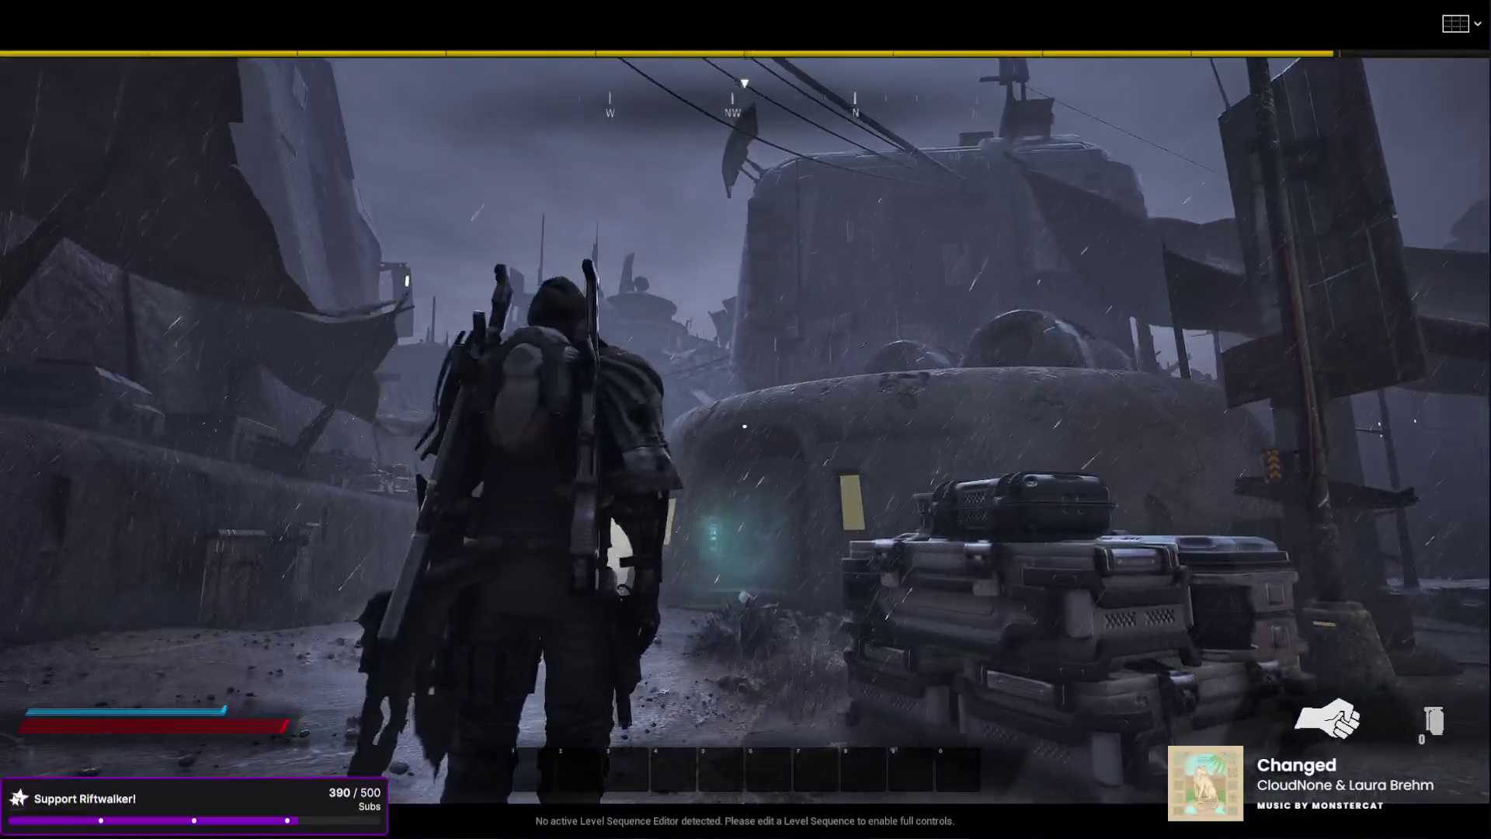
key("s")
key("w")
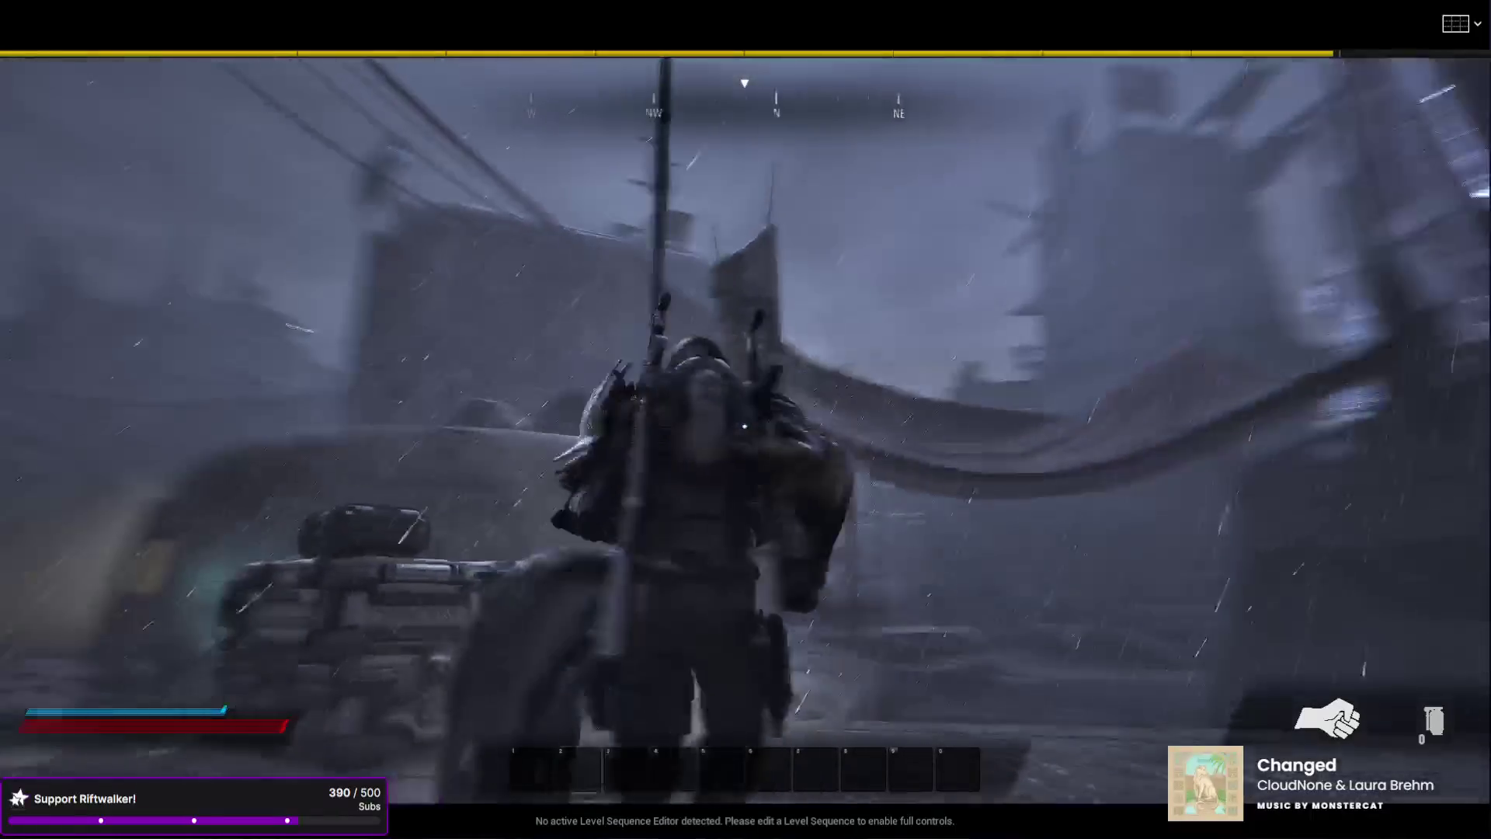
key("w")
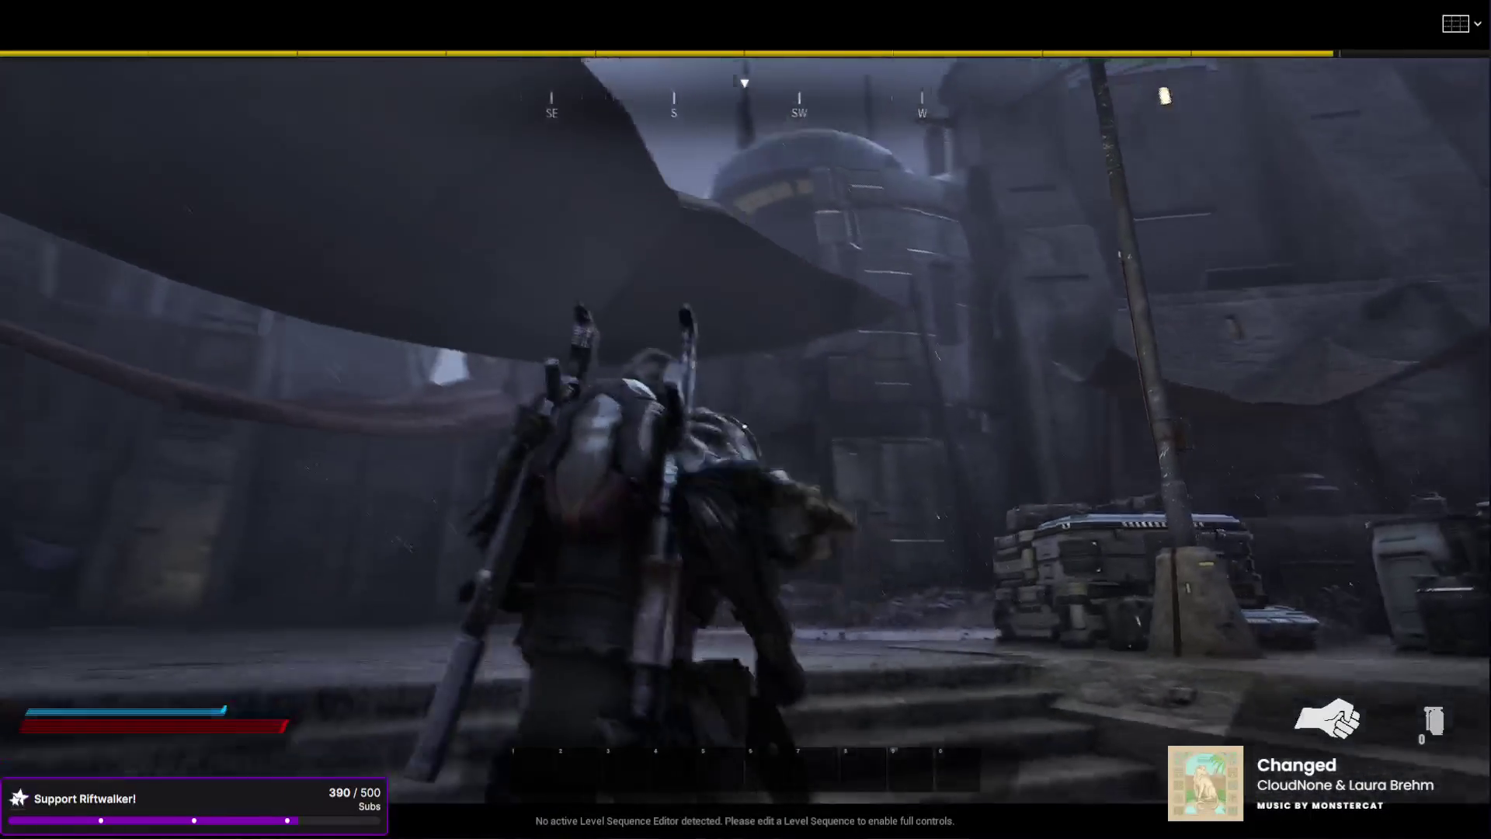
key("w")
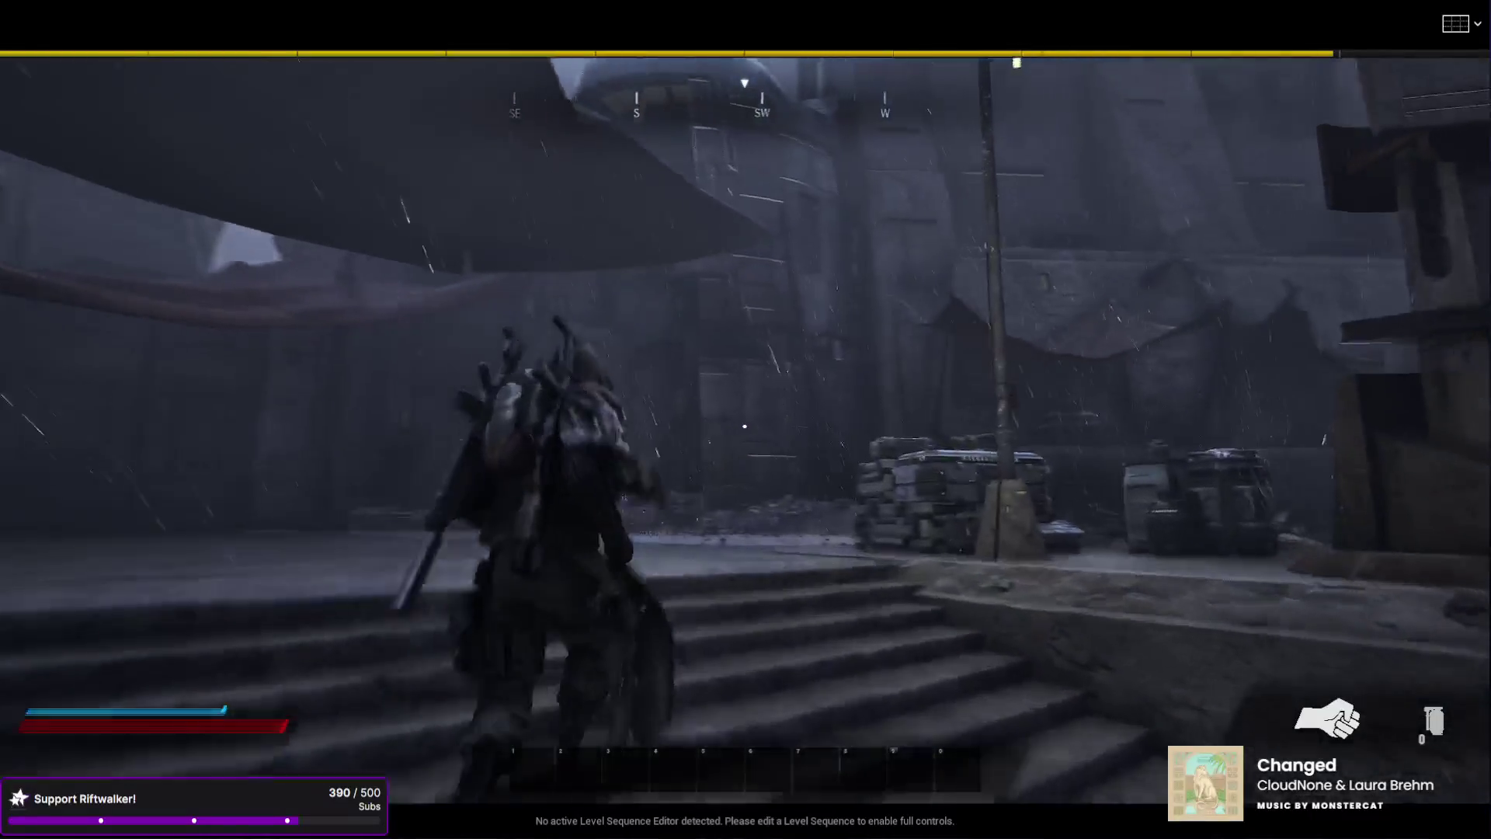
key("w")
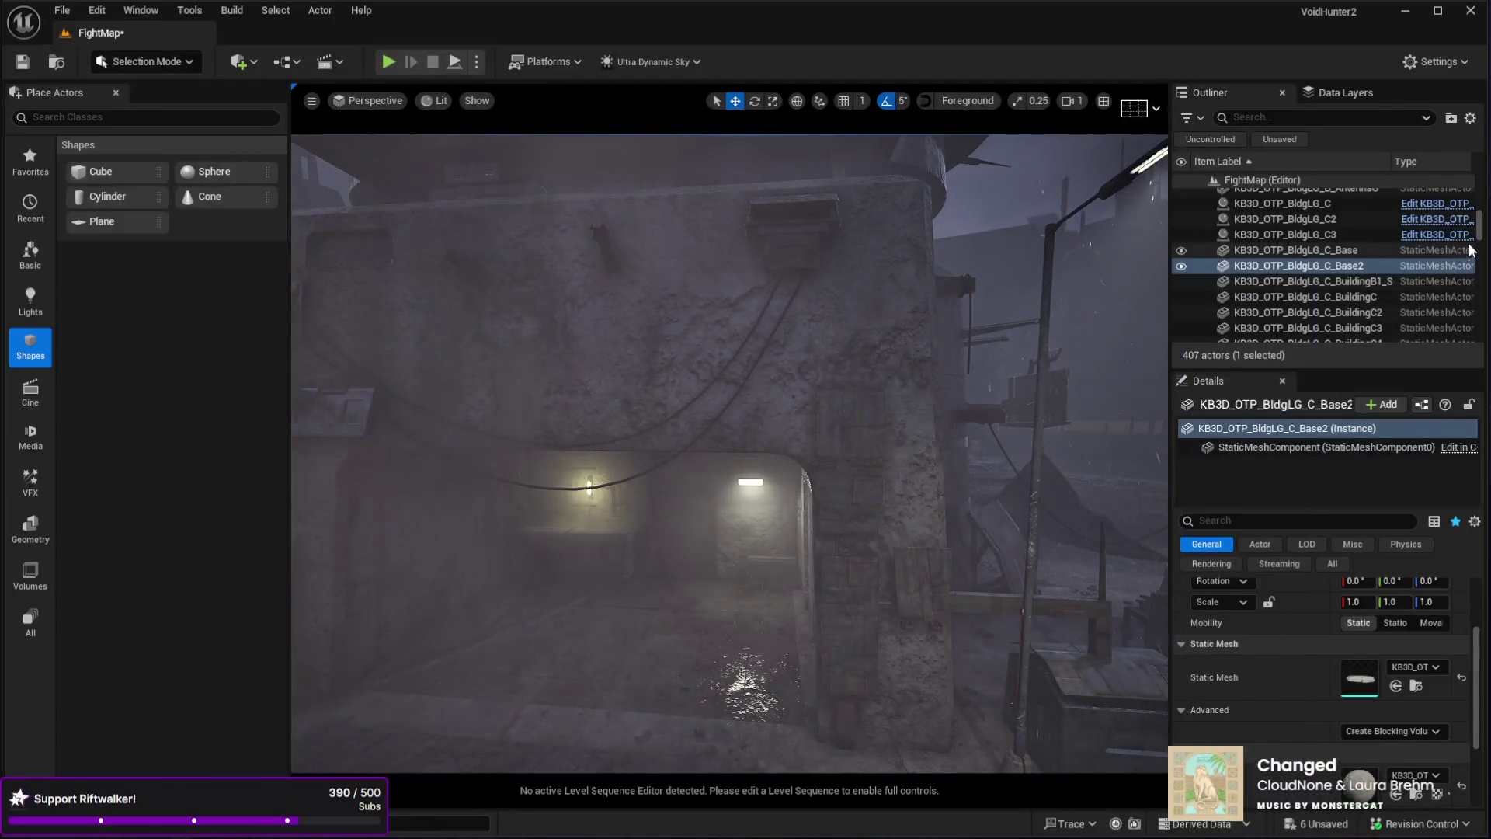
scroll(1331, 268, "up", 10)
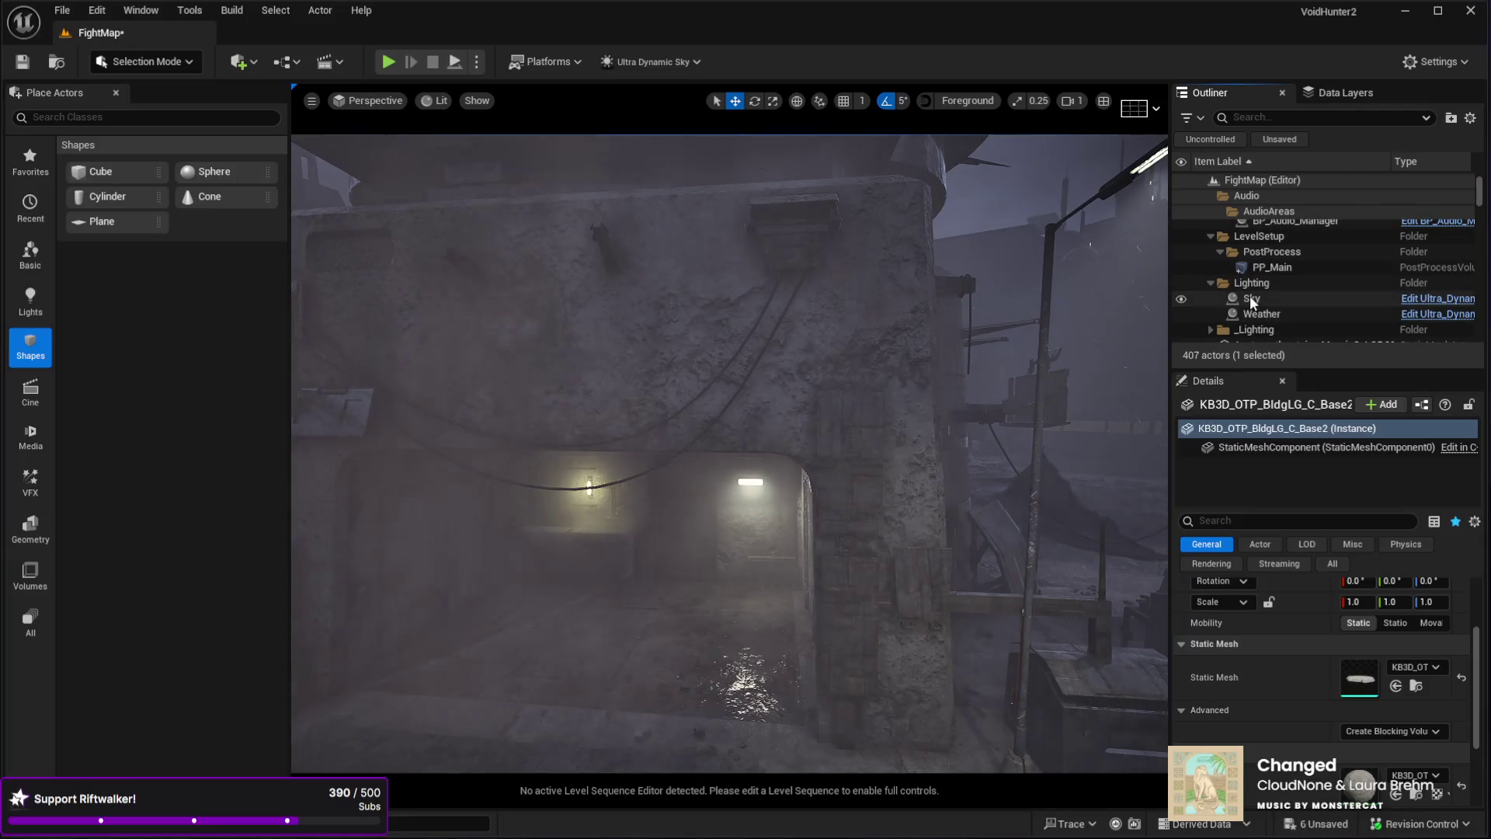
- Select the Weather actor, set clear skies, and pick the Rain_Drip_Spline on the building wall
left_click(1263, 315)
scroll(1350, 696, "up", 3)
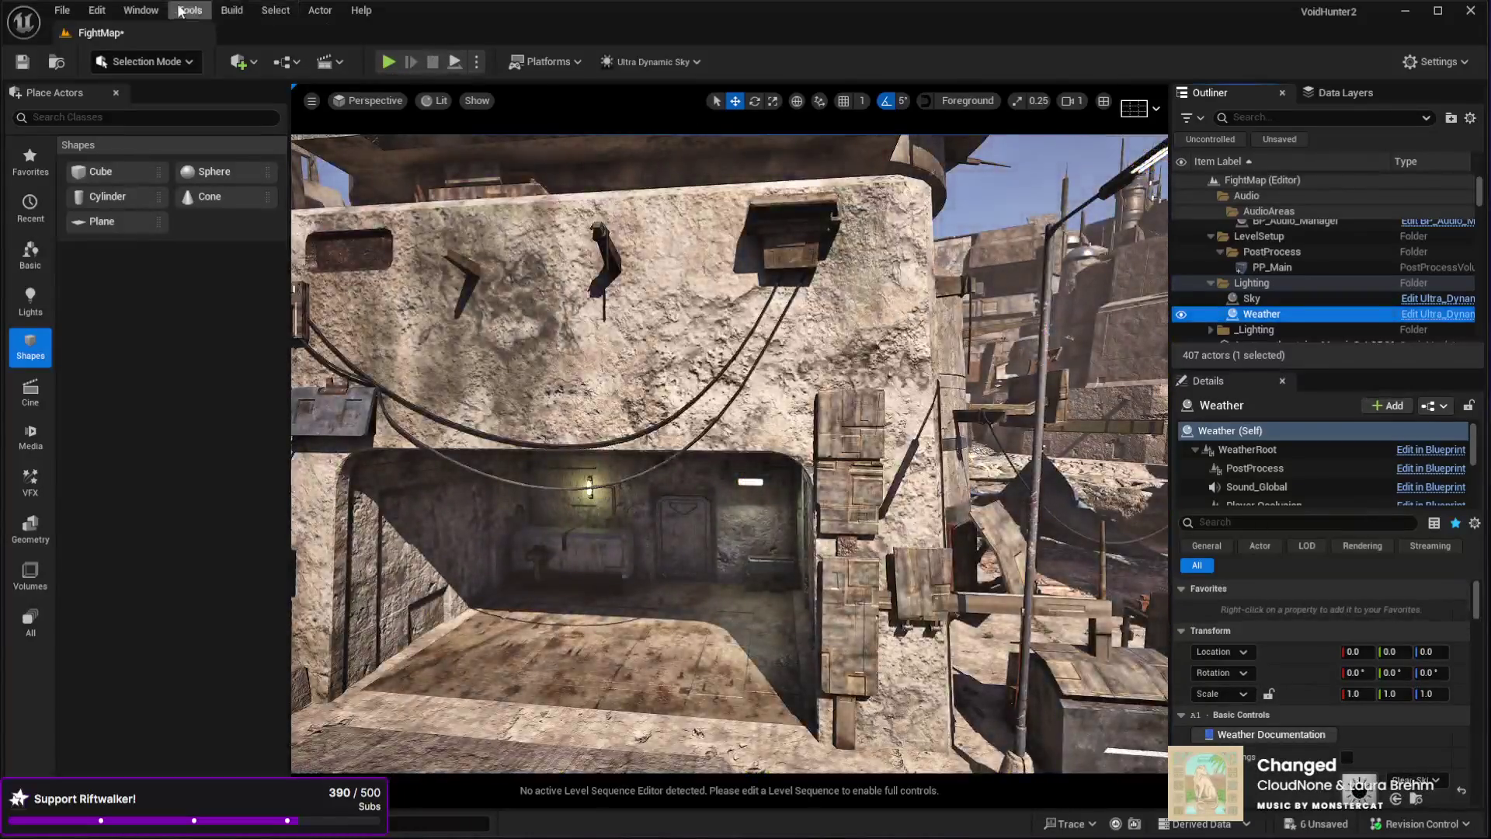
left_click(140, 11)
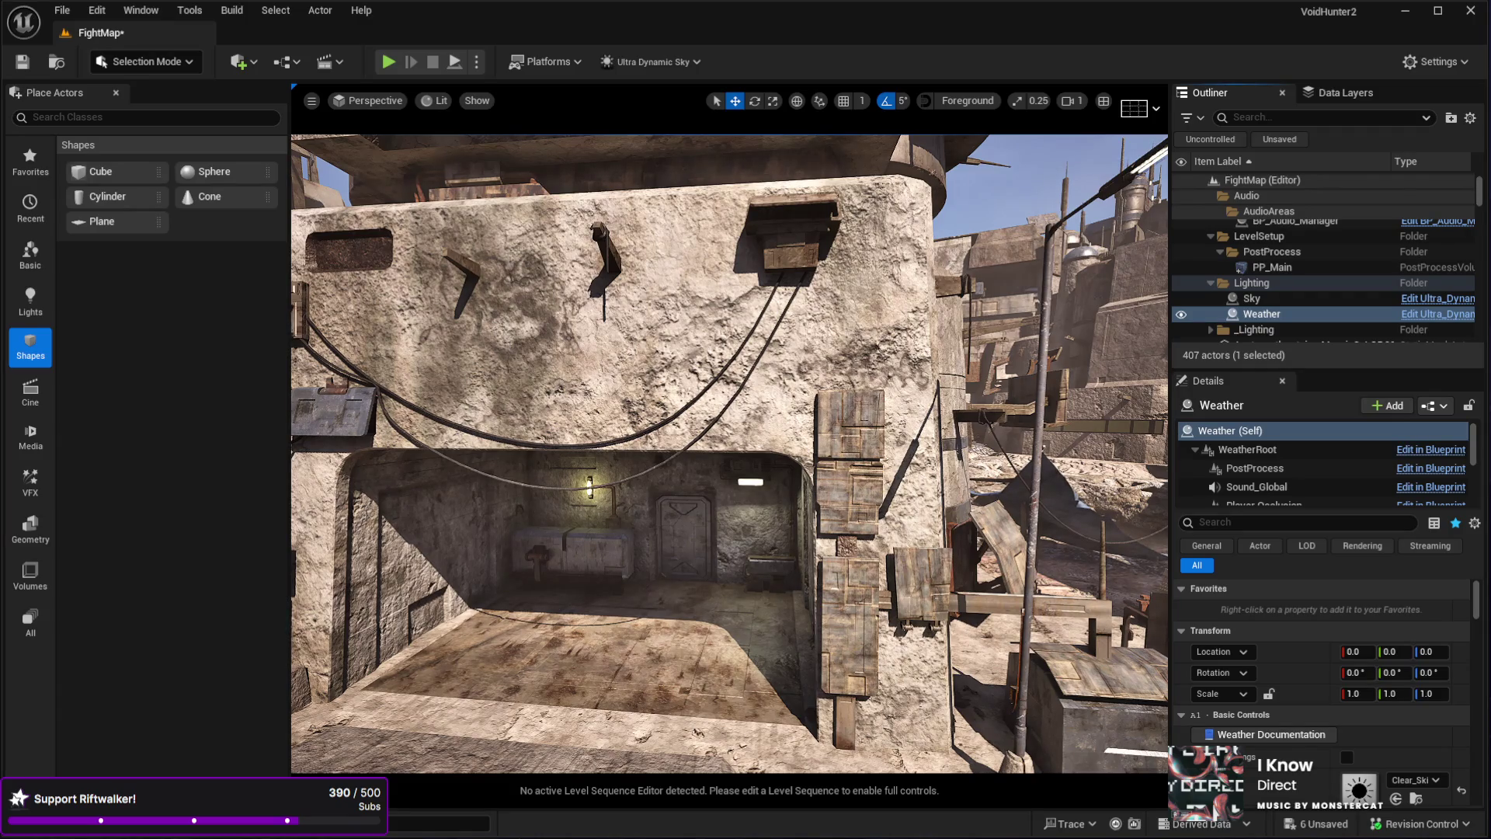
scroll(729, 454, "up", 10)
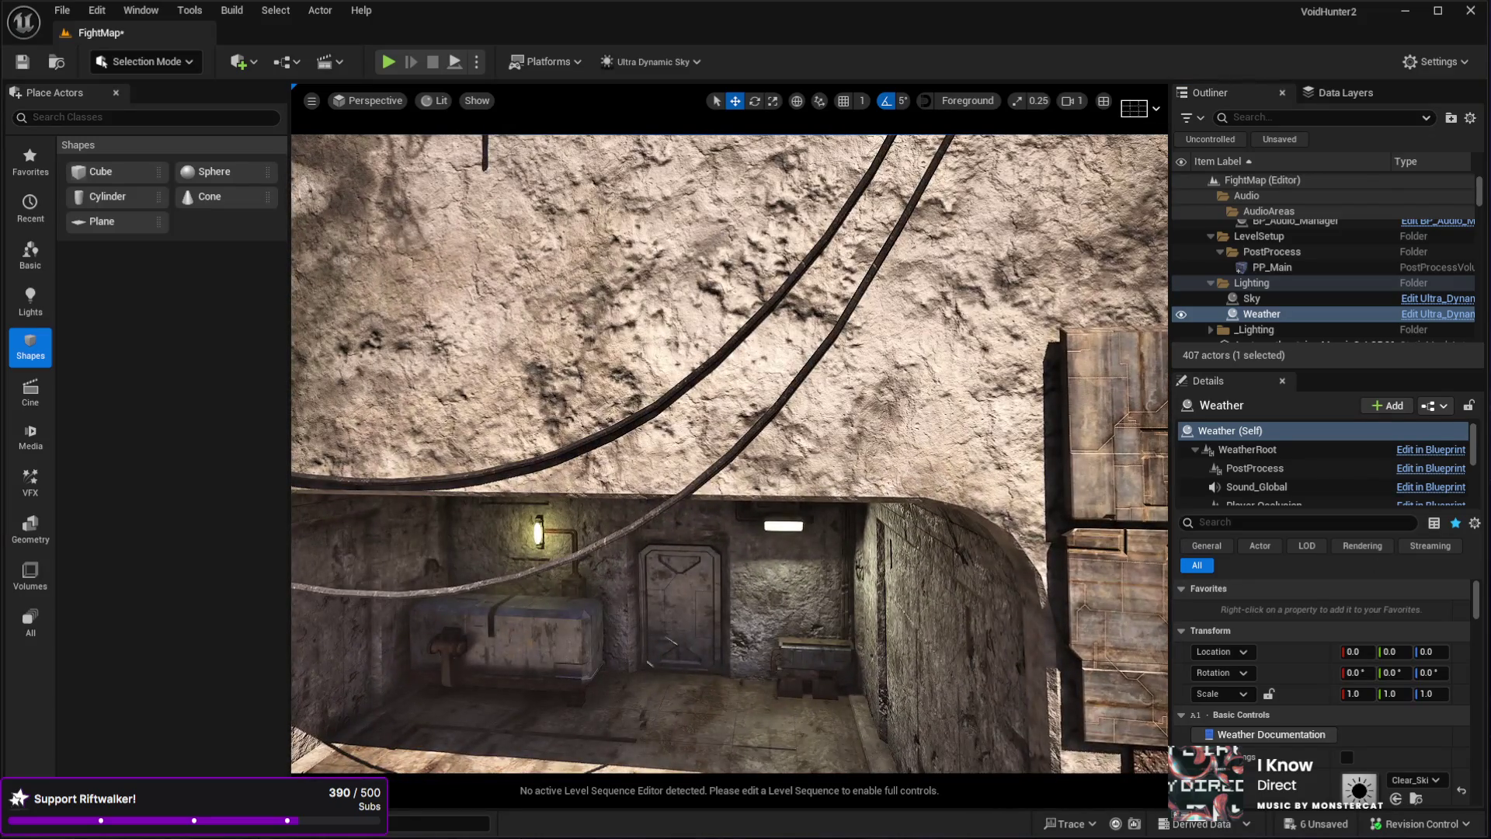
left_click(788, 484)
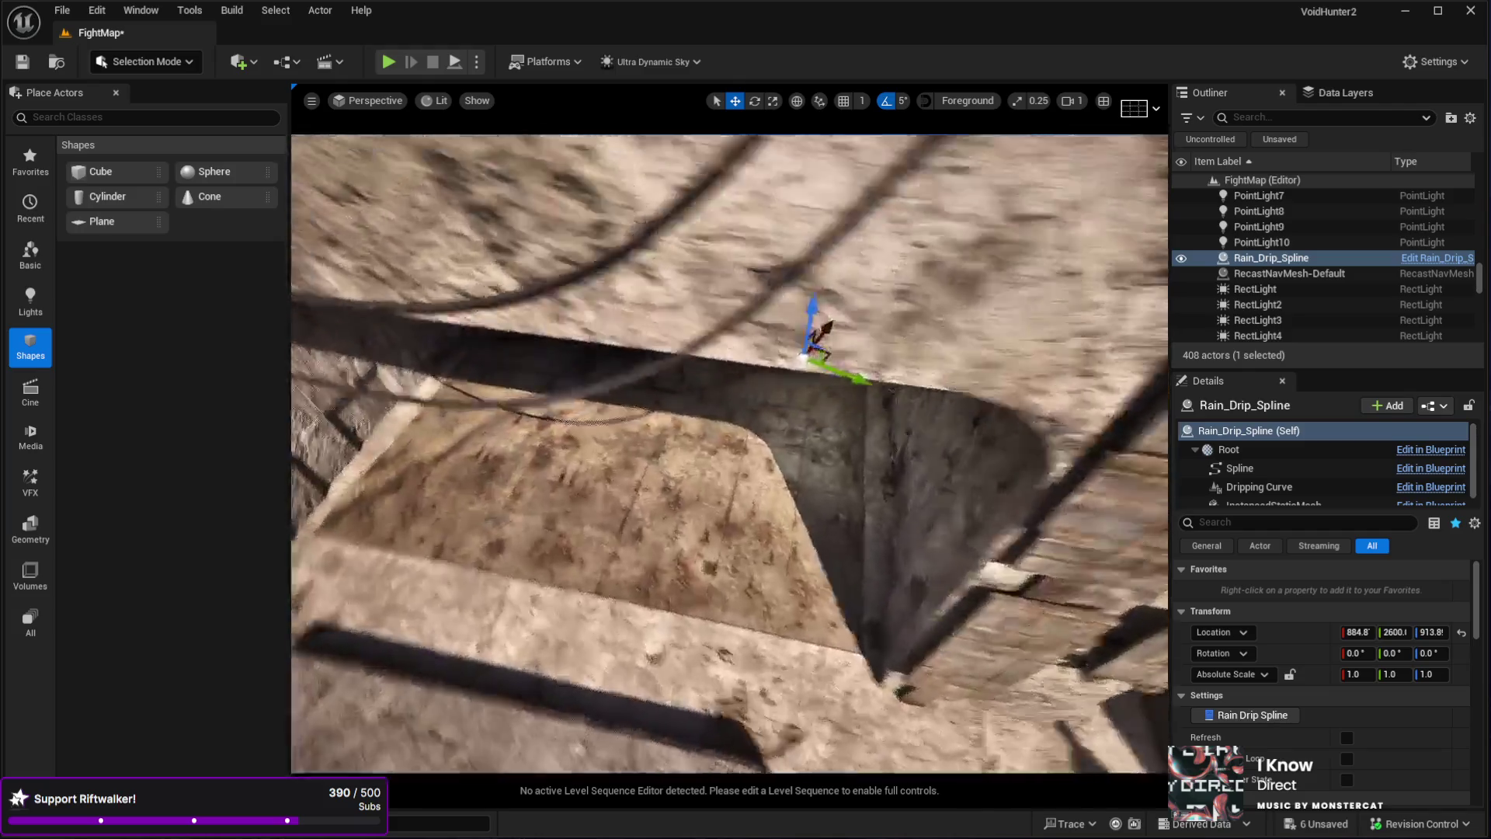
- Rotate the Rain_Drip_Spline to about 73.2° yaw with the rotate gizmo
mouse_move(788, 487)
left_mouse_down()
mouse_move(768, 505)
mouse_move(749, 435)
mouse_move(765, 419)
mouse_move(766, 433)
mouse_move(334, 520)
left_mouse_up()
left_click_drag(730, 453, 730, 454)
mouse_move(862, 558)
left_mouse_down()
mouse_move(960, 567)
mouse_move(1002, 482)
mouse_move(925, 518)
mouse_move(550, 493)
mouse_move(1095, 621)
mouse_move(920, 649)
mouse_move(606, 487)
mouse_move(606, 424)
mouse_move(616, 439)
mouse_move(635, 426)
mouse_move(366, 417)
mouse_move(662, 453)
mouse_move(668, 412)
left_mouse_up()
key("w")
key("e")
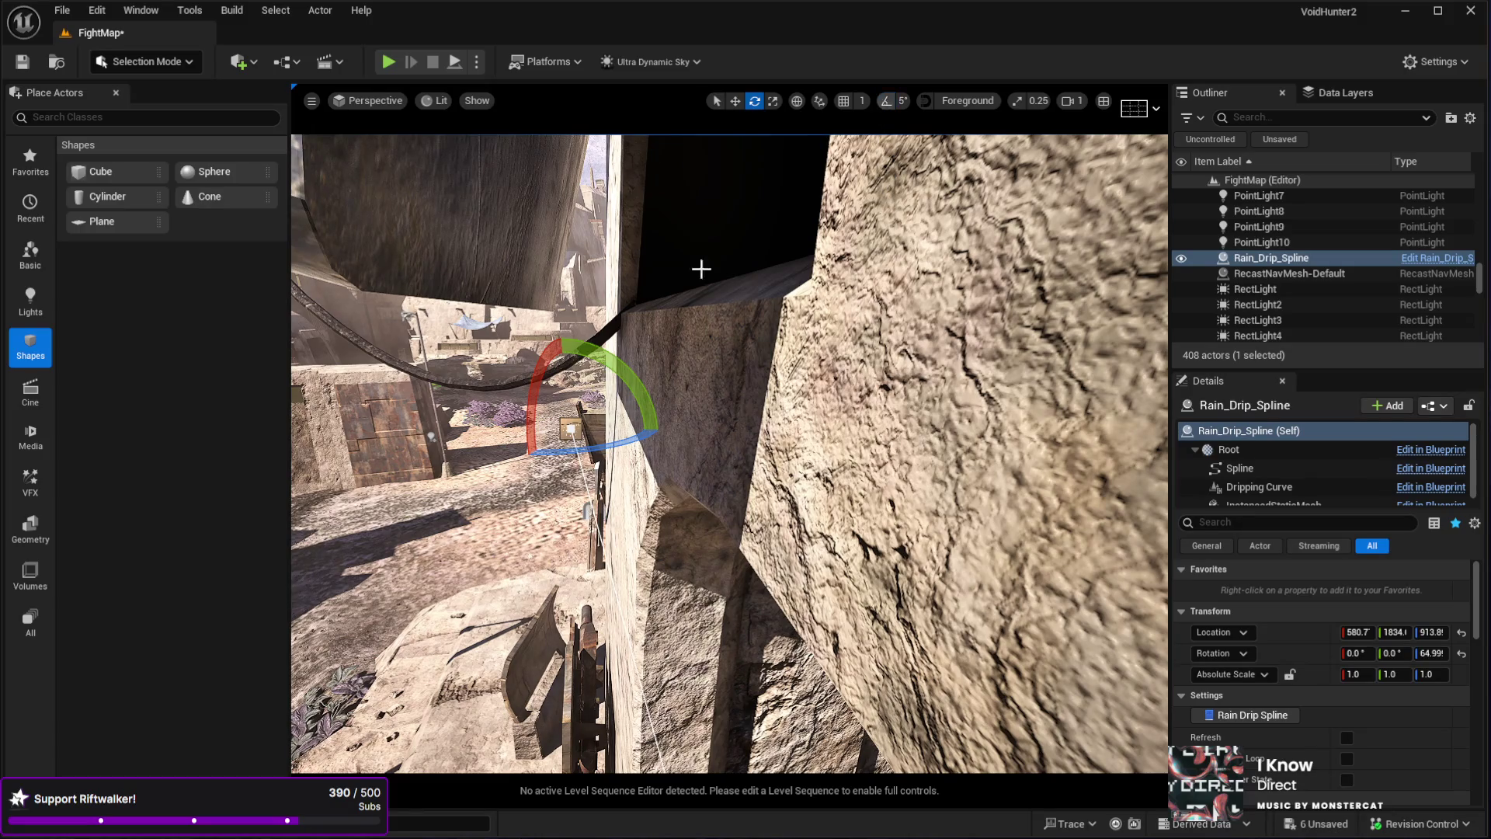
left_click_drag(656, 435, 687, 436)
left_click_drag(684, 590, 775, 646)
- In local-space move mode, slide the spline along the wall to about 603, 1846, 906
key("w")
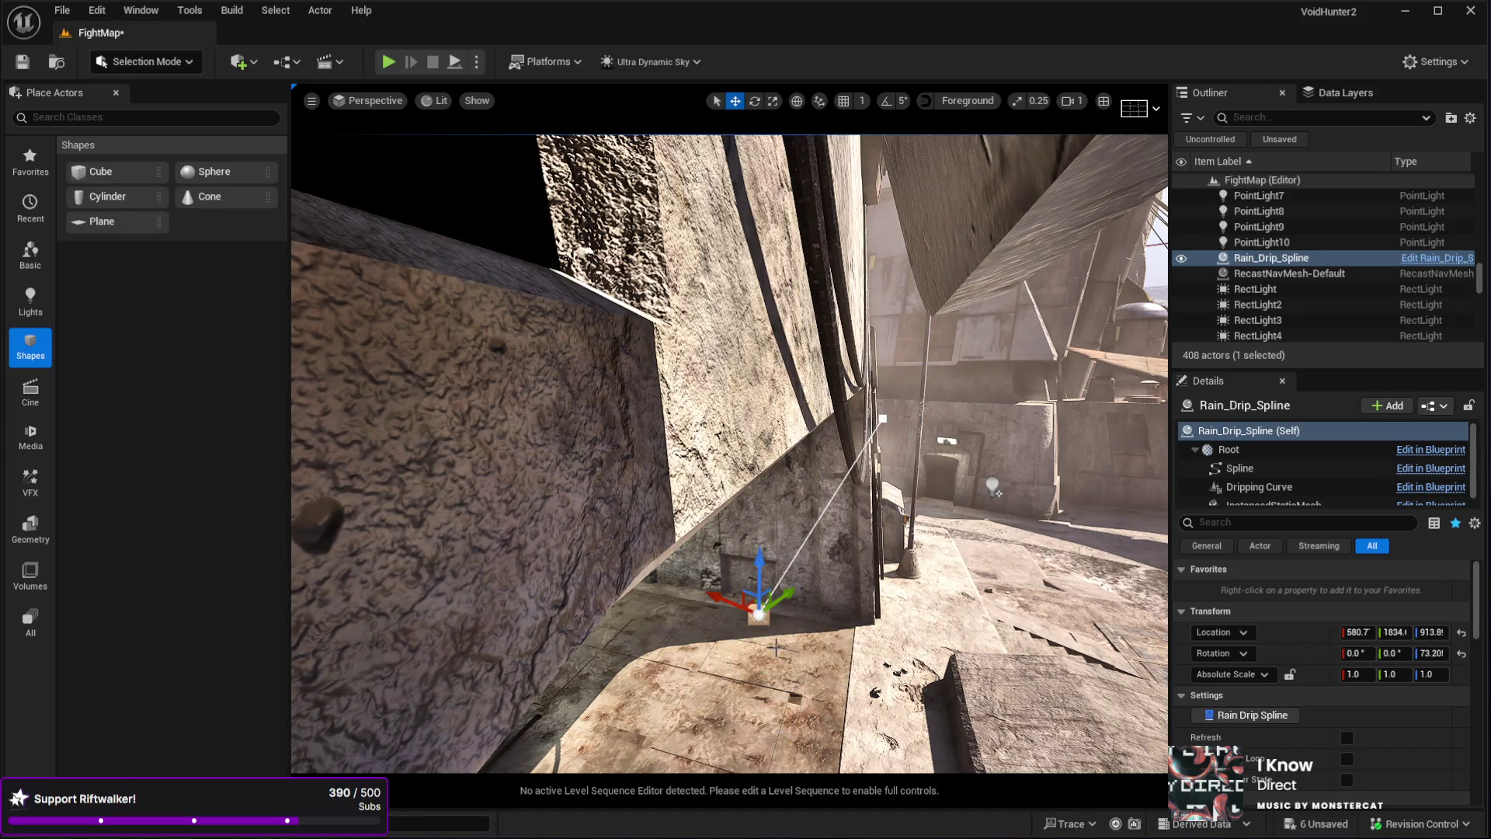
left_click(792, 103)
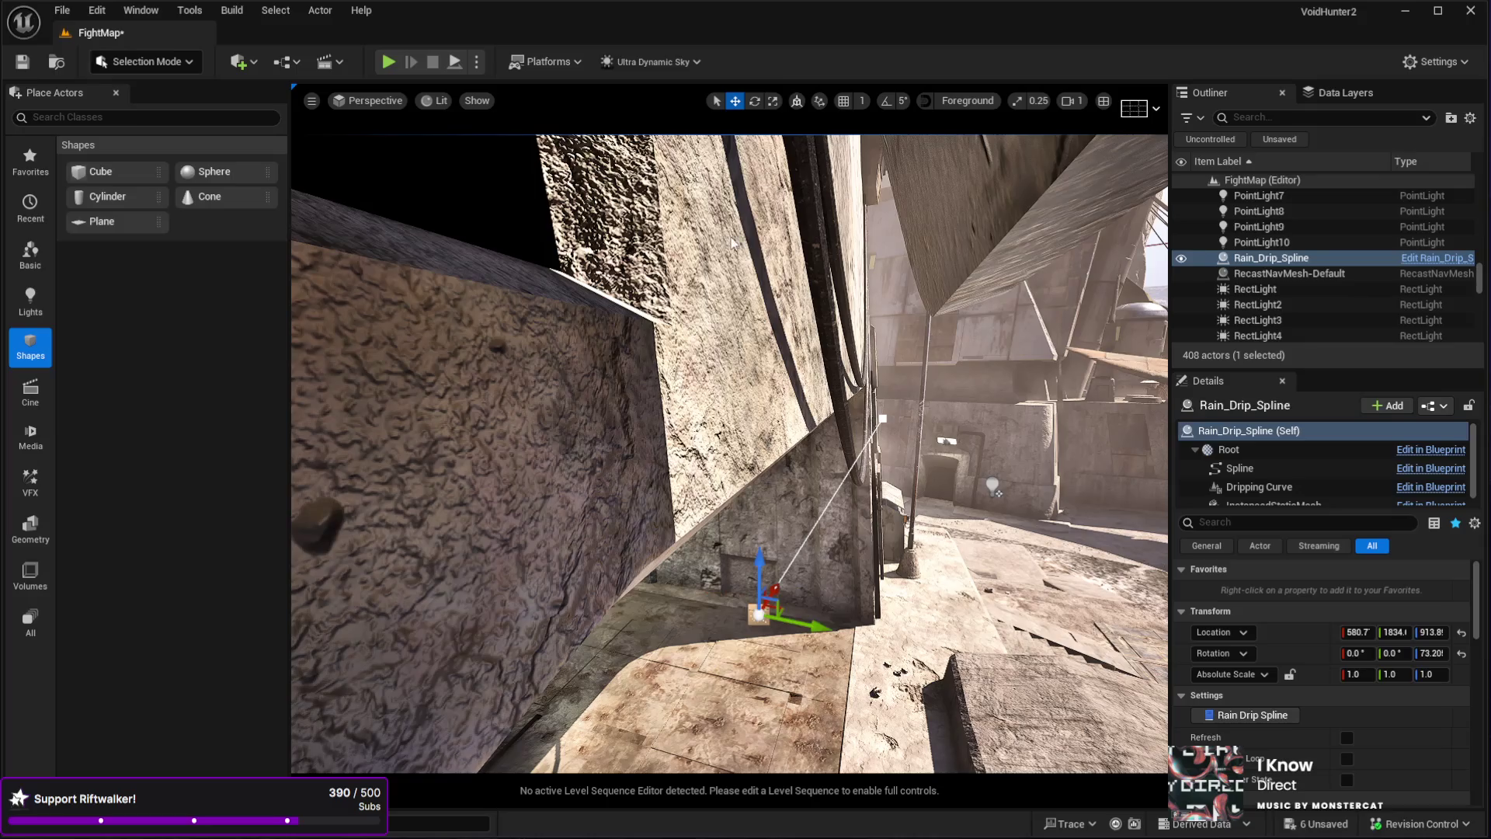
mouse_move(807, 629)
left_mouse_down()
mouse_move(657, 597)
mouse_move(673, 544)
mouse_move(727, 547)
left_mouse_up()
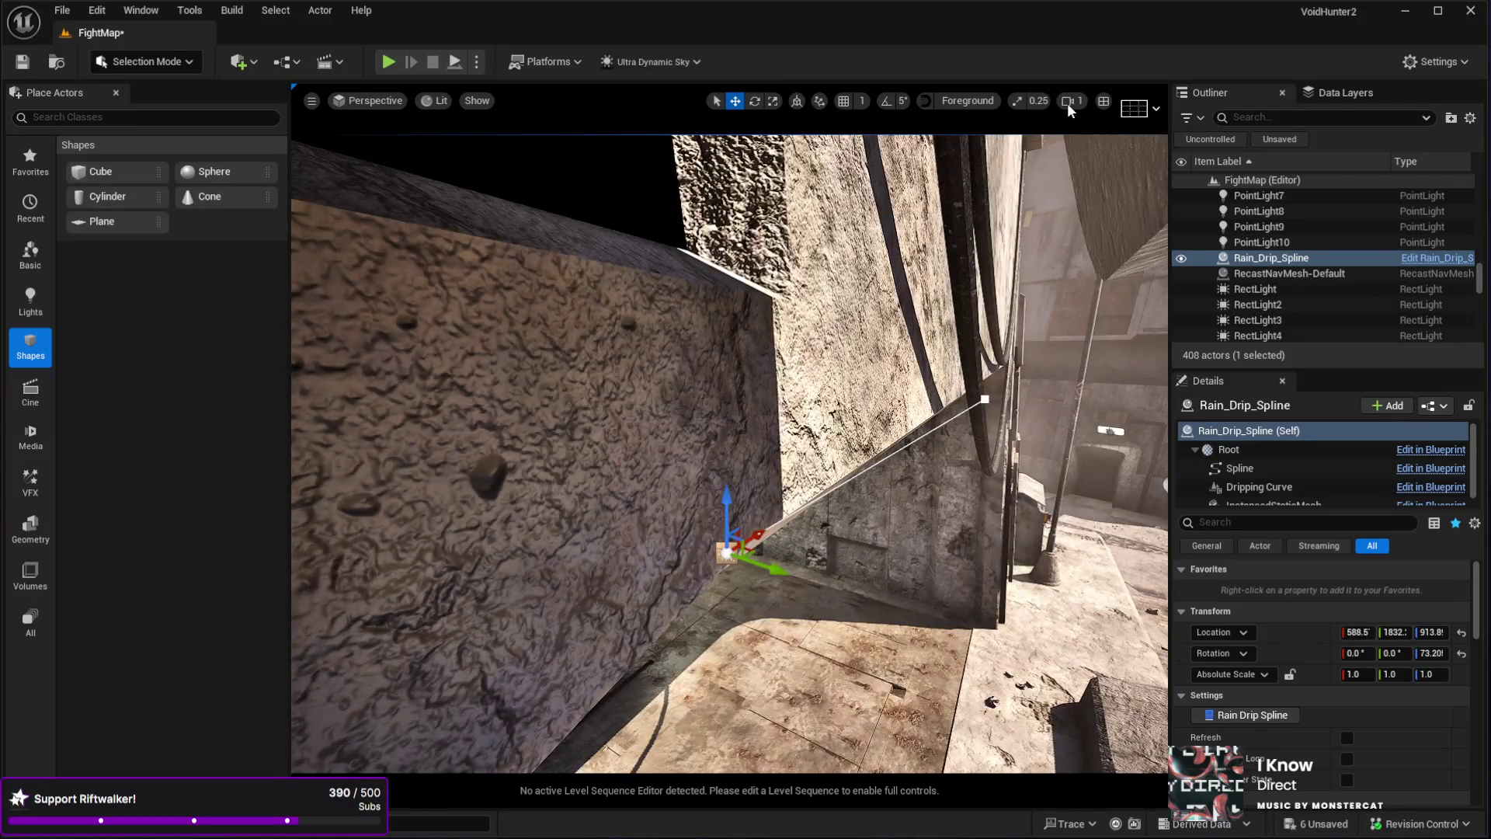
scroll(1012, 140, "down", 5)
mouse_move(1012, 140)
left_mouse_down()
mouse_move(1088, 144)
mouse_move(814, 374)
left_mouse_up()
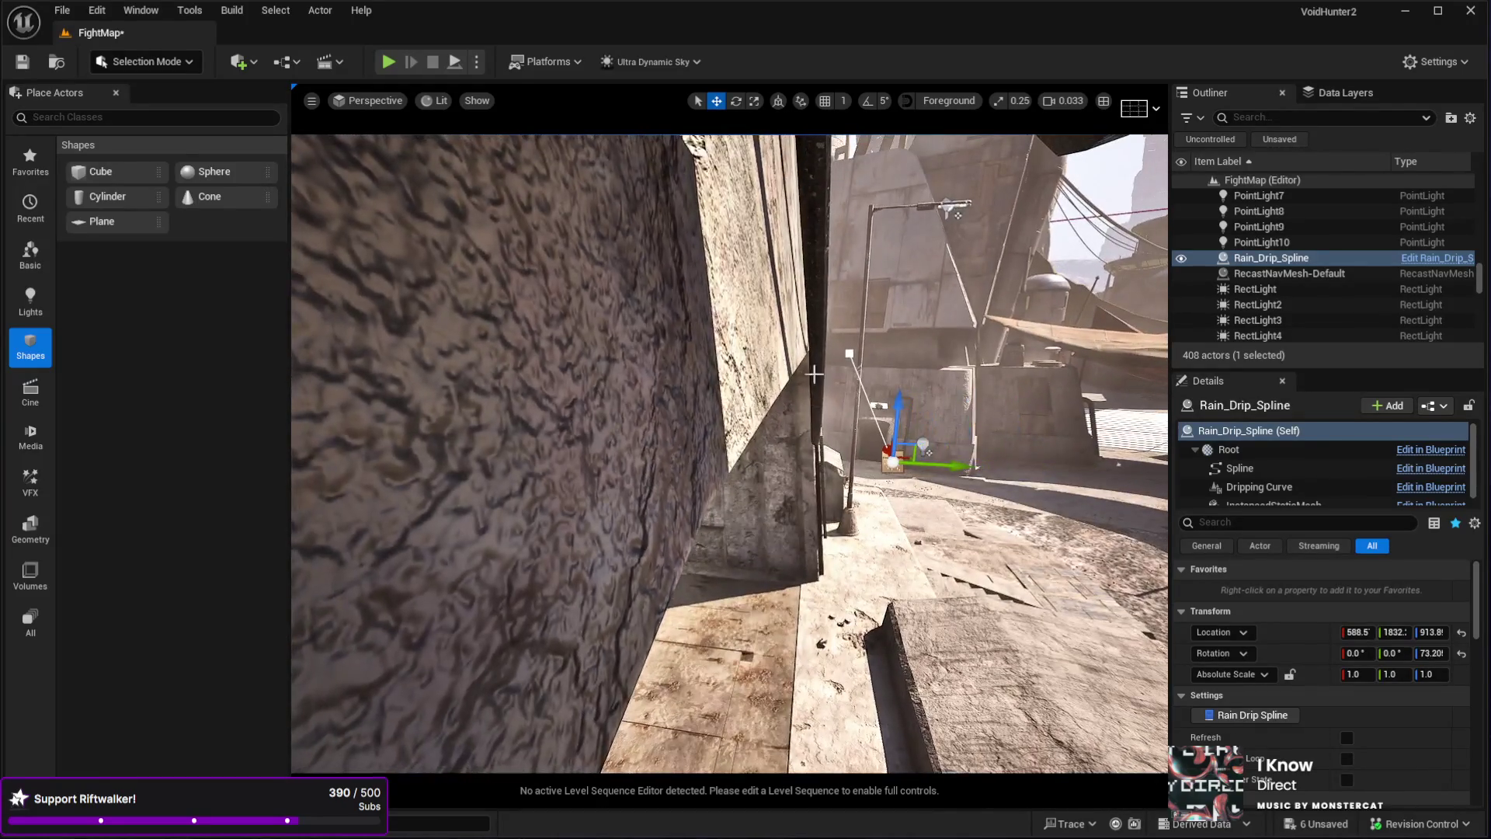
mouse_move(909, 458)
left_mouse_down()
mouse_move(773, 431)
mouse_move(758, 404)
mouse_move(866, 410)
left_mouse_up()
key("f")
left_click_drag(683, 343, 673, 641)
mouse_move(719, 698)
left_mouse_down()
mouse_move(792, 633)
mouse_move(811, 560)
left_mouse_up()
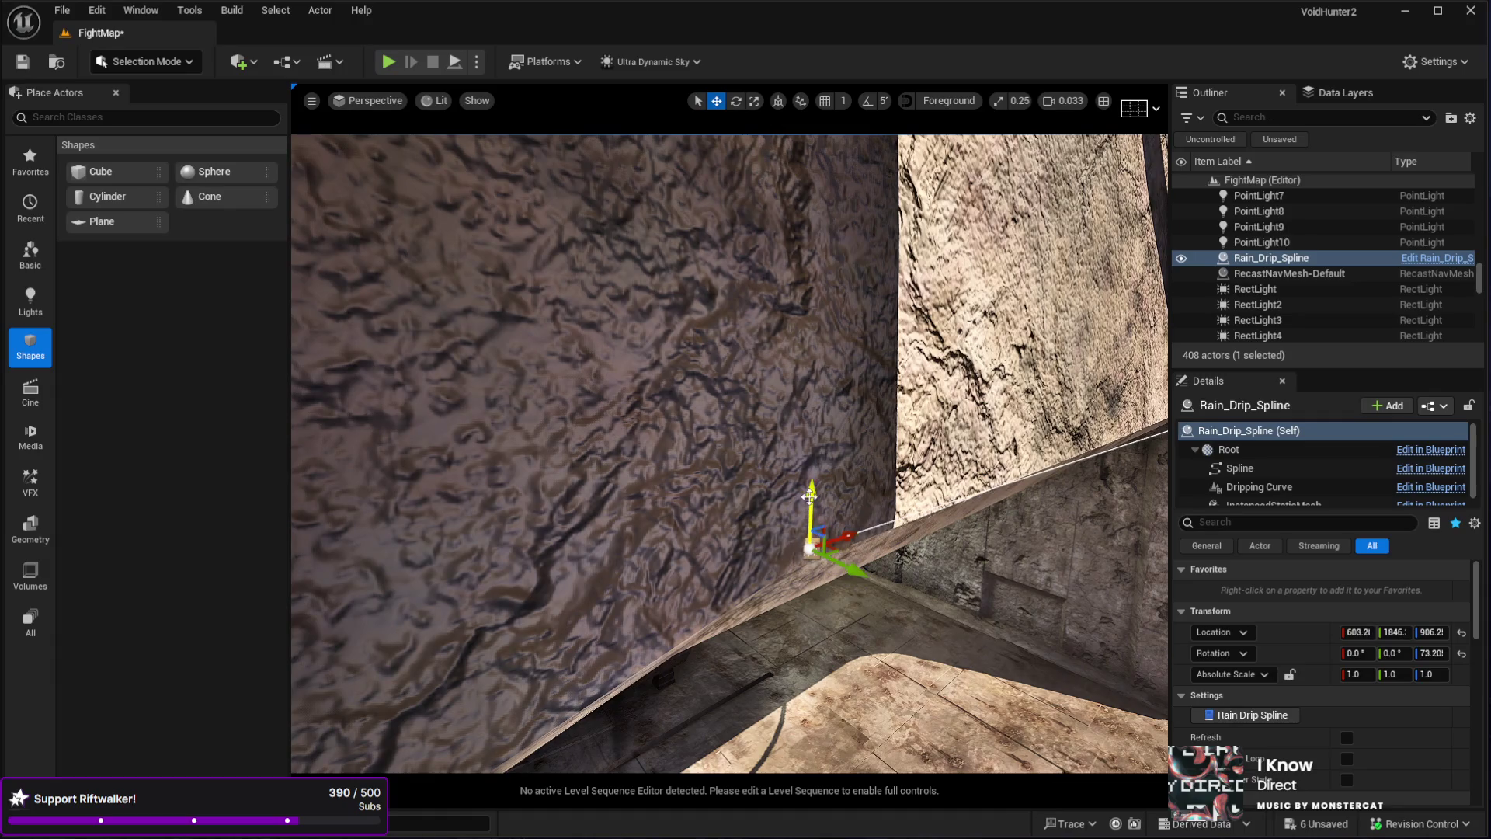
mouse_move(809, 509)
left_mouse_down()
mouse_move(674, 455)
mouse_move(551, 326)
mouse_move(651, 506)
left_mouse_up()
left_click(554, 459)
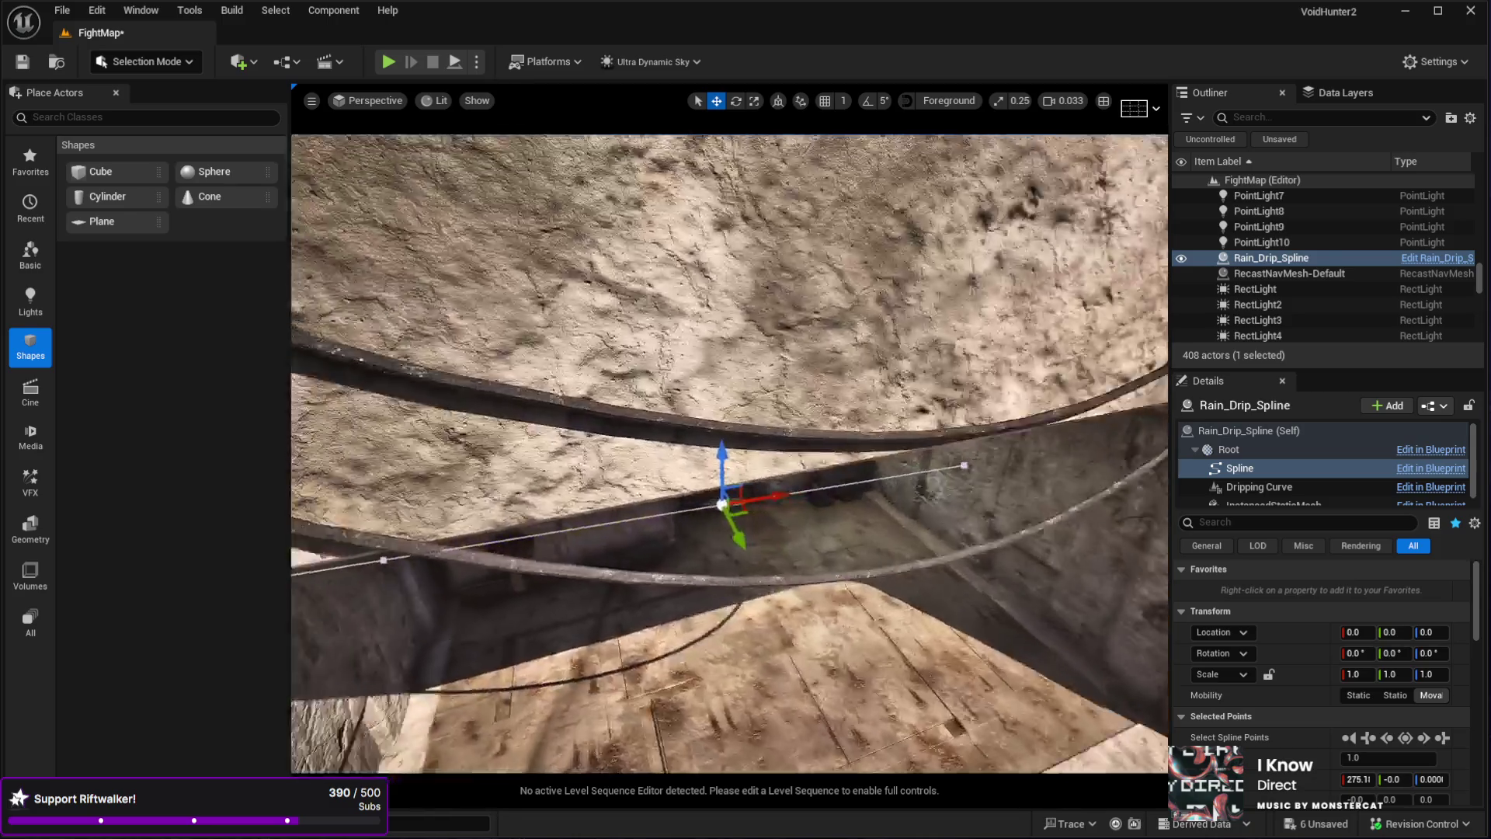
- Drag the Rain_Drip_Spline points along the wall ledge, one ending near 881.9, -54.4, 0
left_click_drag(872, 461, 872, 461)
left_click_drag(621, 472, 622, 471)
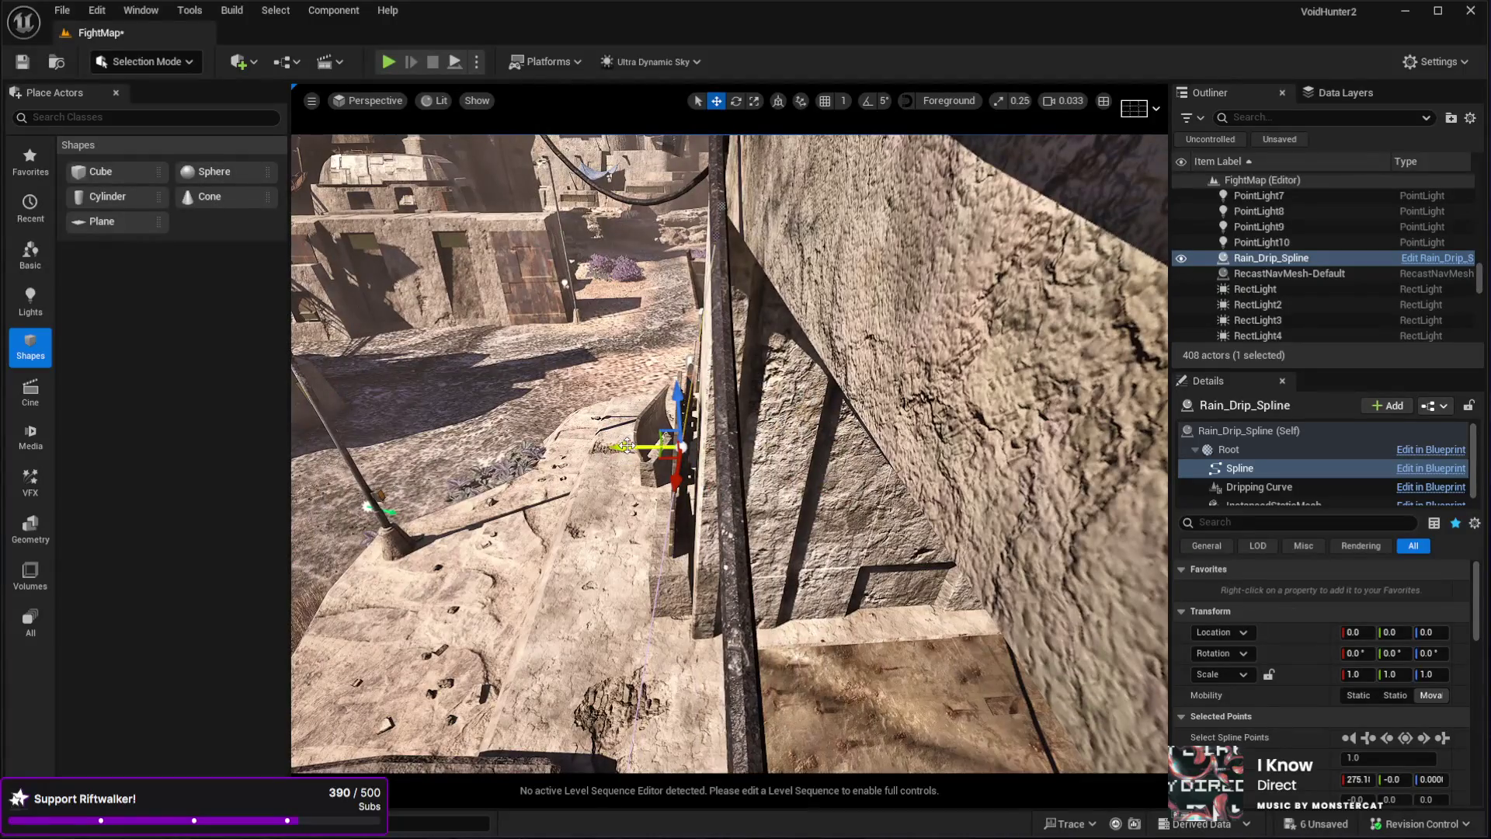
left_click(626, 446)
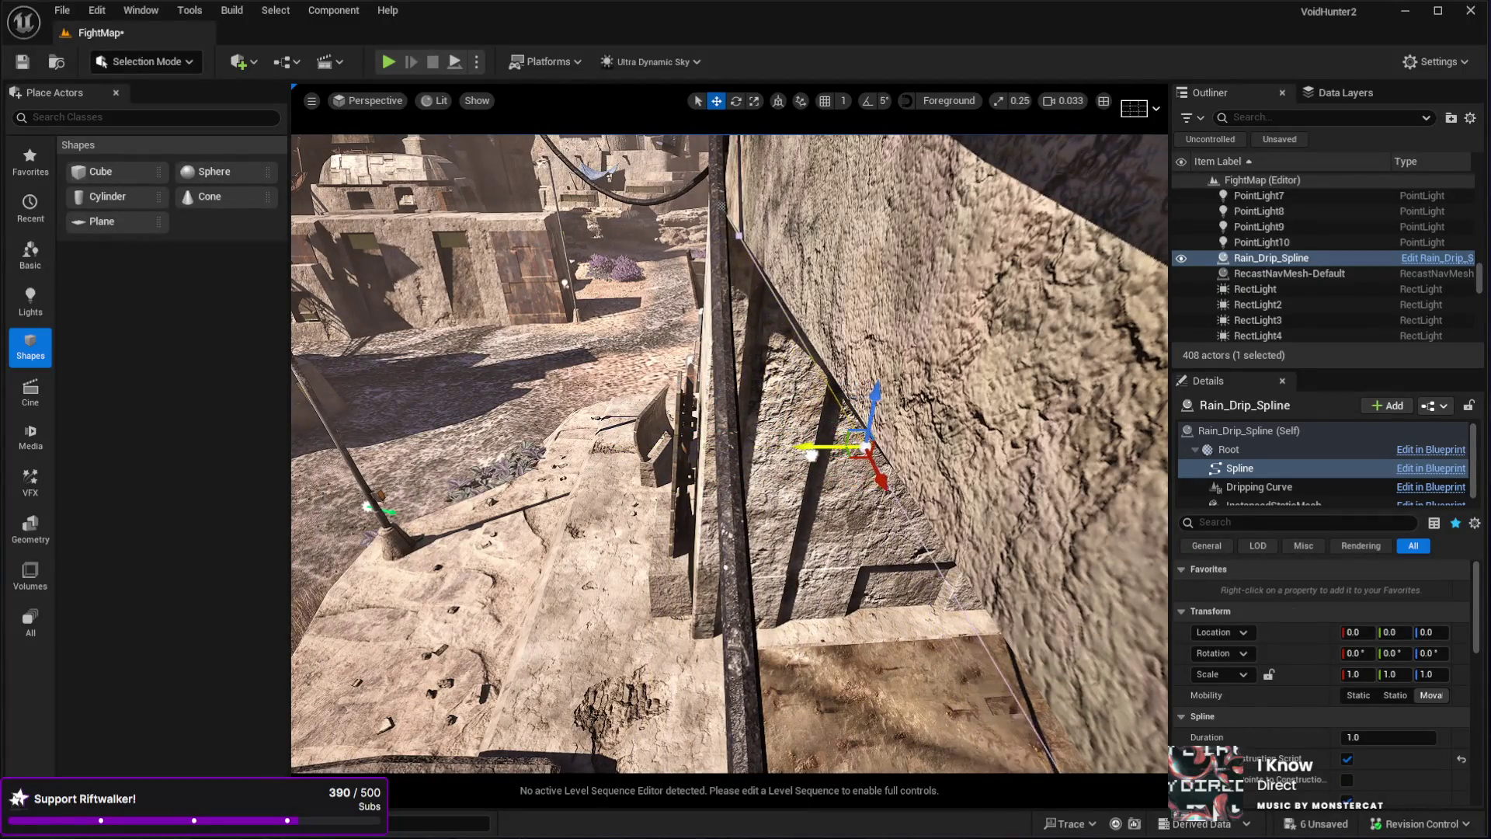
left_click(822, 455)
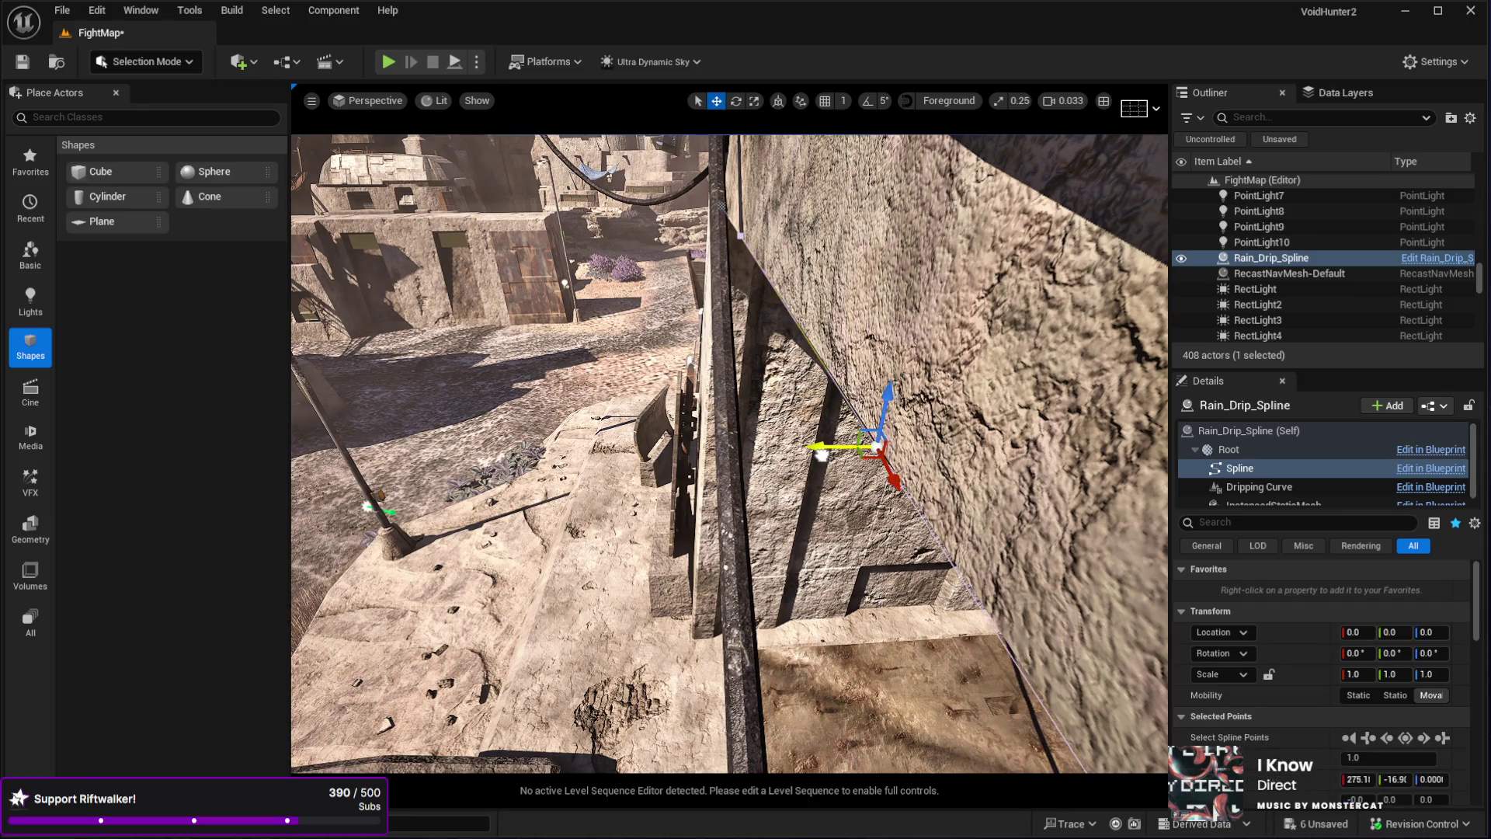
left_click_drag(822, 454, 822, 454)
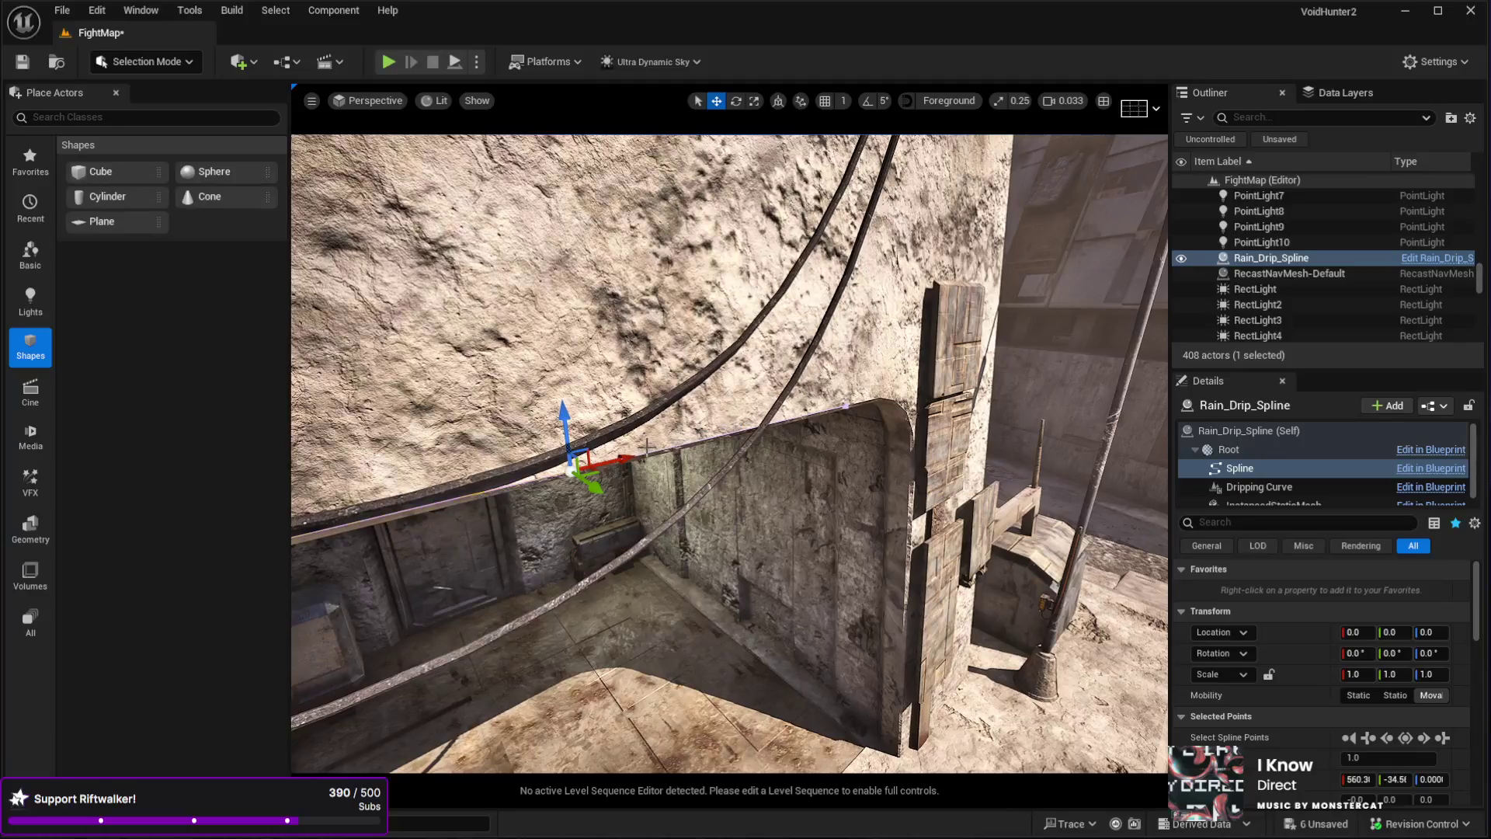
left_click_drag(623, 453, 772, 435)
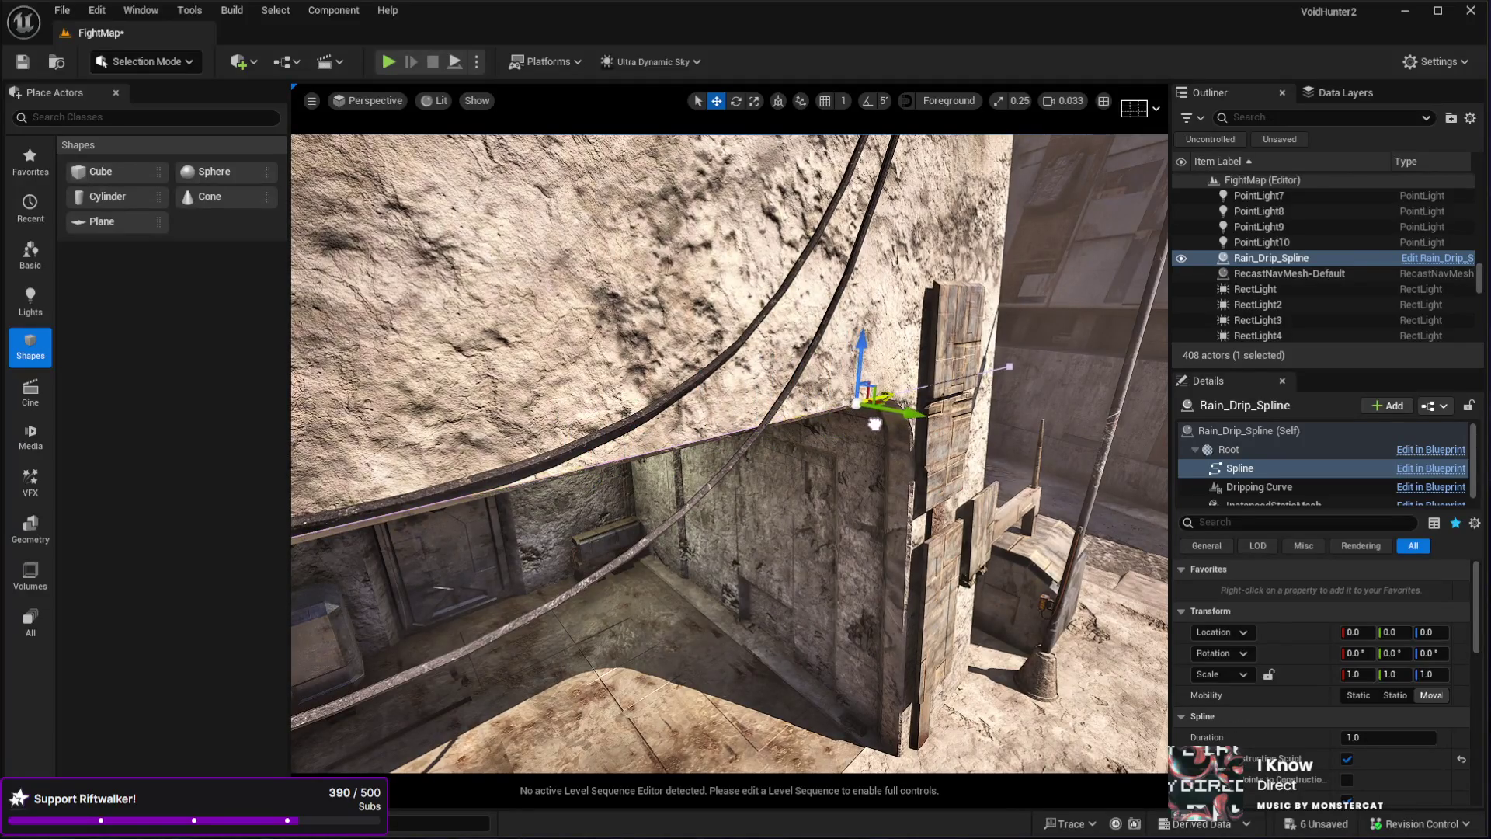
left_click(875, 423)
left_click_drag(874, 423, 874, 423)
left_click_drag(322, 604, 322, 604)
left_click_drag(1479, 264, 1479, 183)
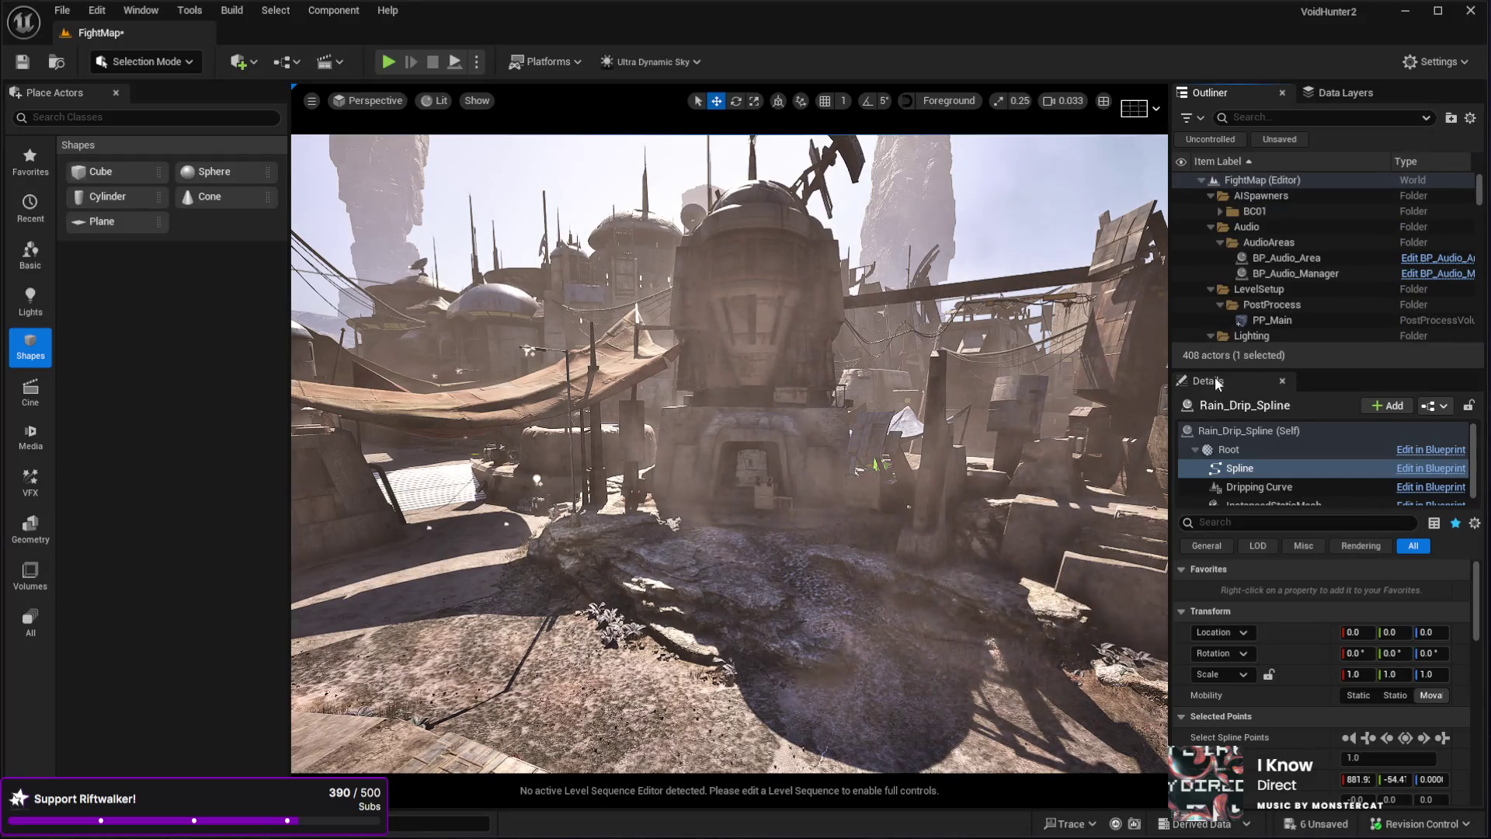
key("f")
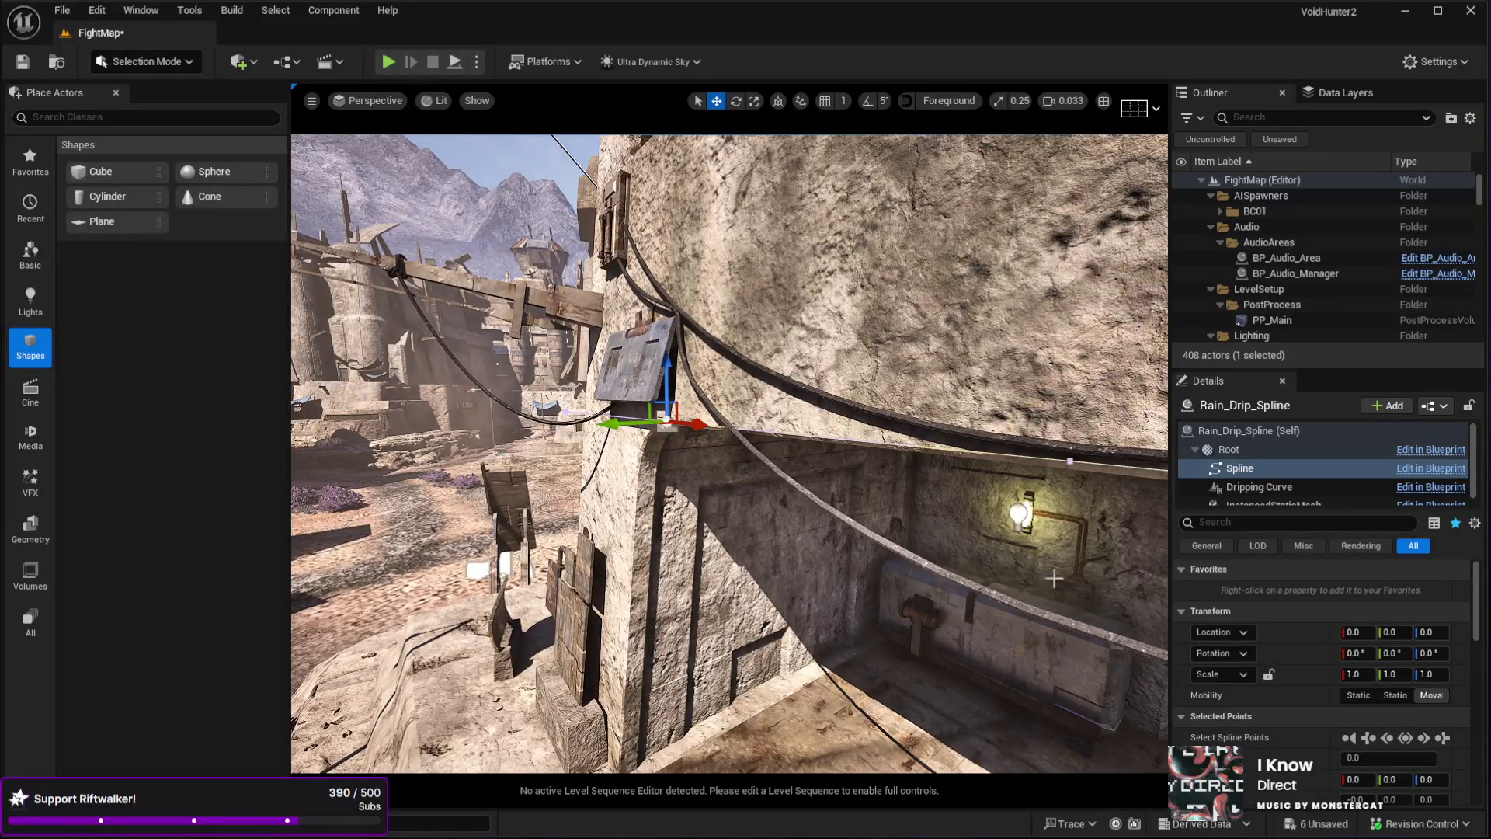
left_click(1246, 305)
left_click(1262, 320)
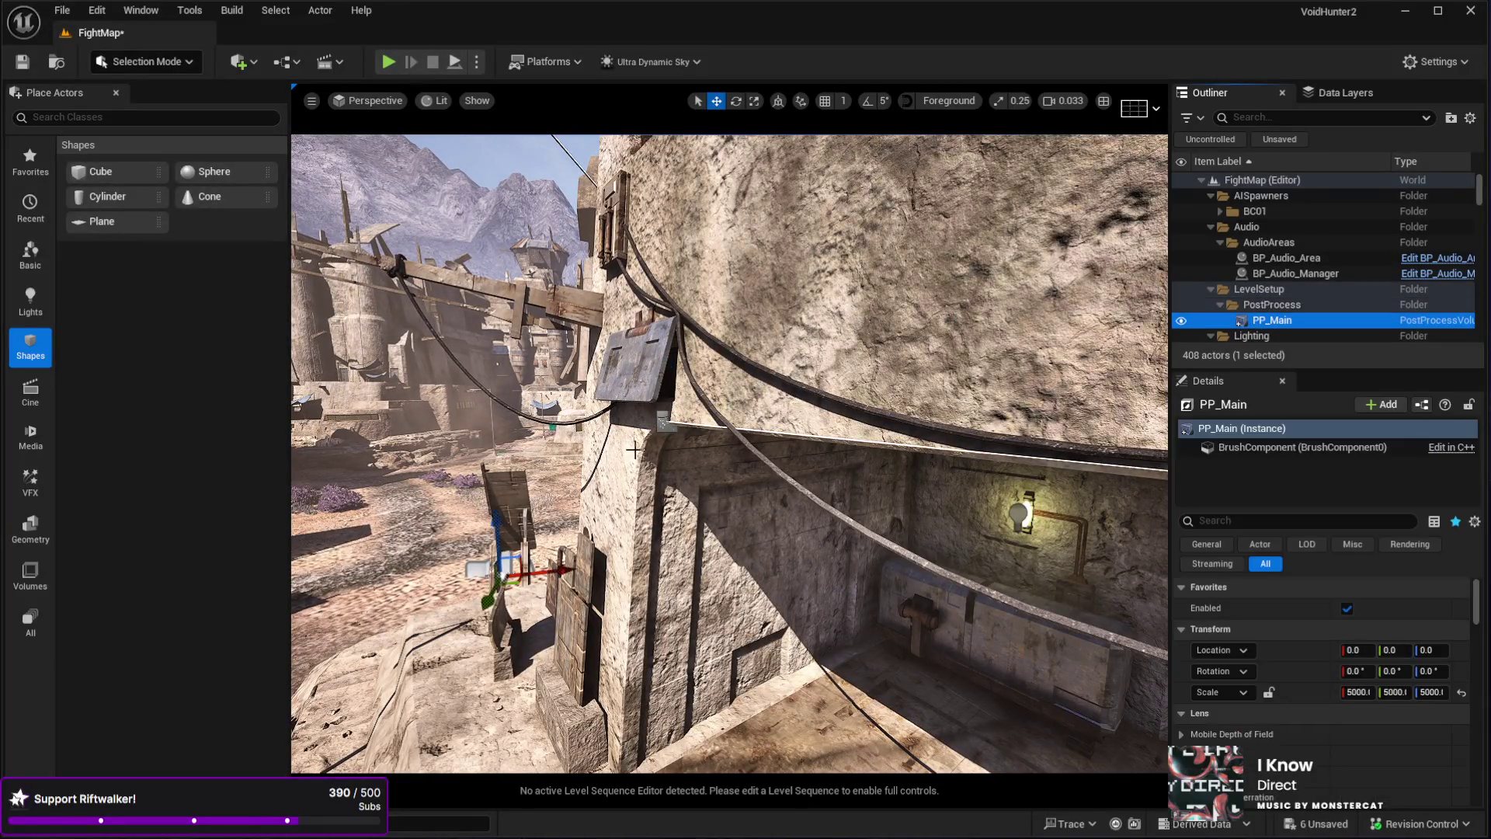
left_click(663, 421)
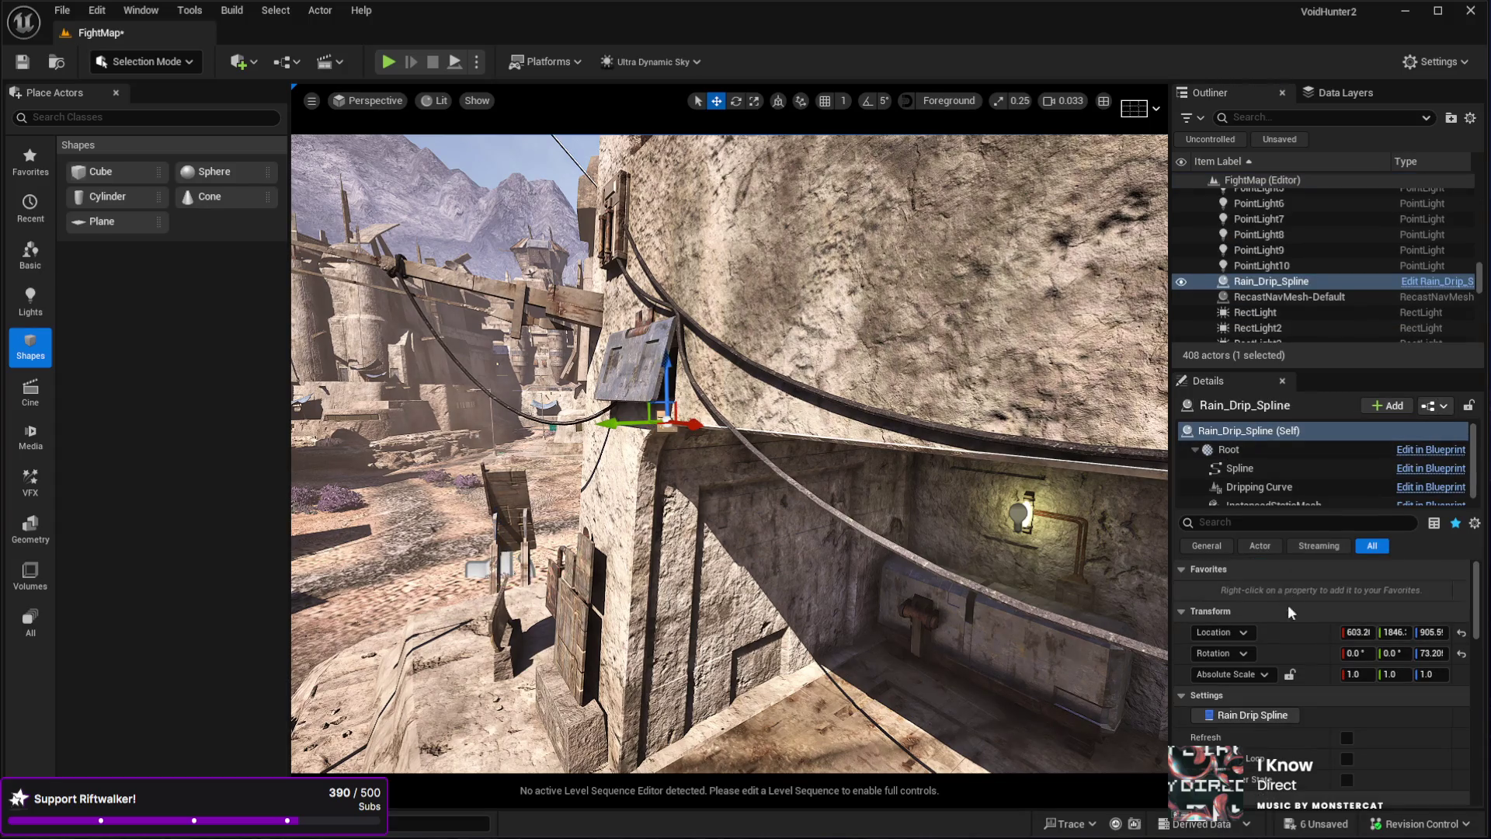
scroll(1301, 653, "down", 2)
scroll(1302, 654, "down", 1)
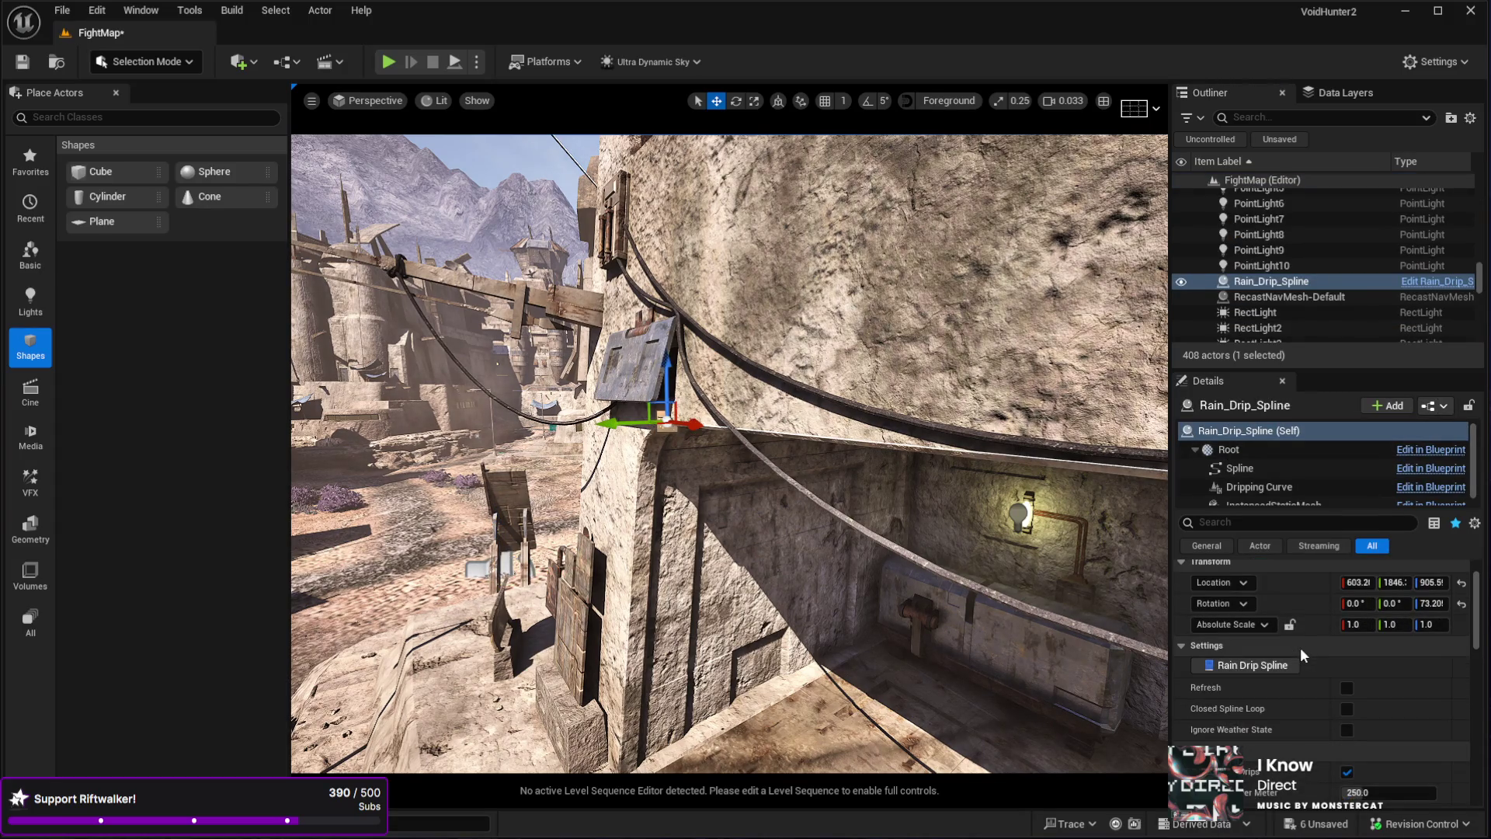
scroll(1301, 651, "down", 5)
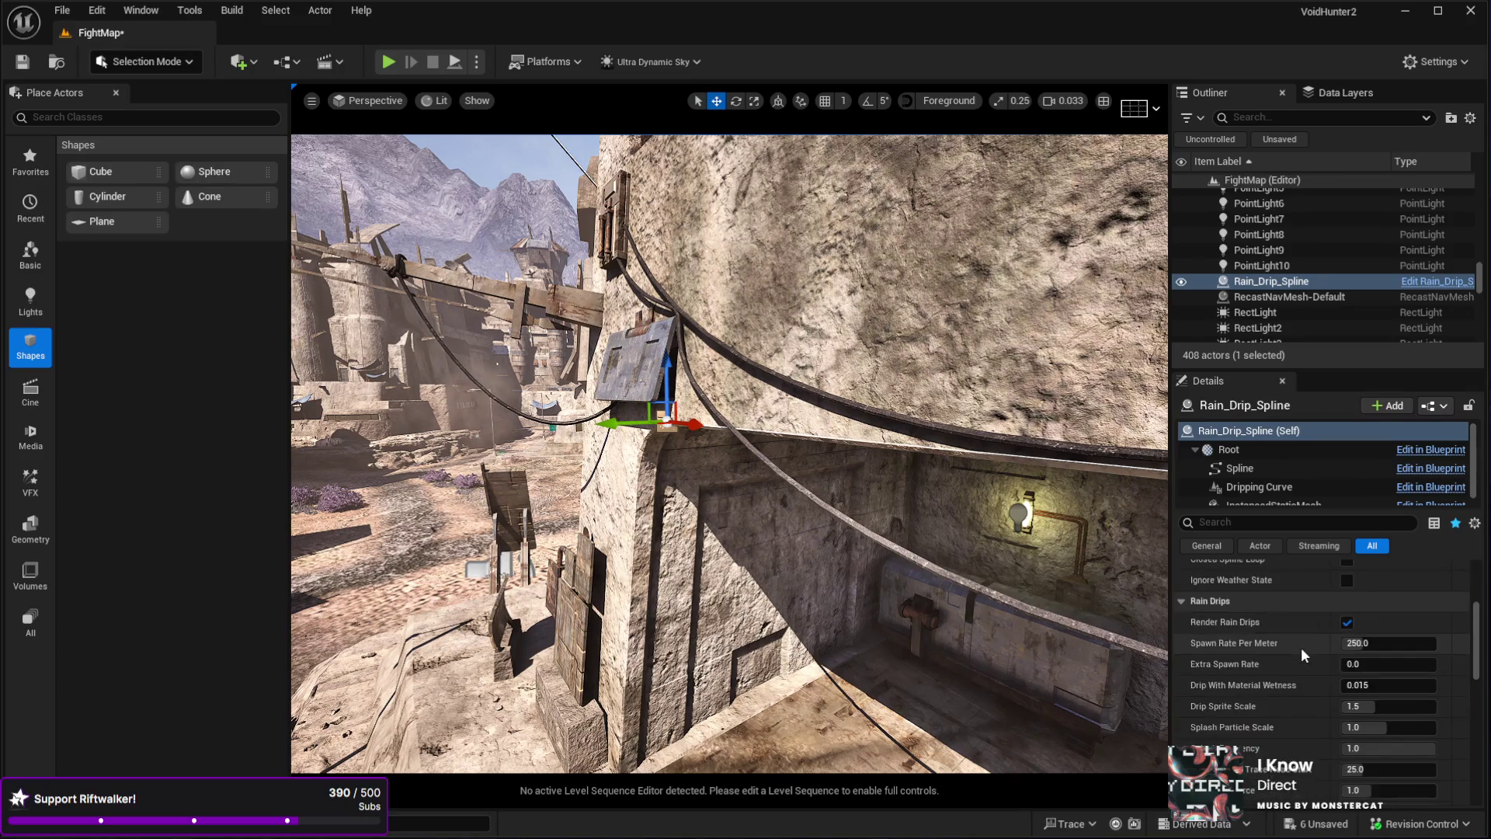
scroll(1302, 688, "down", 4)
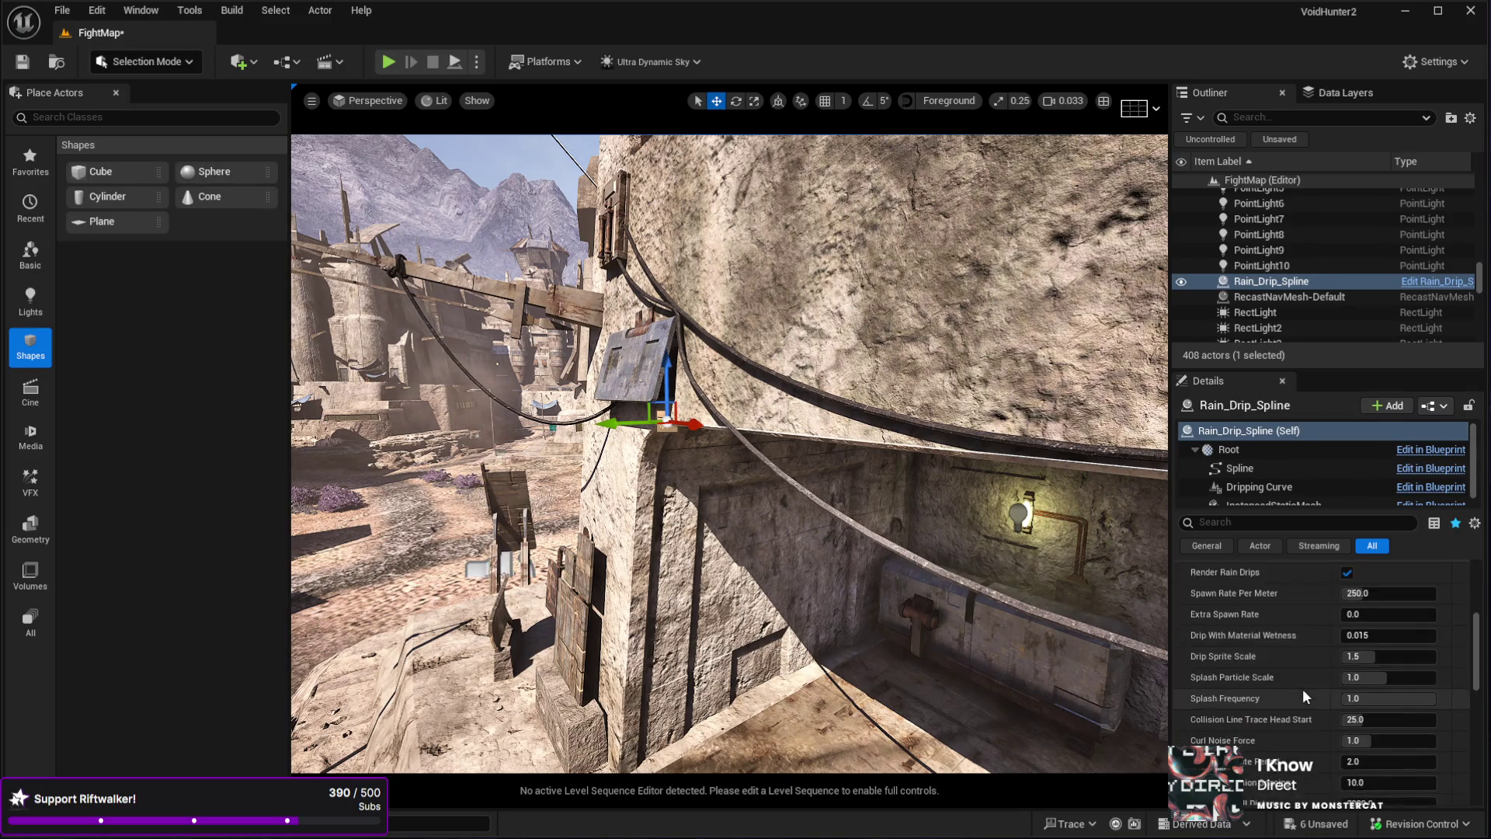
scroll(1303, 688, "down", 1)
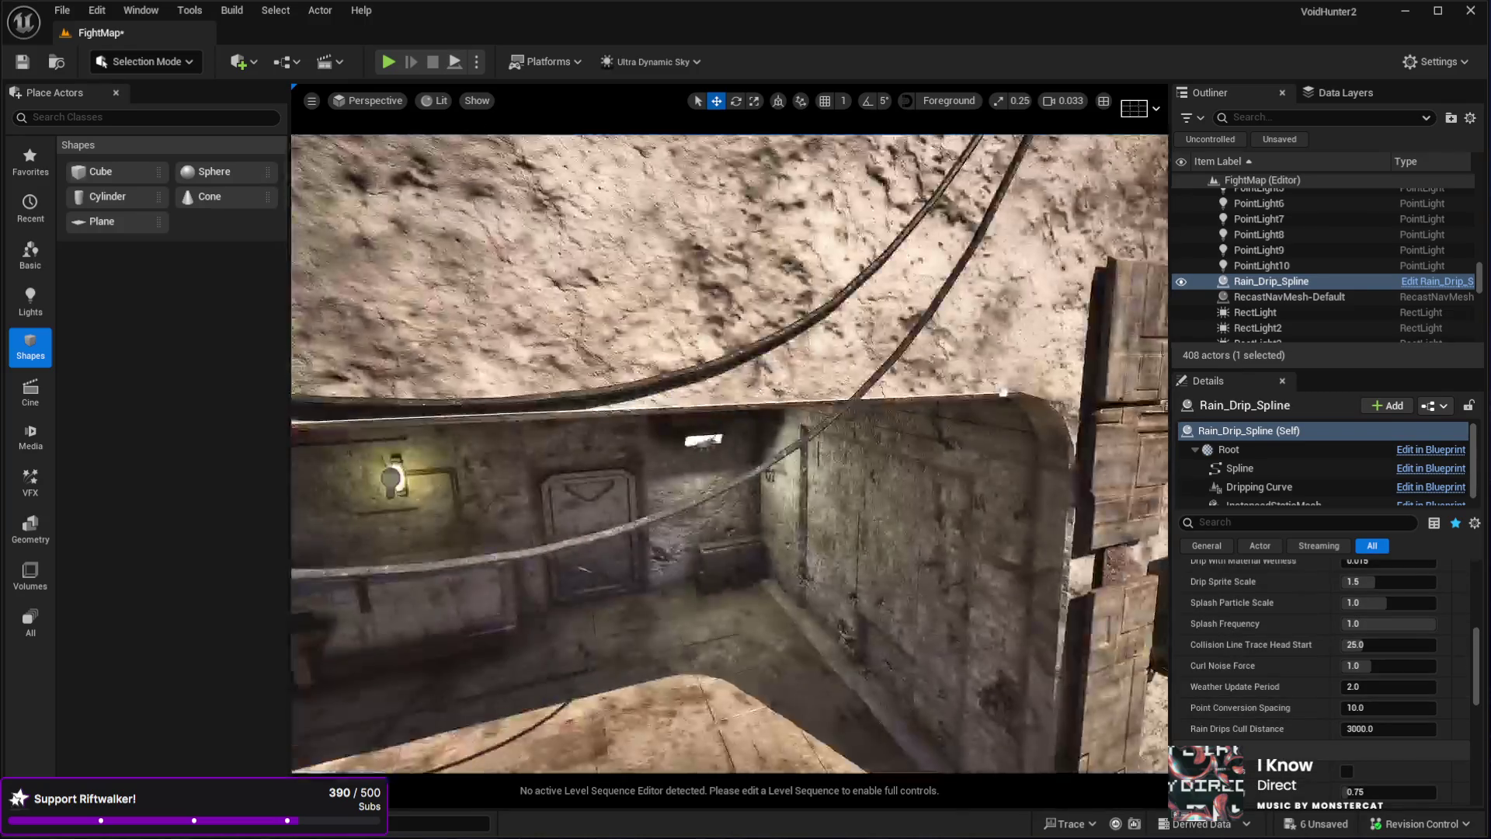
key("w")
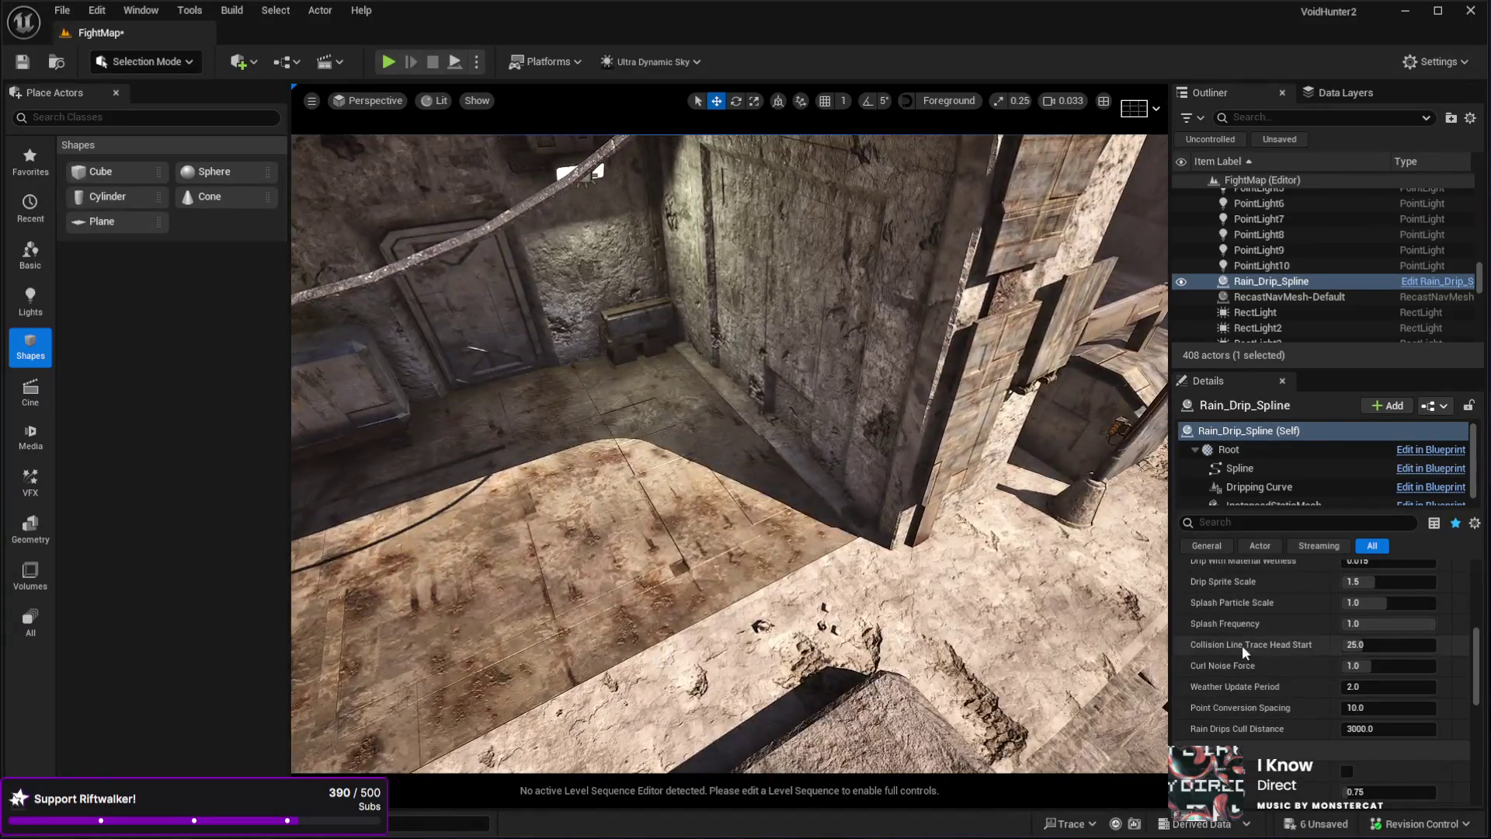
scroll(1242, 644, "down", 4)
scroll(1266, 722, "down", 6)
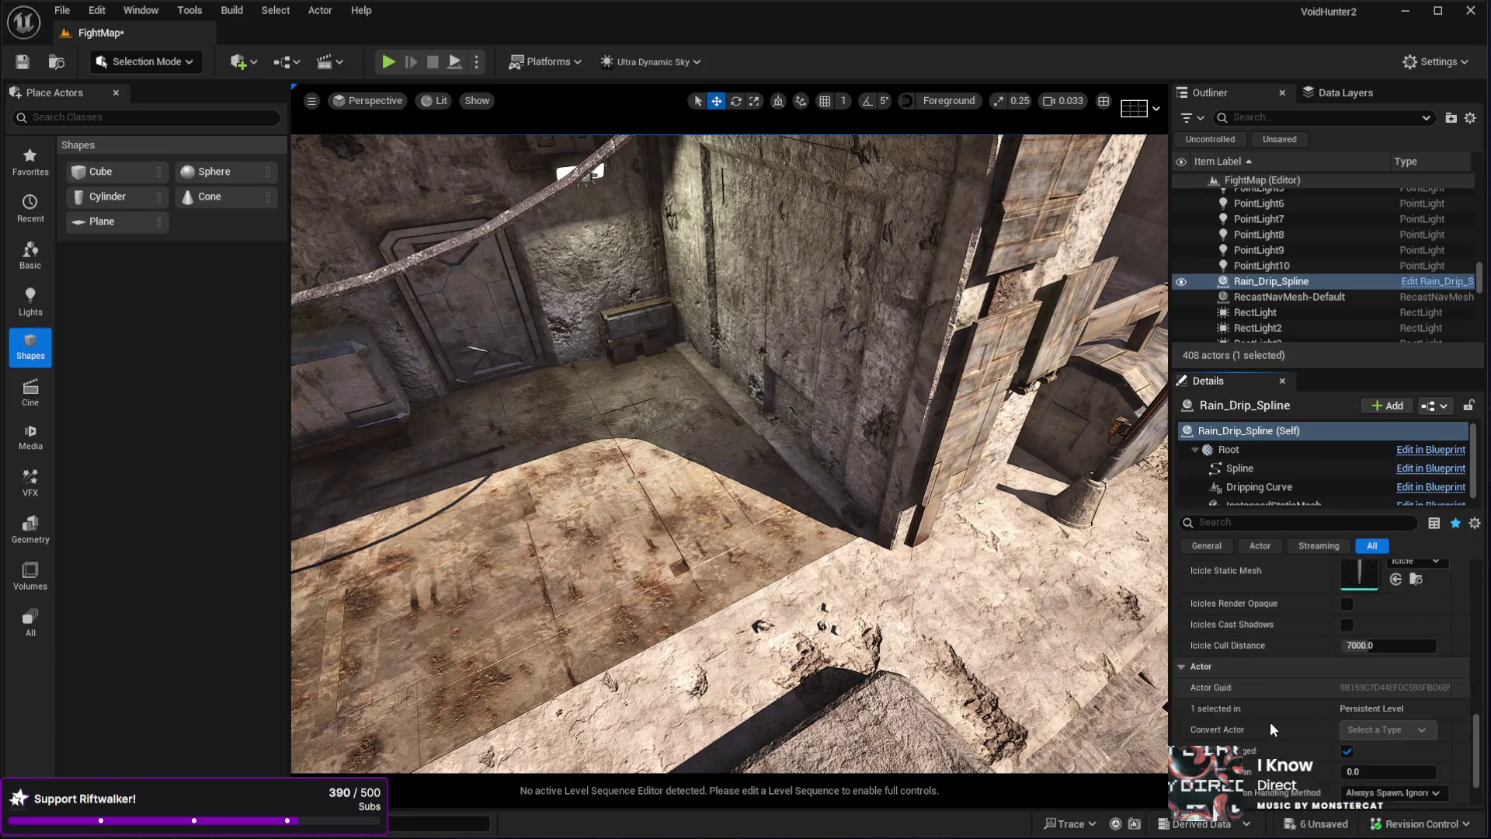
mouse_move(776, 466)
left_mouse_down()
mouse_move(745, 404)
mouse_move(714, 404)
left_mouse_up()
left_click_drag(1482, 284, 1300, 188)
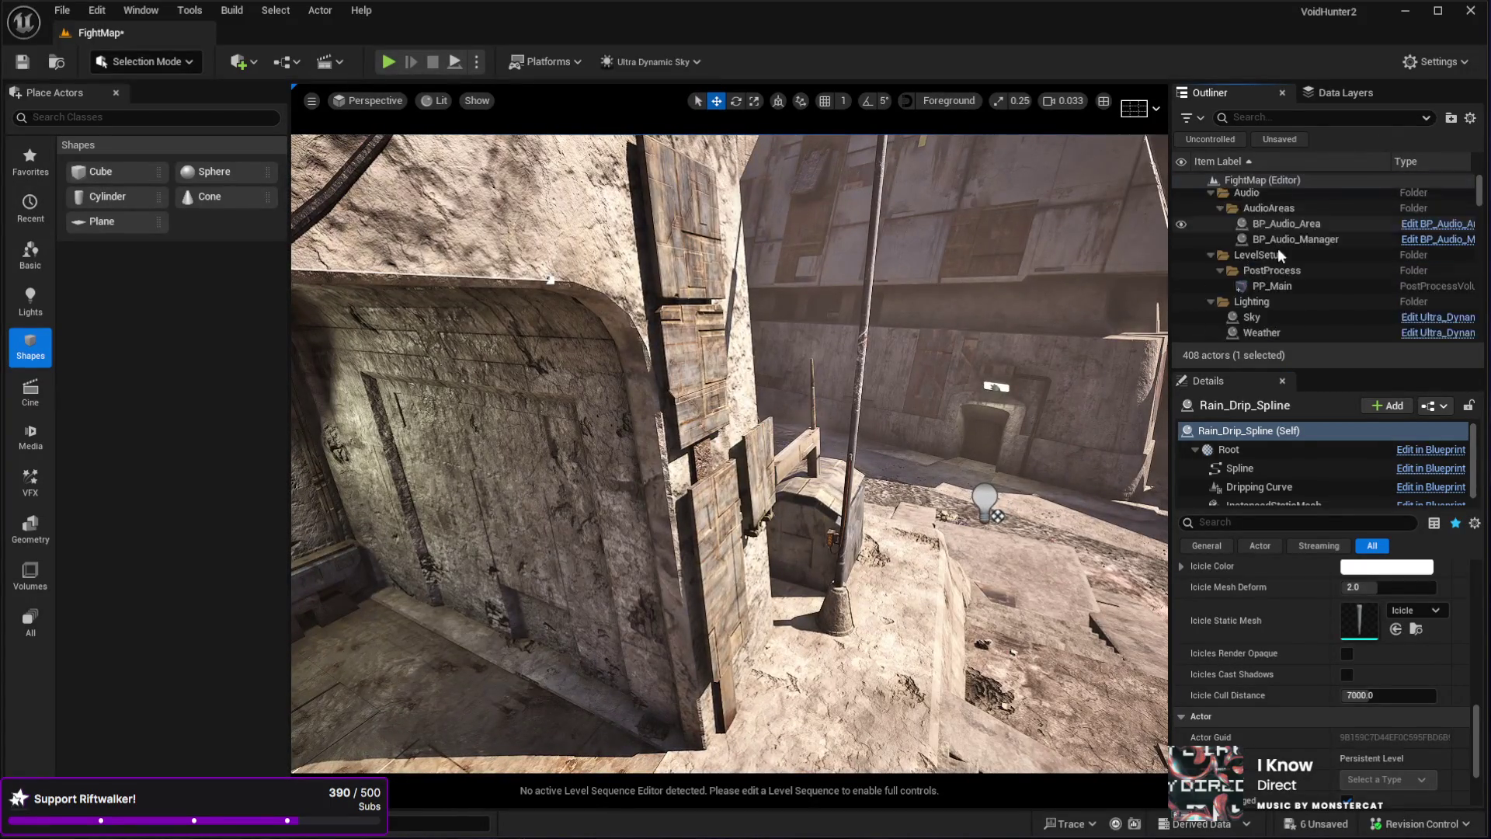
- Switch the Weather actor's preset from Clear_Skies to Rain_Thunderstorm and view it full-screen
left_click(1262, 273)
scroll(1304, 708, "up", 15)
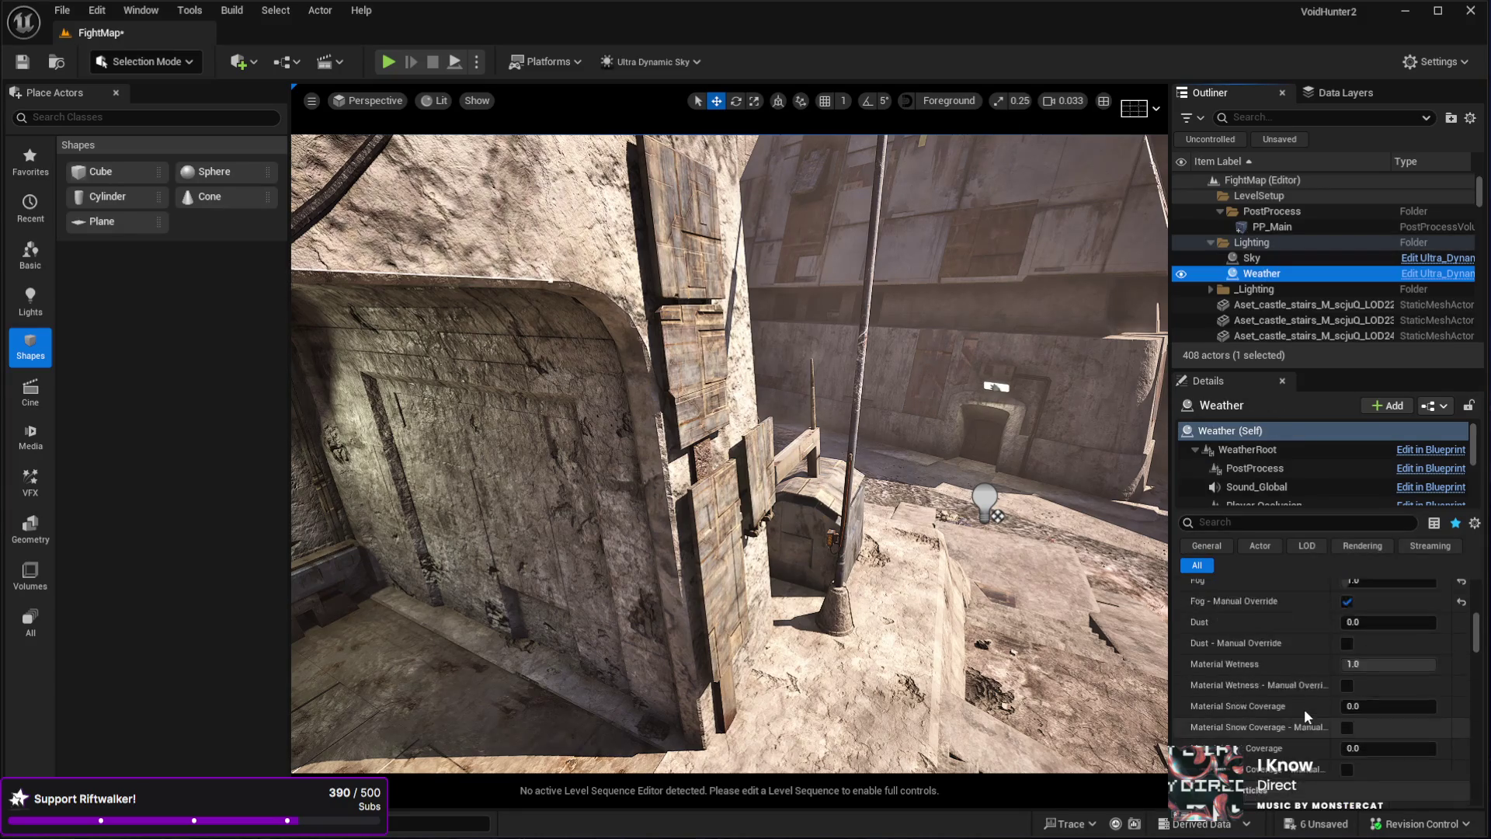
left_click(1391, 705)
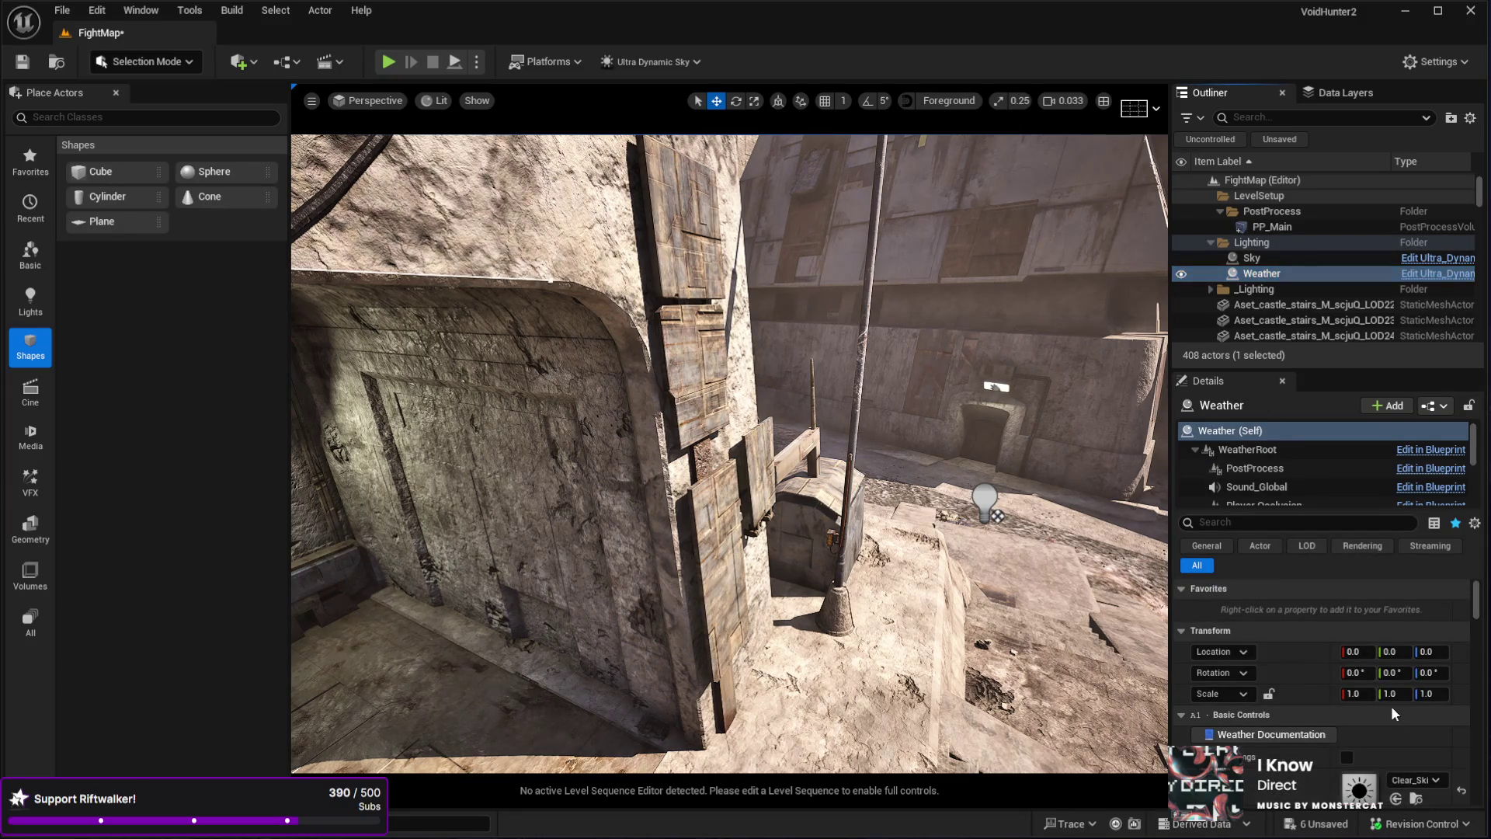
left_click(1414, 779)
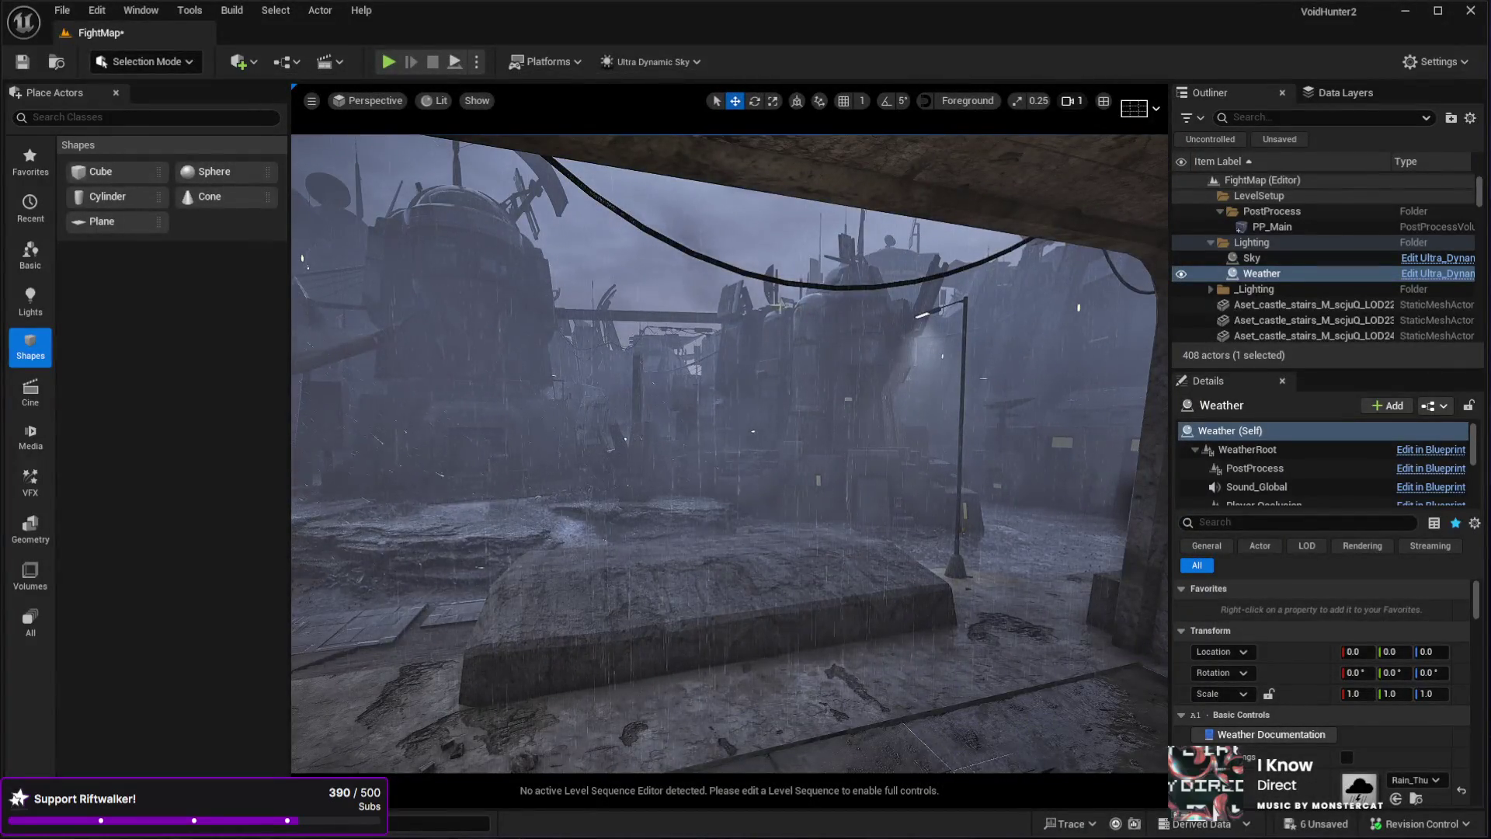
key("F11")
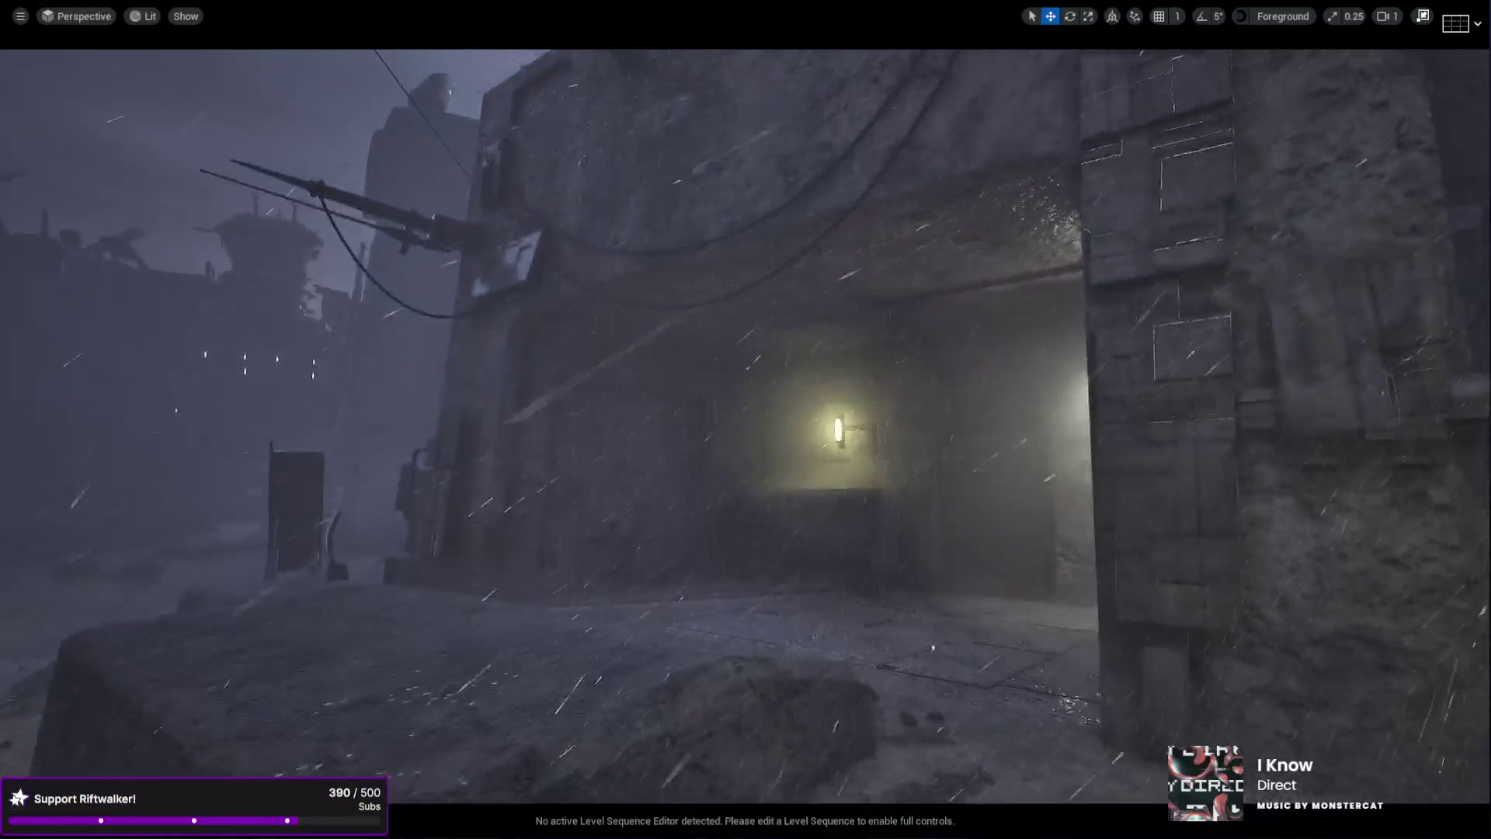
- Exit full-screen to restore the editor panels and select the building left of the doorway
key("F11")
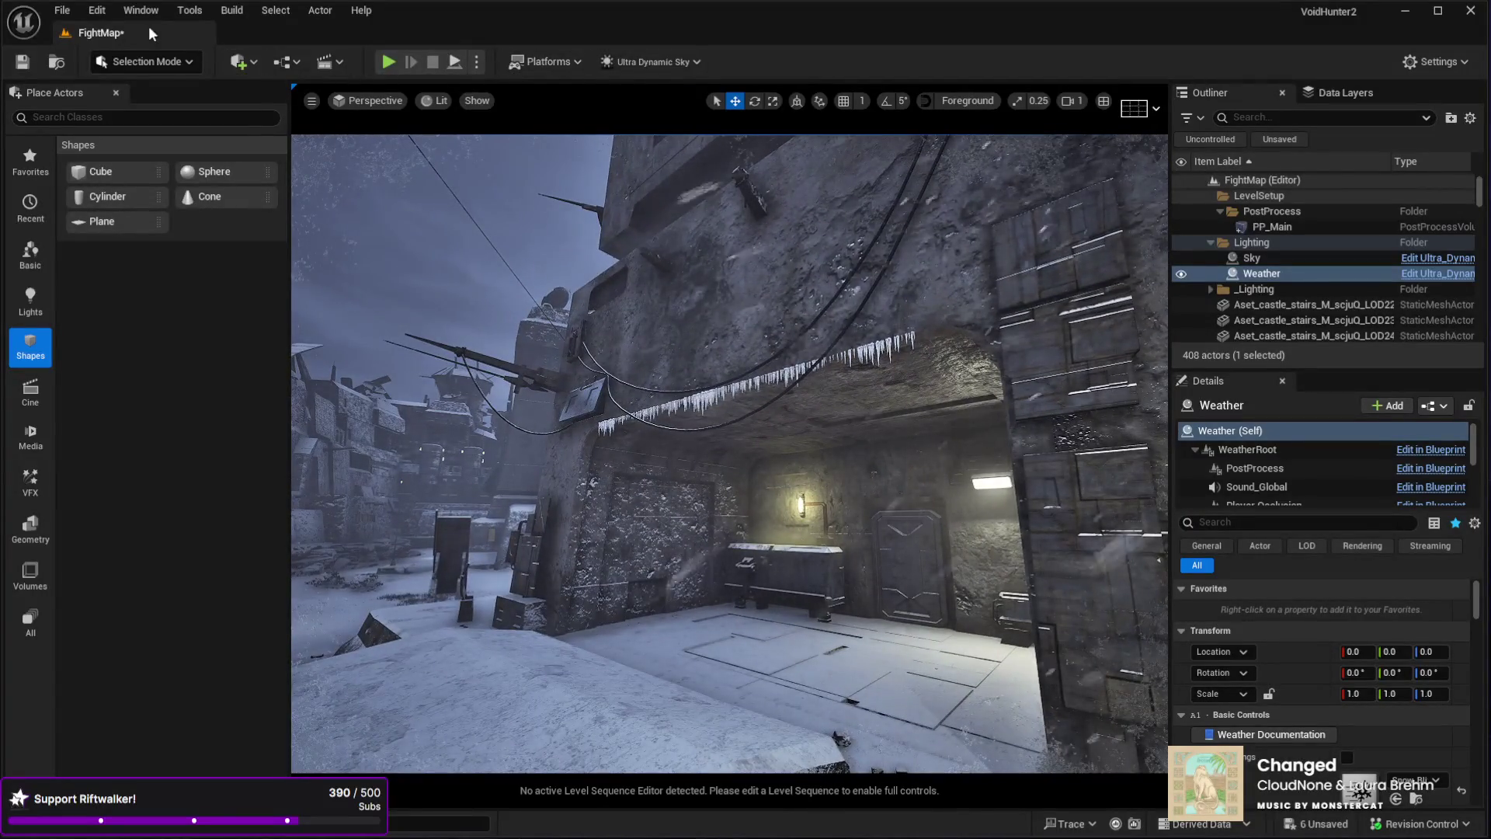
left_click(593, 435)
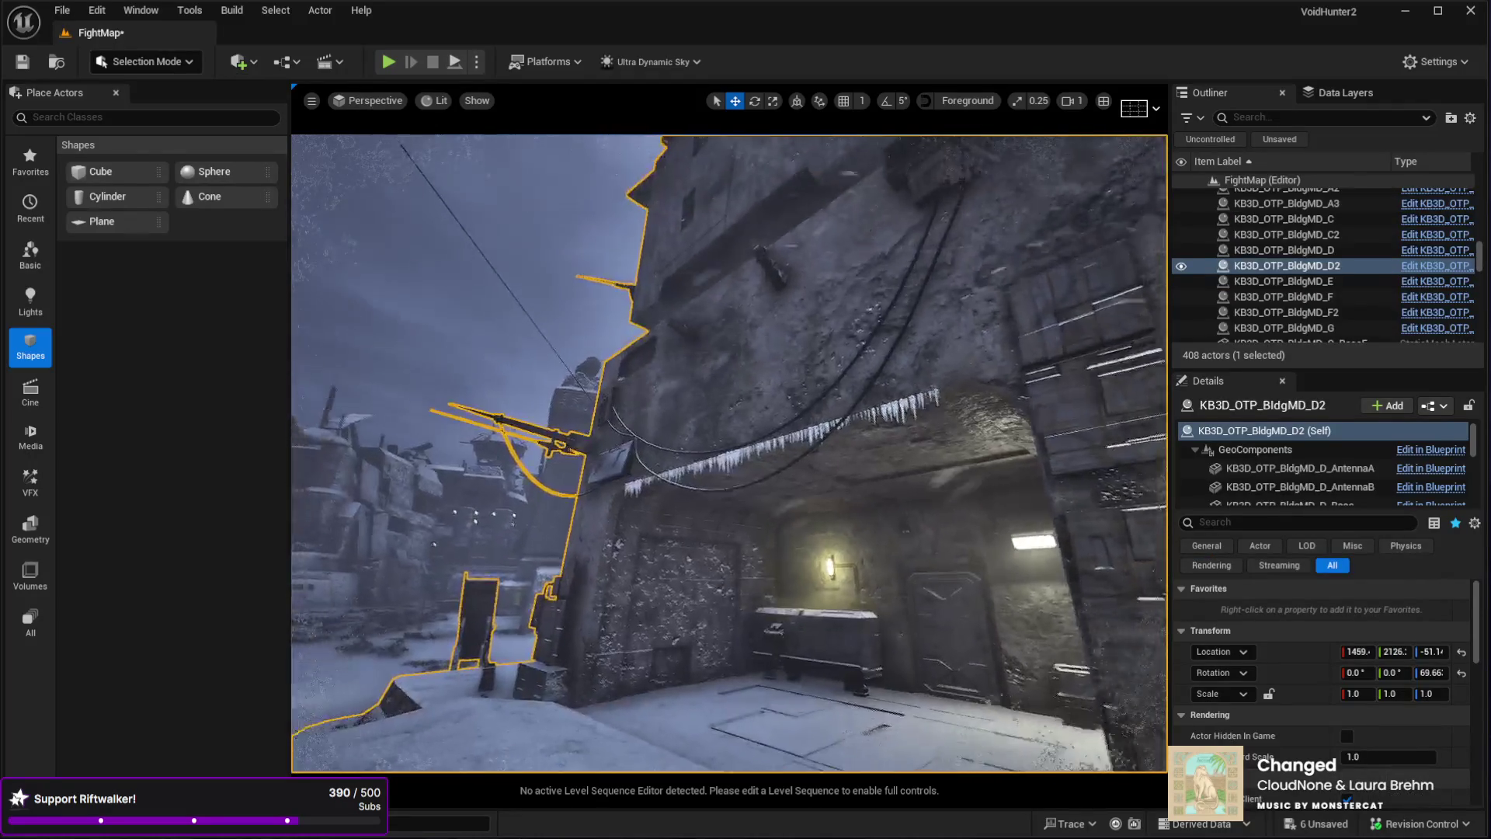
- Set Rain_Drip_Spline Icicle Spacing to 0.94176 and Icicle Max Scale to 1.138232
key("g")
left_click(855, 630)
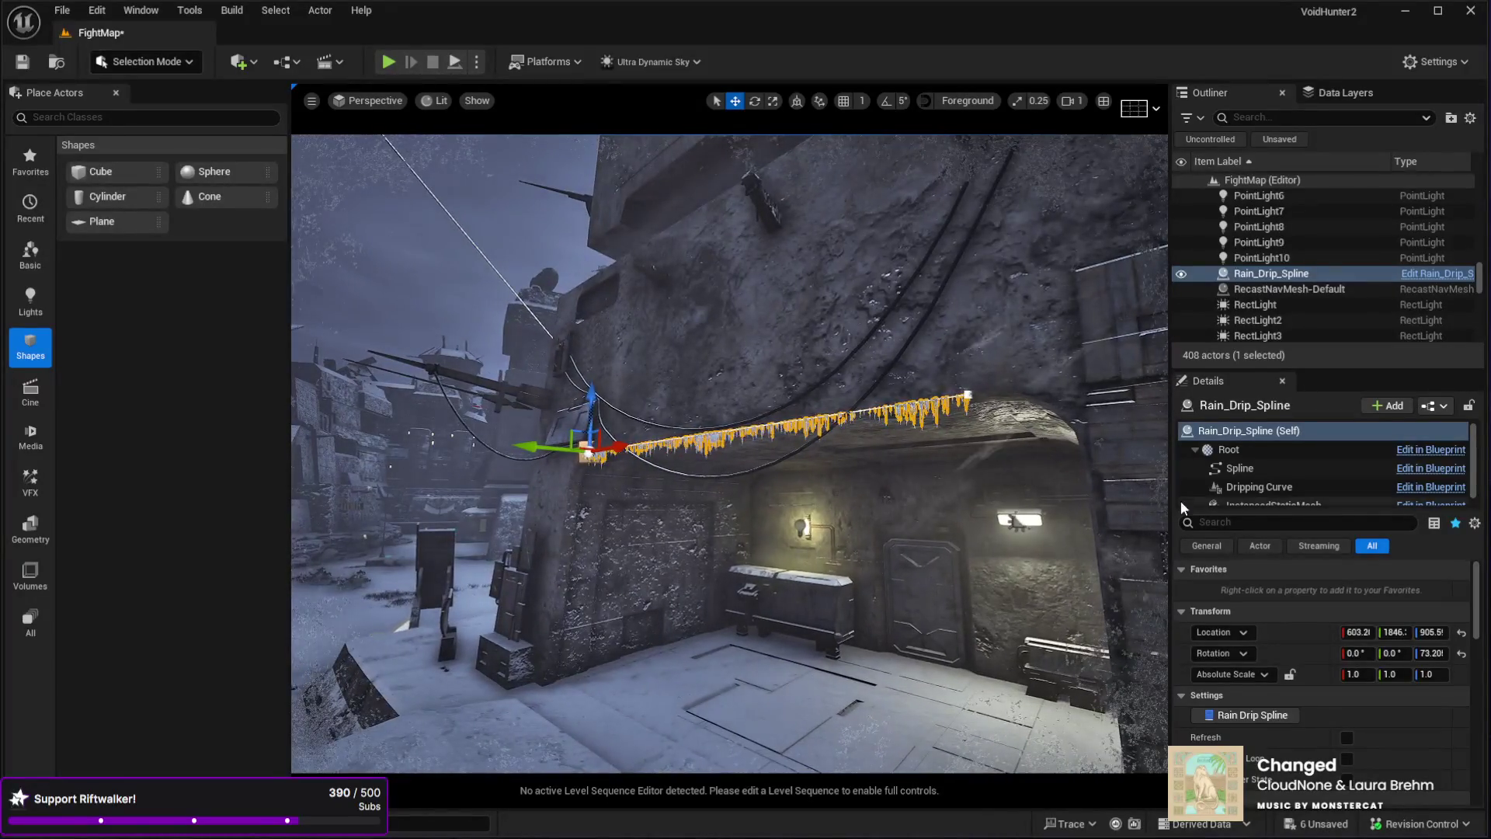
scroll(1254, 609, "down", 4)
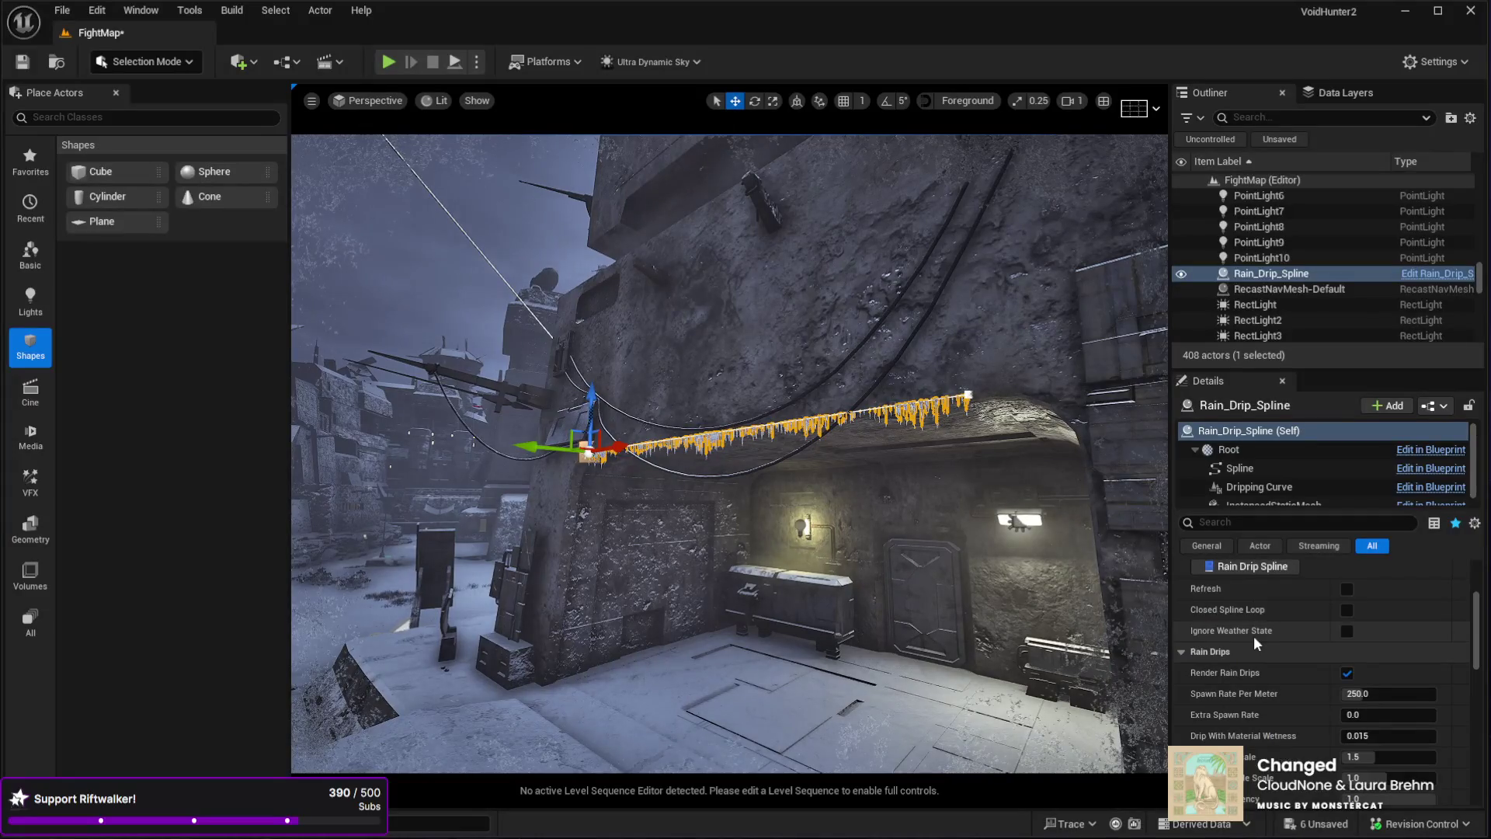
scroll(1254, 634, "down", 2)
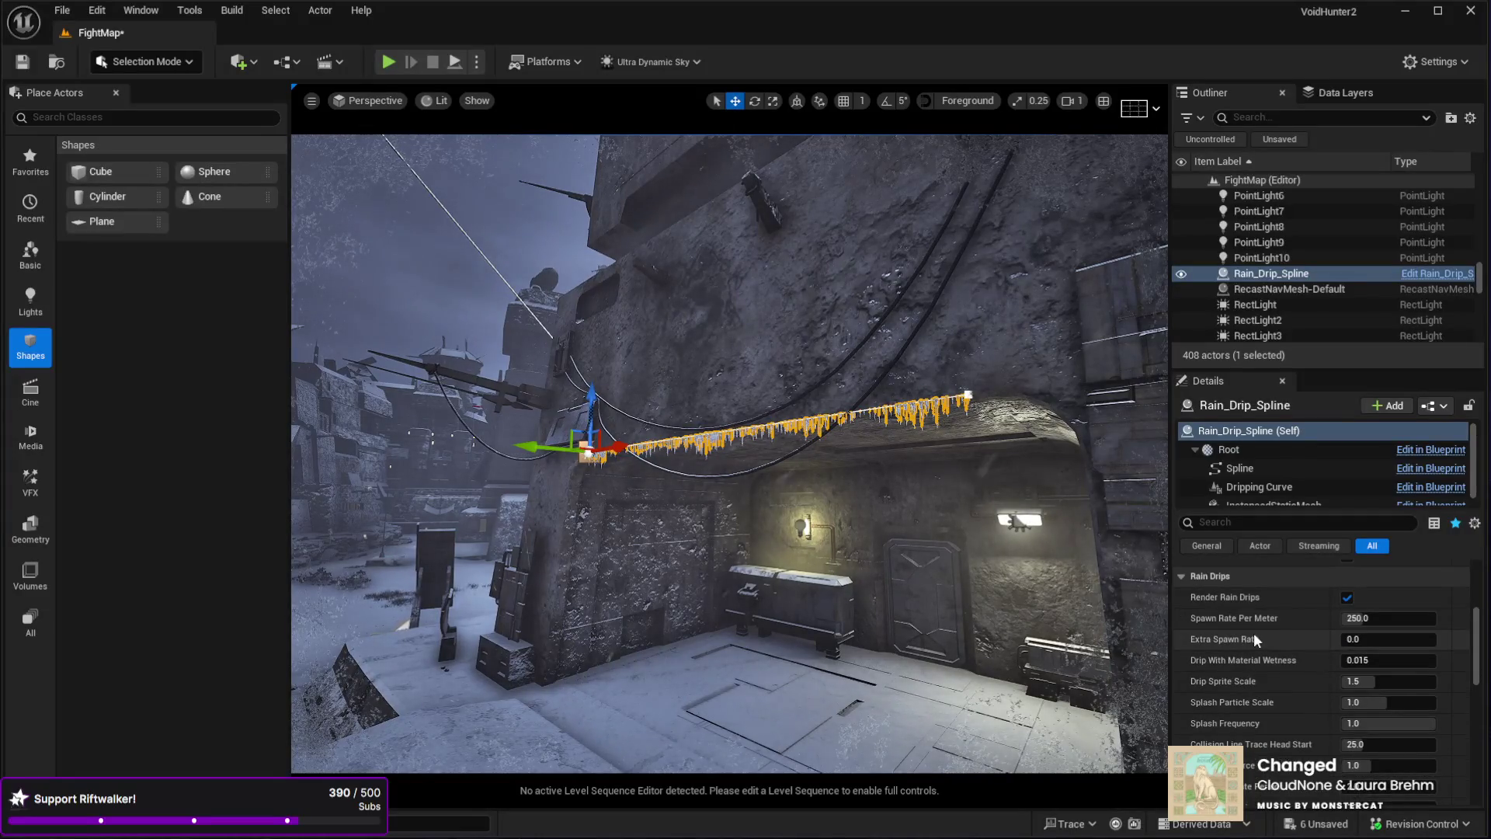
scroll(1253, 632, "down", 4)
scroll(1252, 630, "down", 1)
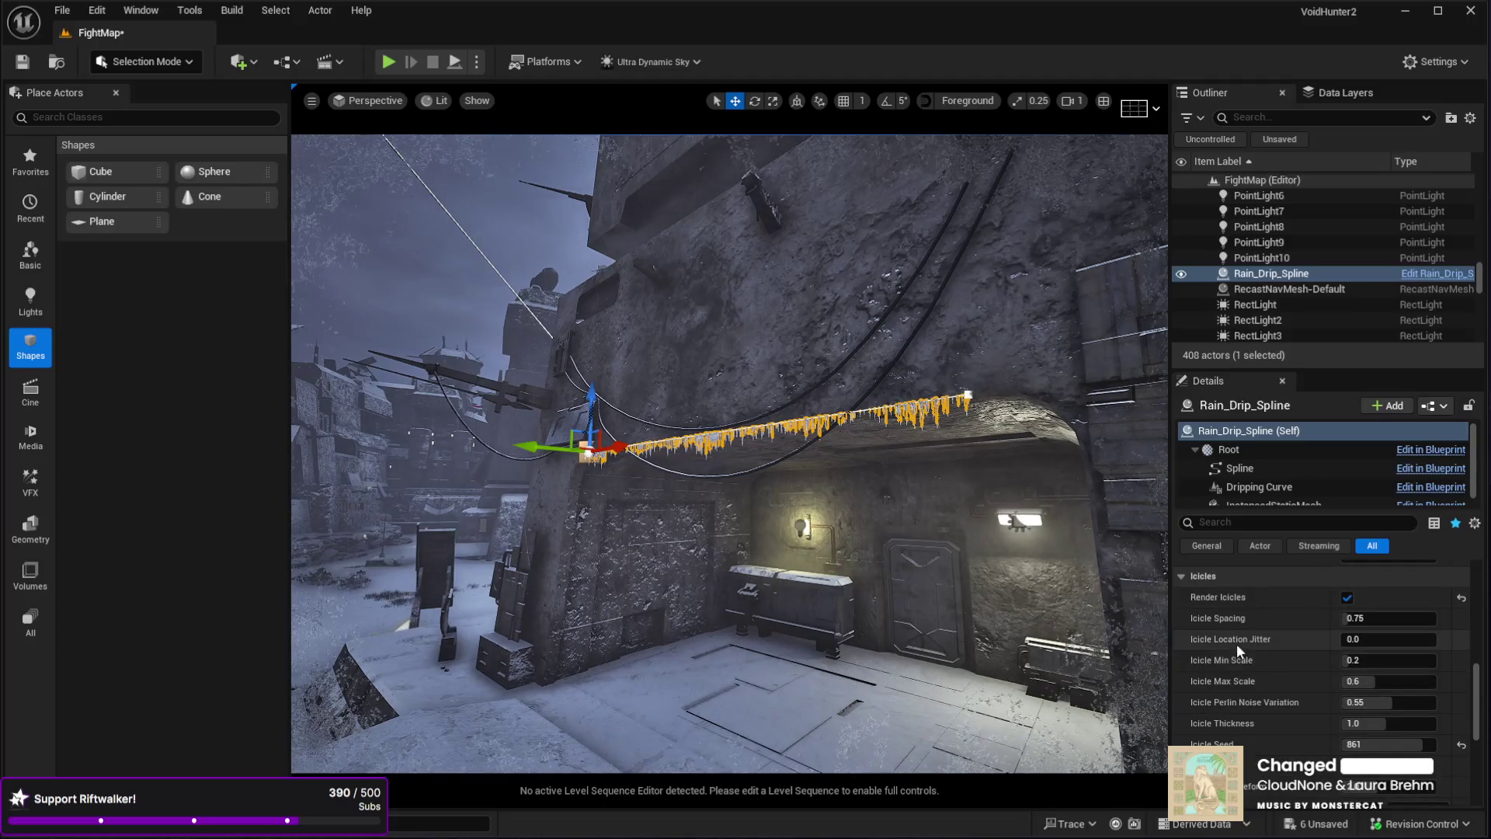
left_click_drag(1354, 619, 1365, 618)
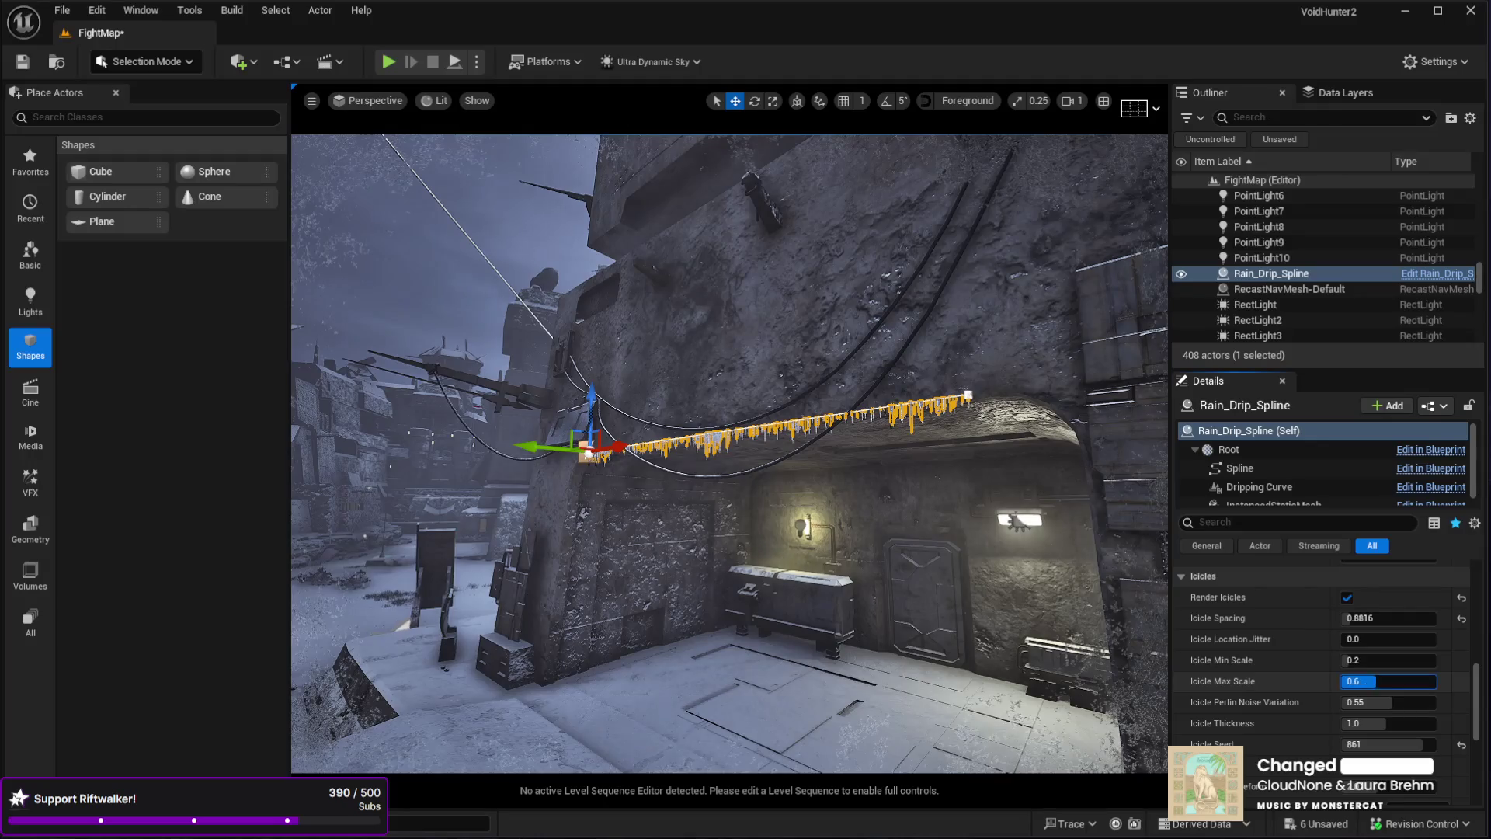
left_click_drag(1377, 681, 1412, 681)
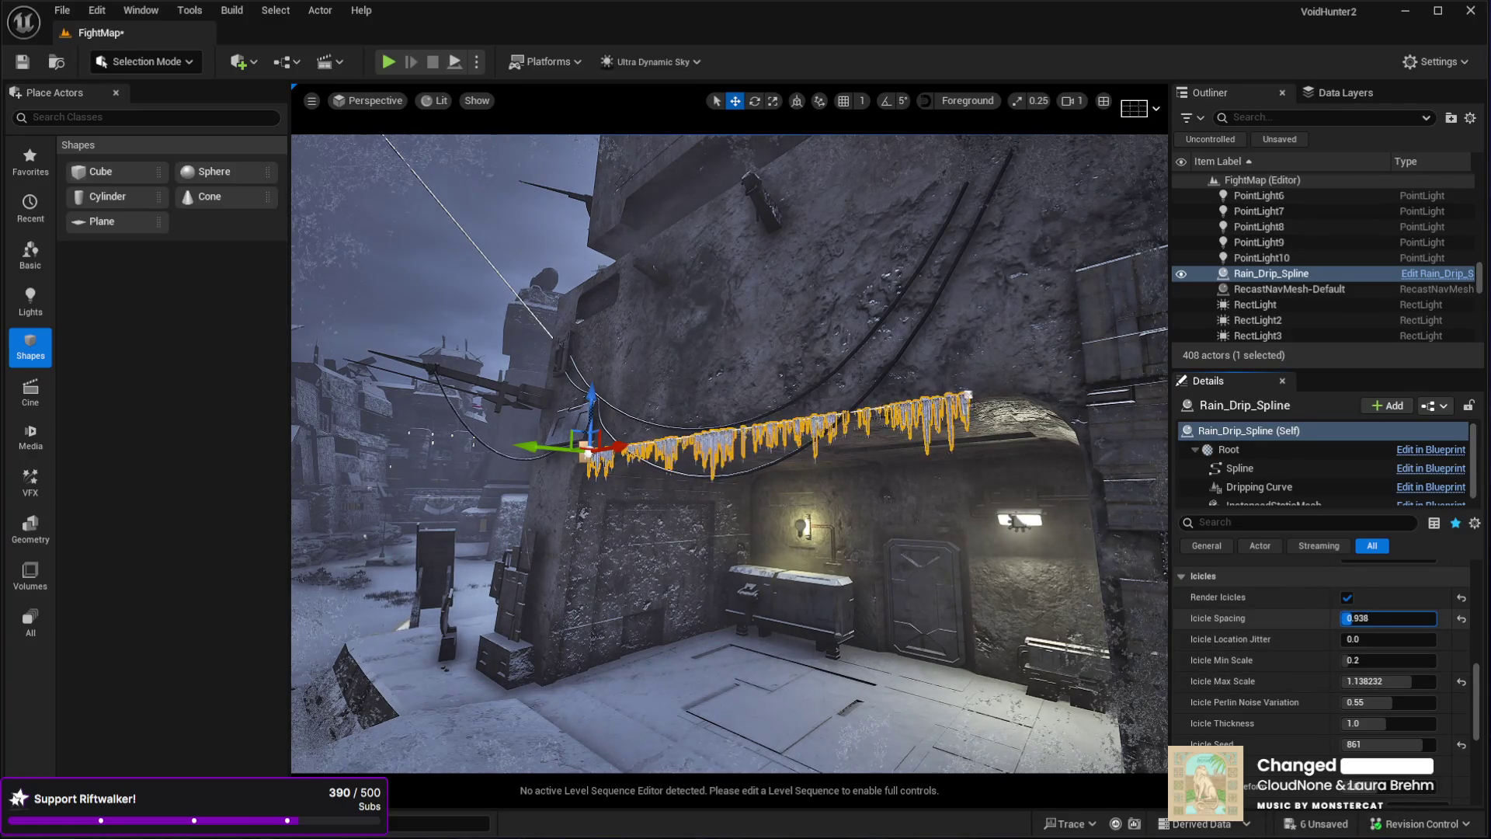
mouse_move(777, 574)
left_mouse_down()
mouse_move(704, 569)
mouse_move(668, 458)
mouse_move(660, 544)
mouse_move(575, 462)
left_mouse_up()
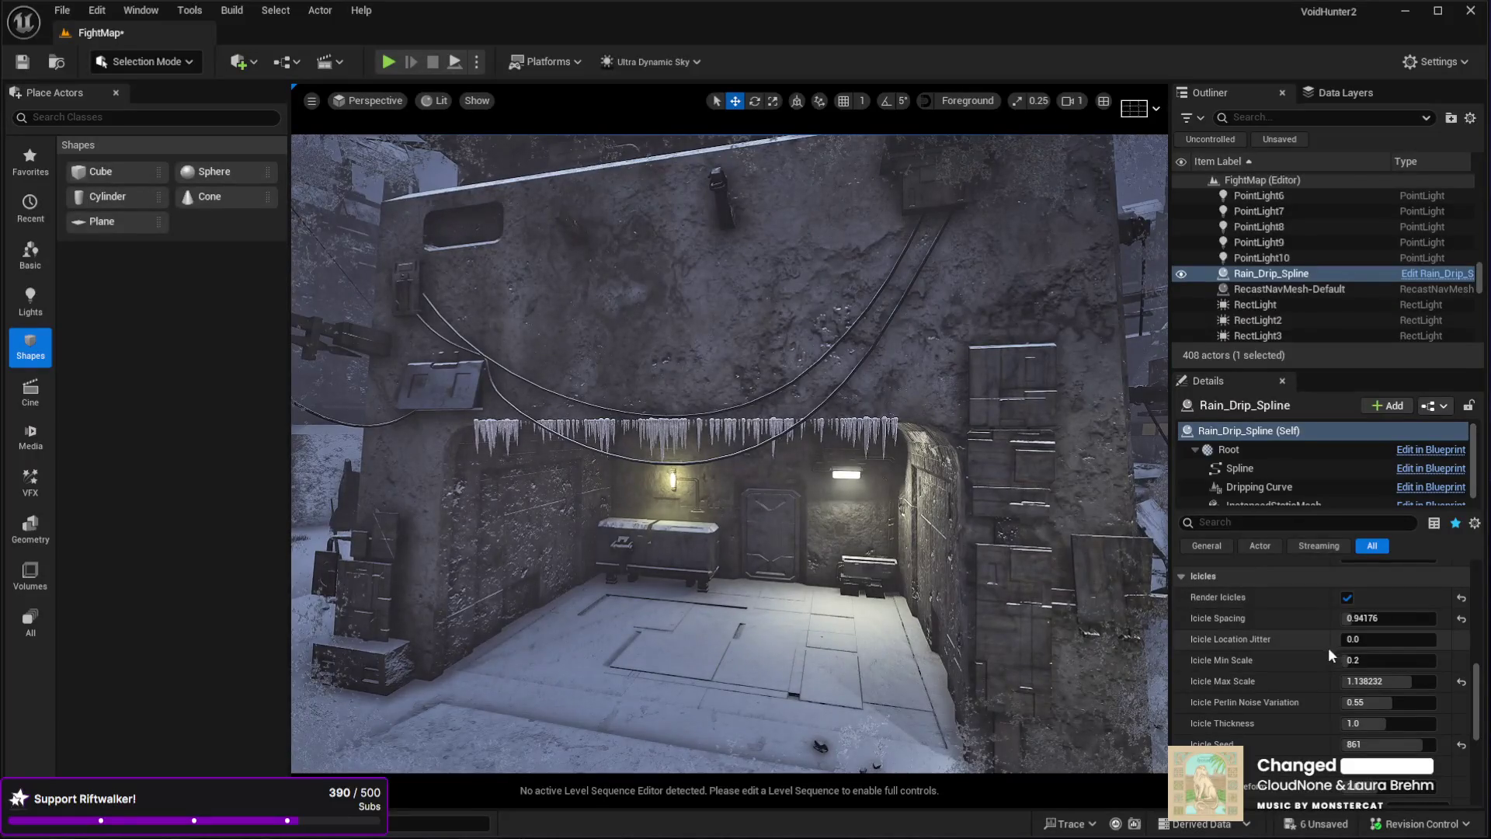
- Set the spline's Icicle Max Scale to 3.0, after trying 5 and 4
mouse_move(1418, 681)
left_mouse_down()
mouse_move(1436, 682)
mouse_move(1358, 689)
left_mouse_up()
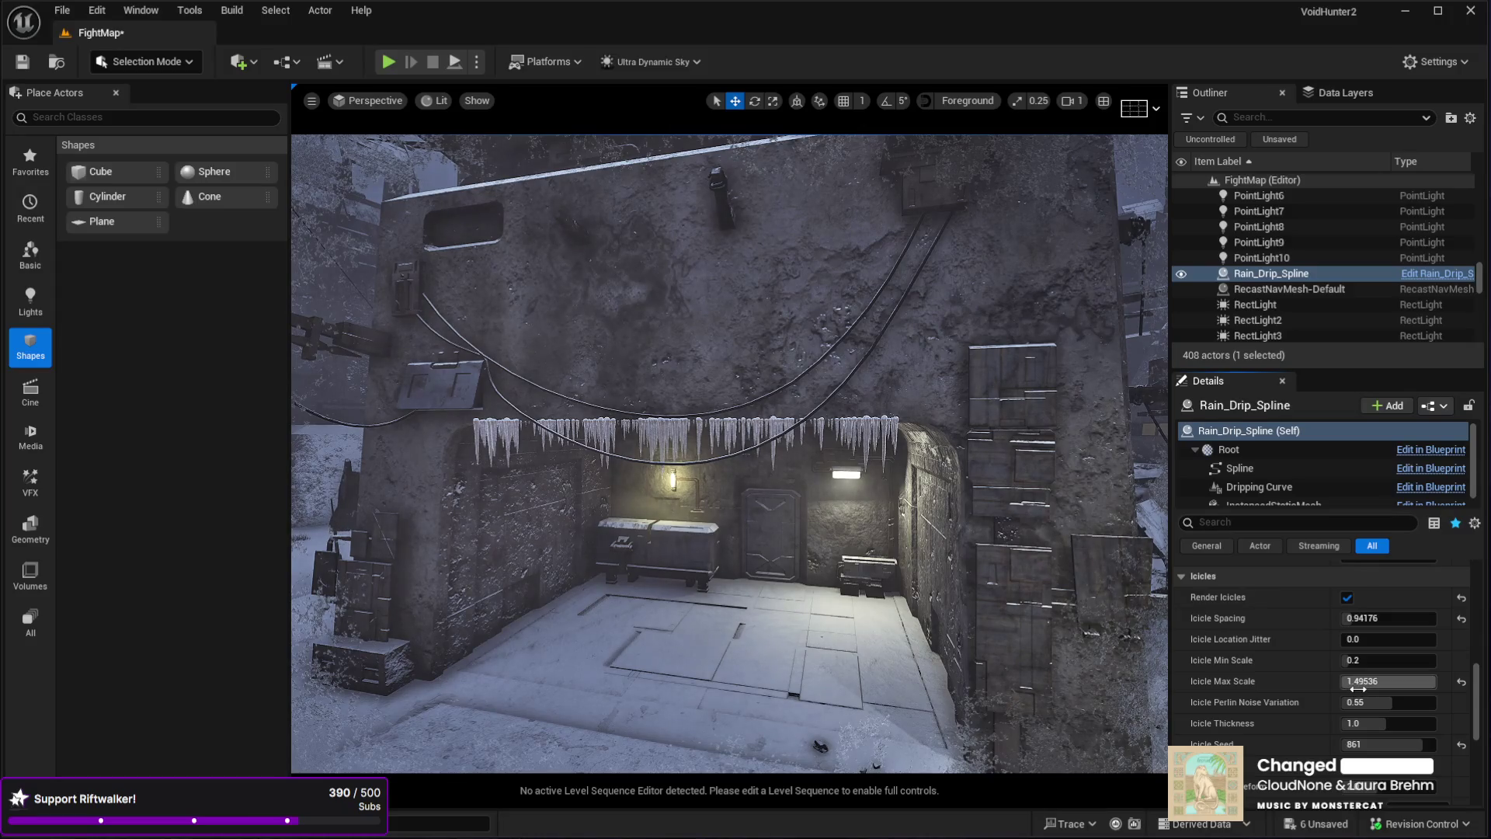
type("5")
key("Return")
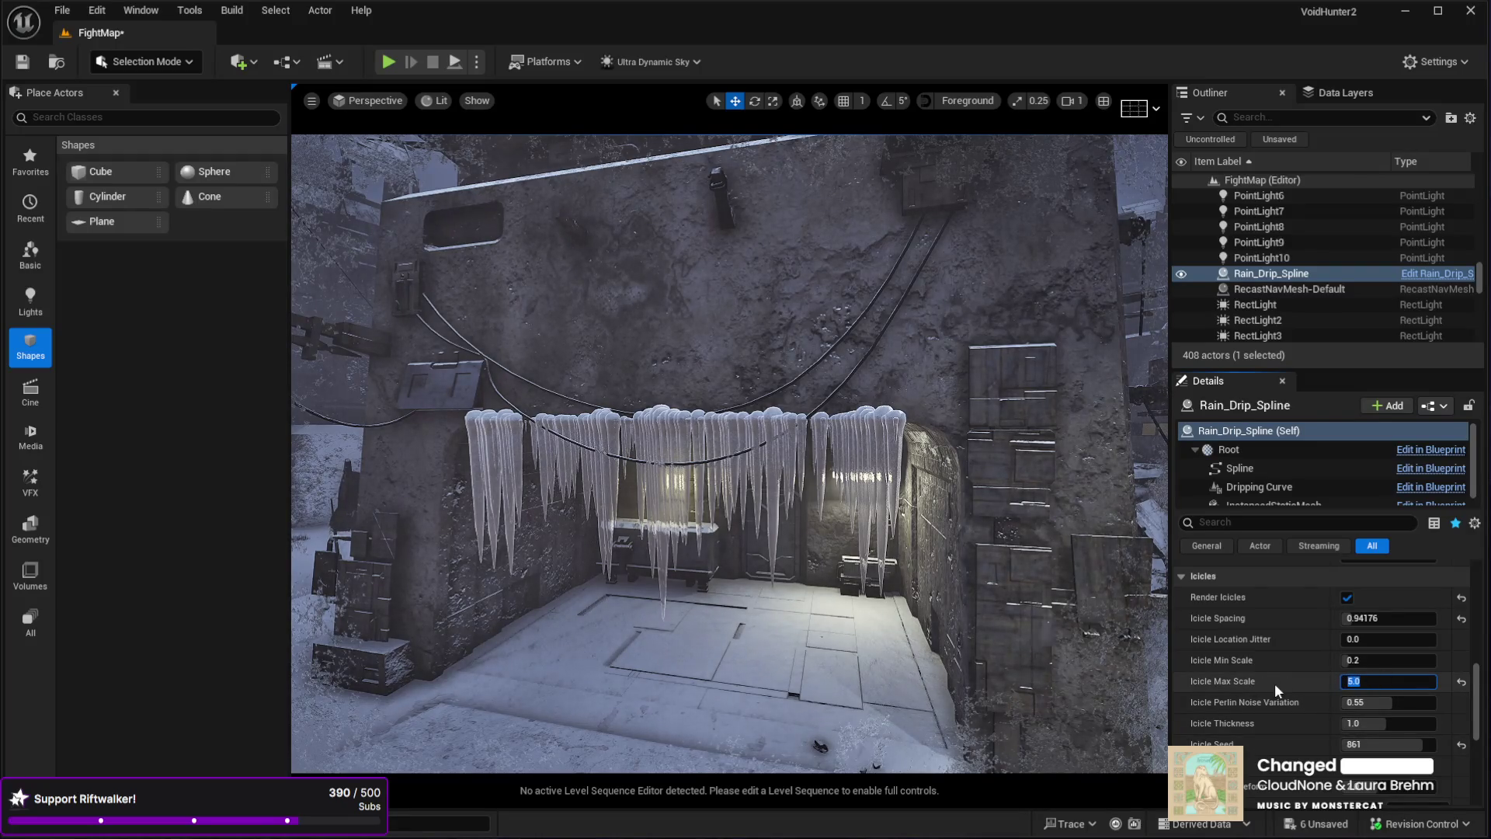
type("4")
key("Return")
type("3")
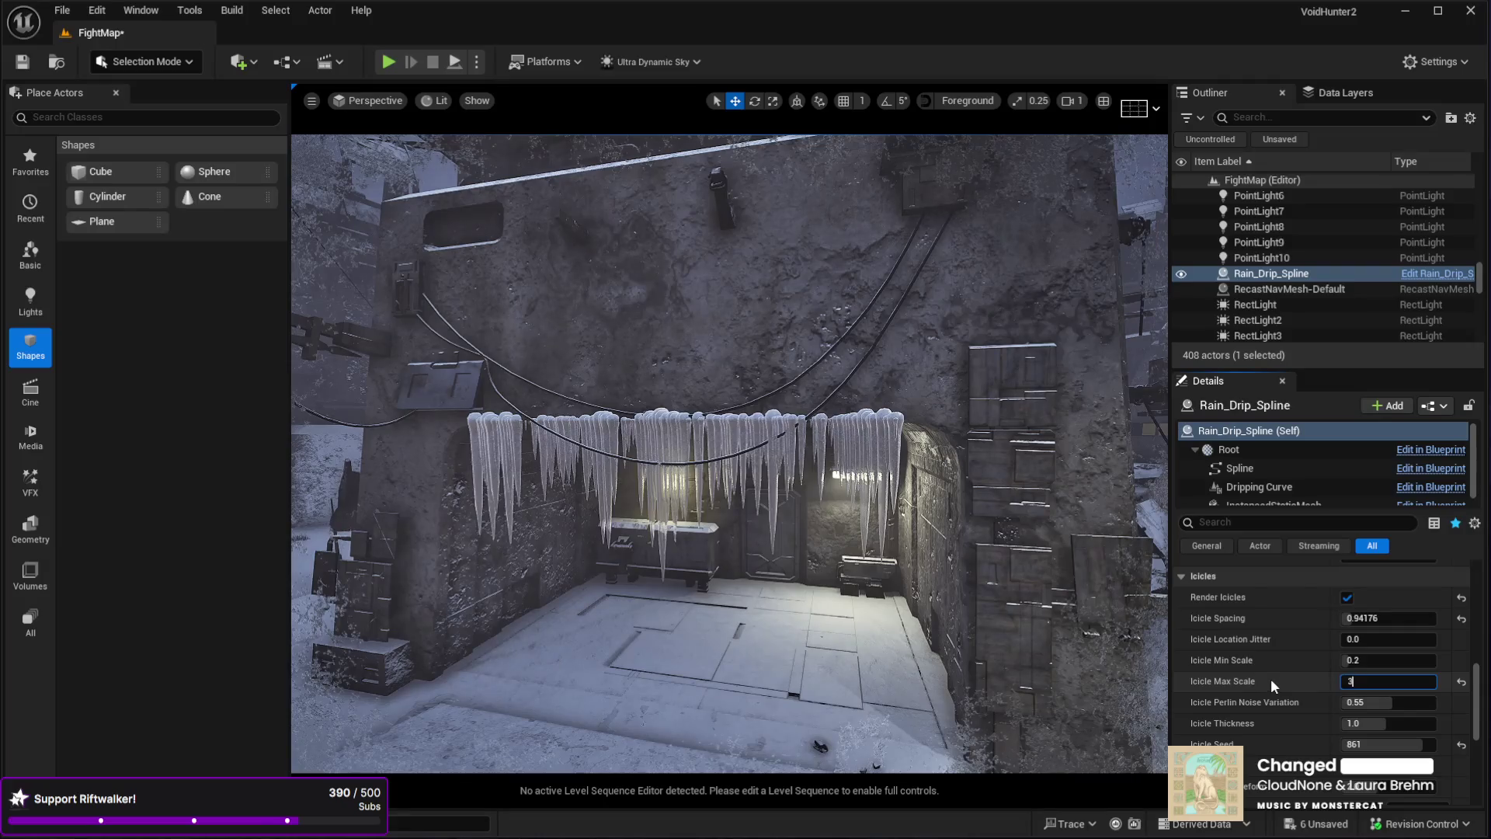
key("Return")
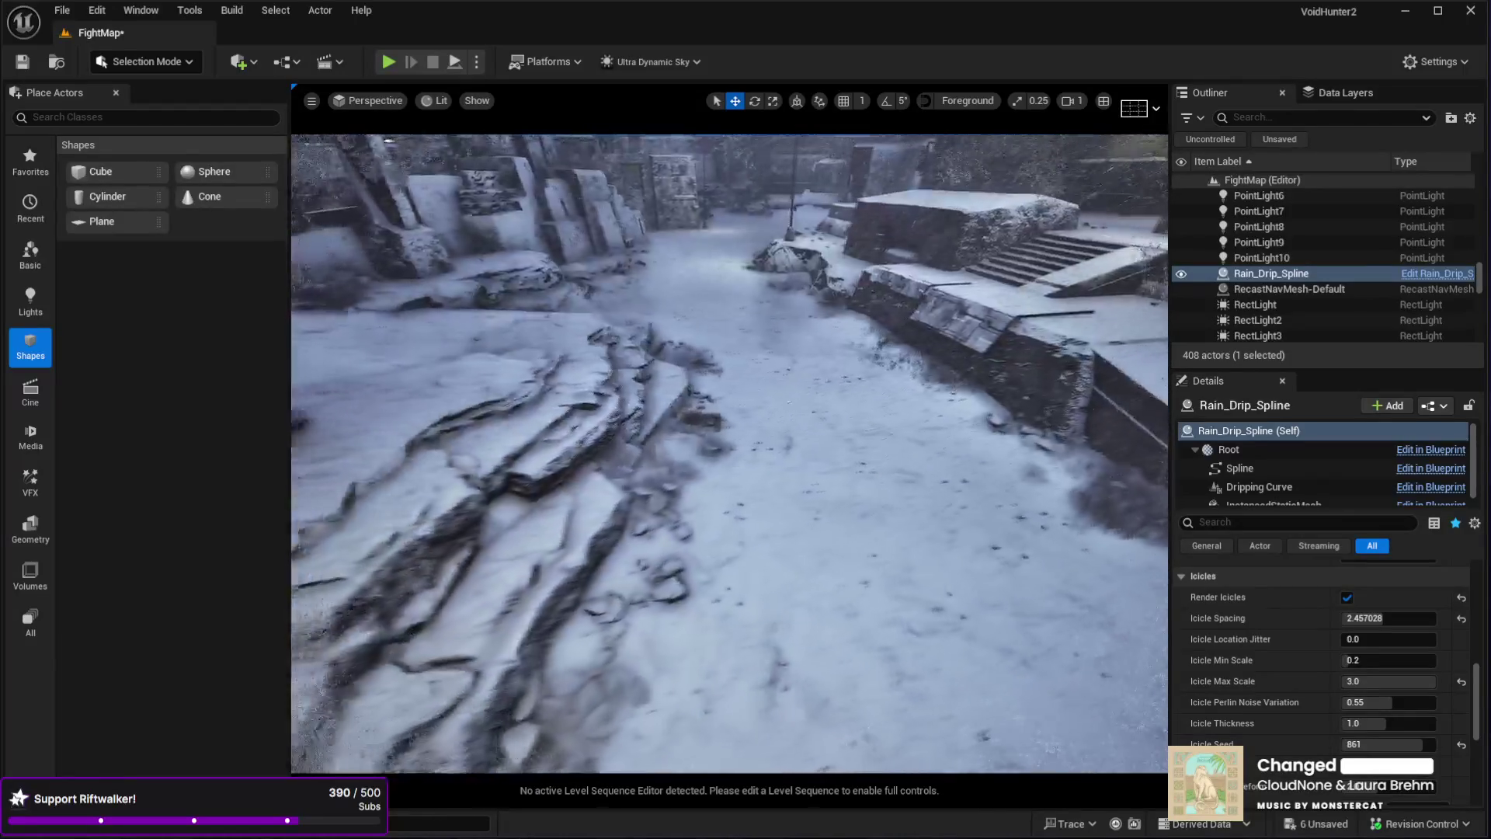
left_click(851, 651)
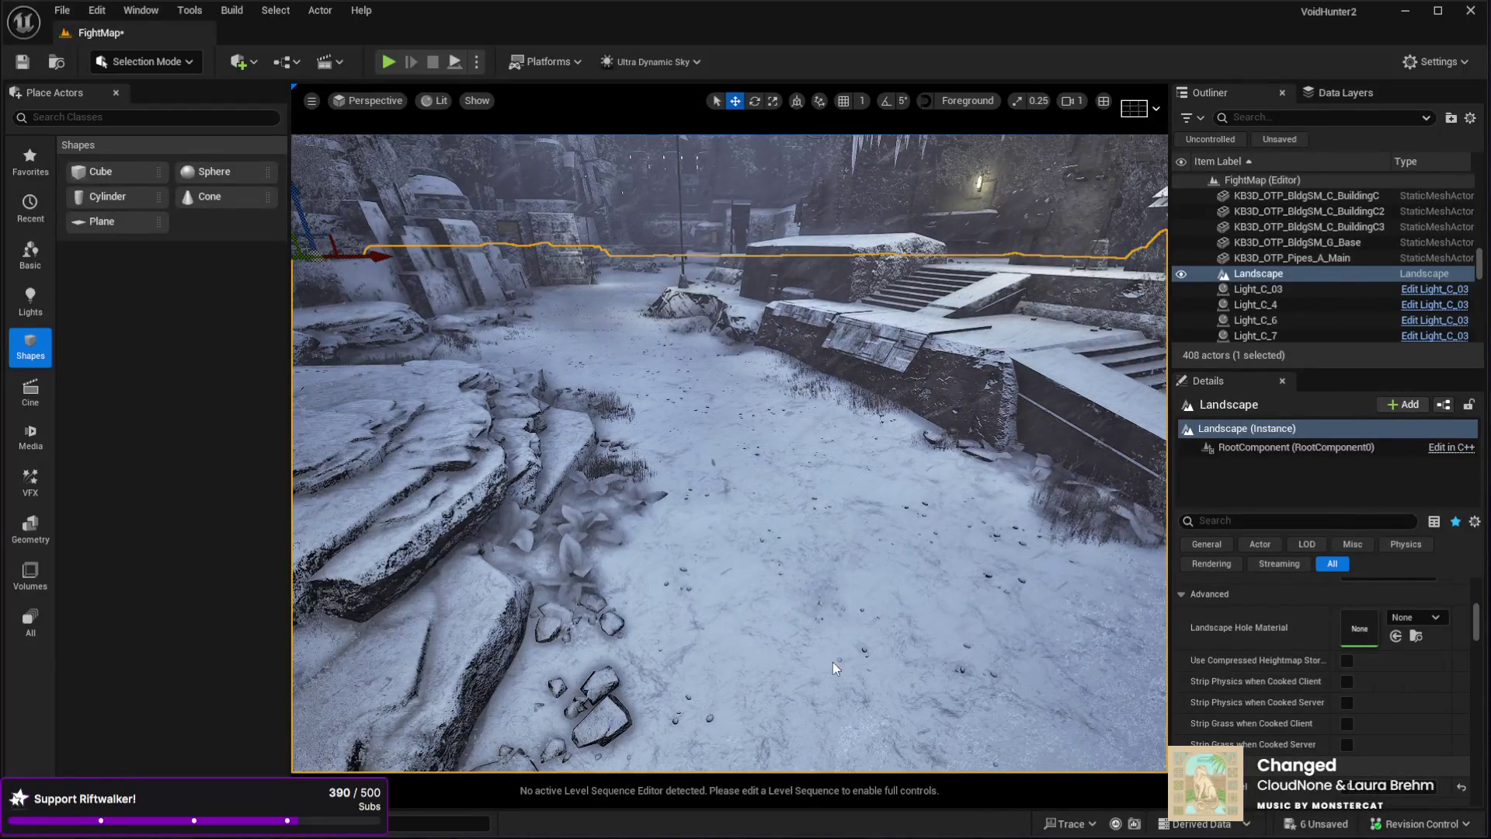
- Play-test with Alt+P, running the character across the snowy plaza and stairs, then stop with Esc
key("alt+p")
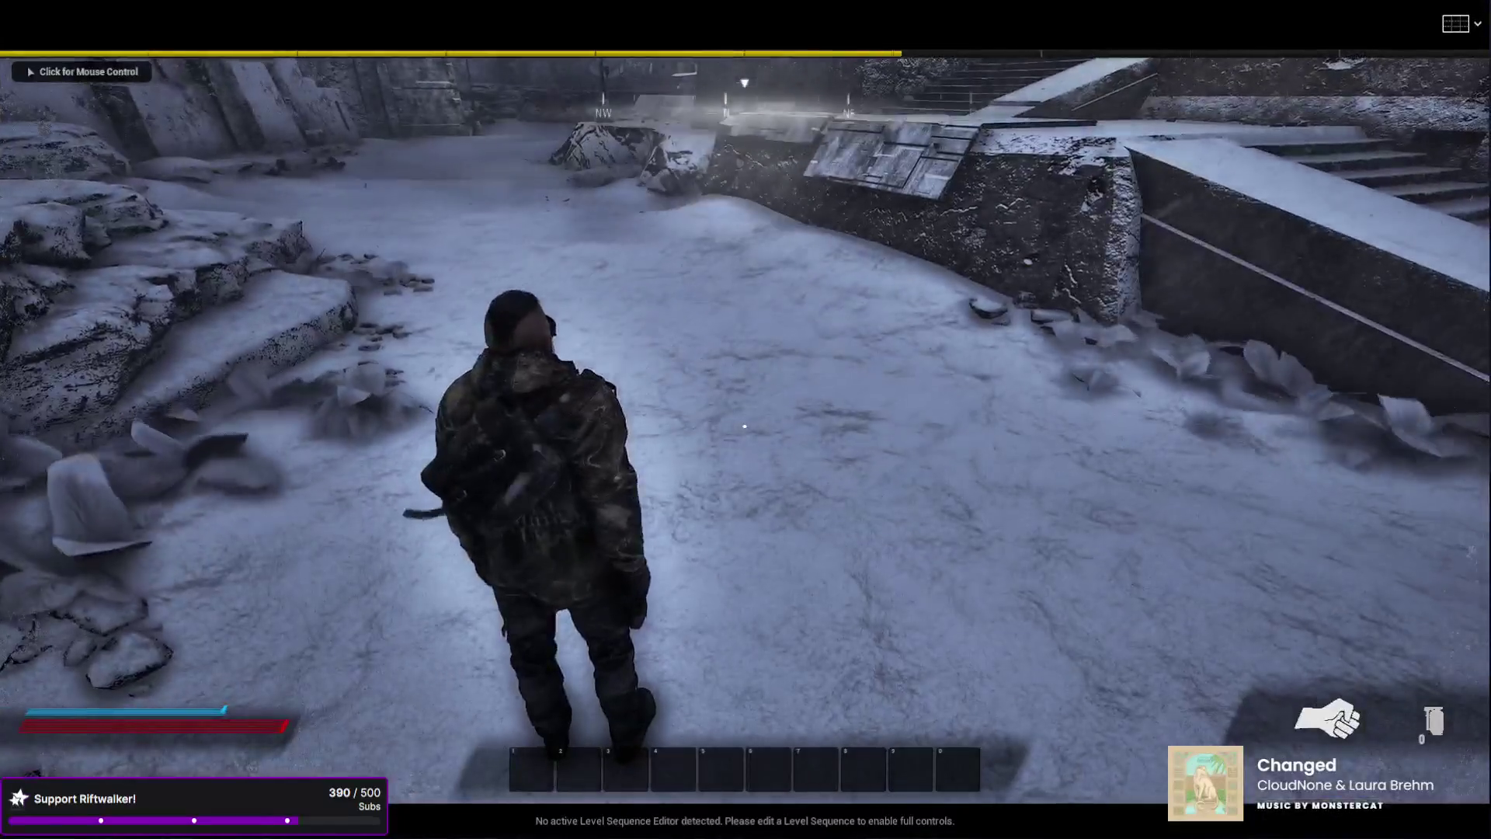
left_click(744, 426)
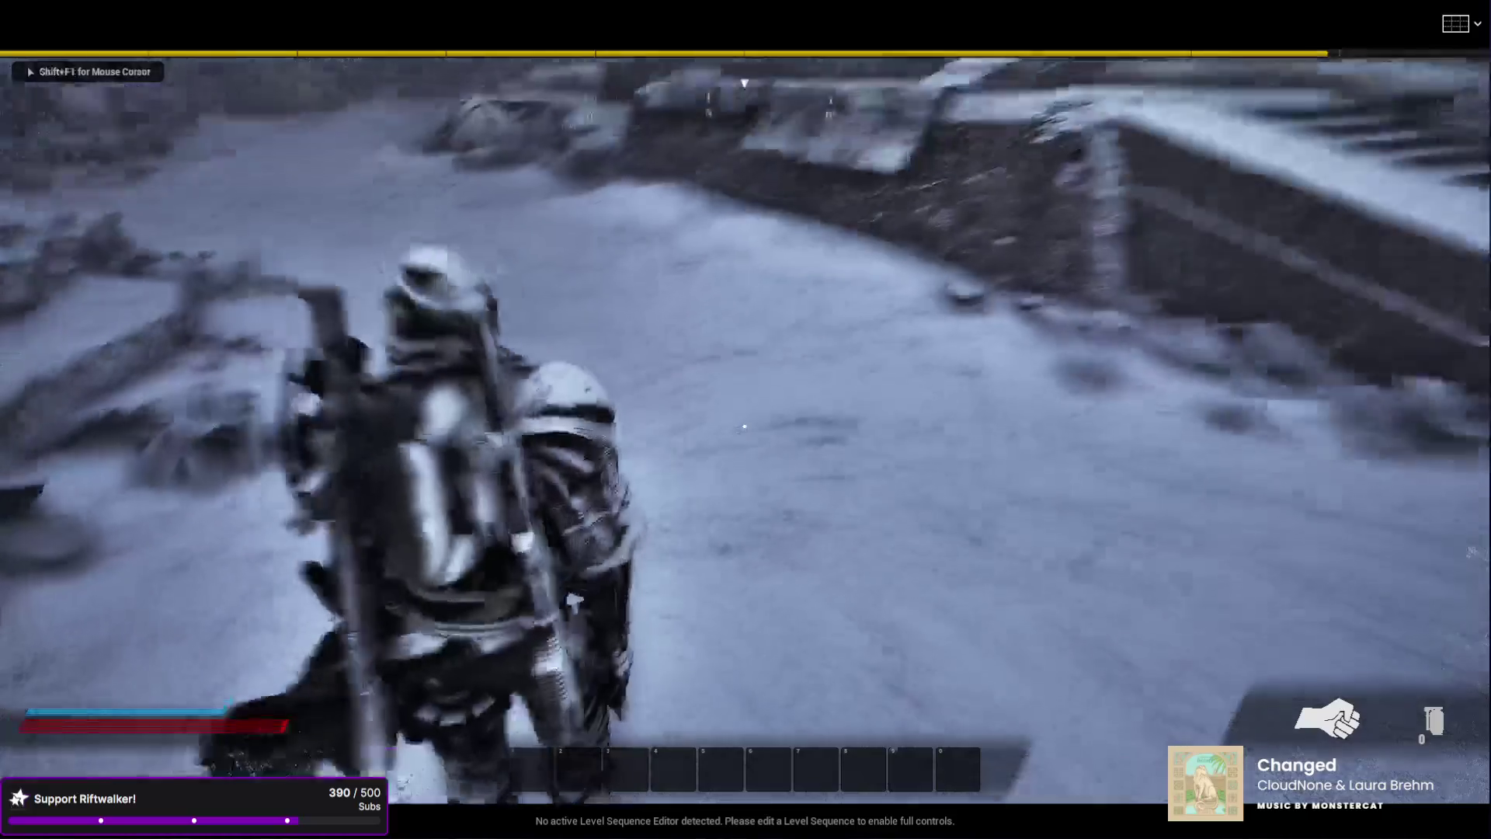
key("w")
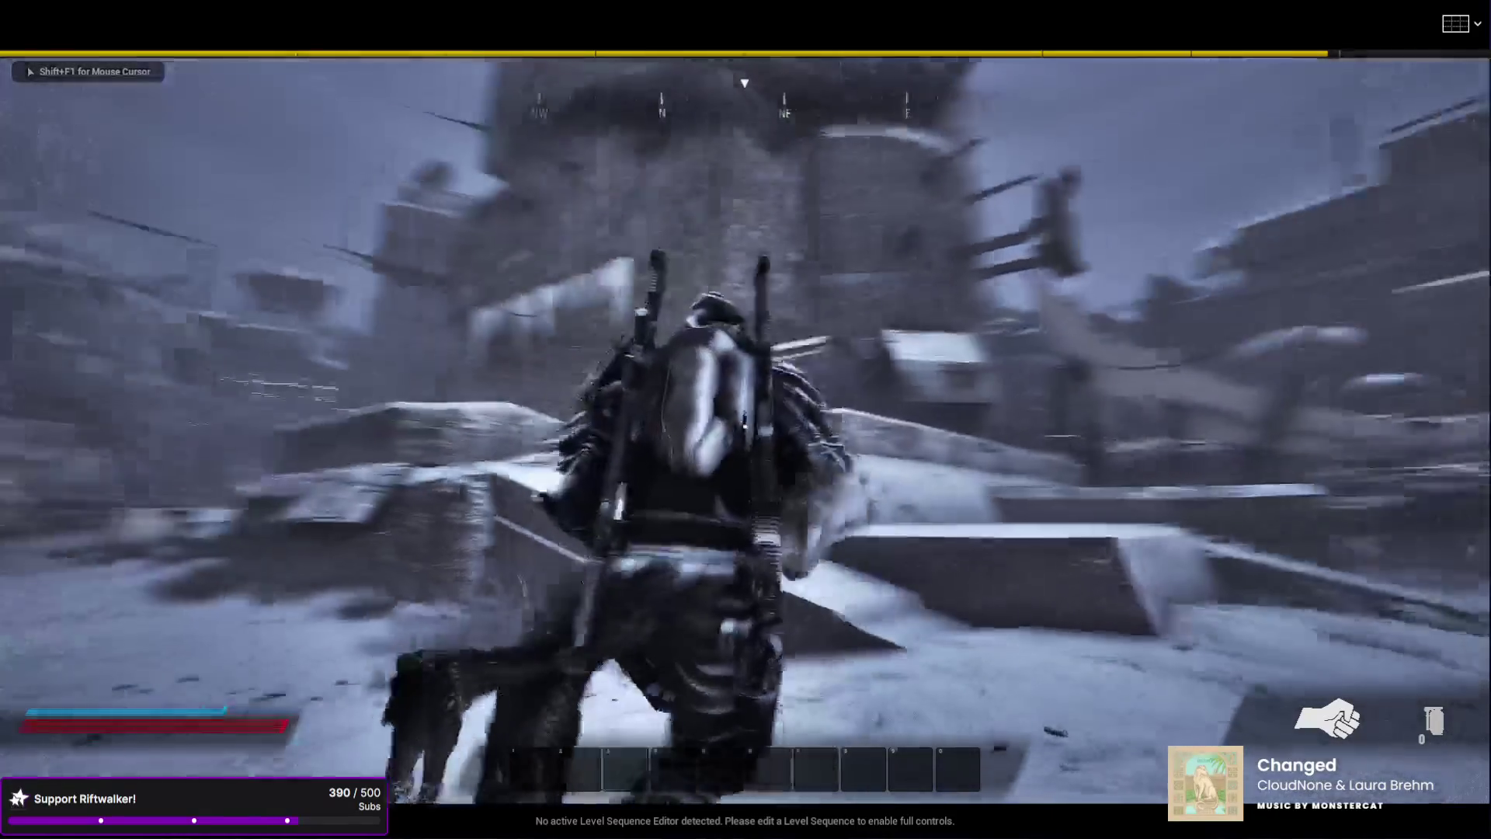
key("w")
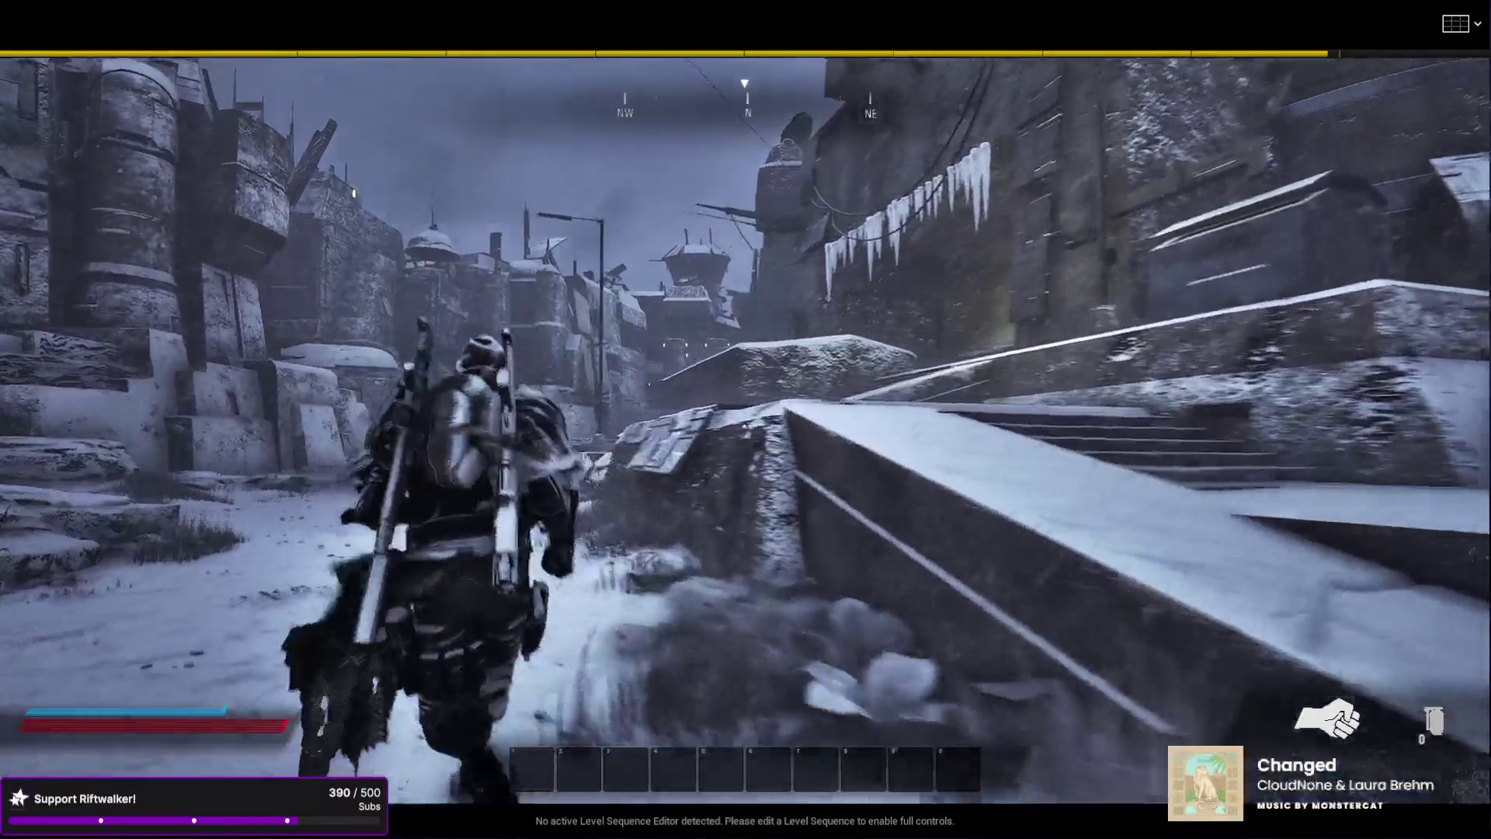
key("w")
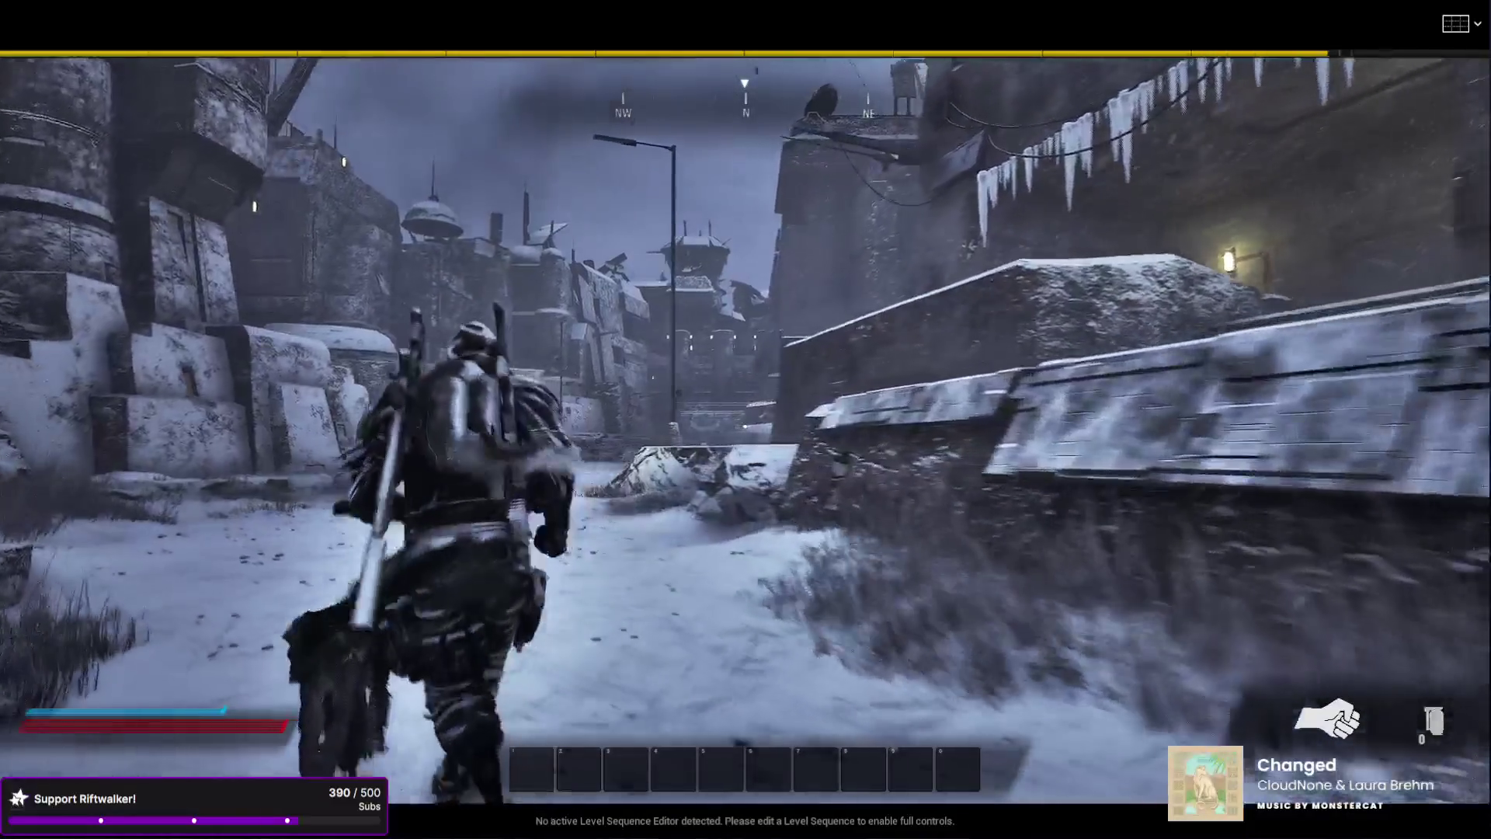
key("w")
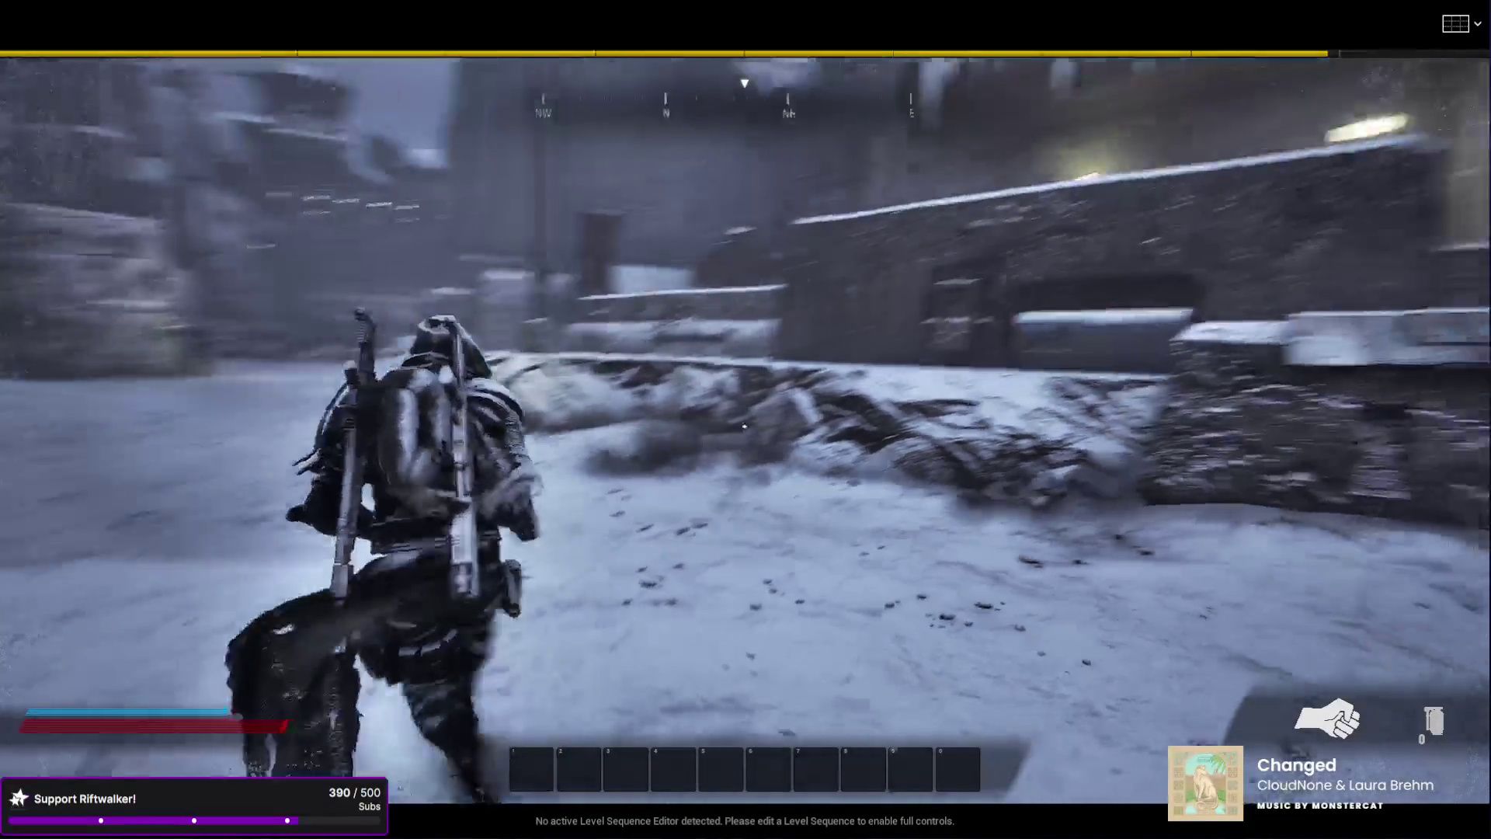
key("w")
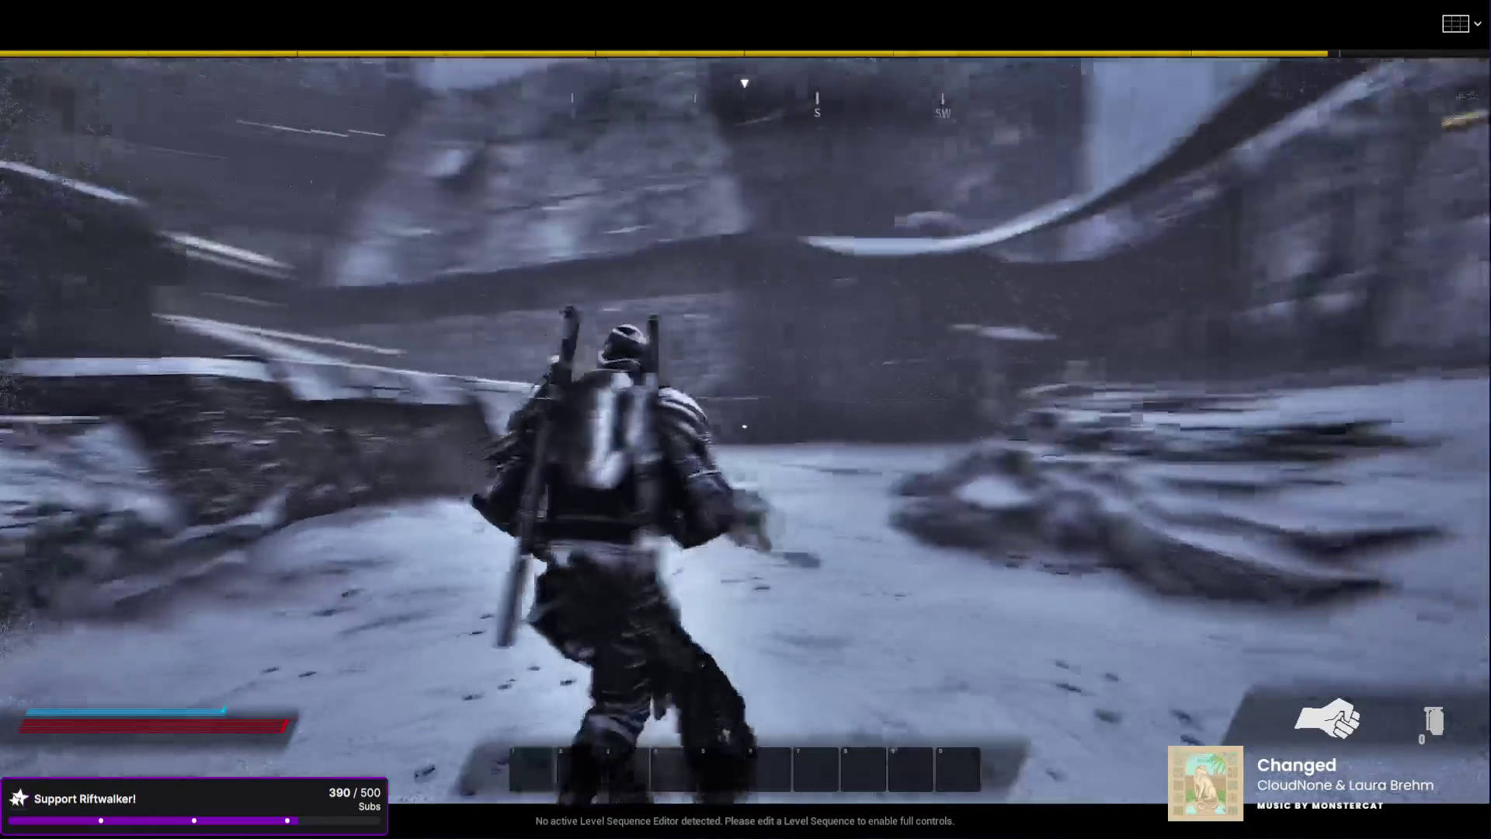
key("w")
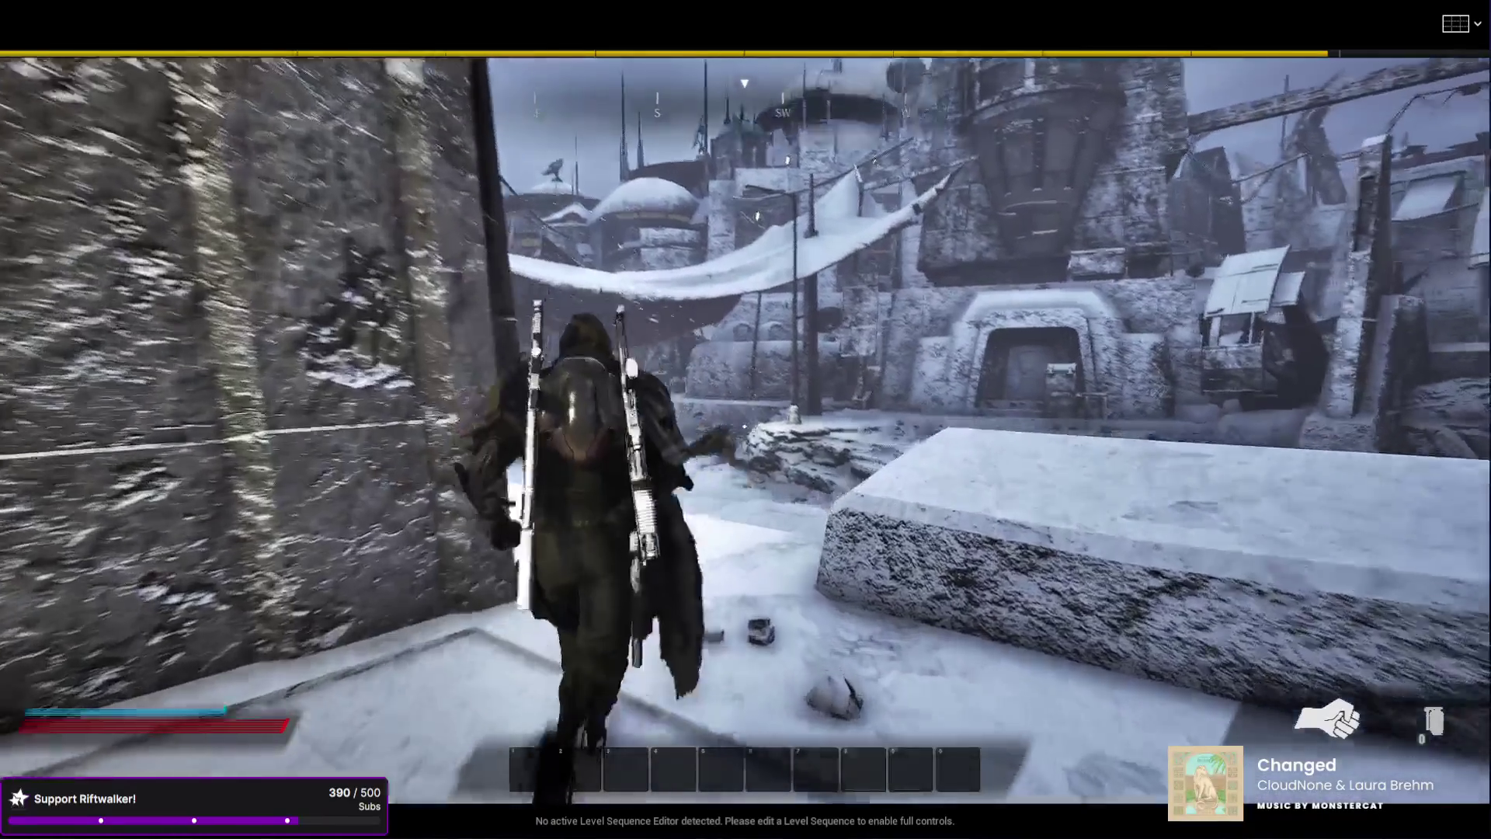
key("w")
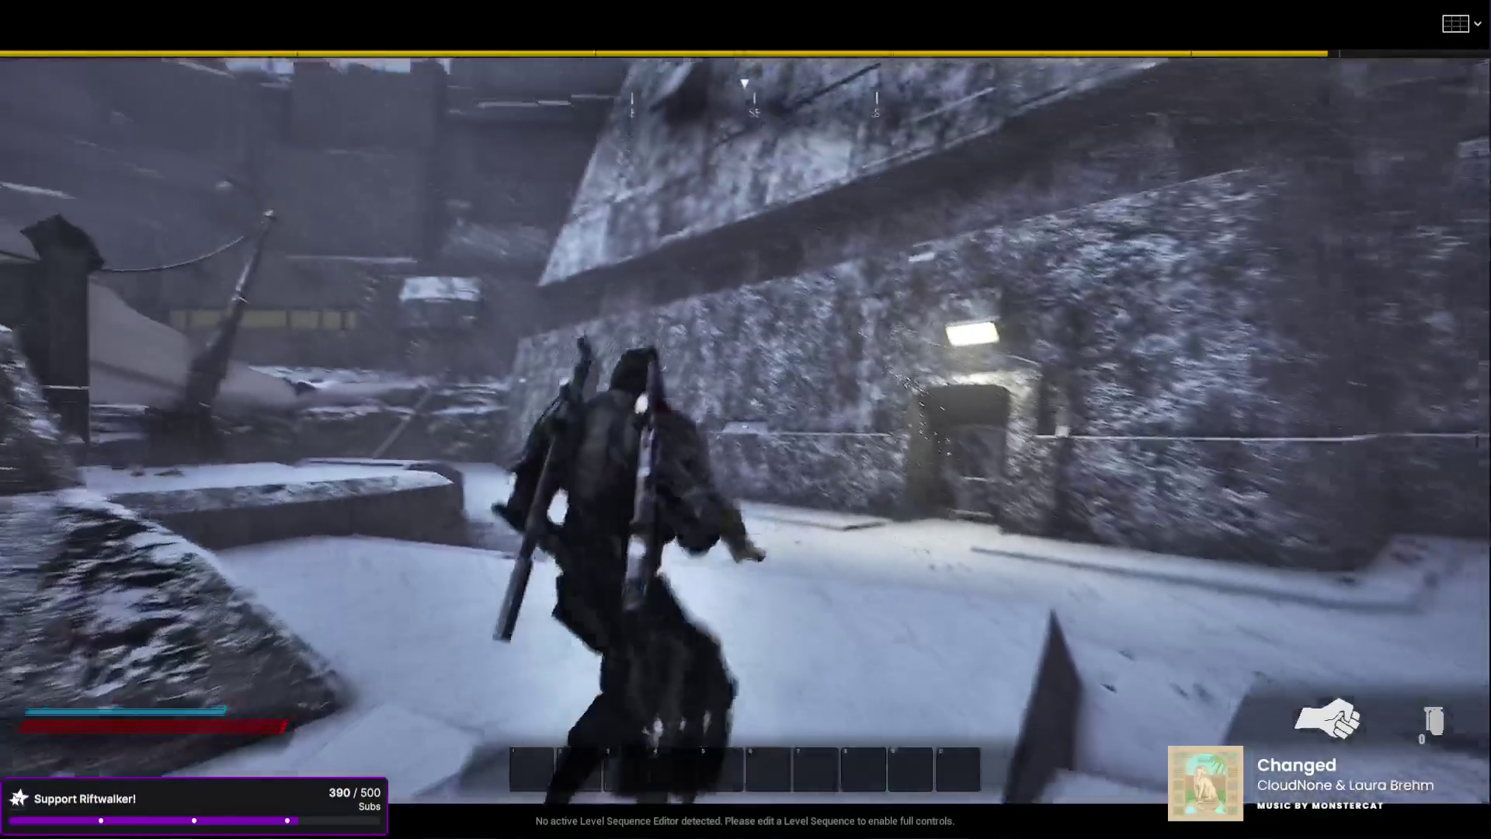
key("w")
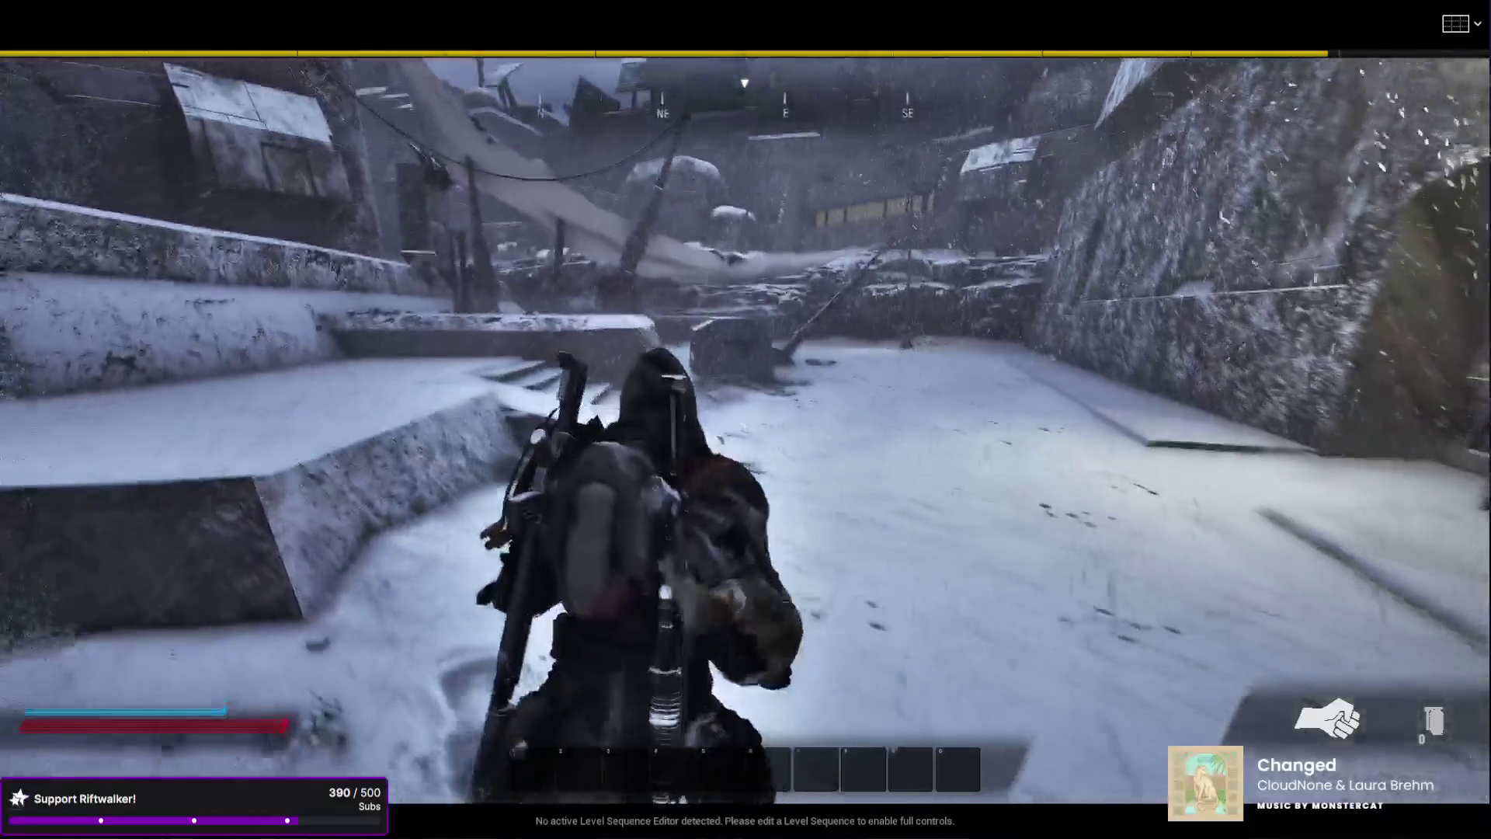
key("w")
key("Escape")
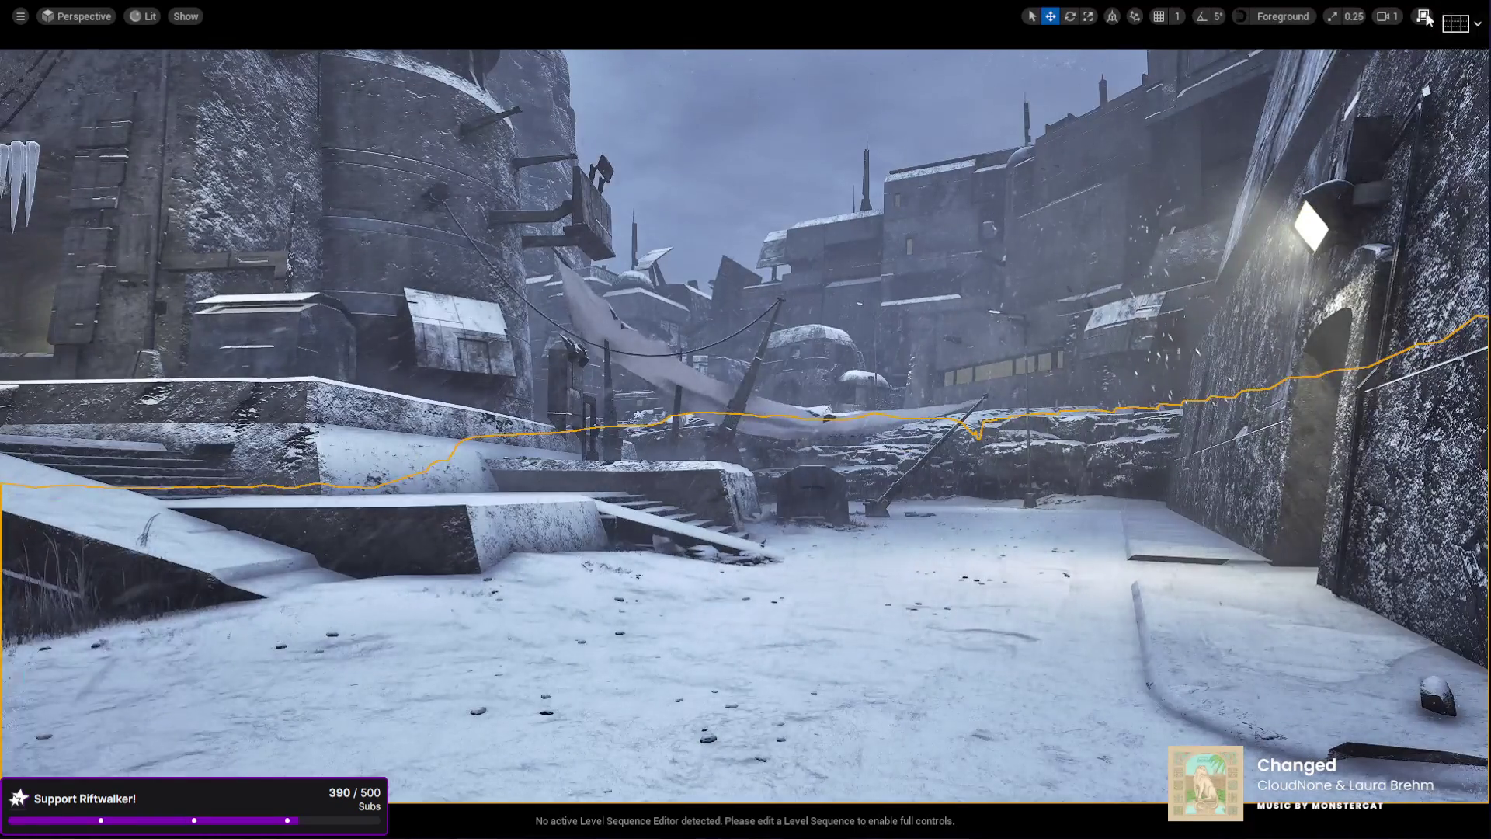
- Restore the full editor layout and select the Weather actor in the Outliner
left_click(1426, 19)
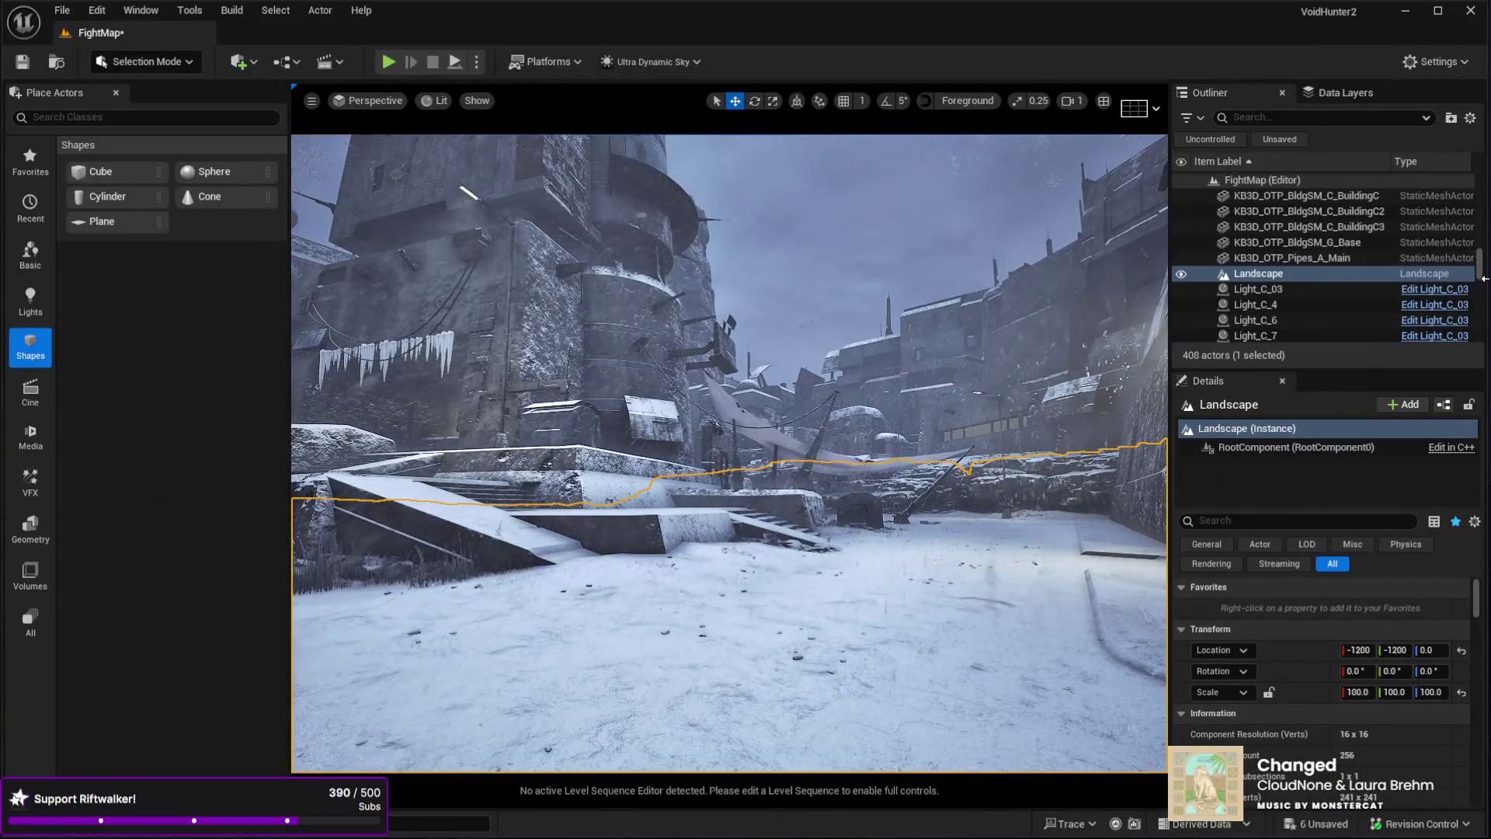
scroll(1279, 283, "up", 10)
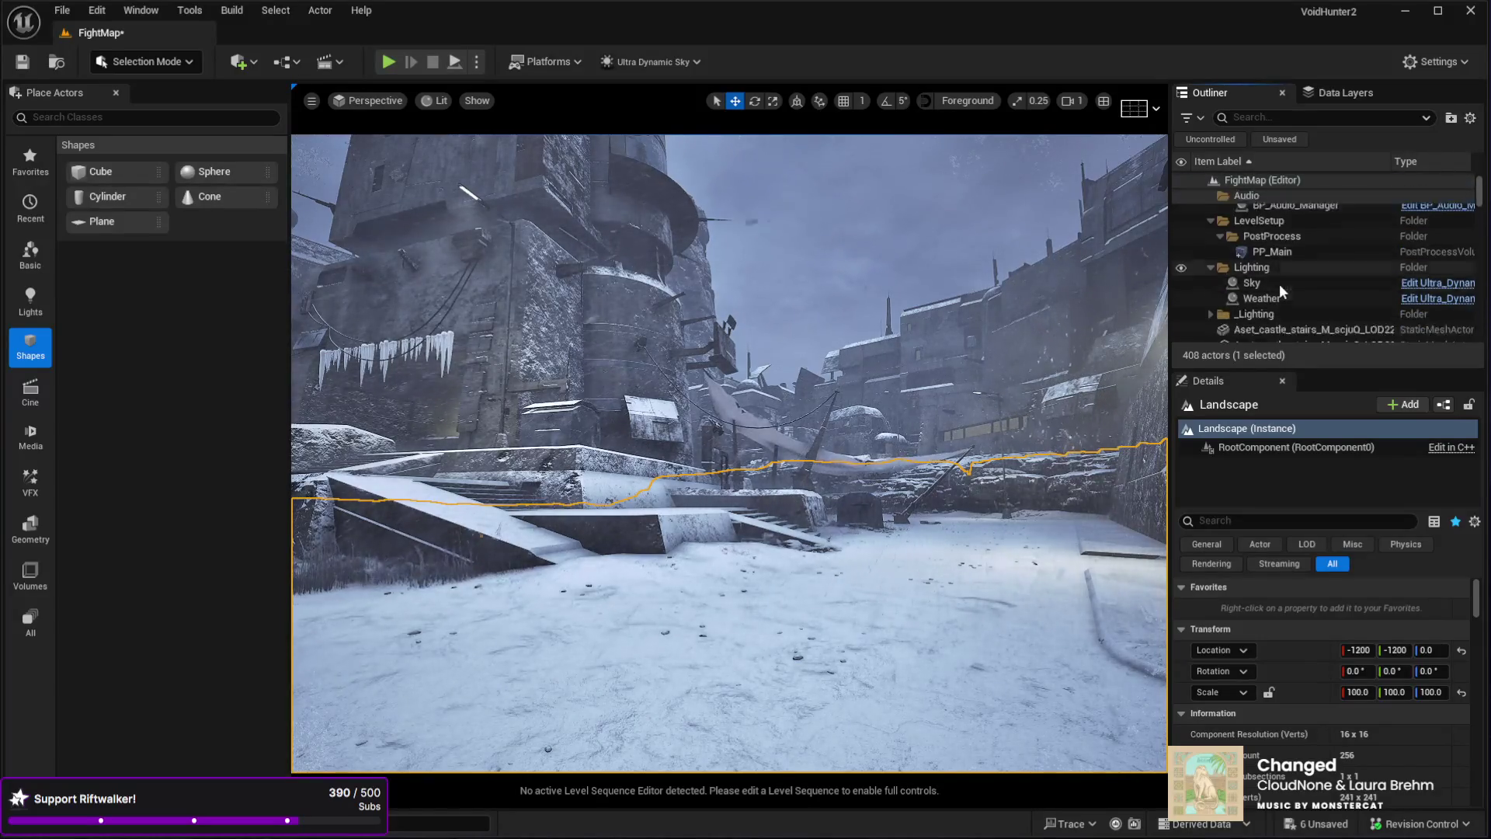
left_click(1262, 274)
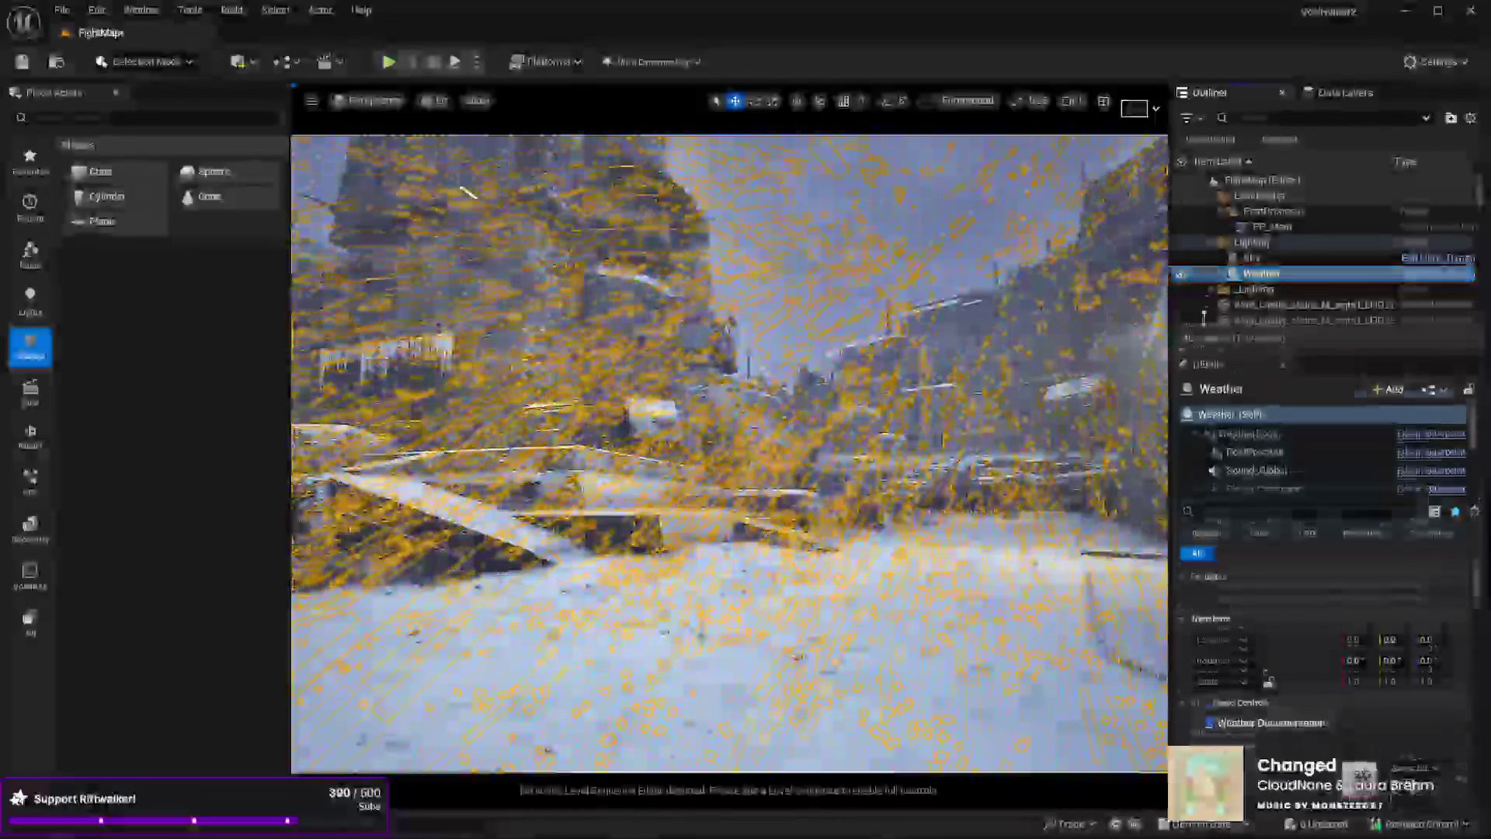
left_click_drag(1203, 317, 1204, 217)
scroll(1282, 639, "down", 8)
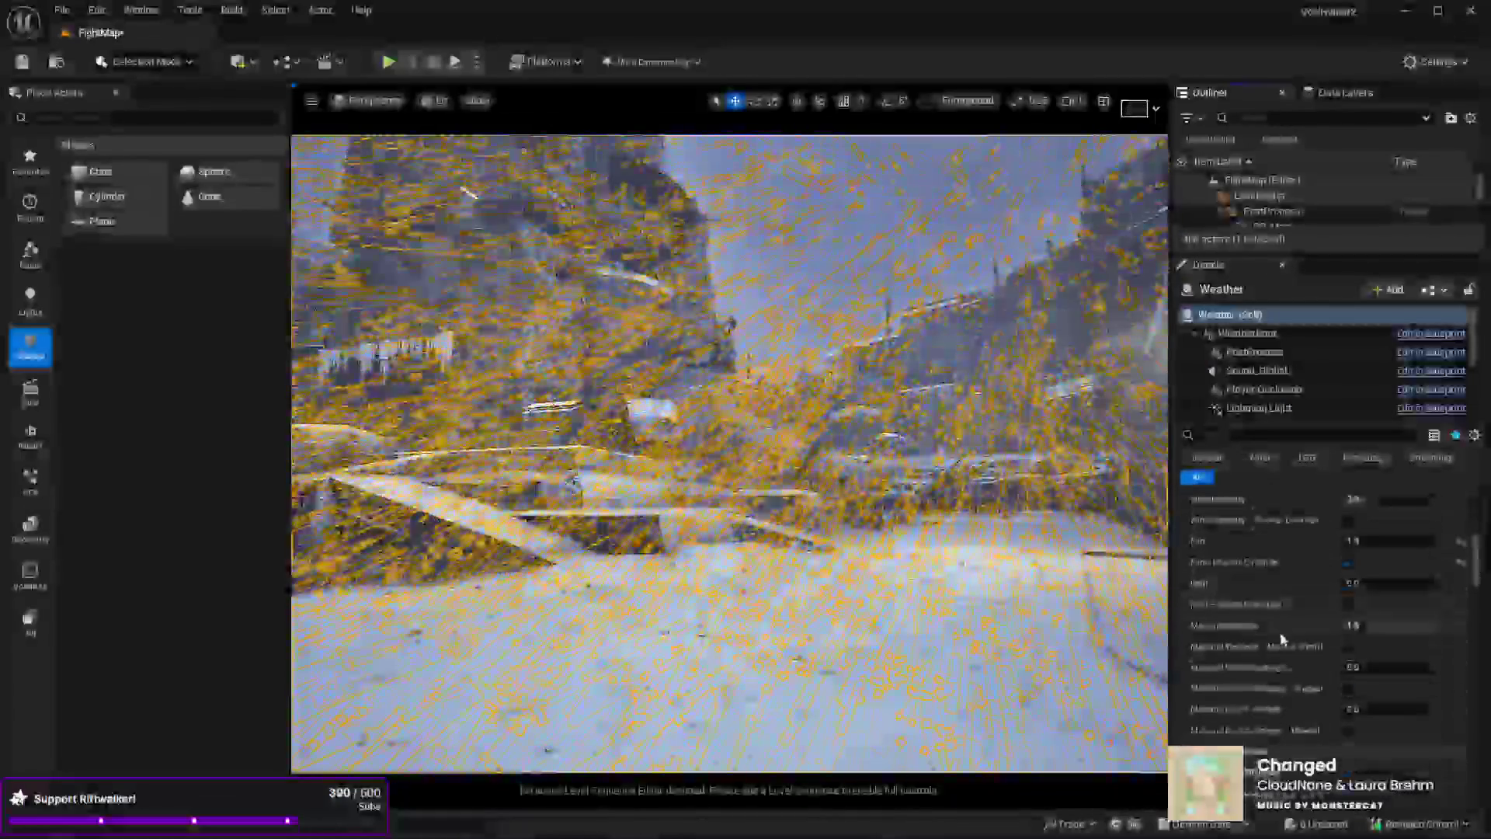
scroll(1283, 638, "down", 10)
scroll(1282, 636, "down", 8)
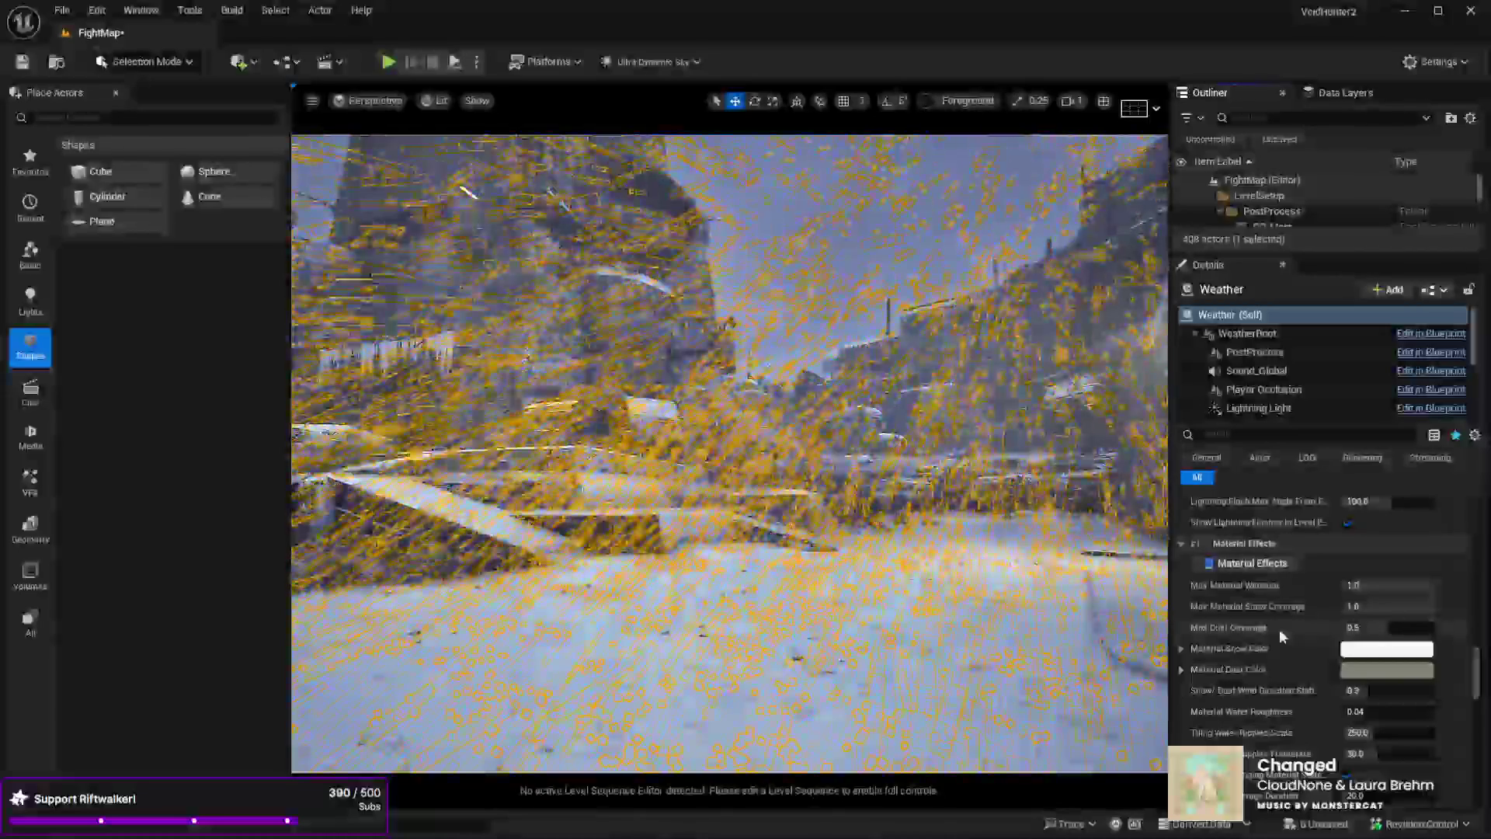
scroll(1279, 628, "down", 10)
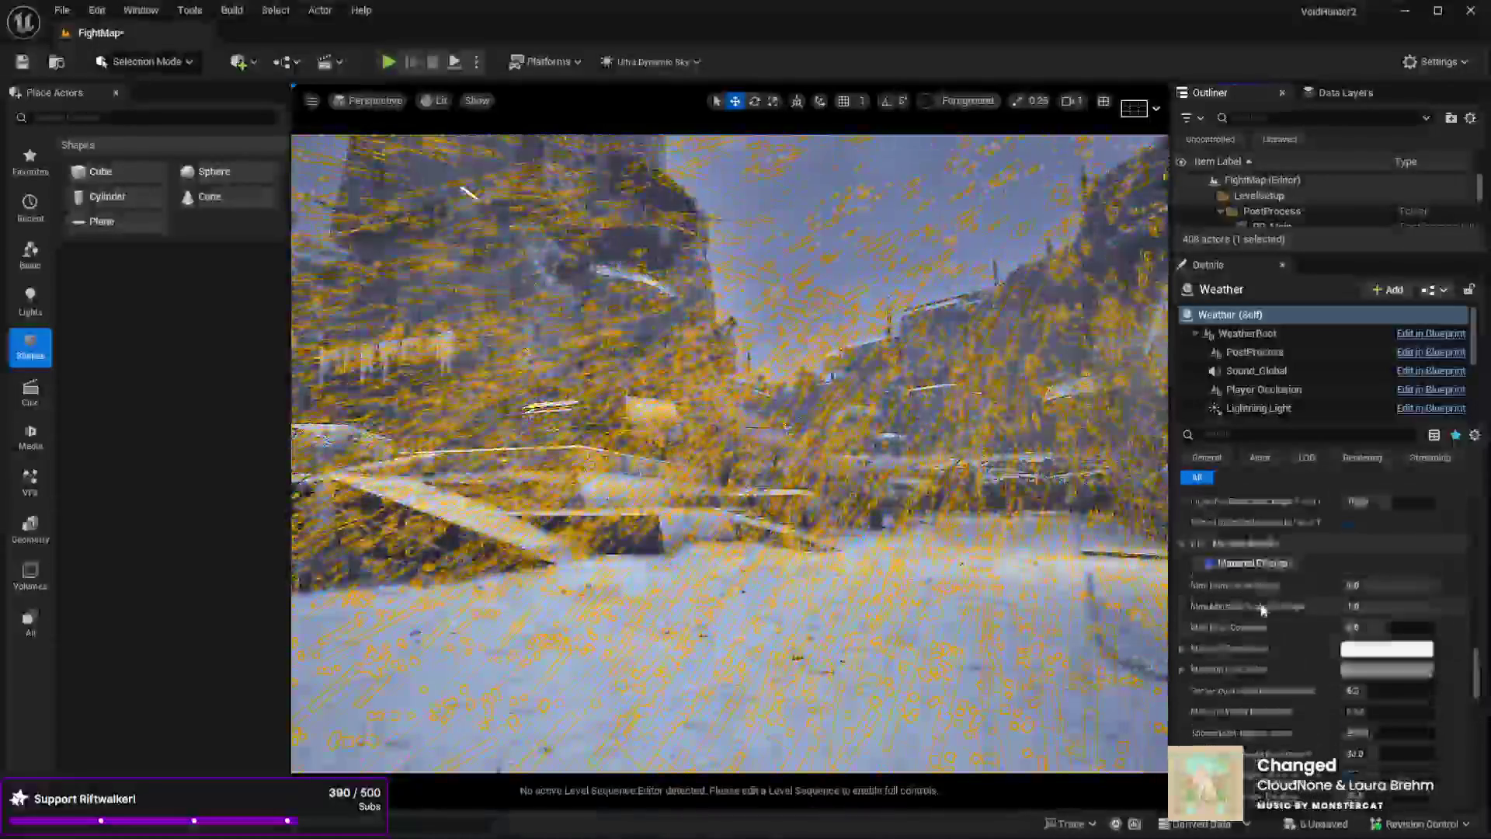
scroll(1262, 610, "up", 10)
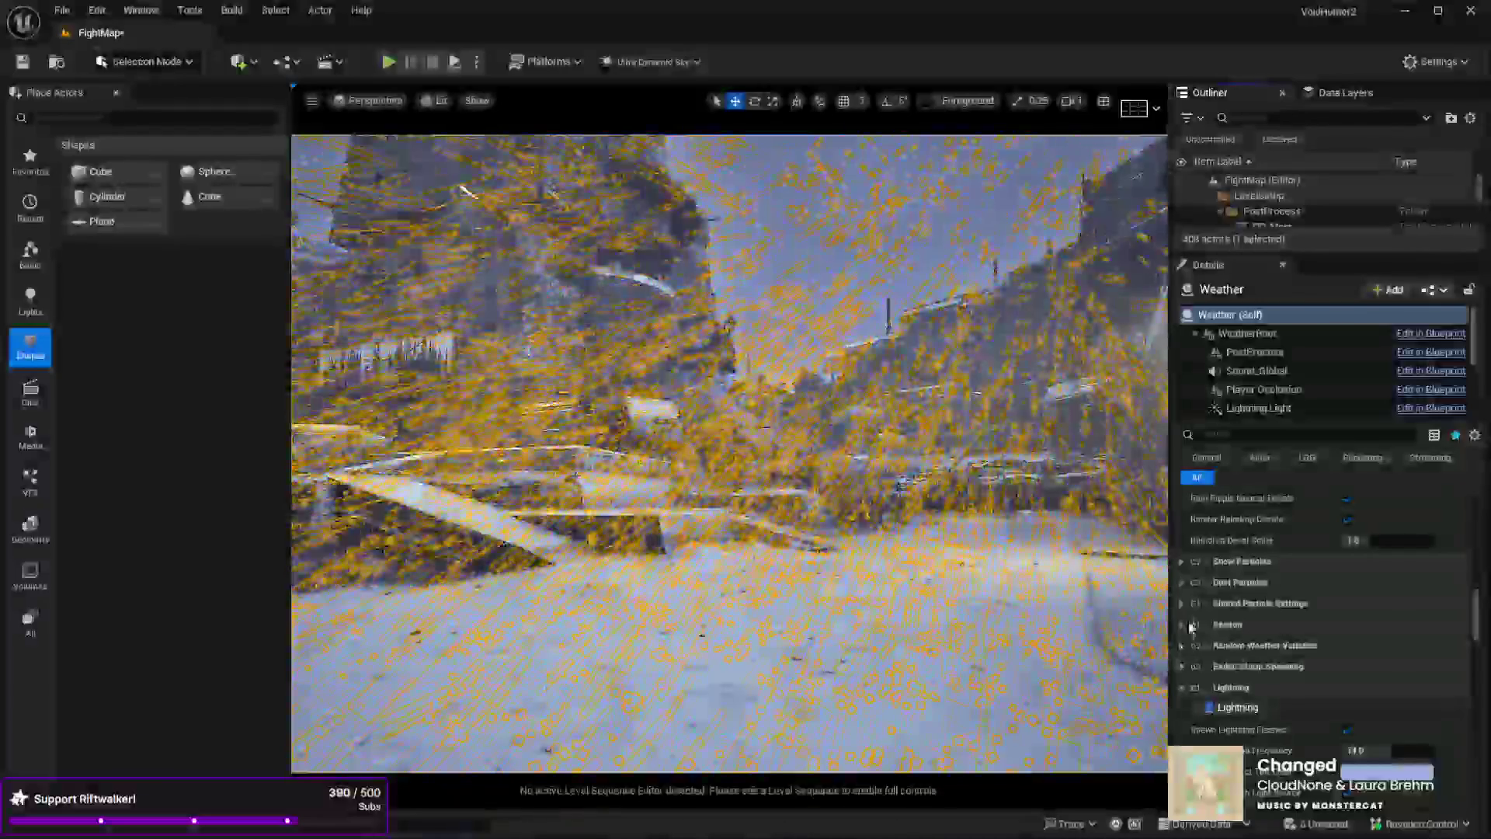
- Expand and browse the Weather's Snow Particles, Lightning and Material Effects settings
left_click(1182, 561)
scroll(1252, 621, "down", 2)
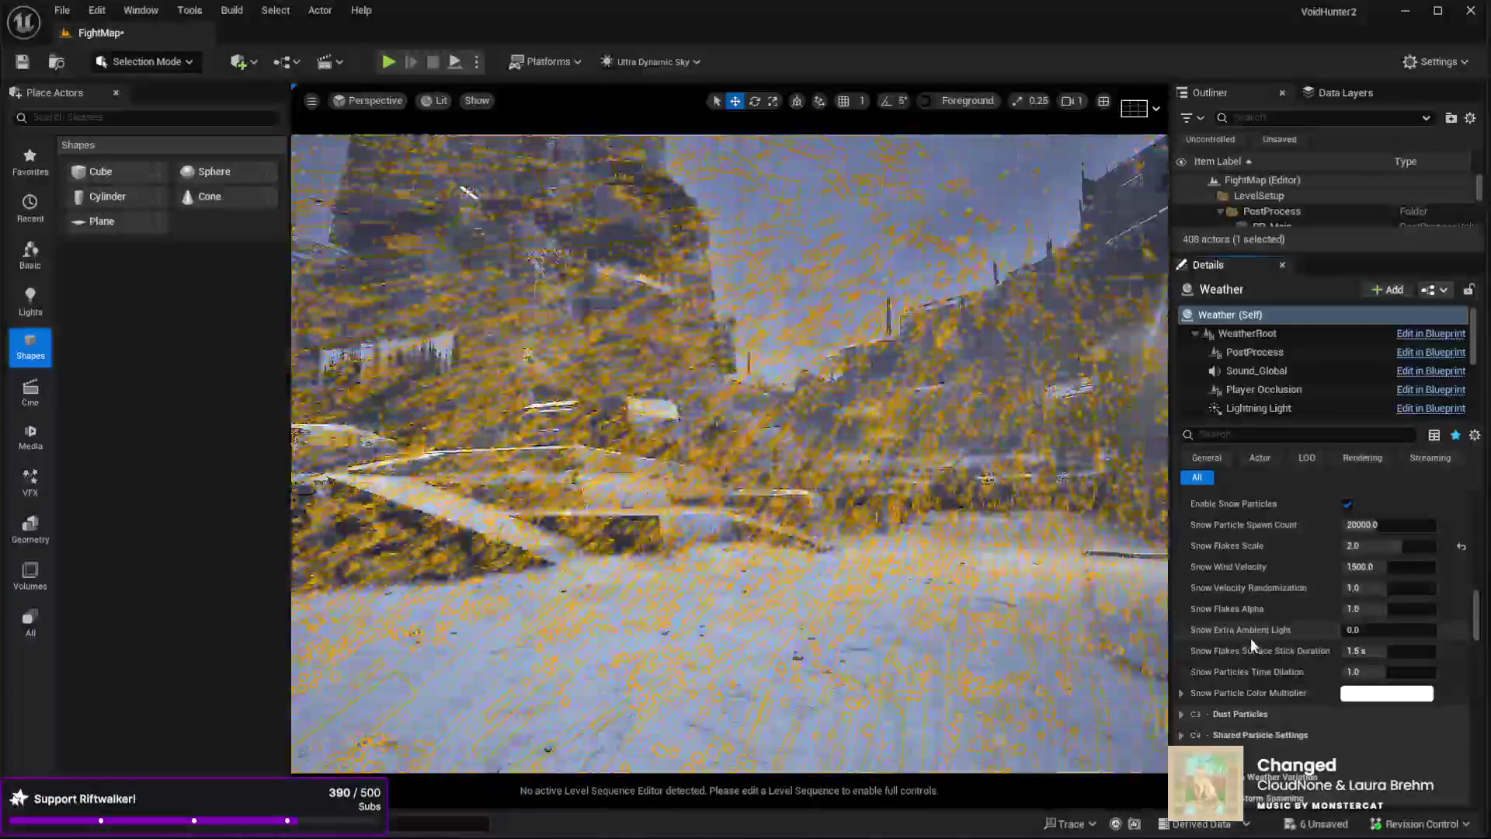
scroll(1250, 643, "down", 4)
left_click(1229, 669)
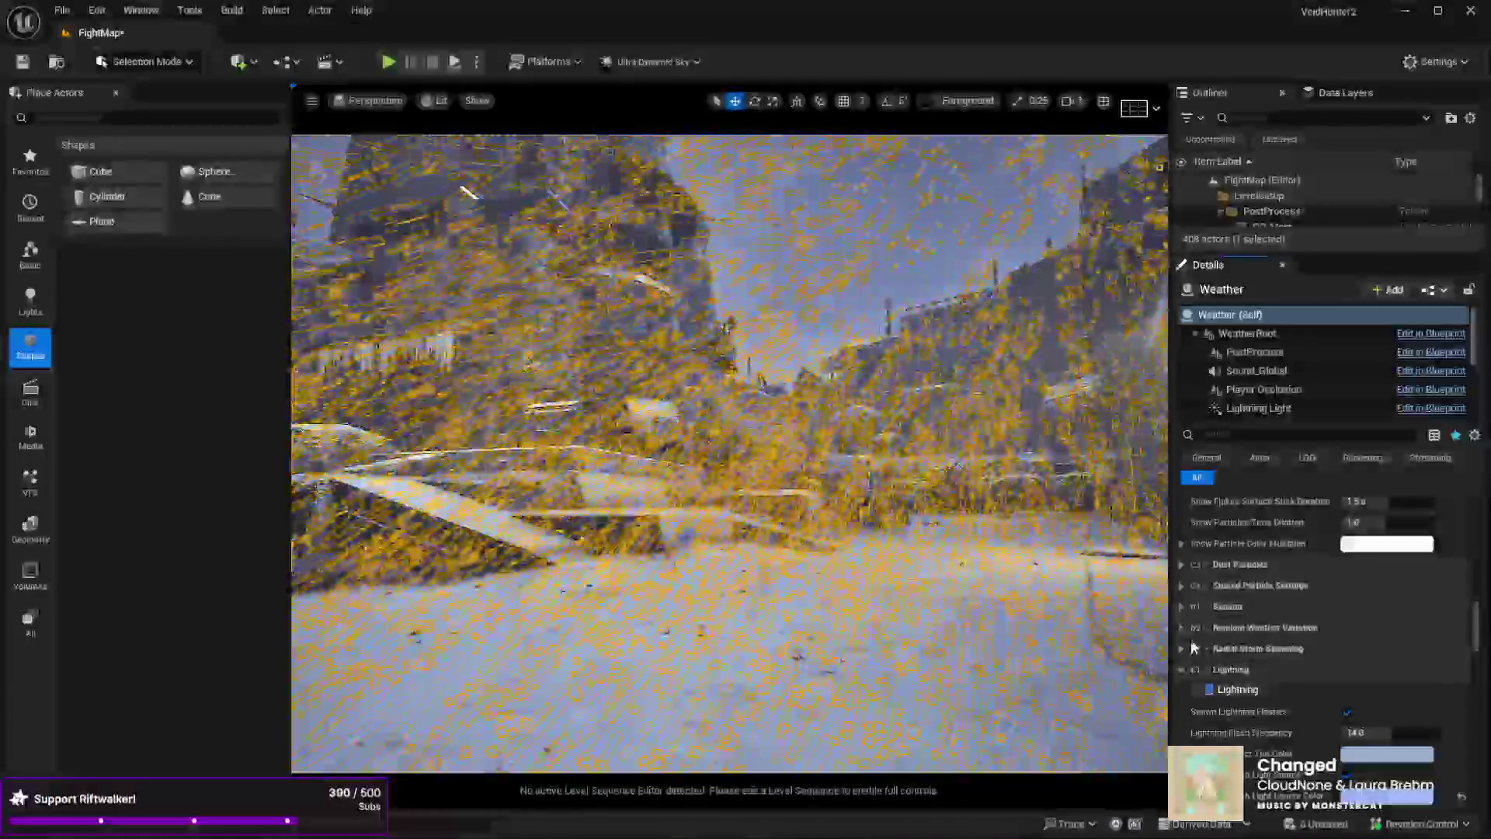
left_click(1182, 670)
left_click(1182, 690)
scroll(1187, 622, "down", 3)
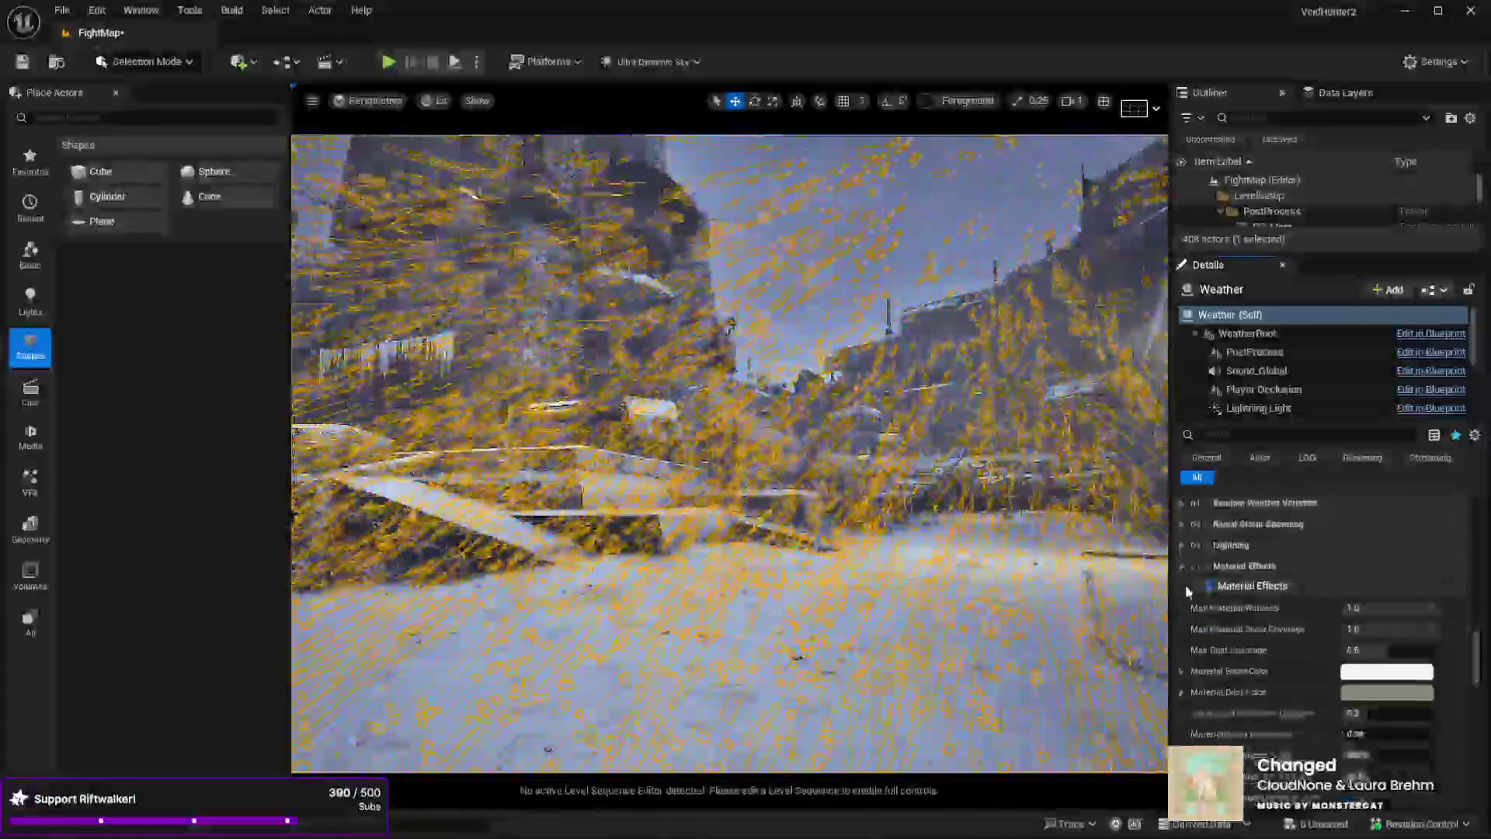
left_click(1185, 592)
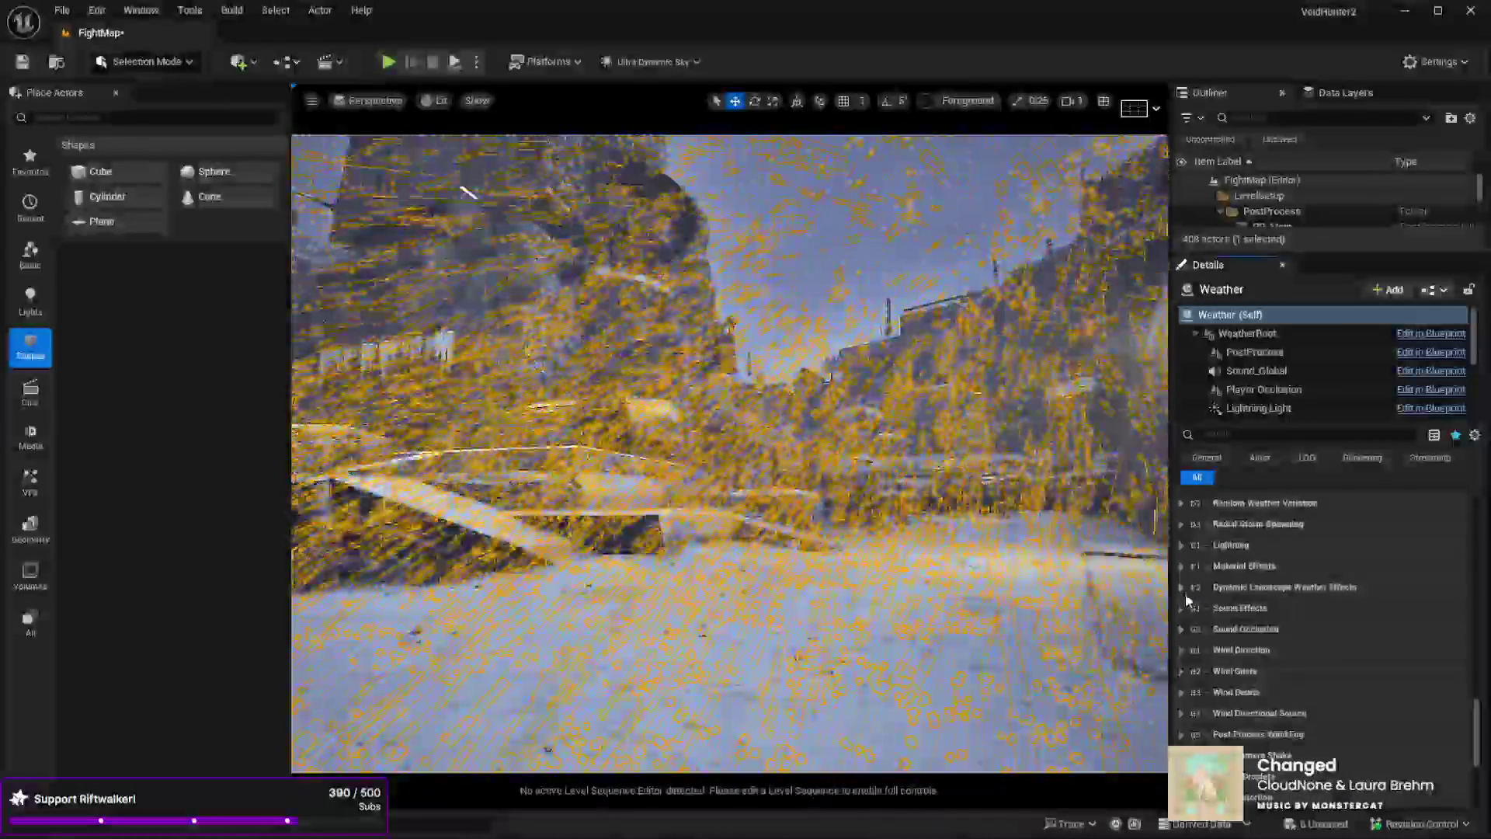
scroll(1212, 637, "down", 4)
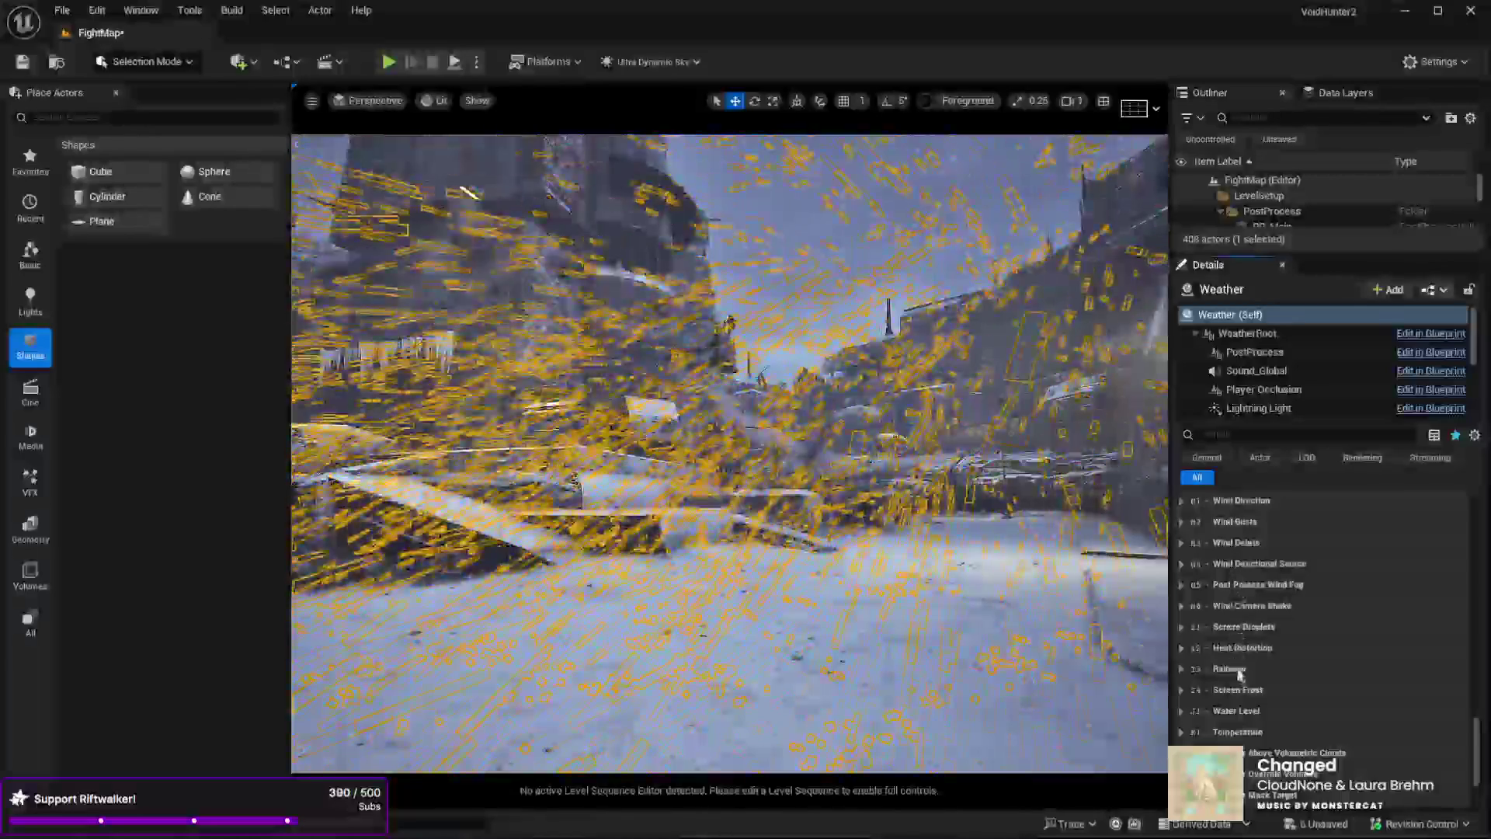
scroll(1318, 709, "down", 2)
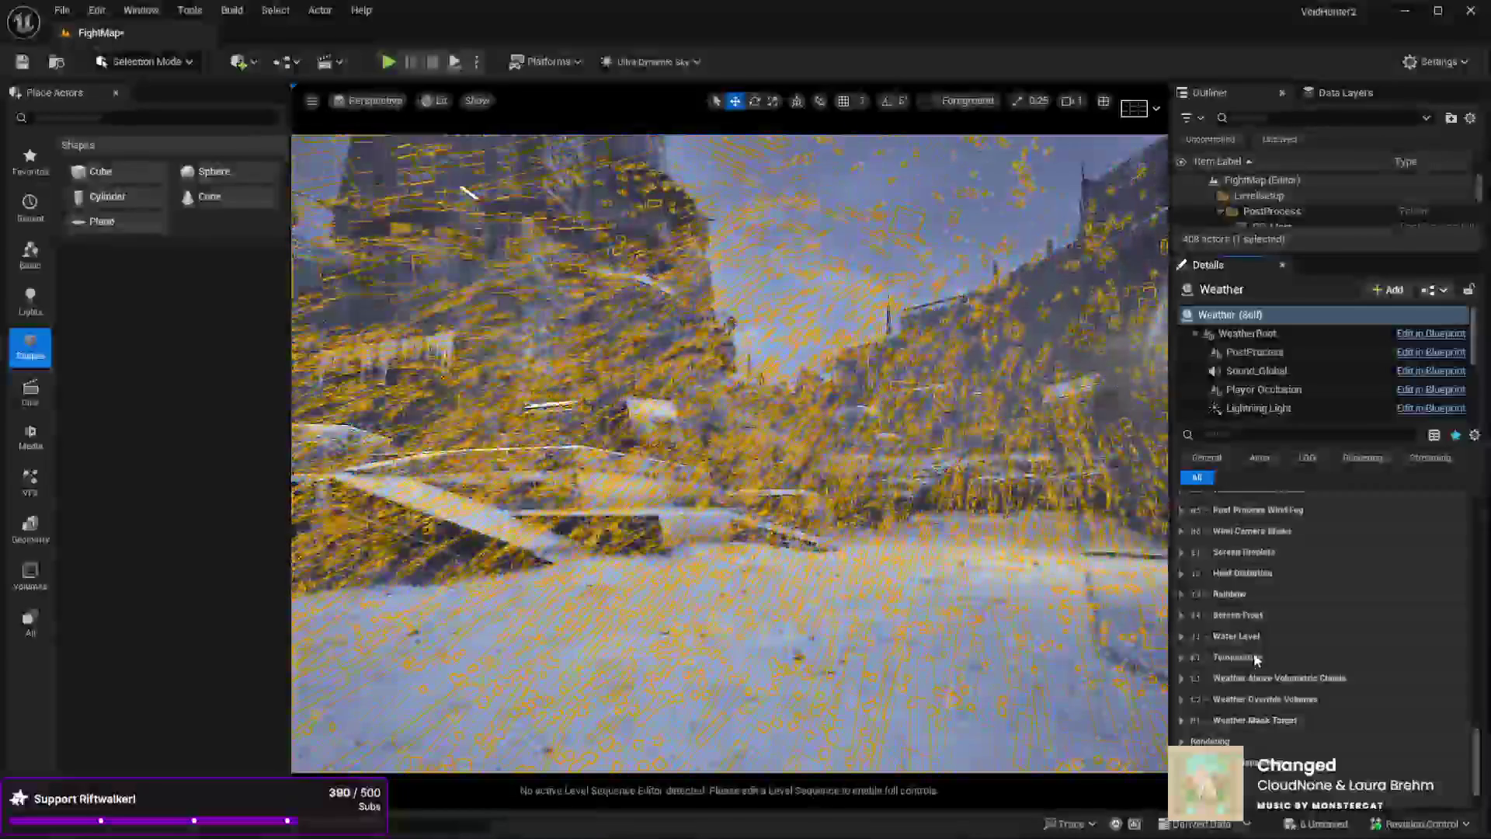
scroll(1262, 657, "up", 2)
scroll(1263, 657, "up", 3)
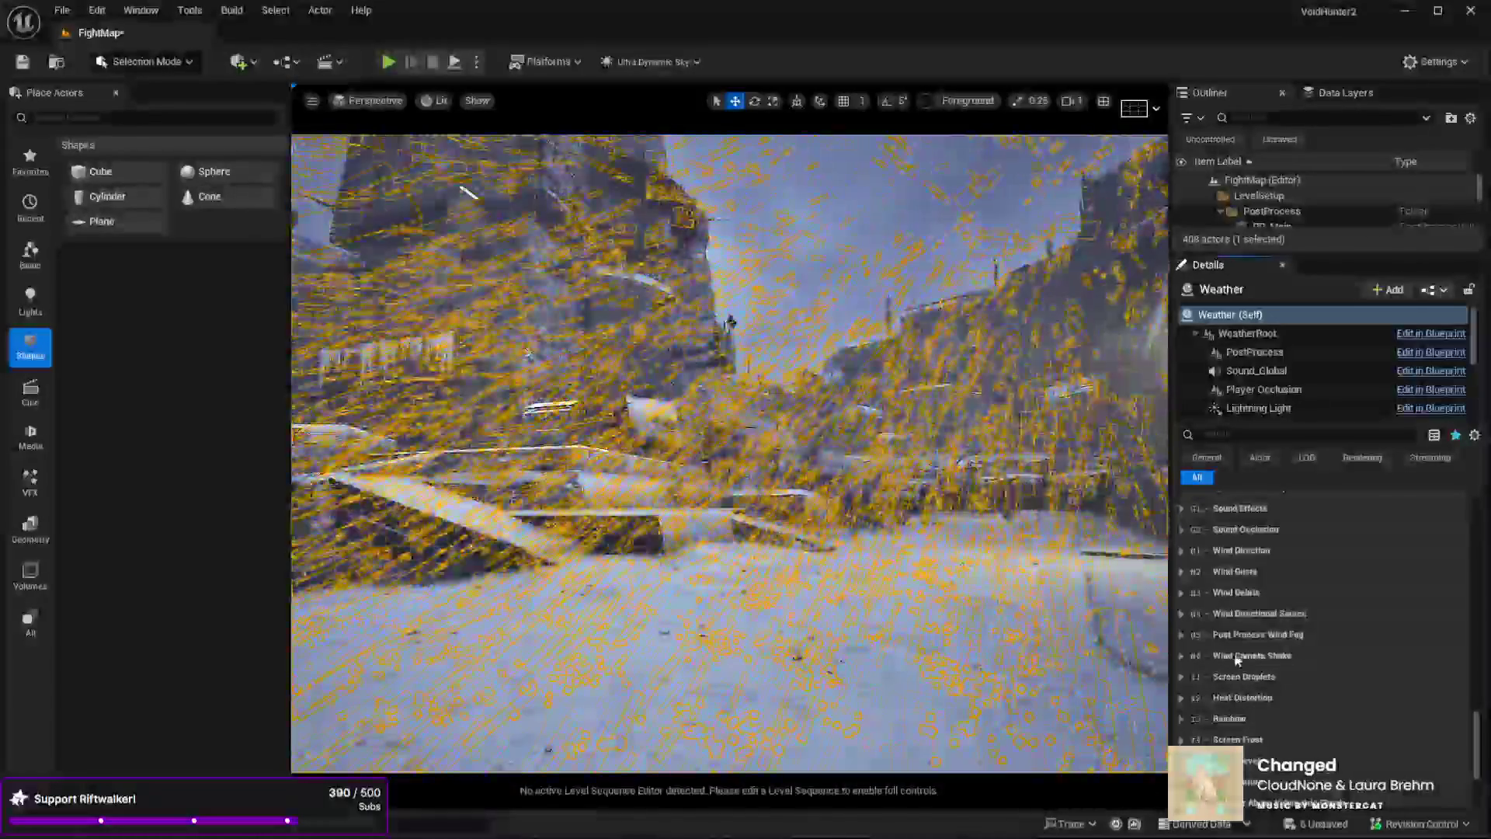
scroll(1222, 666, "up", 1)
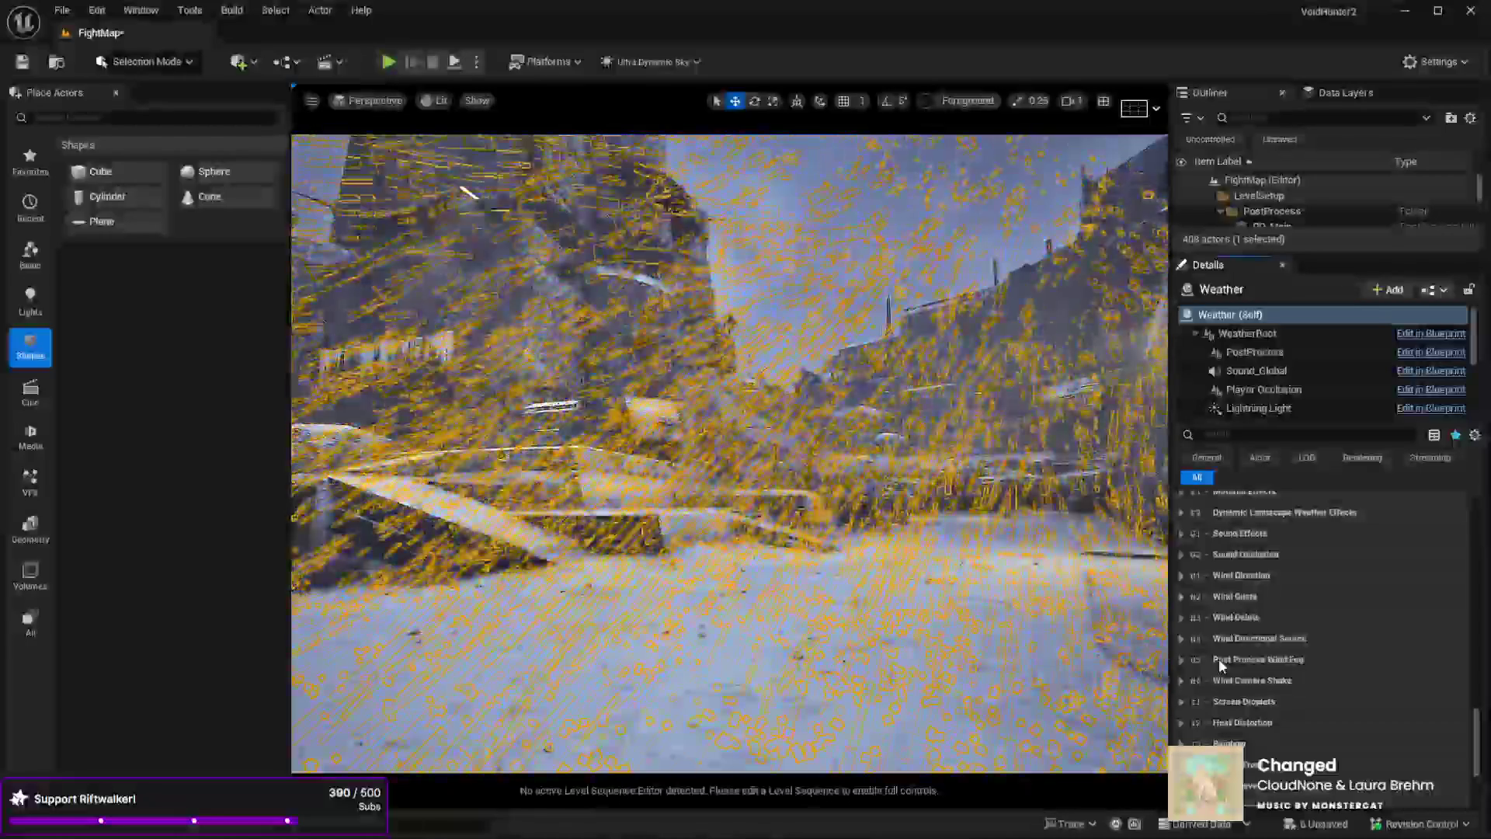
- Expand Post Process Wind Fog and set PPWF Intensity From Snow to 10.0
left_click(1182, 660)
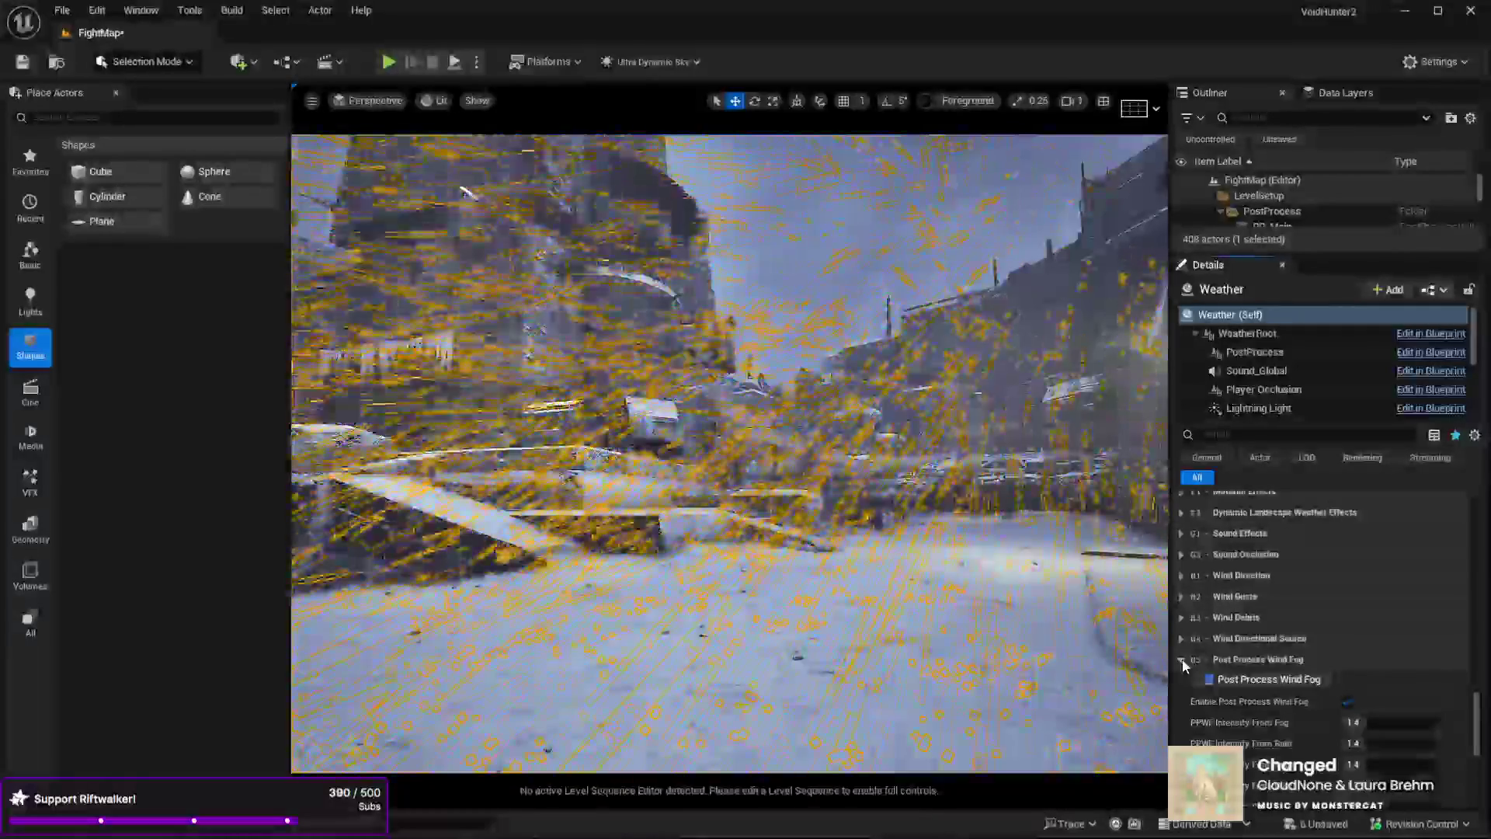
scroll(1225, 660, "down", 3)
scroll(1225, 659, "down", 1)
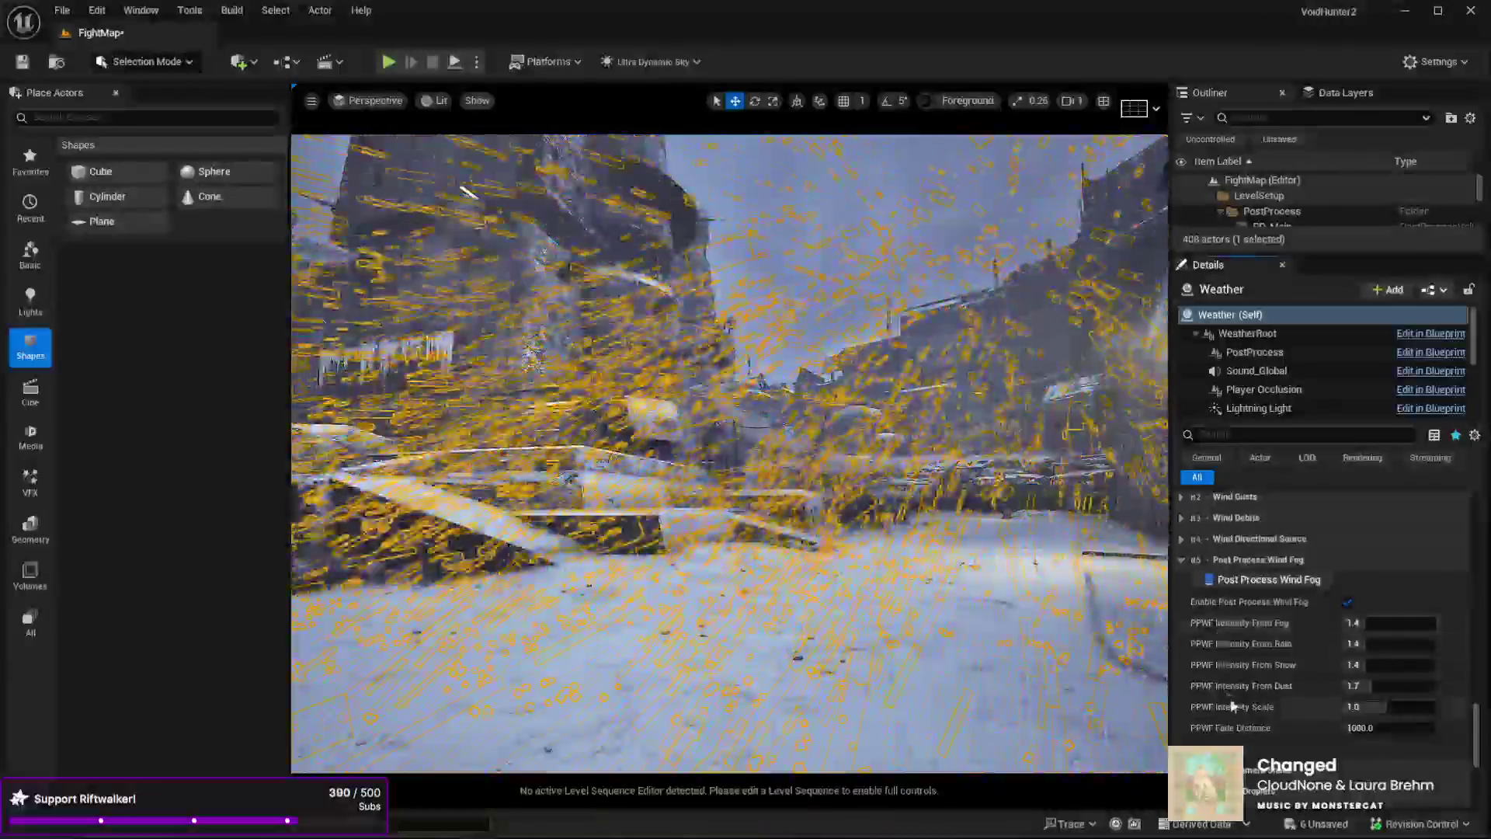
left_click(1381, 666)
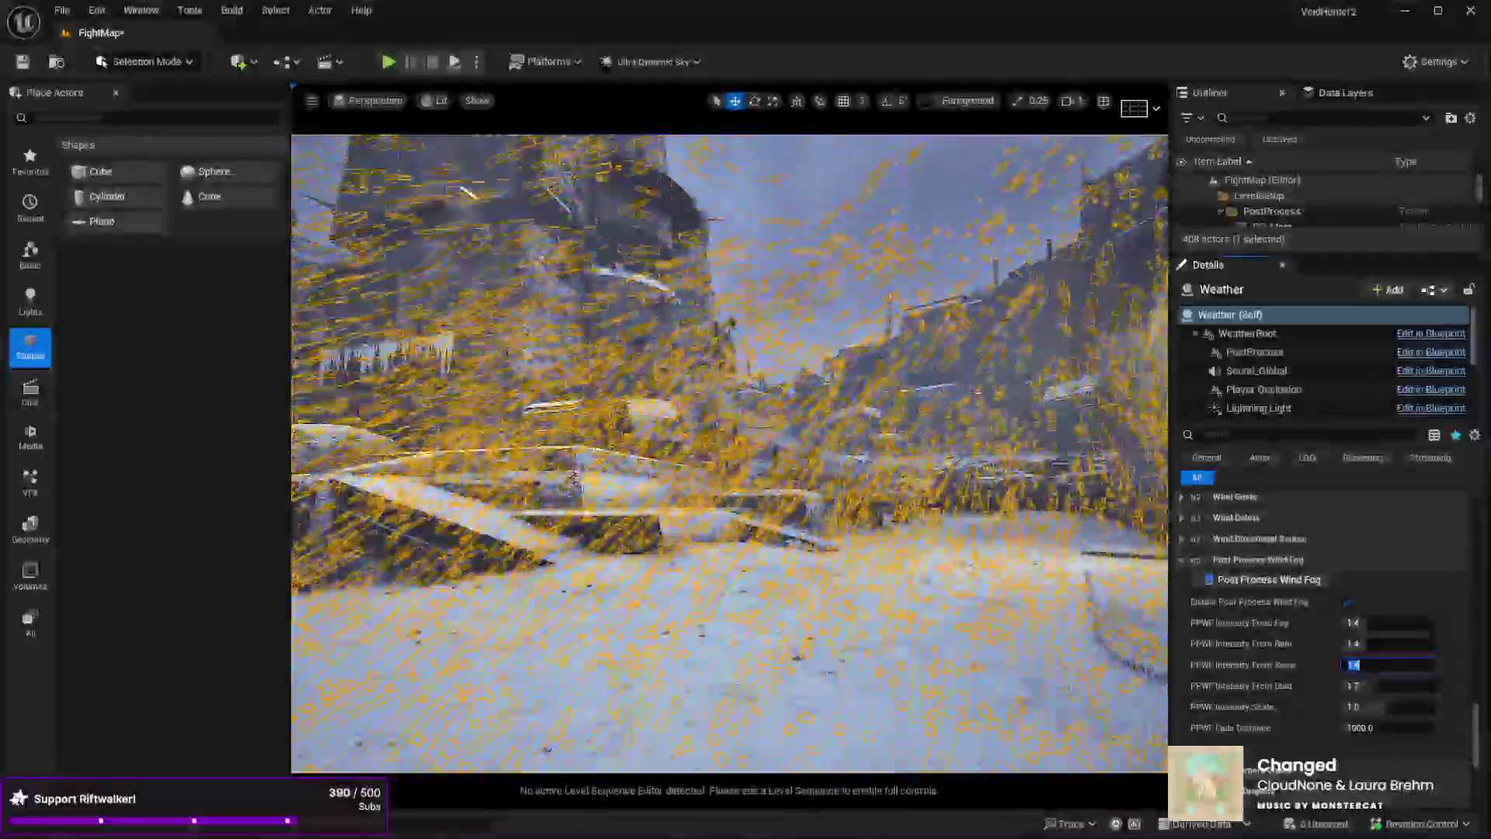
type("1.0")
key("Return")
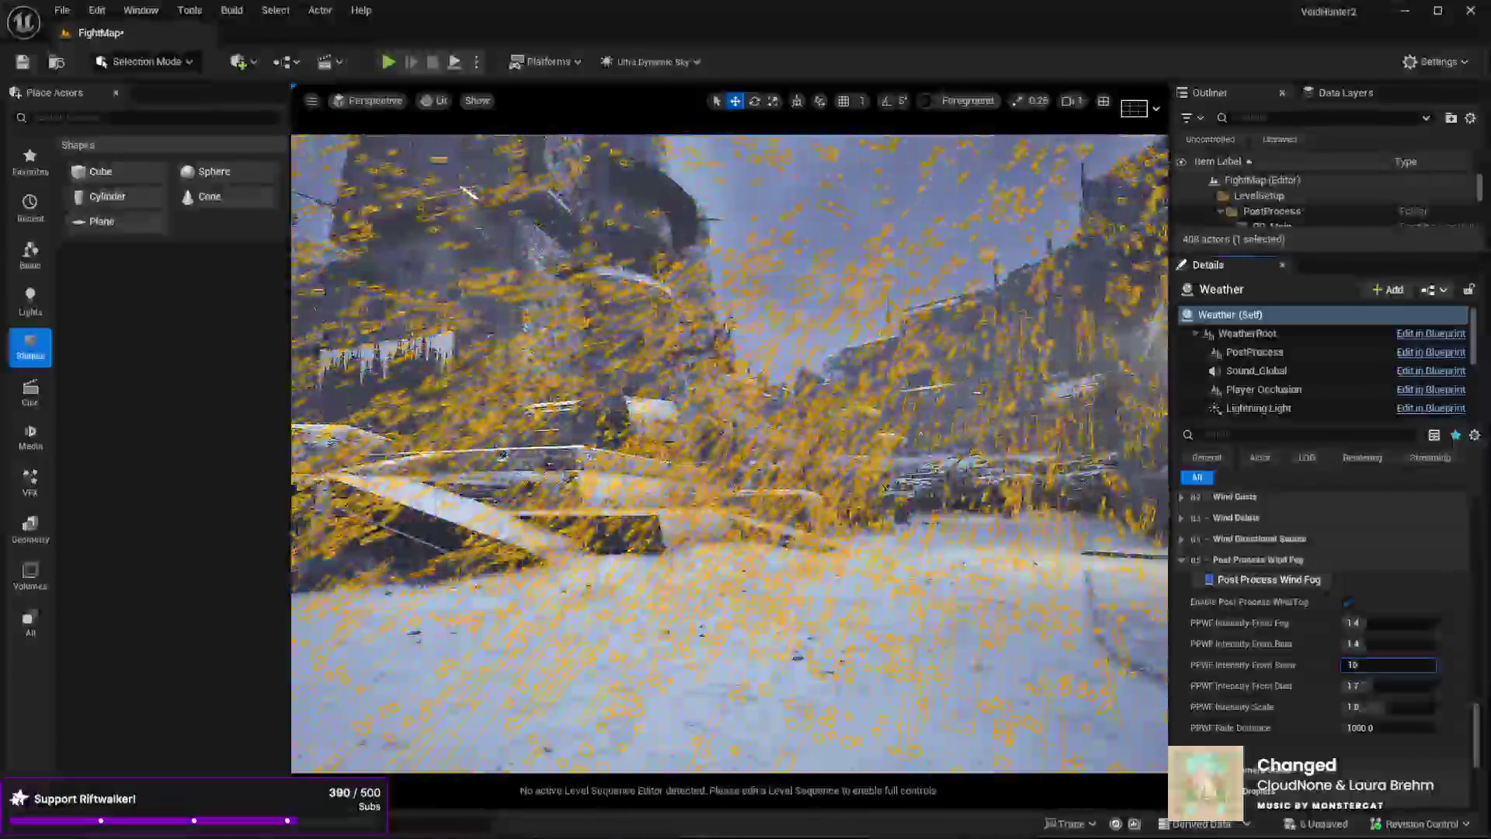
mouse_move(955, 552)
left_mouse_down()
mouse_move(808, 536)
mouse_move(909, 525)
mouse_move(738, 524)
mouse_move(723, 501)
left_mouse_up()
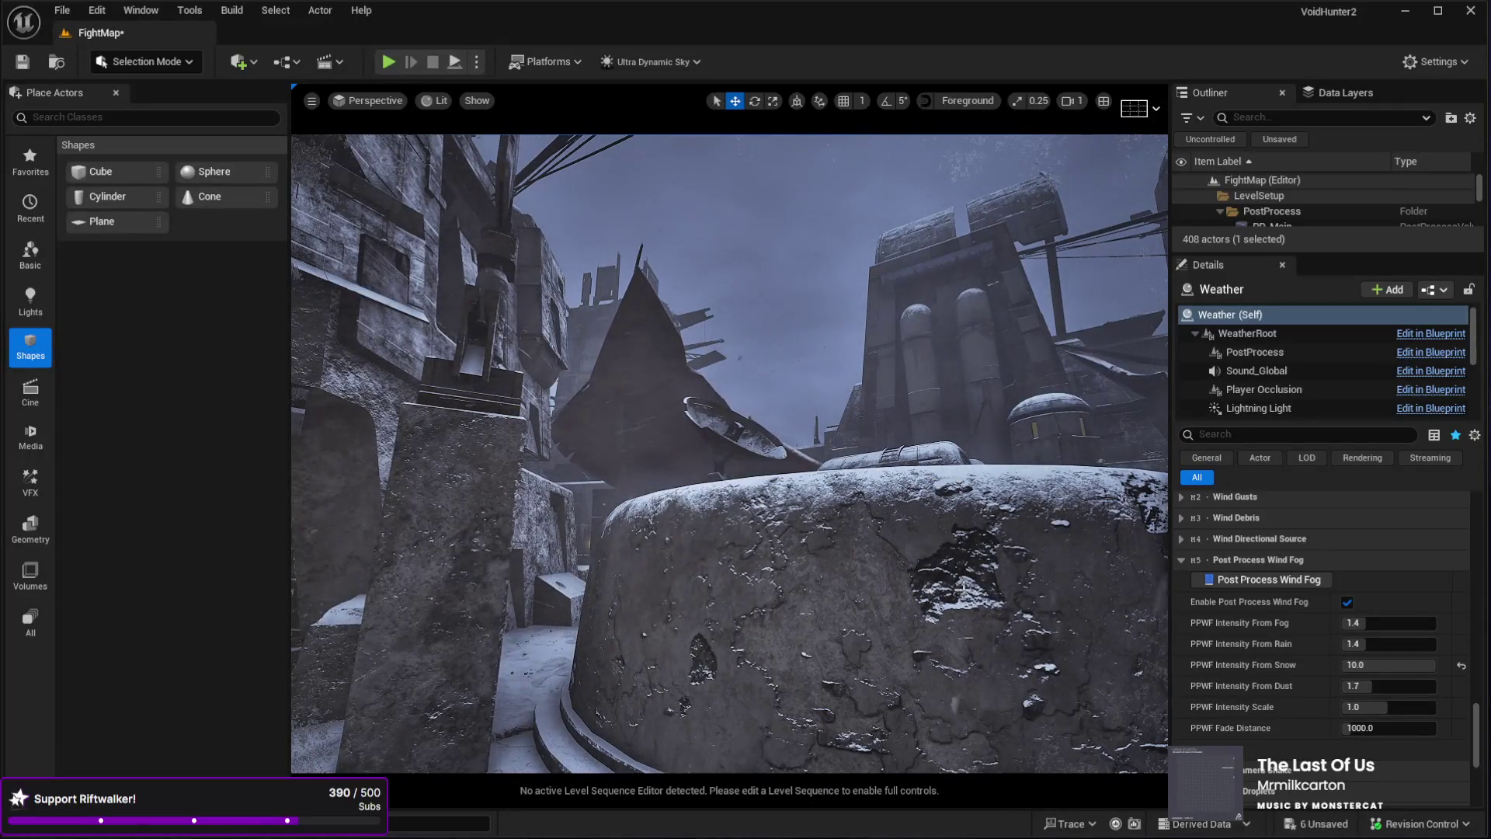
- Set PPWF Intensity Scale to 2.0 and fly the camera toward the snowy street
left_click_drag(1367, 707, 1390, 707)
left_click(1390, 706)
type("2")
key("Return")
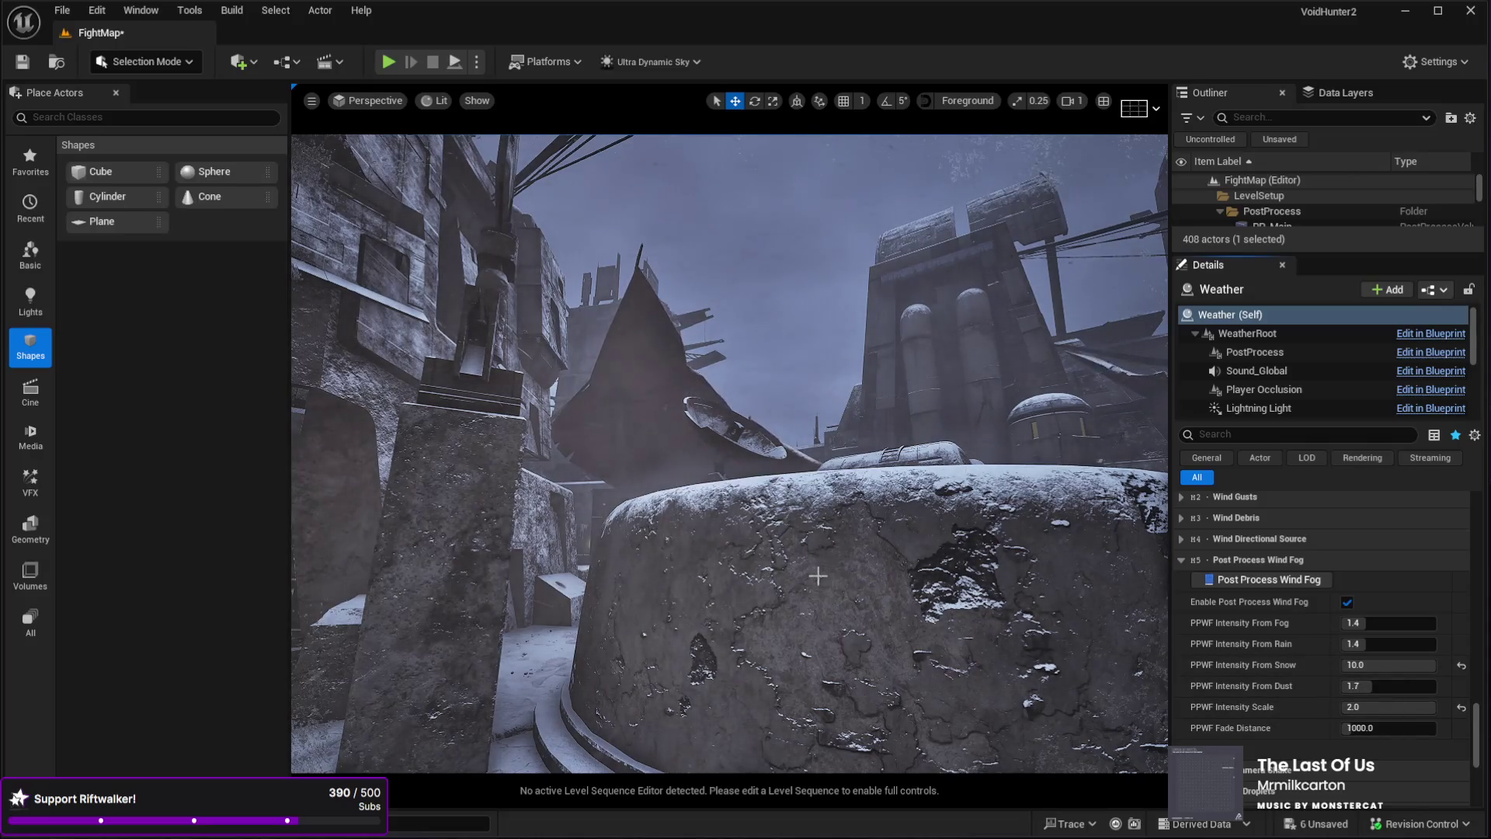
mouse_move(812, 576)
left_mouse_down()
mouse_move(932, 555)
mouse_move(854, 569)
left_mouse_up()
left_click(886, 730)
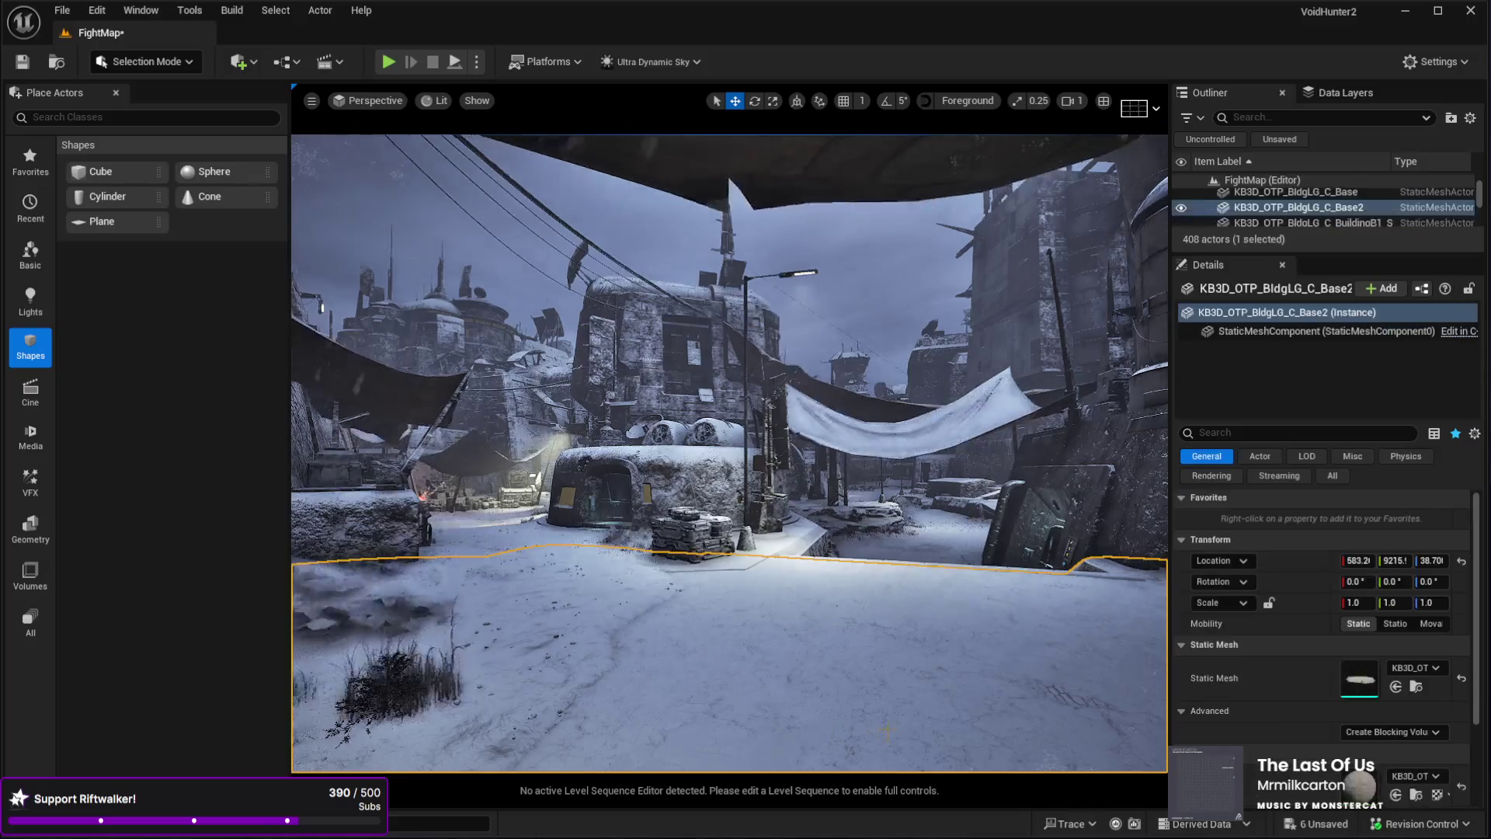
key("alt+p")
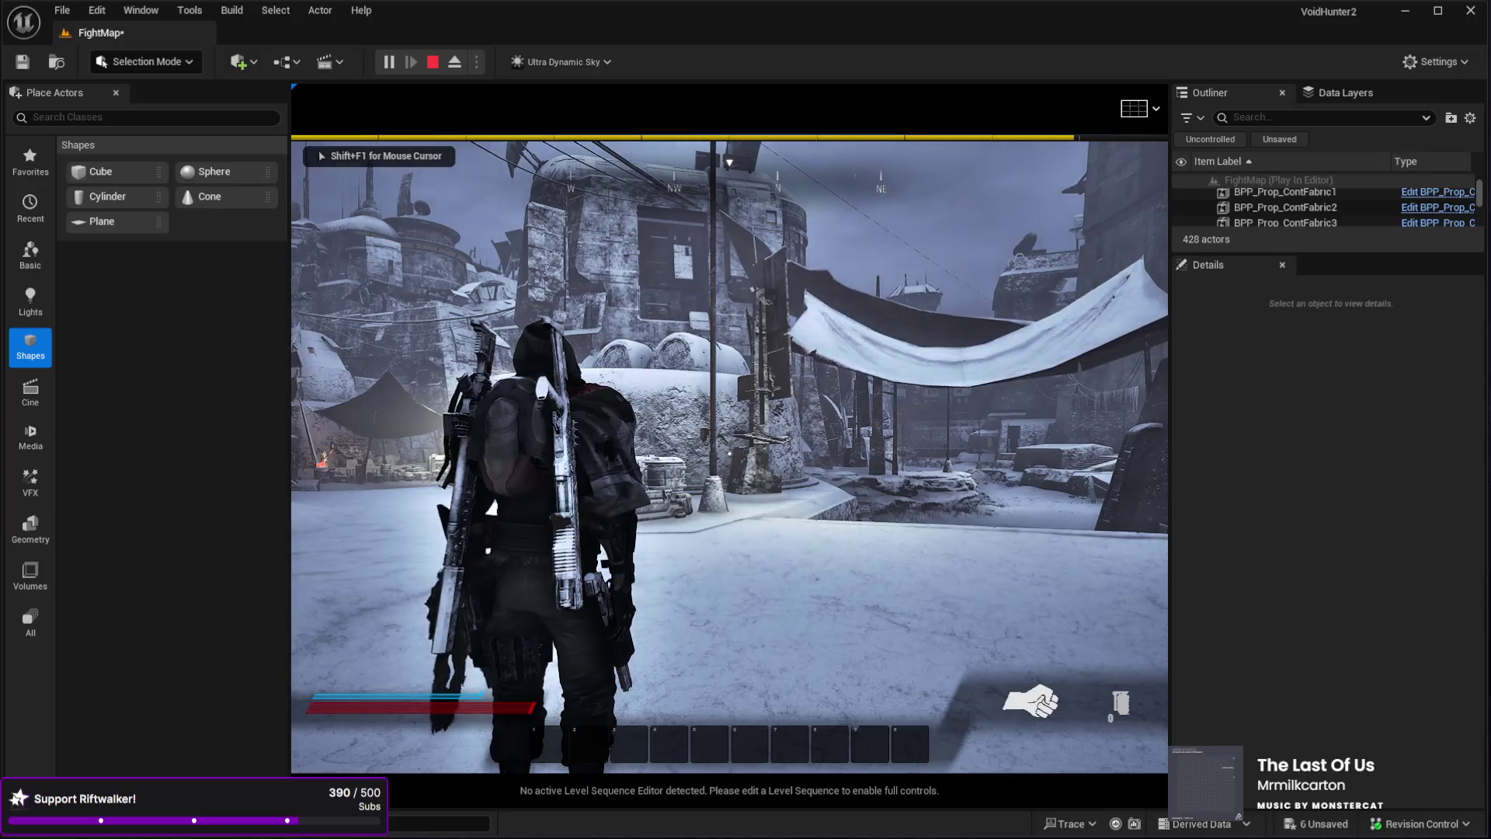
key("w")
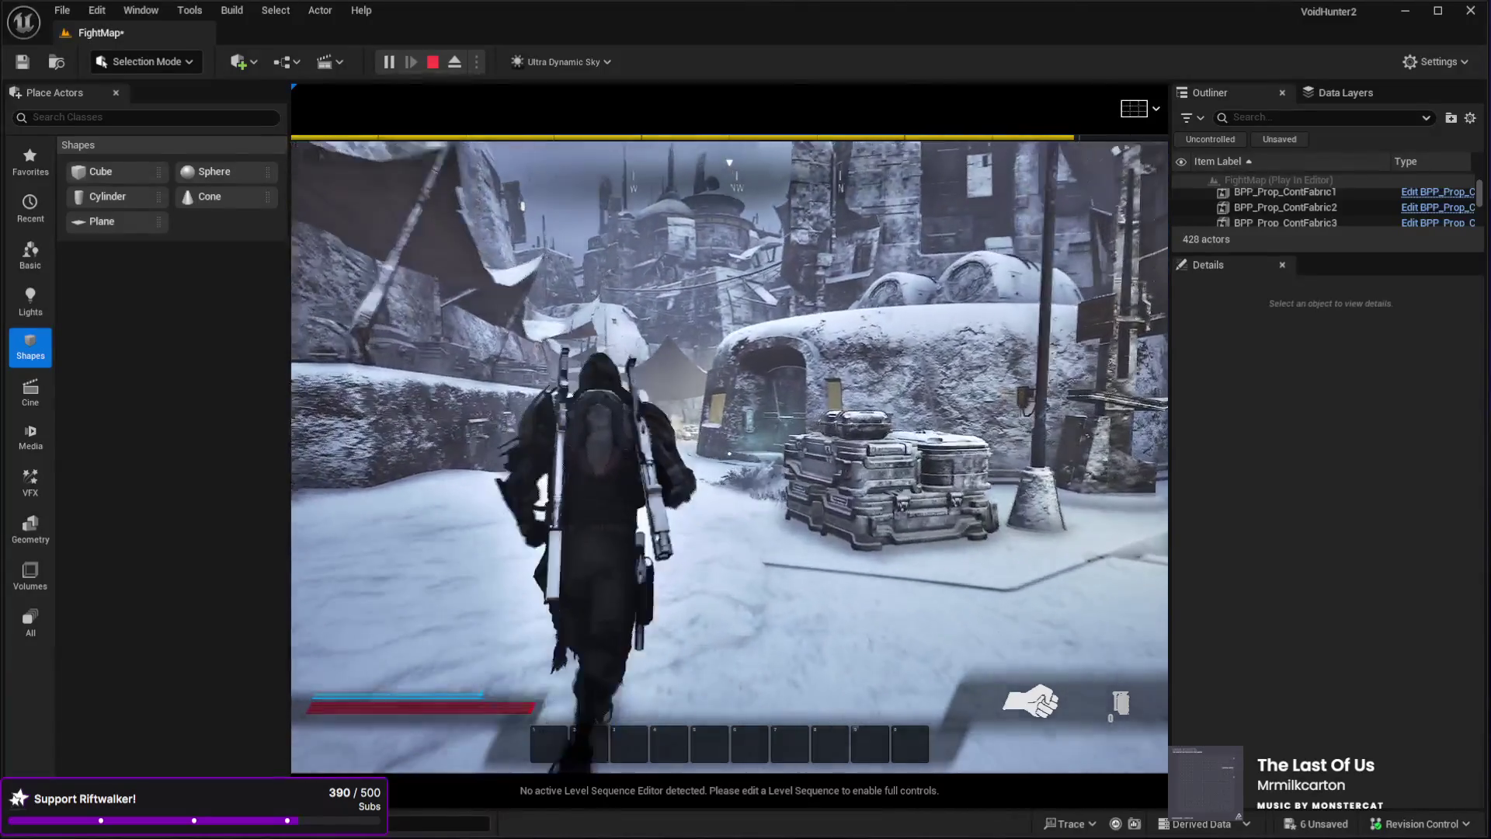
key("w")
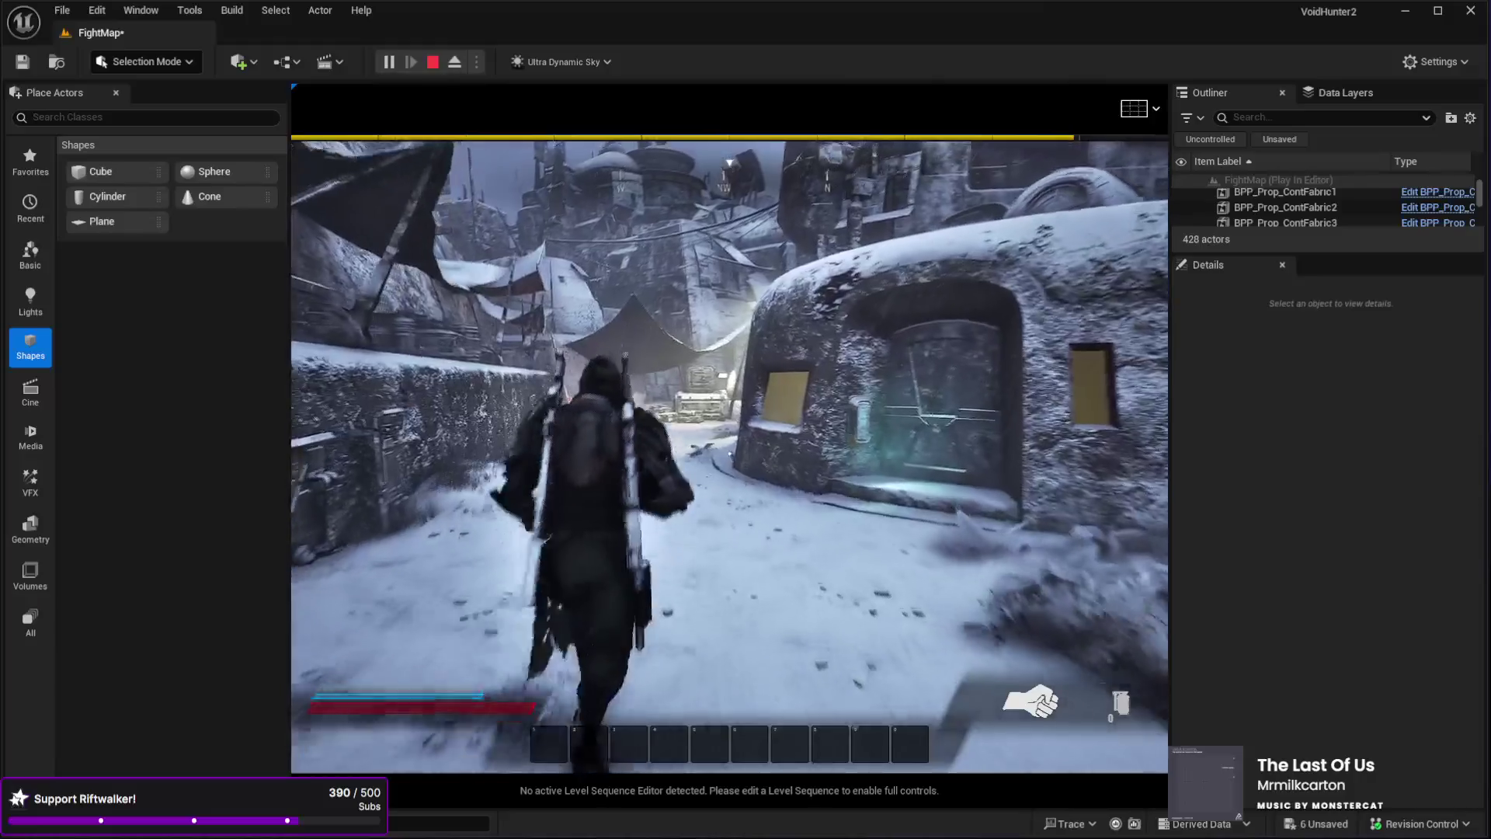
key("w")
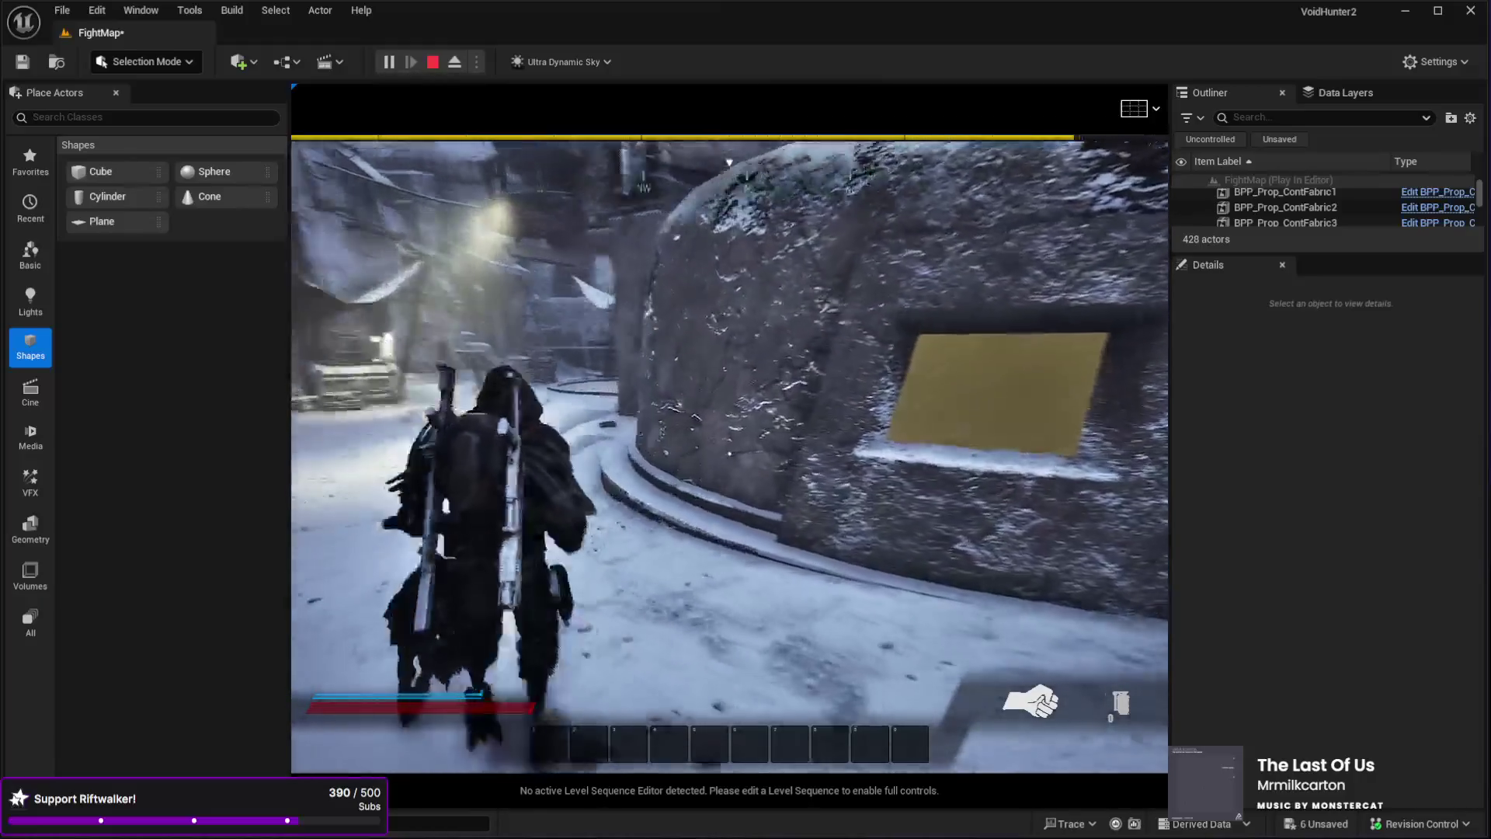
key("w")
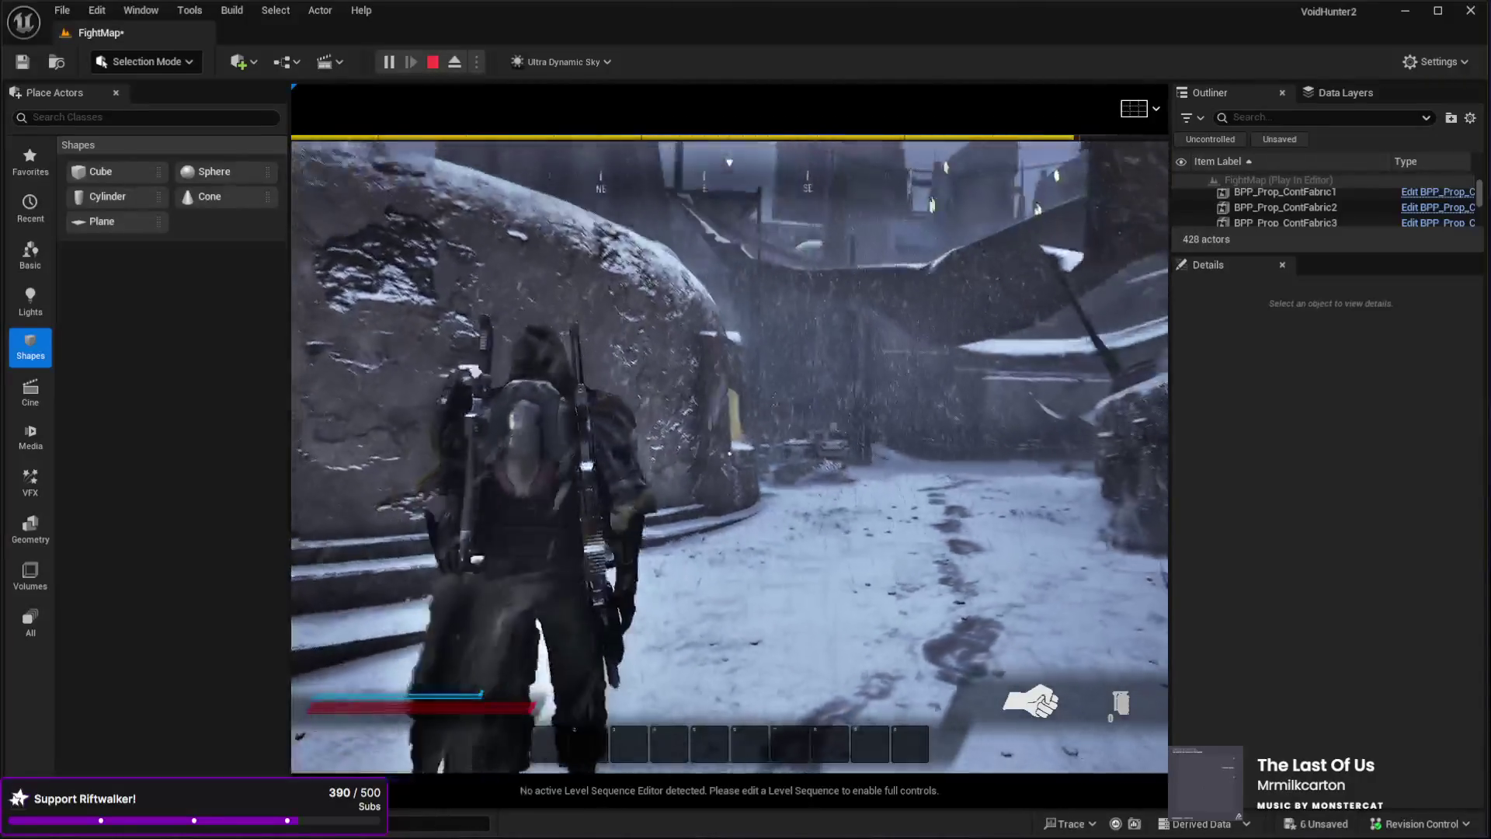
key("w")
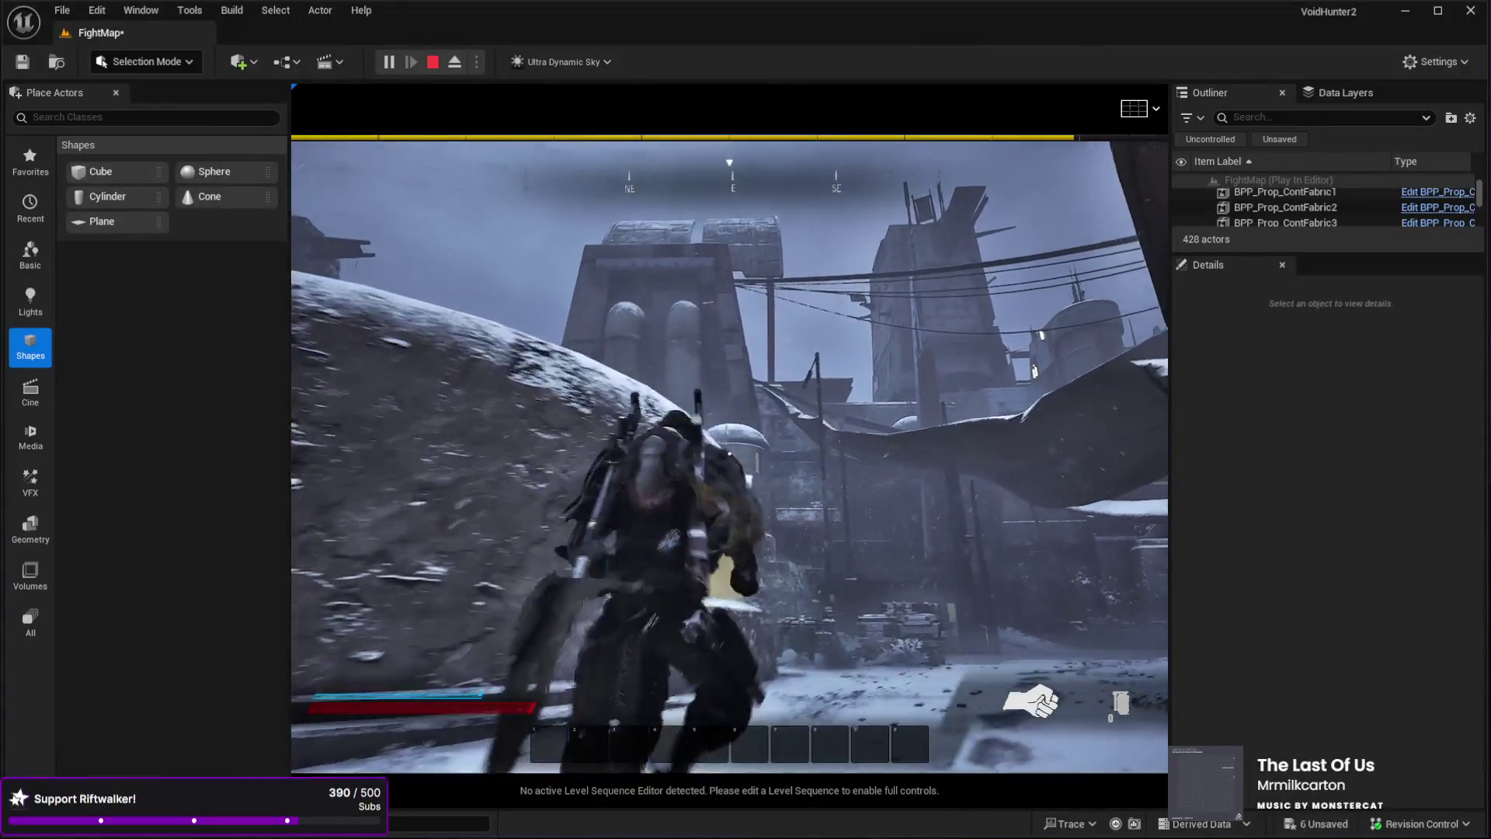
key("w")
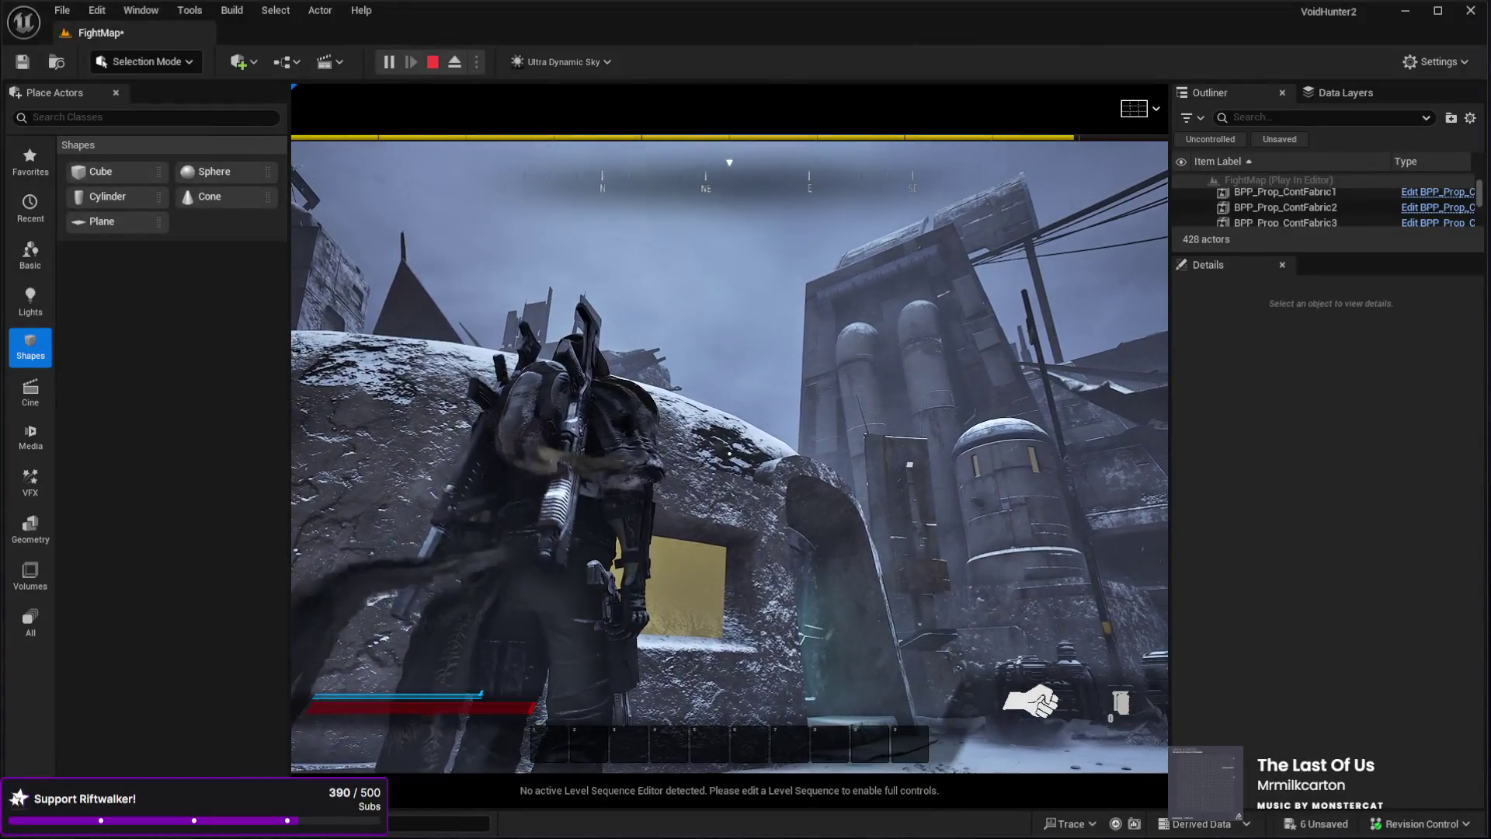
key("w")
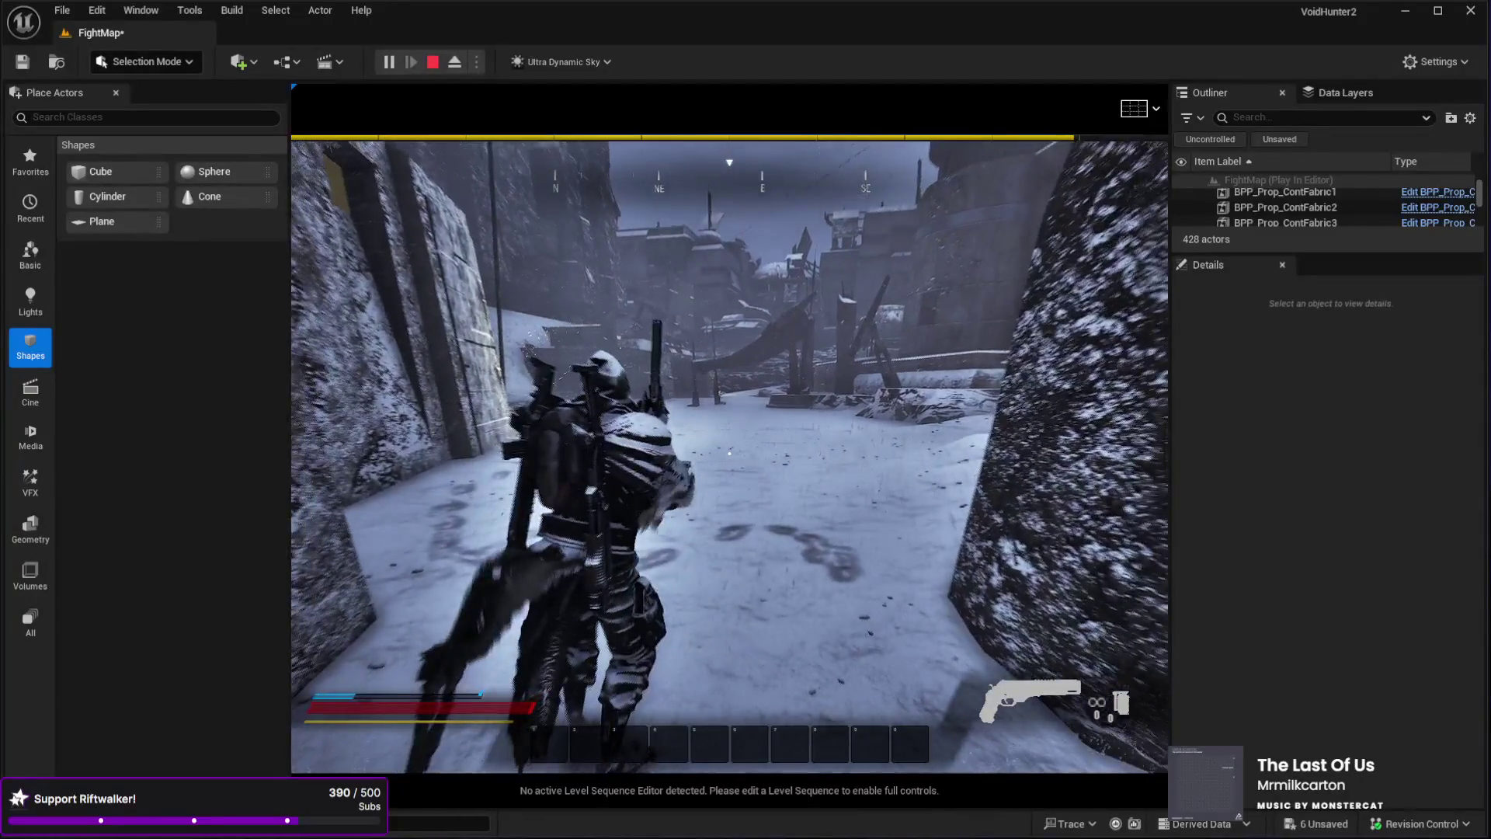
key("Escape")
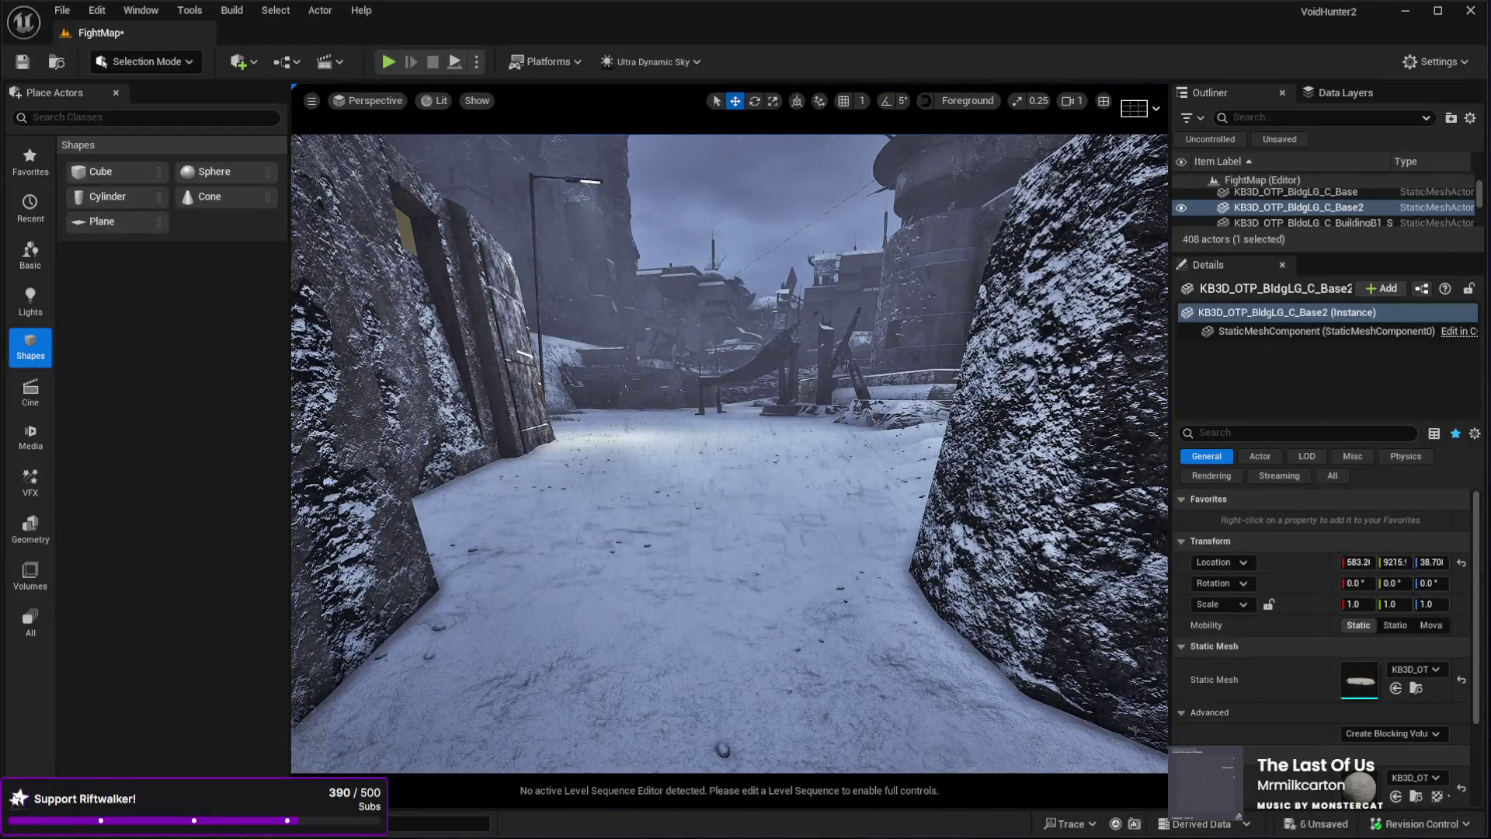
- Frame the base mesh and fly the camera through the level to overlook the courtyard
key("f")
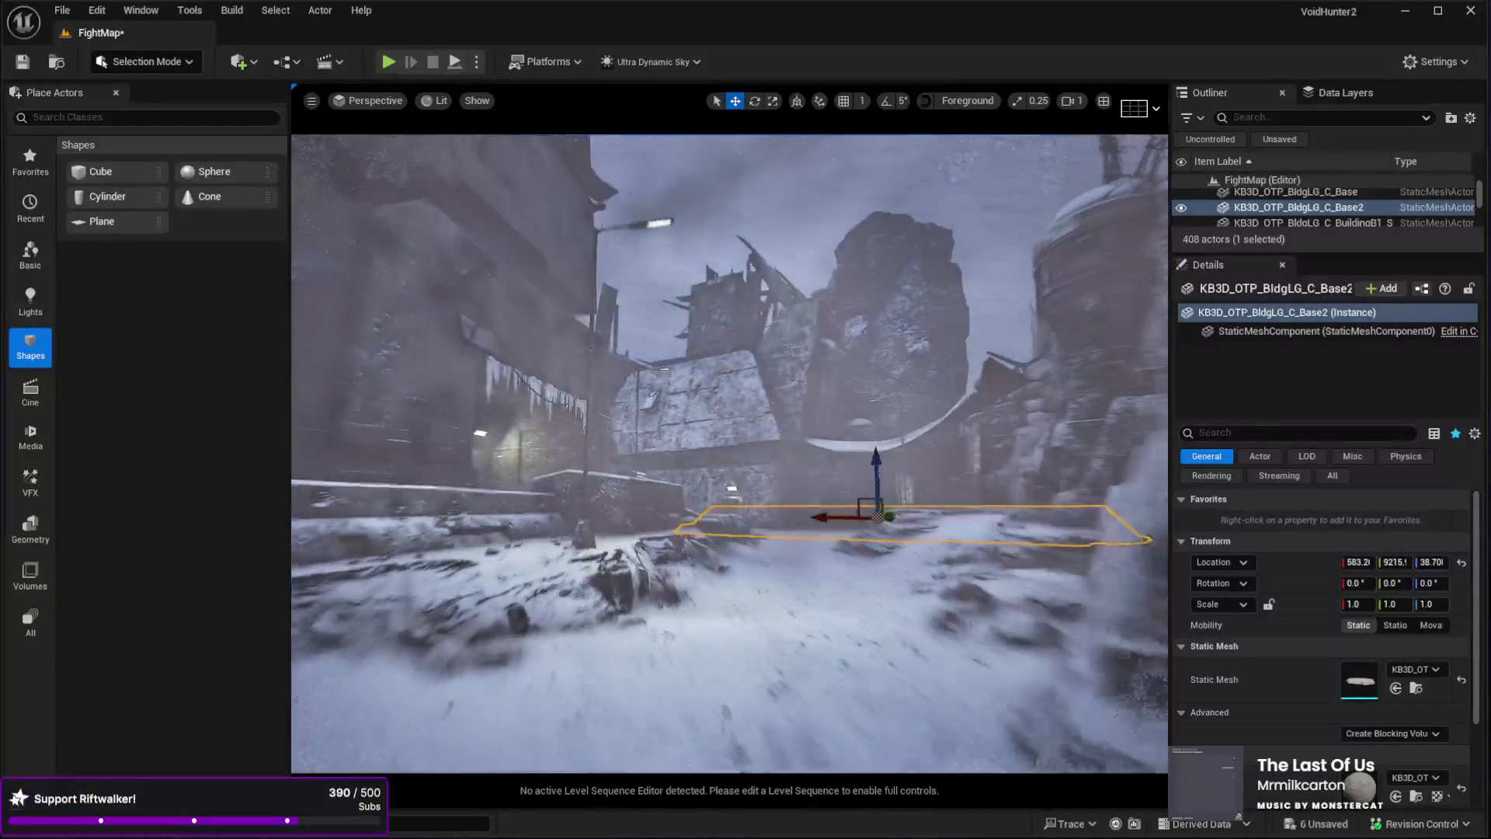
key("w")
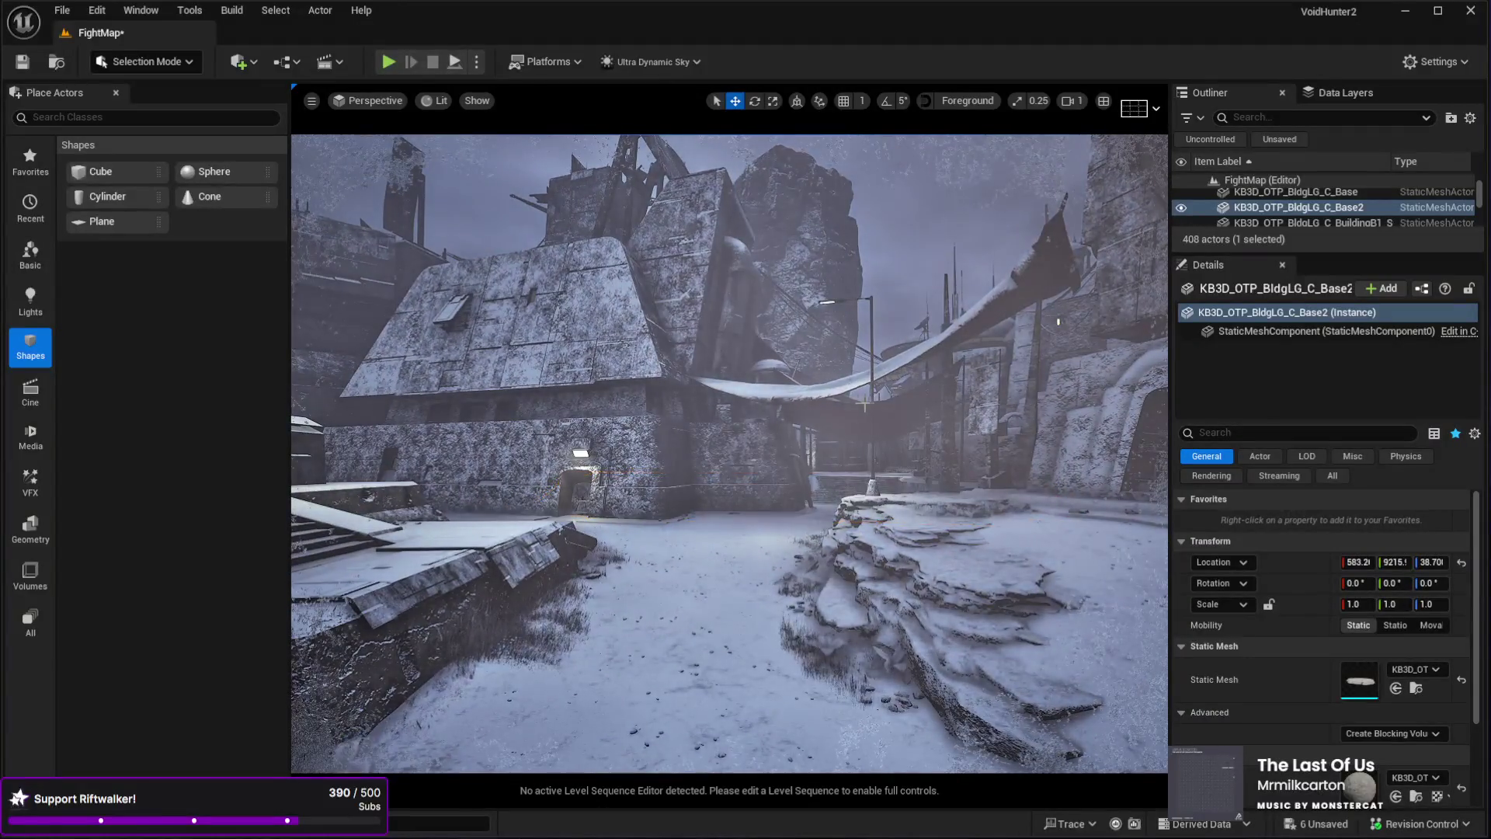
key("w")
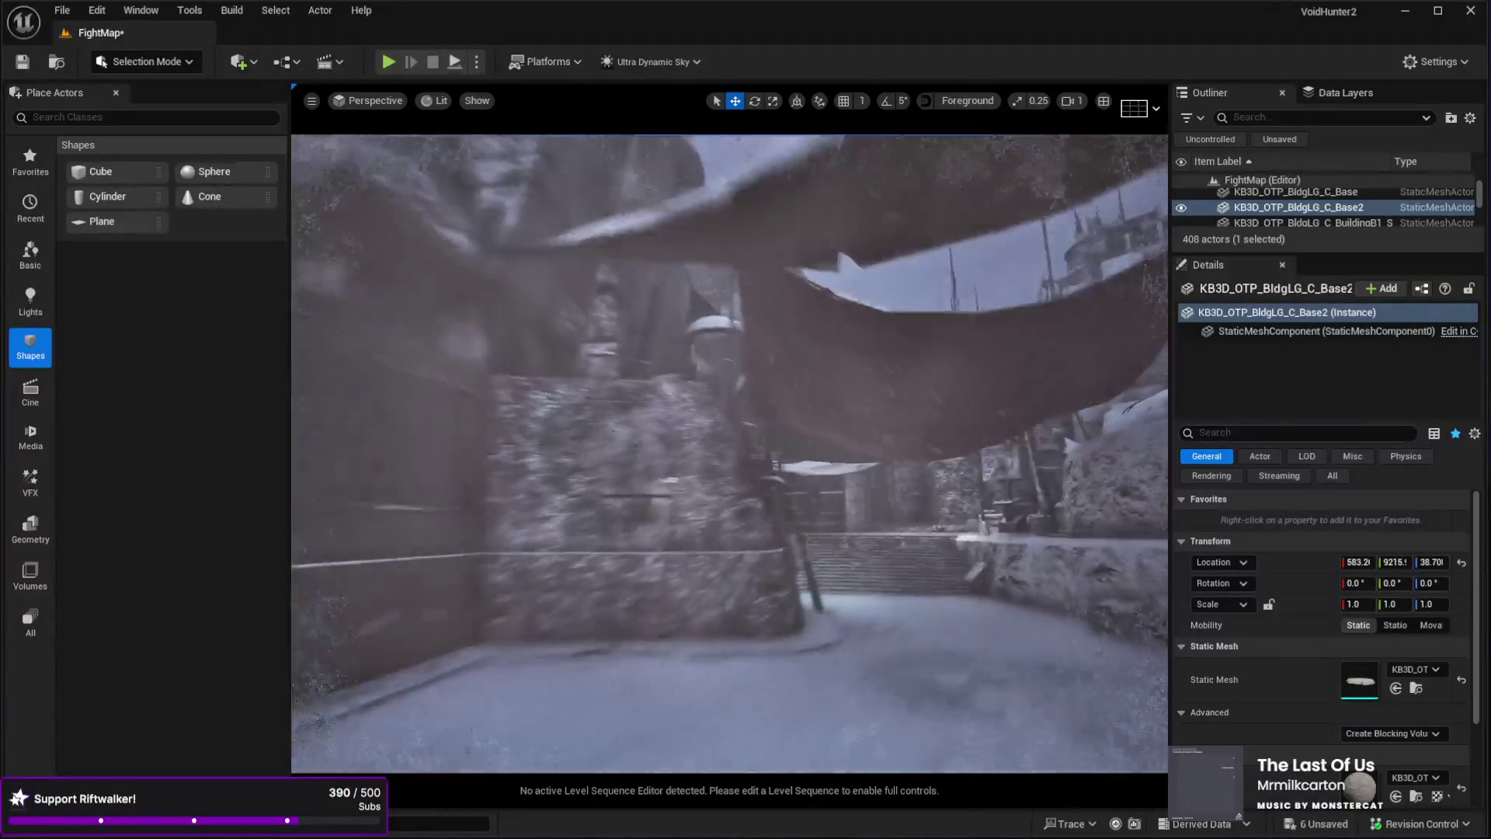
key("w")
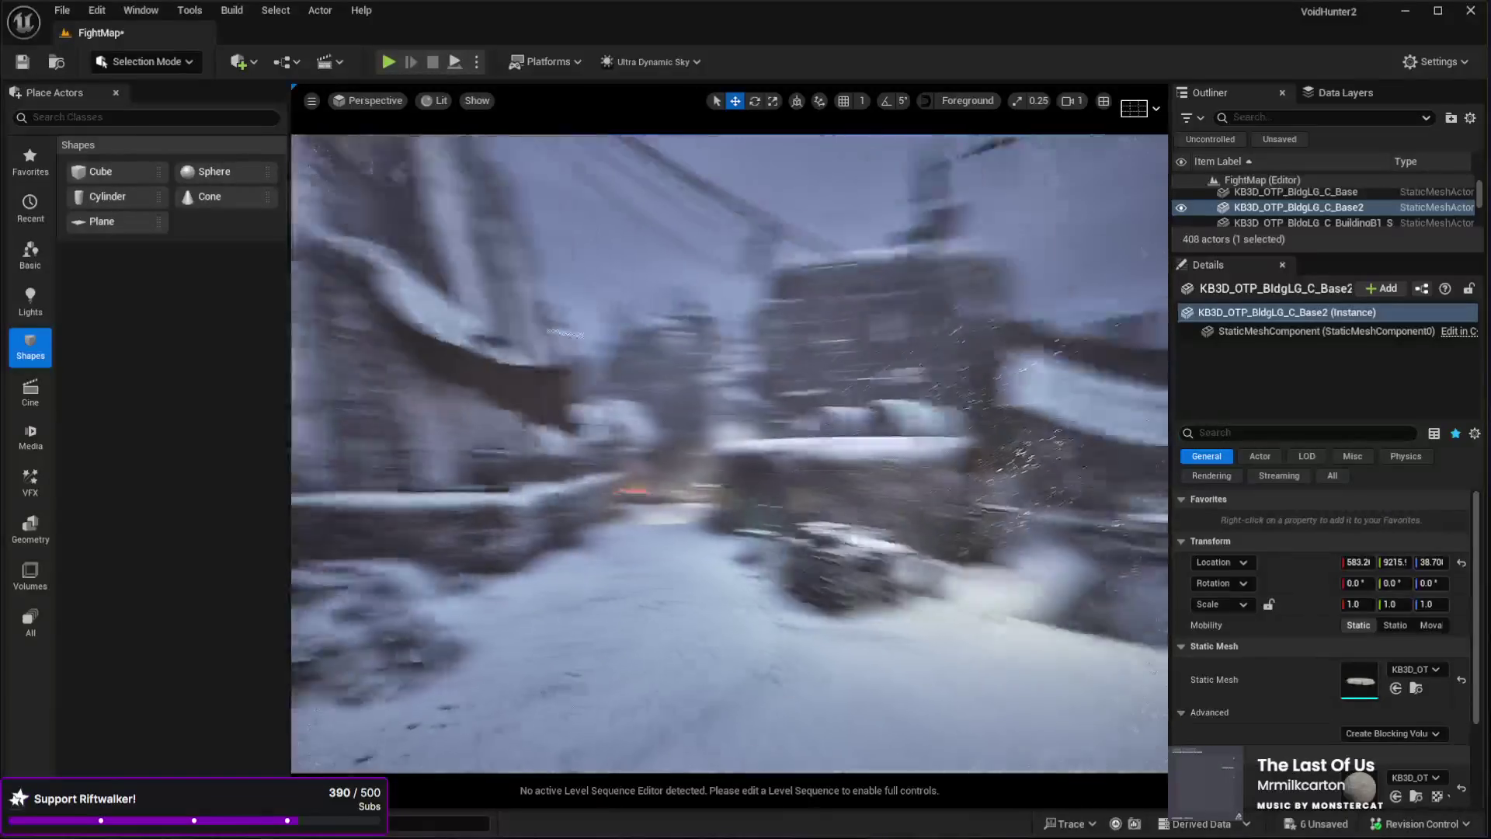
key("w")
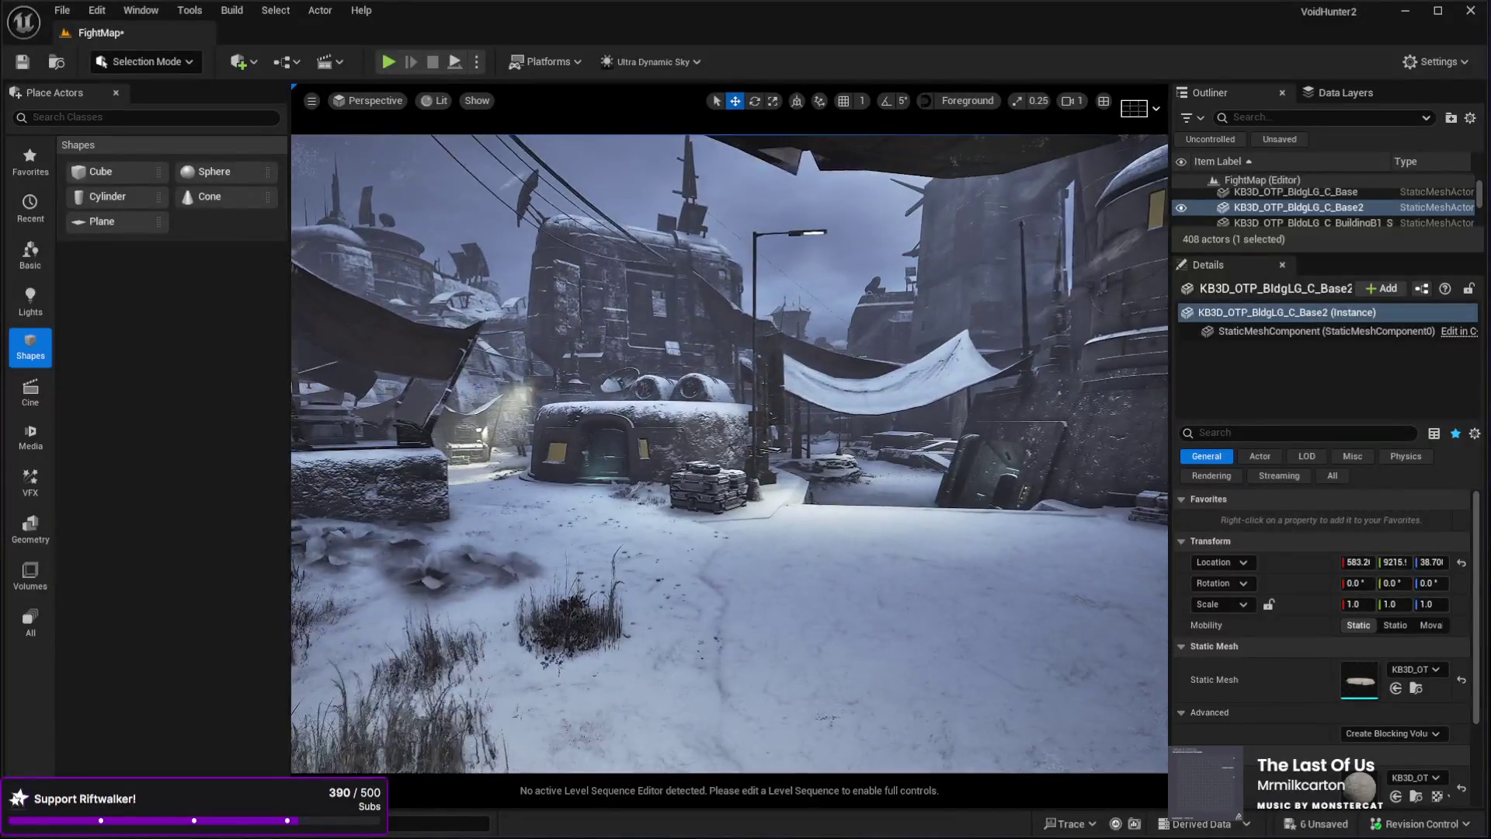
left_click_drag(730, 470, 752, 470)
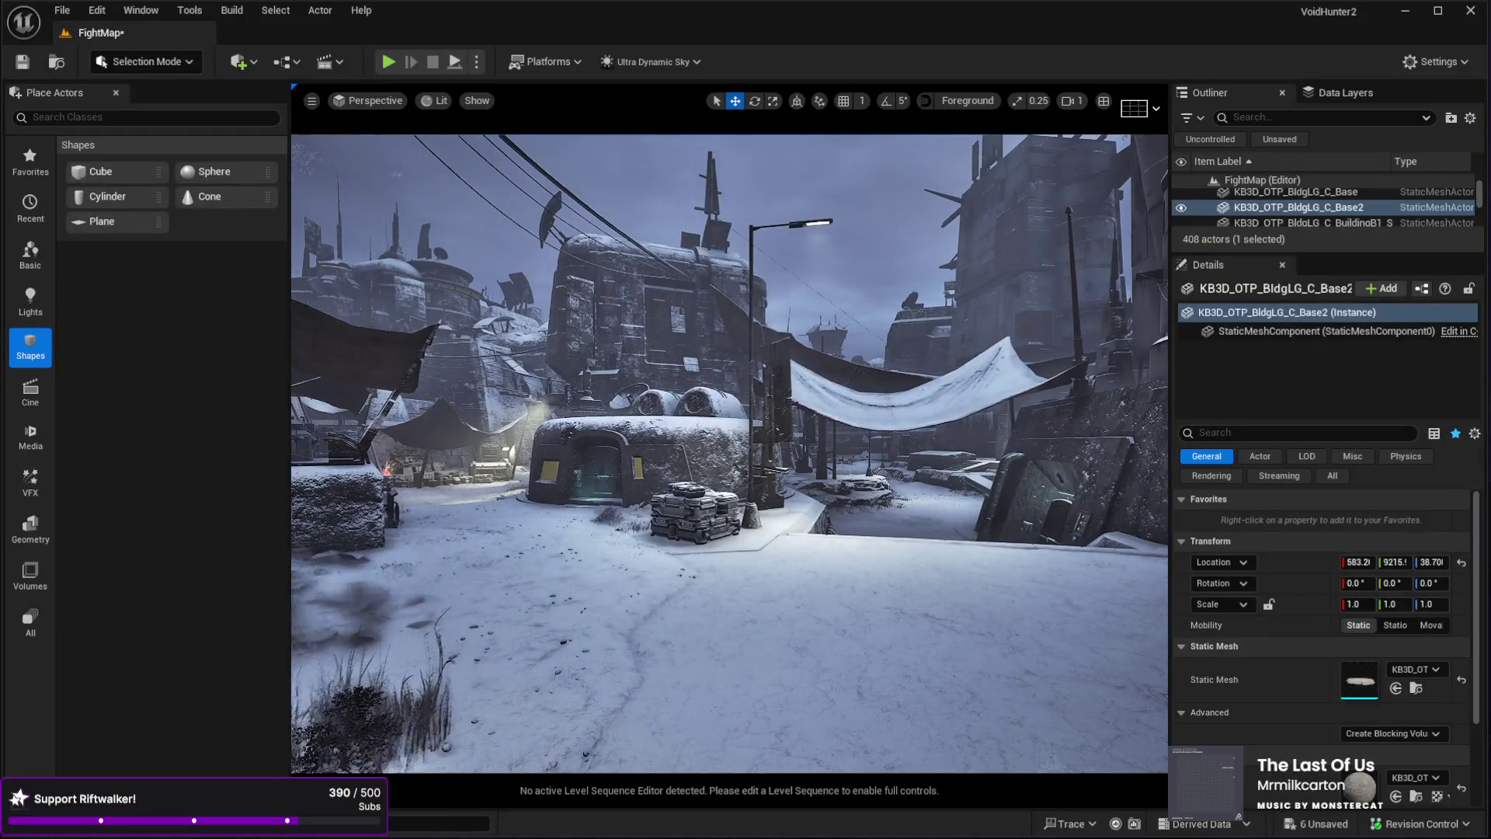
scroll(1482, 205, "up", 3)
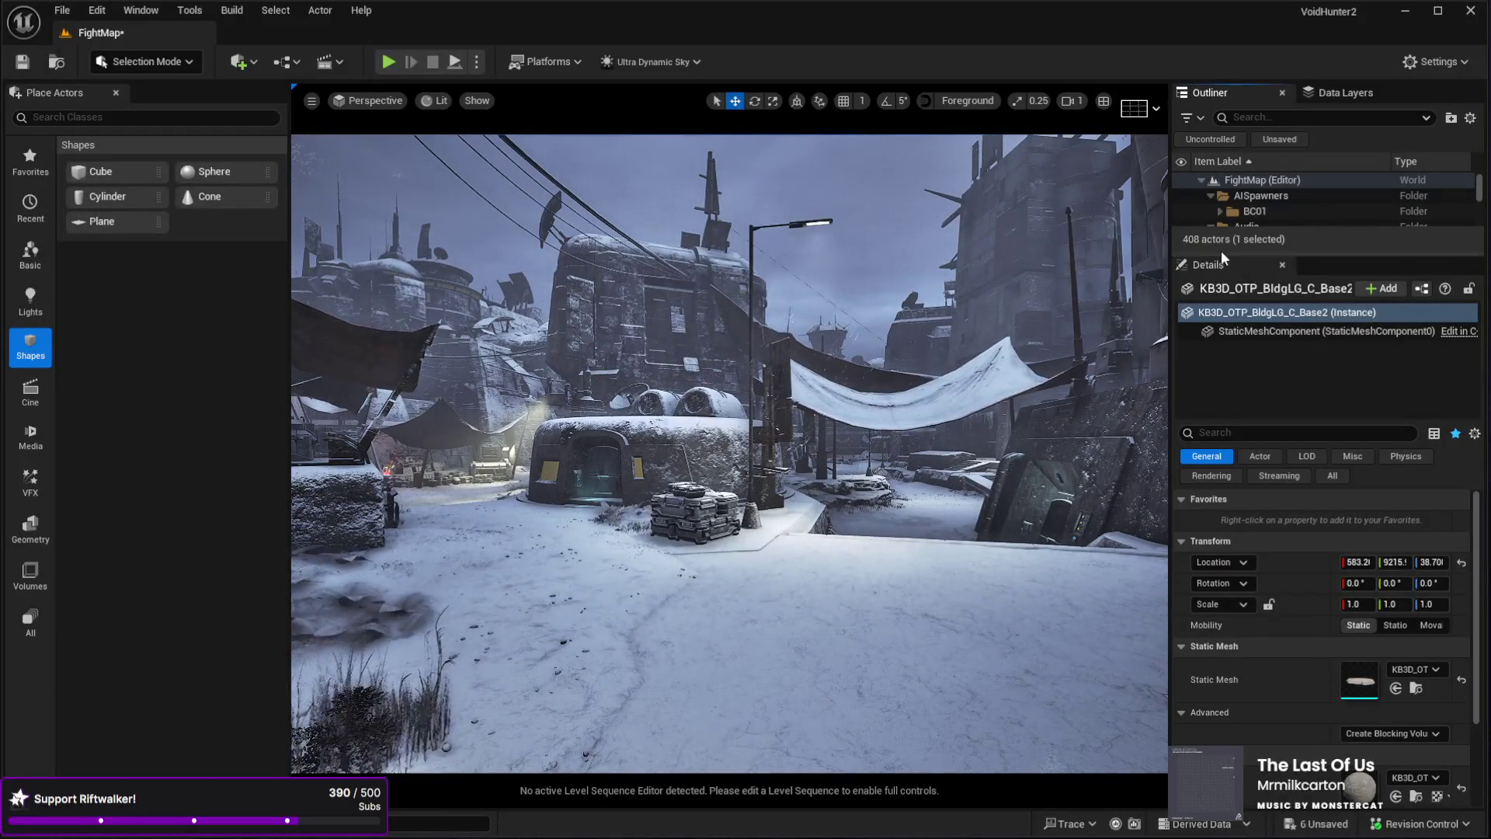
- Enlarge the Outliner list and select the Weather actor under Lighting
left_click_drag(1220, 255, 1220, 403)
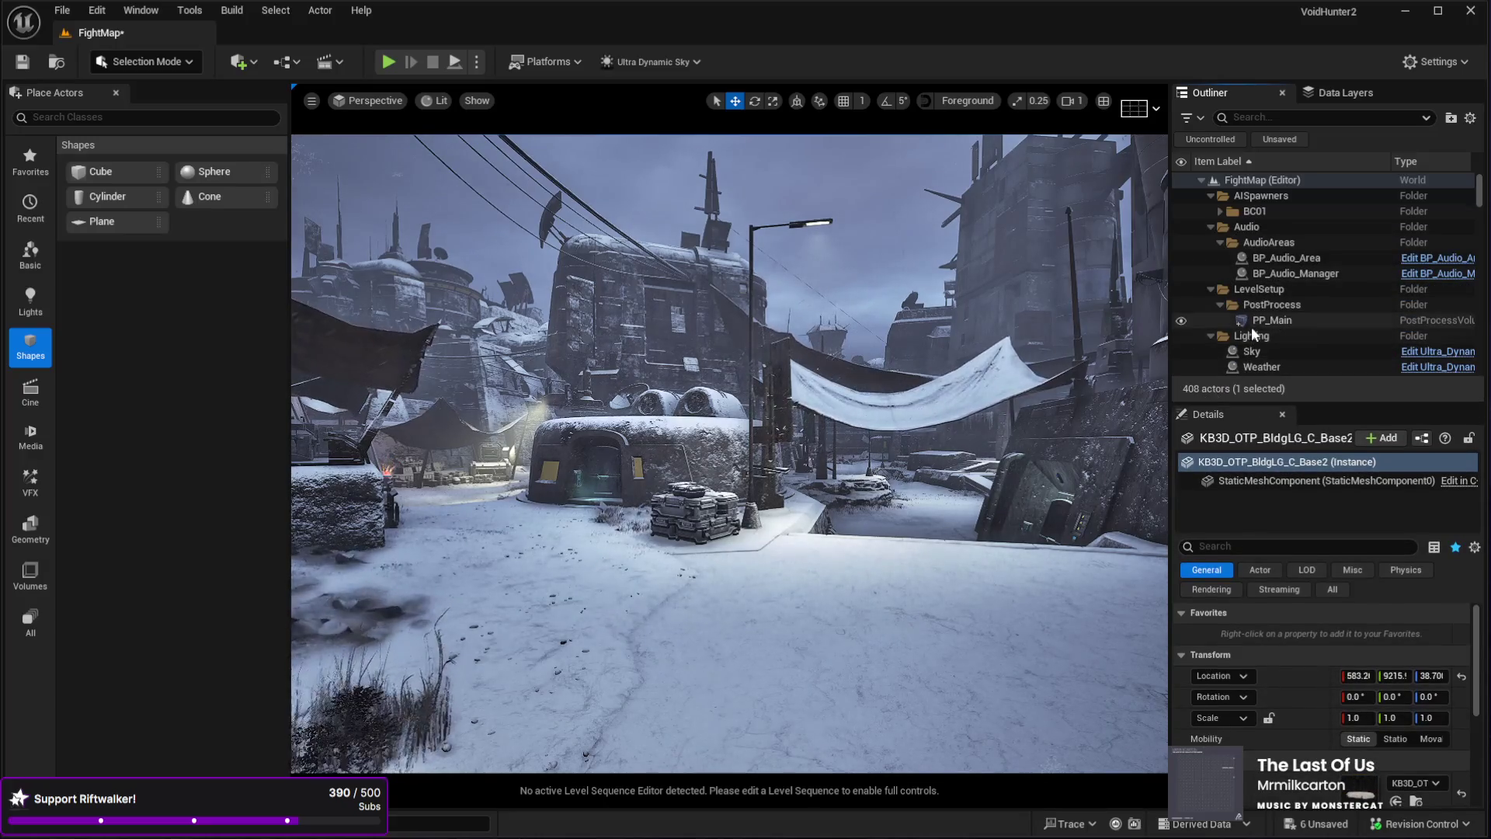
left_click(1263, 367)
scroll(1391, 684, "down", 1)
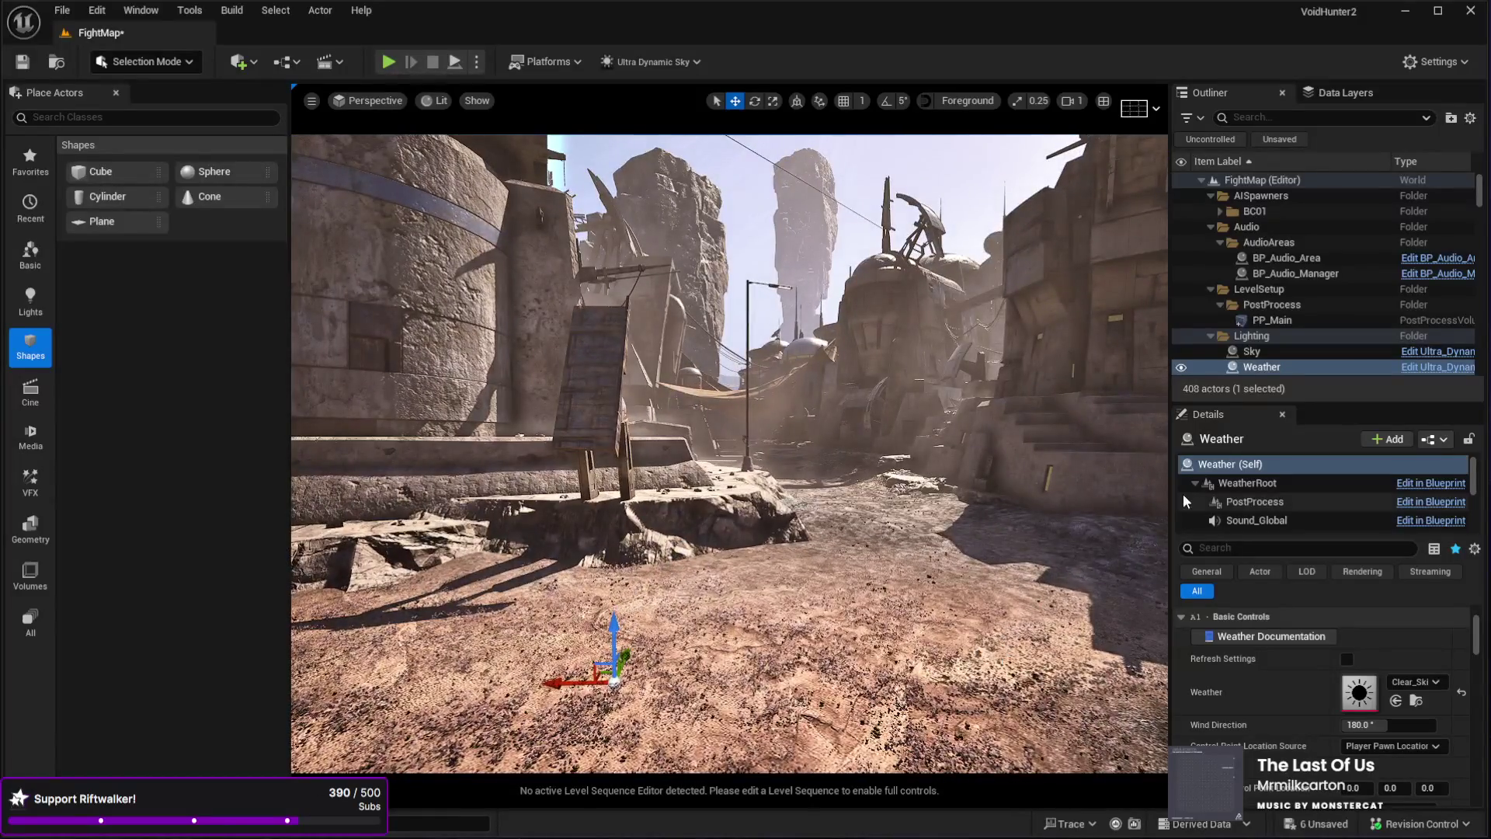
- Edit the Weather's Post Process Wind Fog values: dust intensity 1.7, intensity scale 2.0
scroll(1303, 697, "down", 5)
scroll(1303, 701, "down", 8)
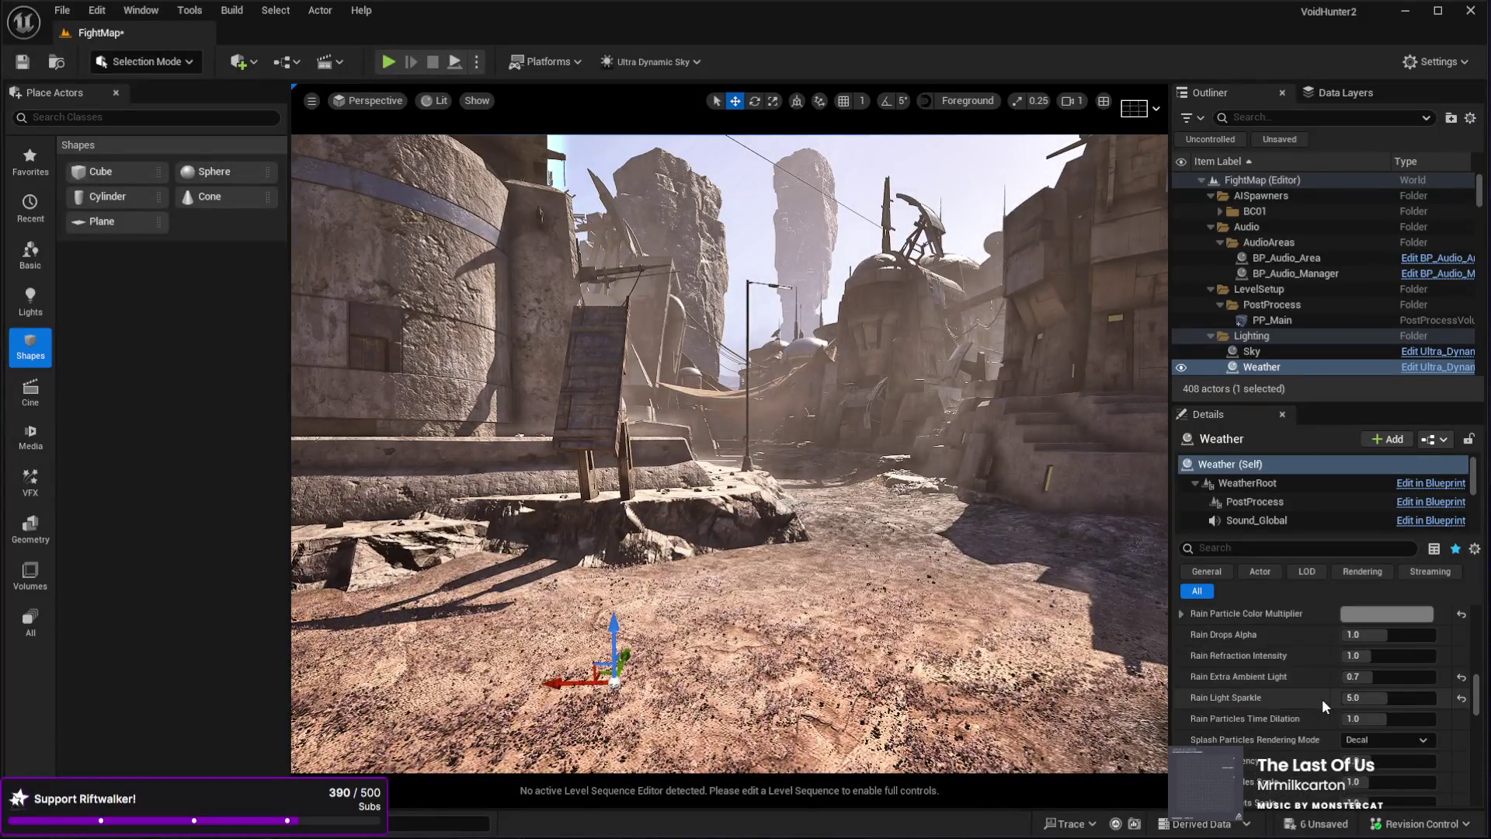
scroll(1326, 706, "down", 6)
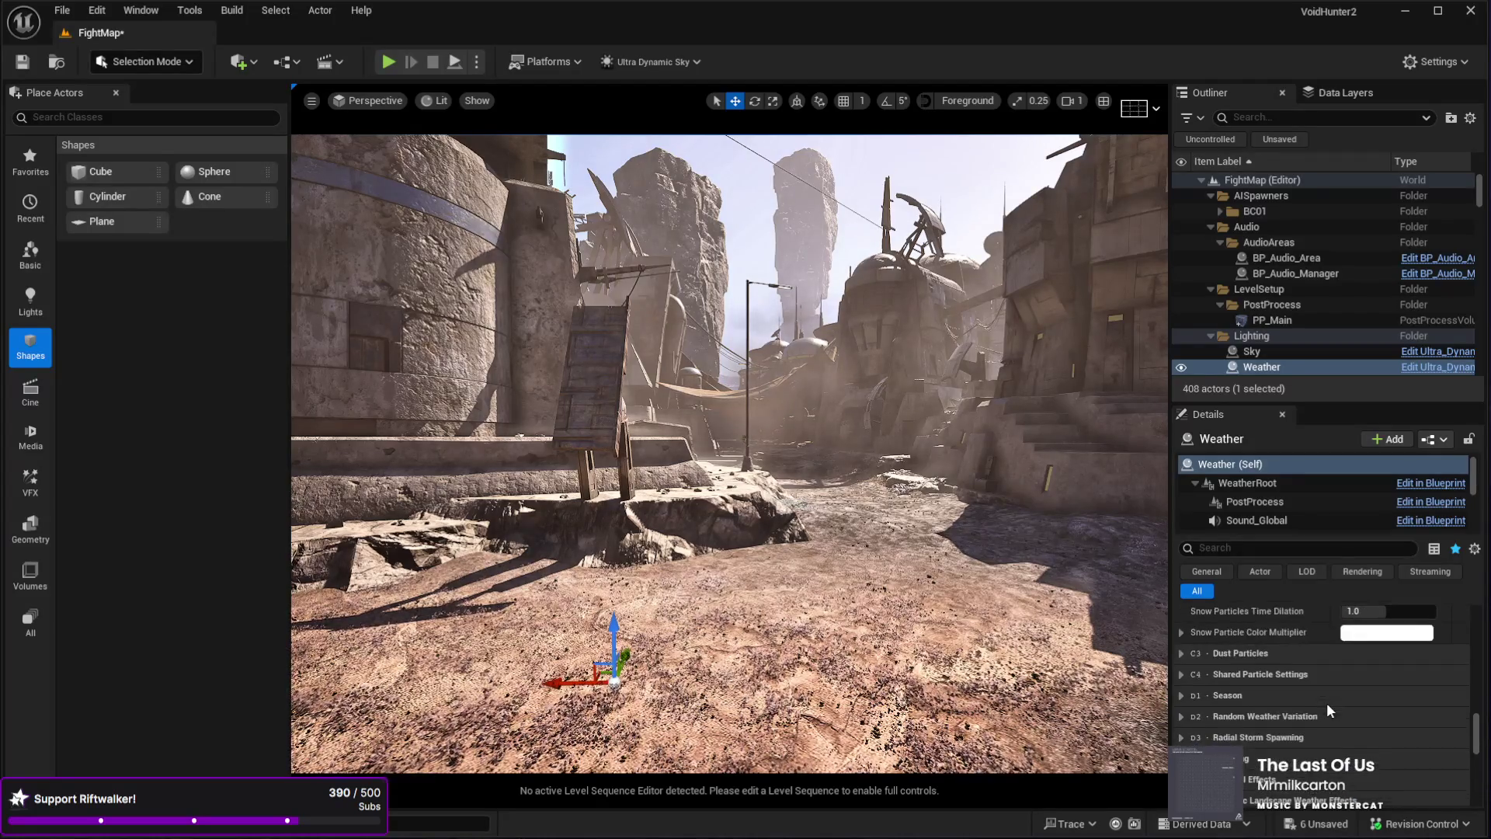
scroll(1325, 704, "up", 8)
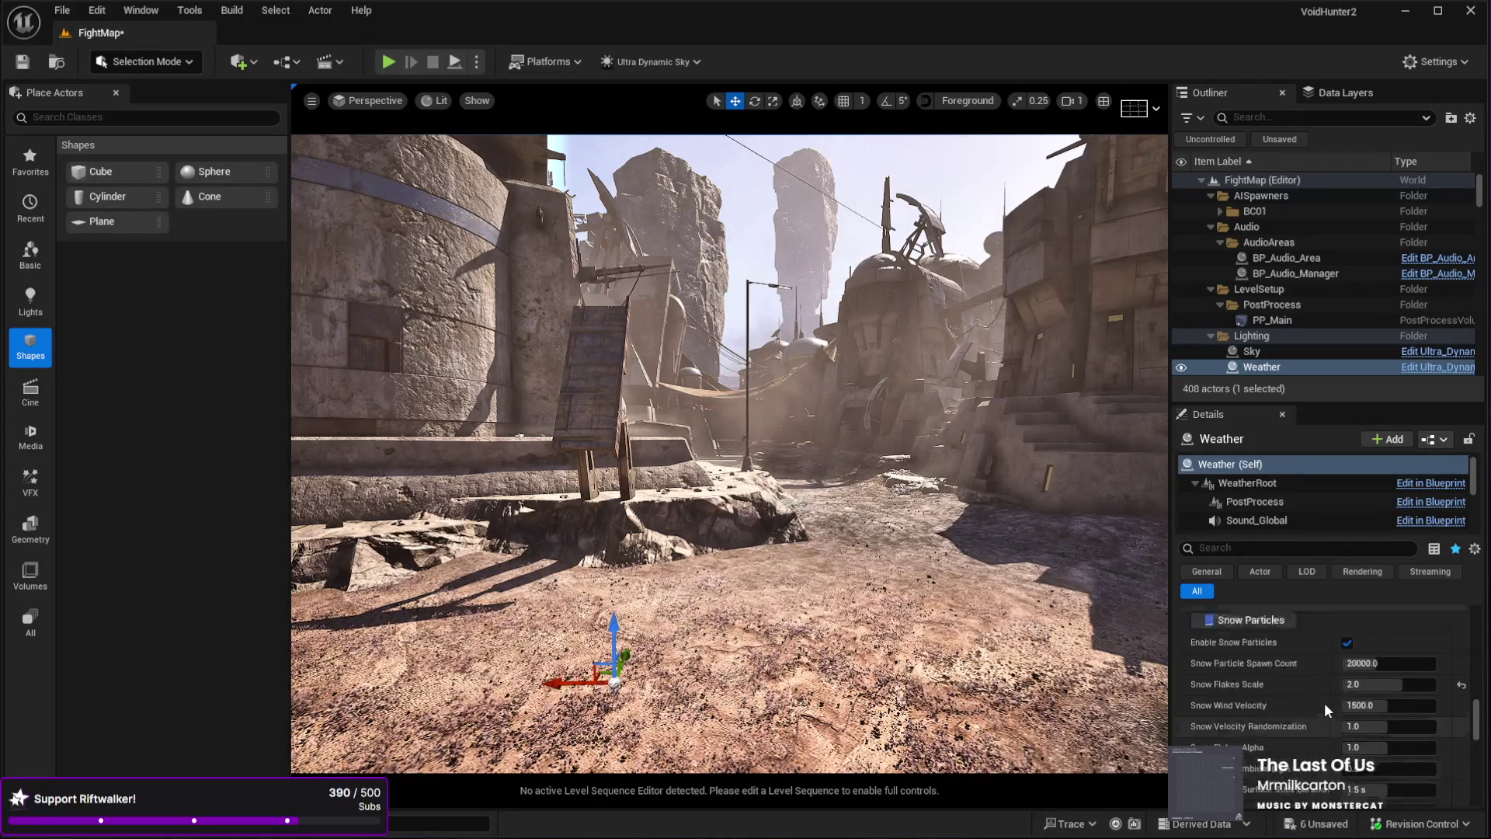
scroll(1325, 703, "up", 6)
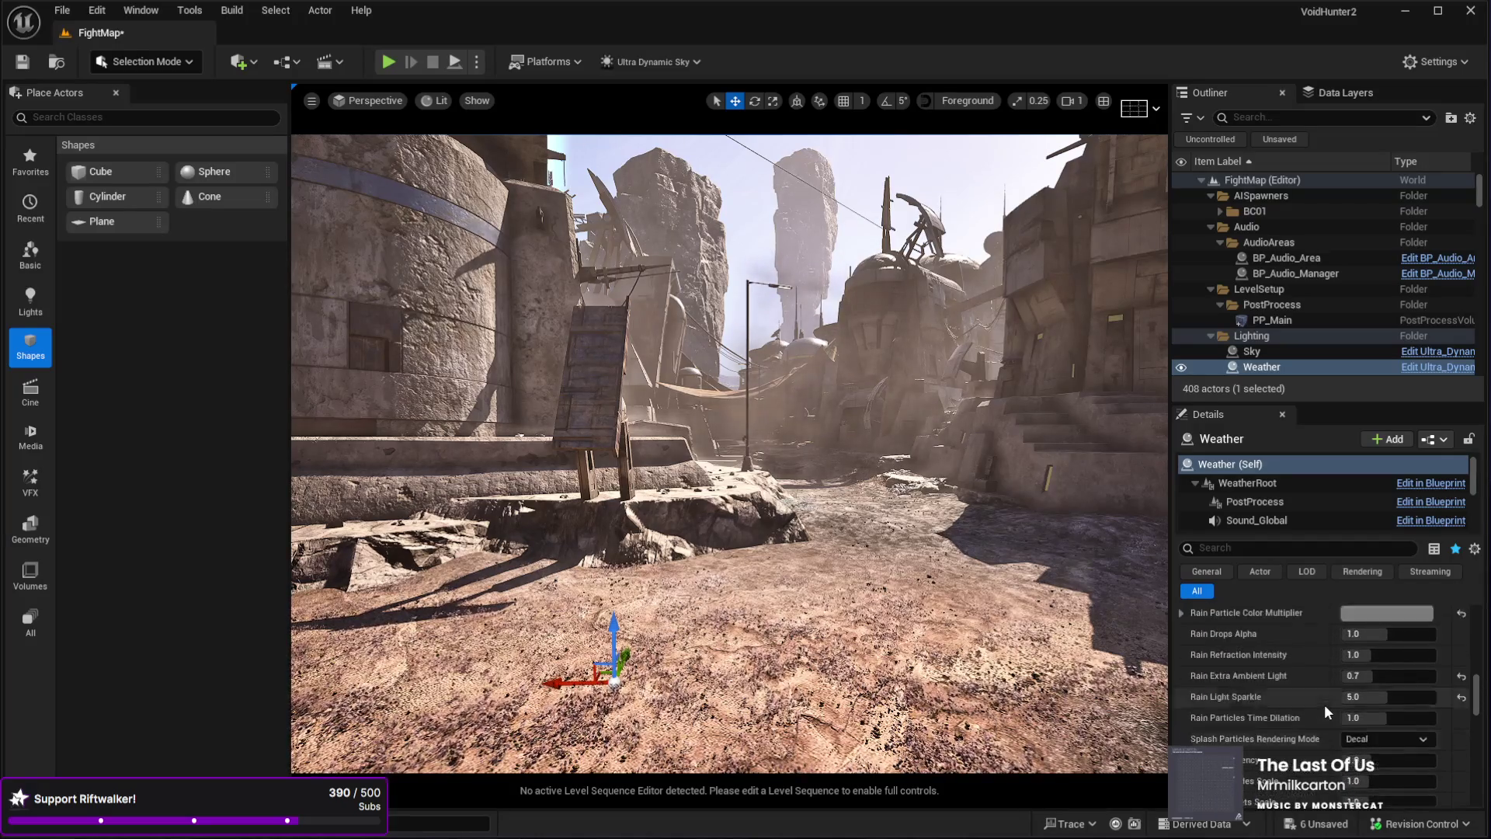
scroll(1325, 707, "up", 8)
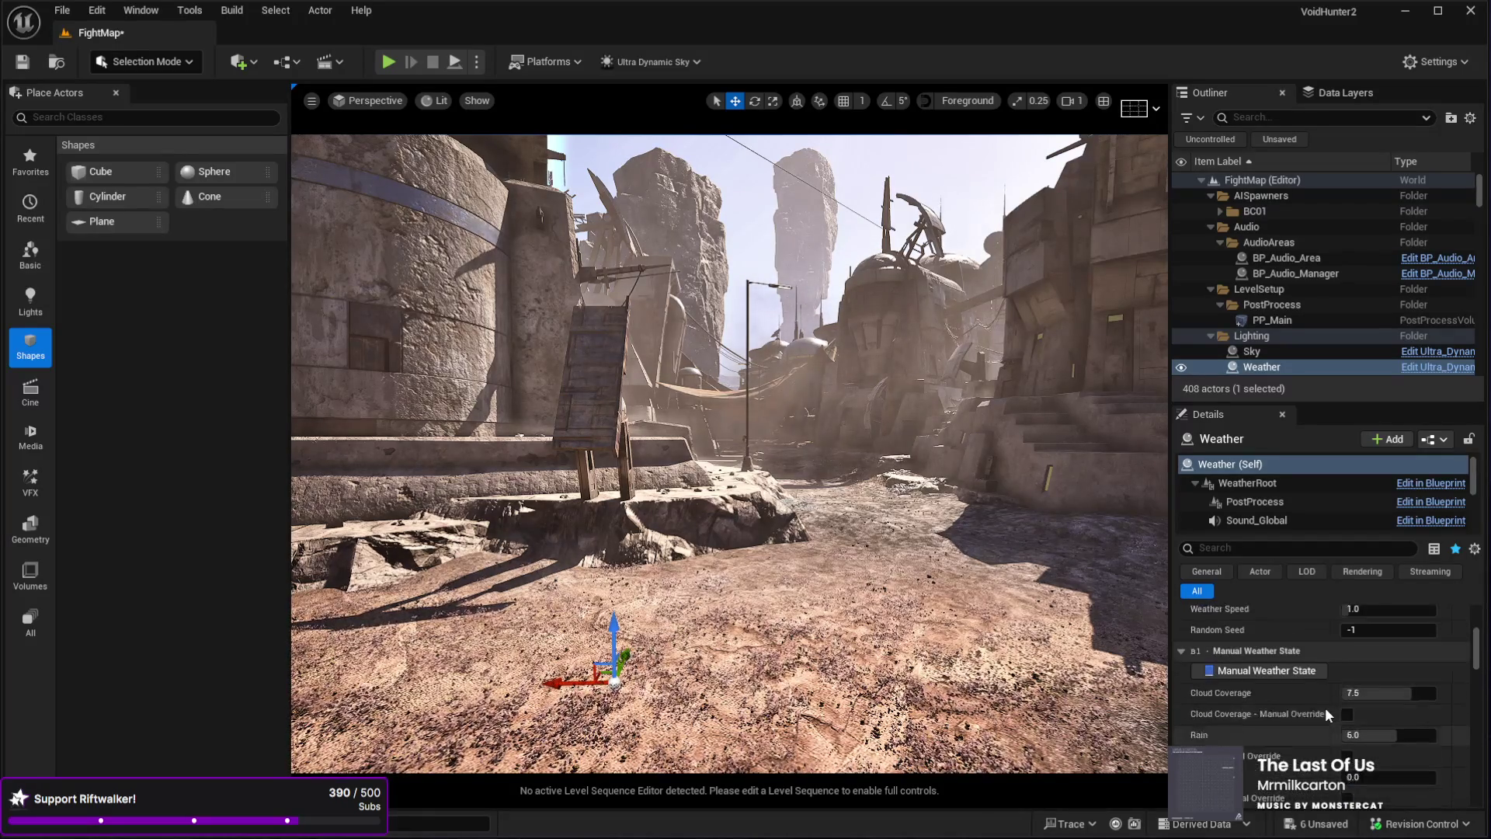
scroll(1325, 706, "down", 5)
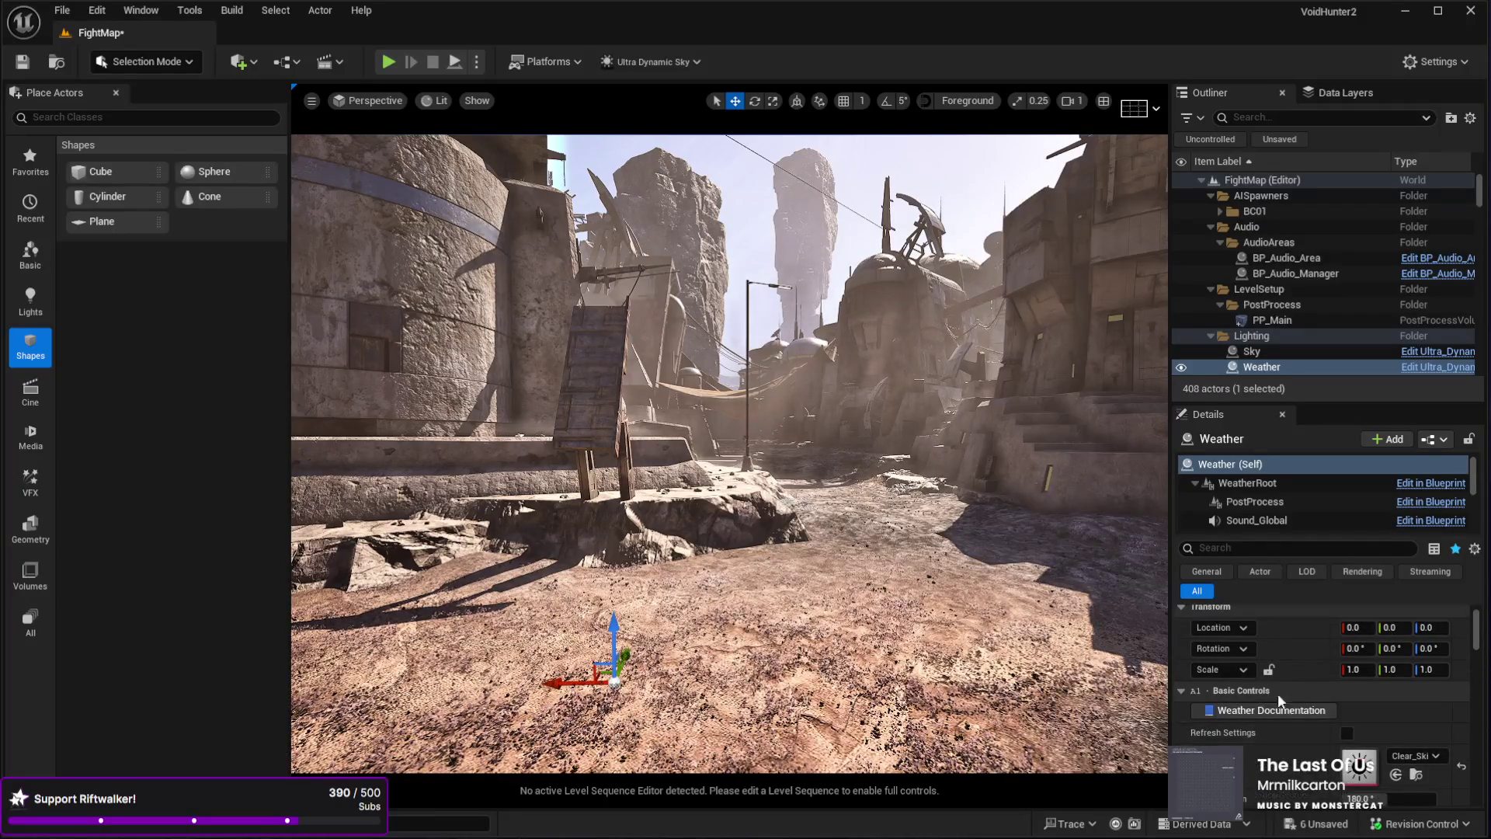
scroll(1260, 704, "down", 8)
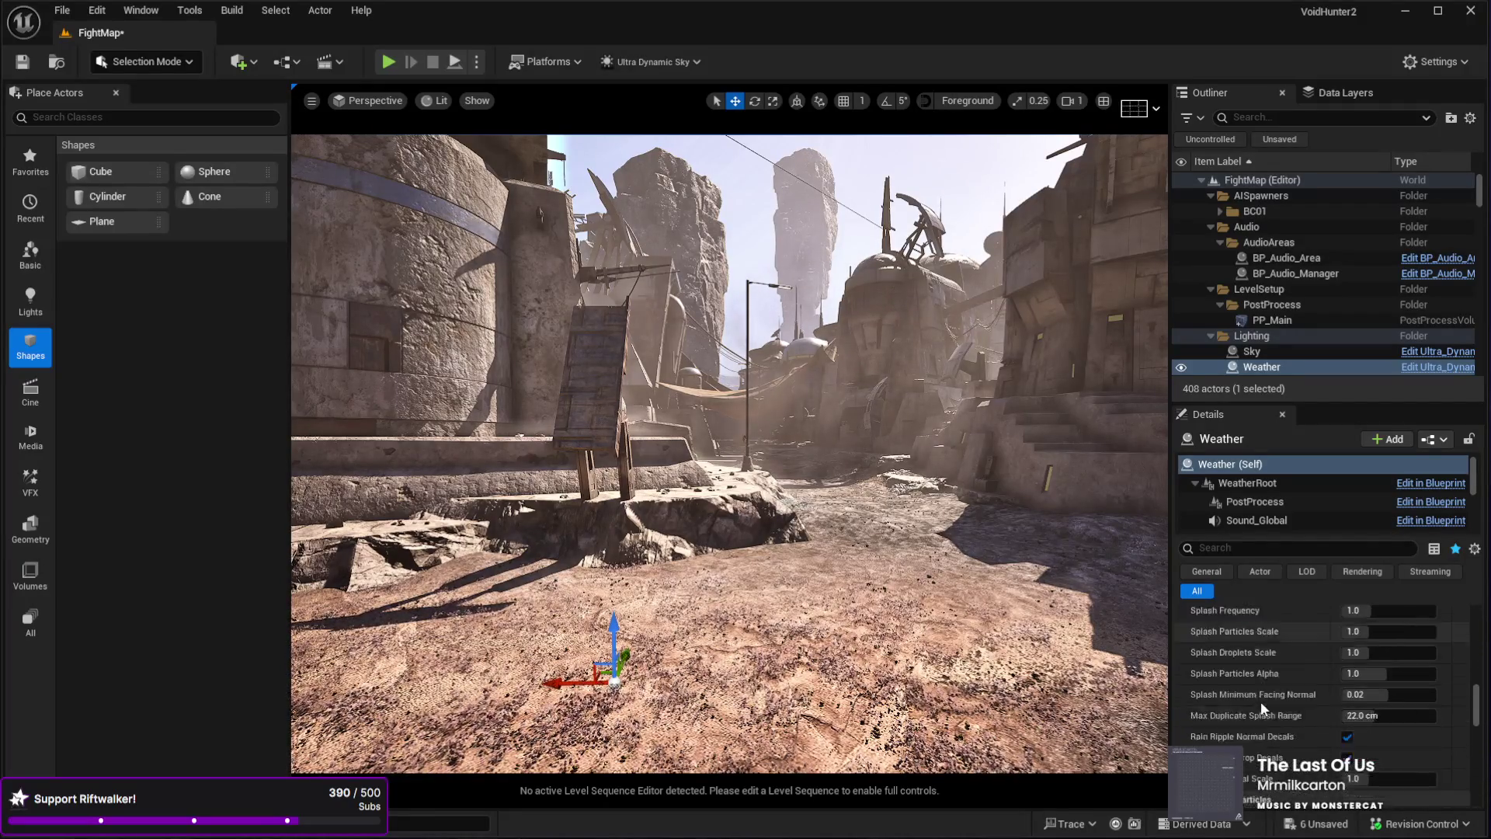
scroll(1260, 701, "down", 10)
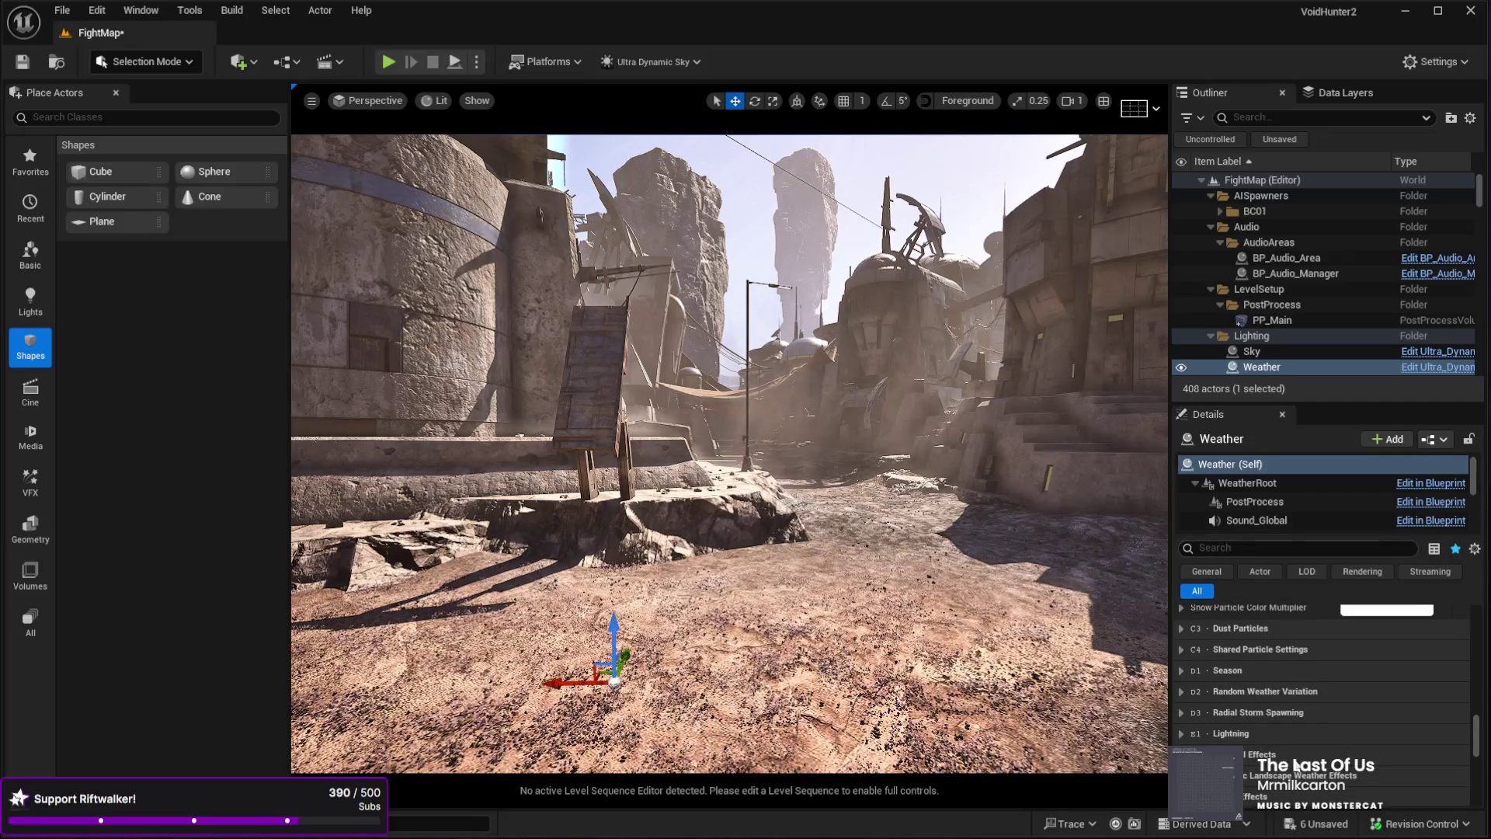
scroll(1296, 762, "down", 4)
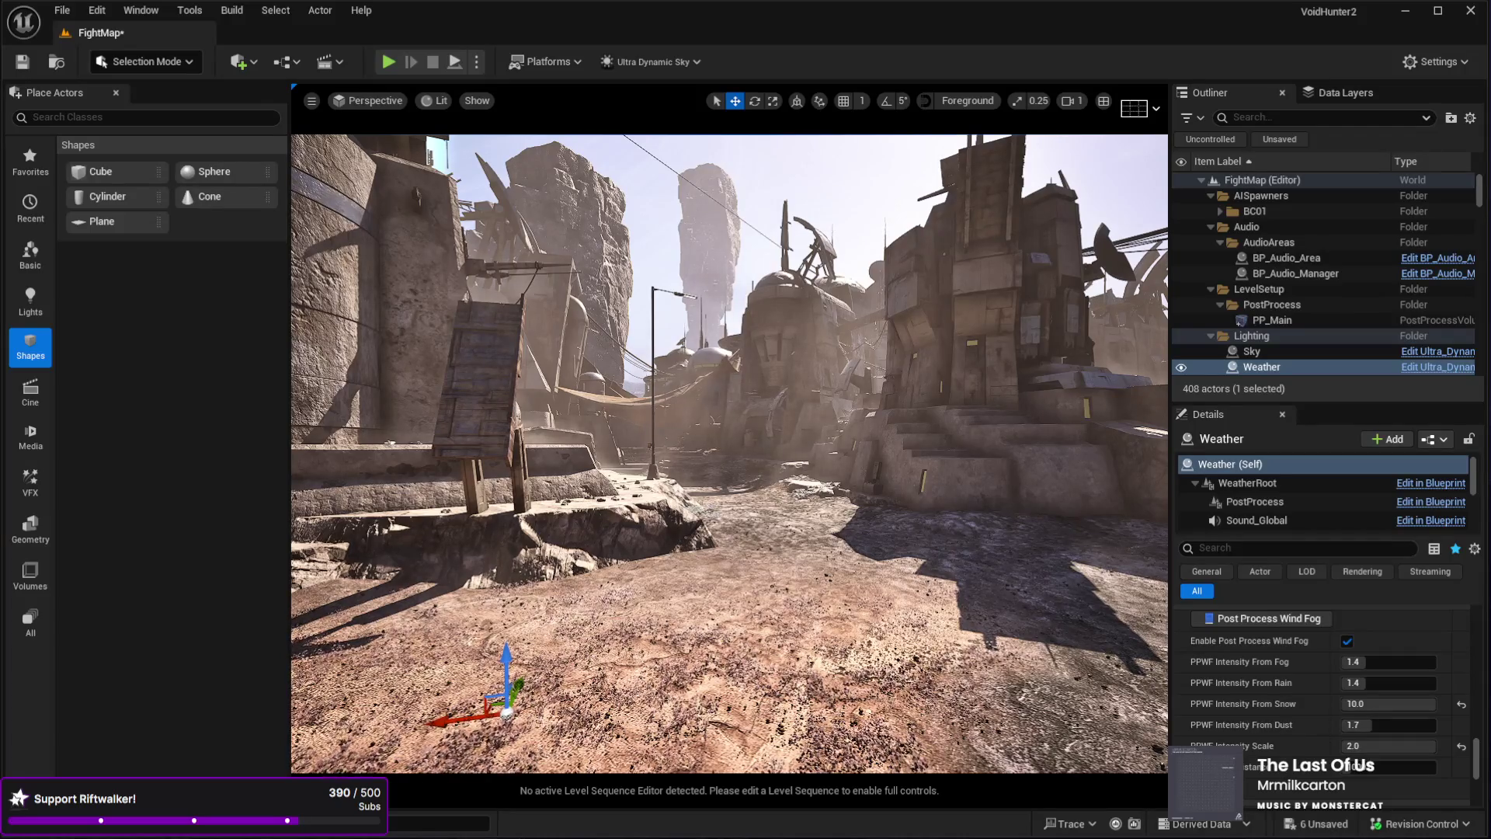
left_click(1389, 767)
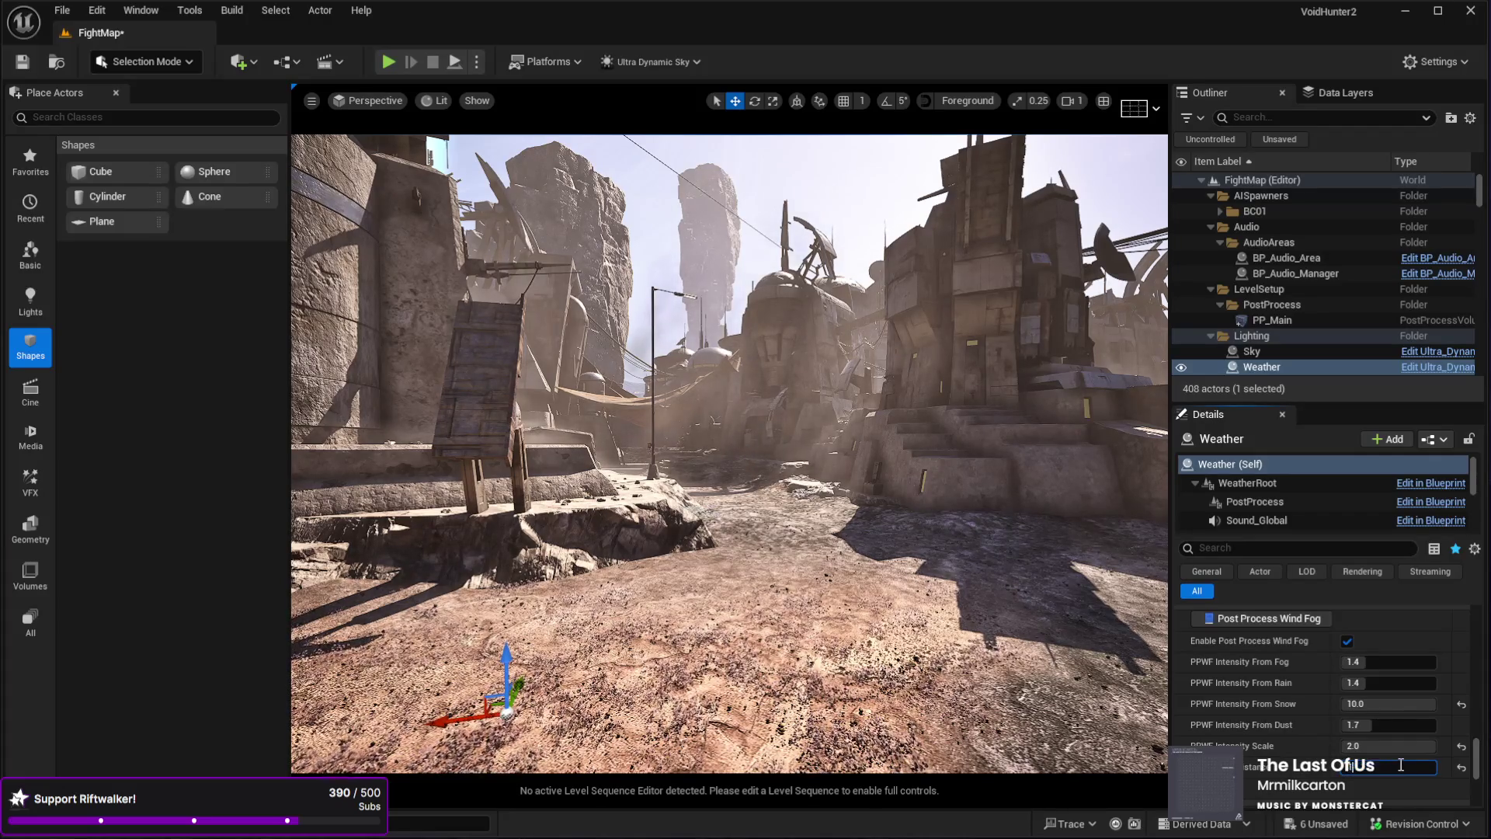
key("Return")
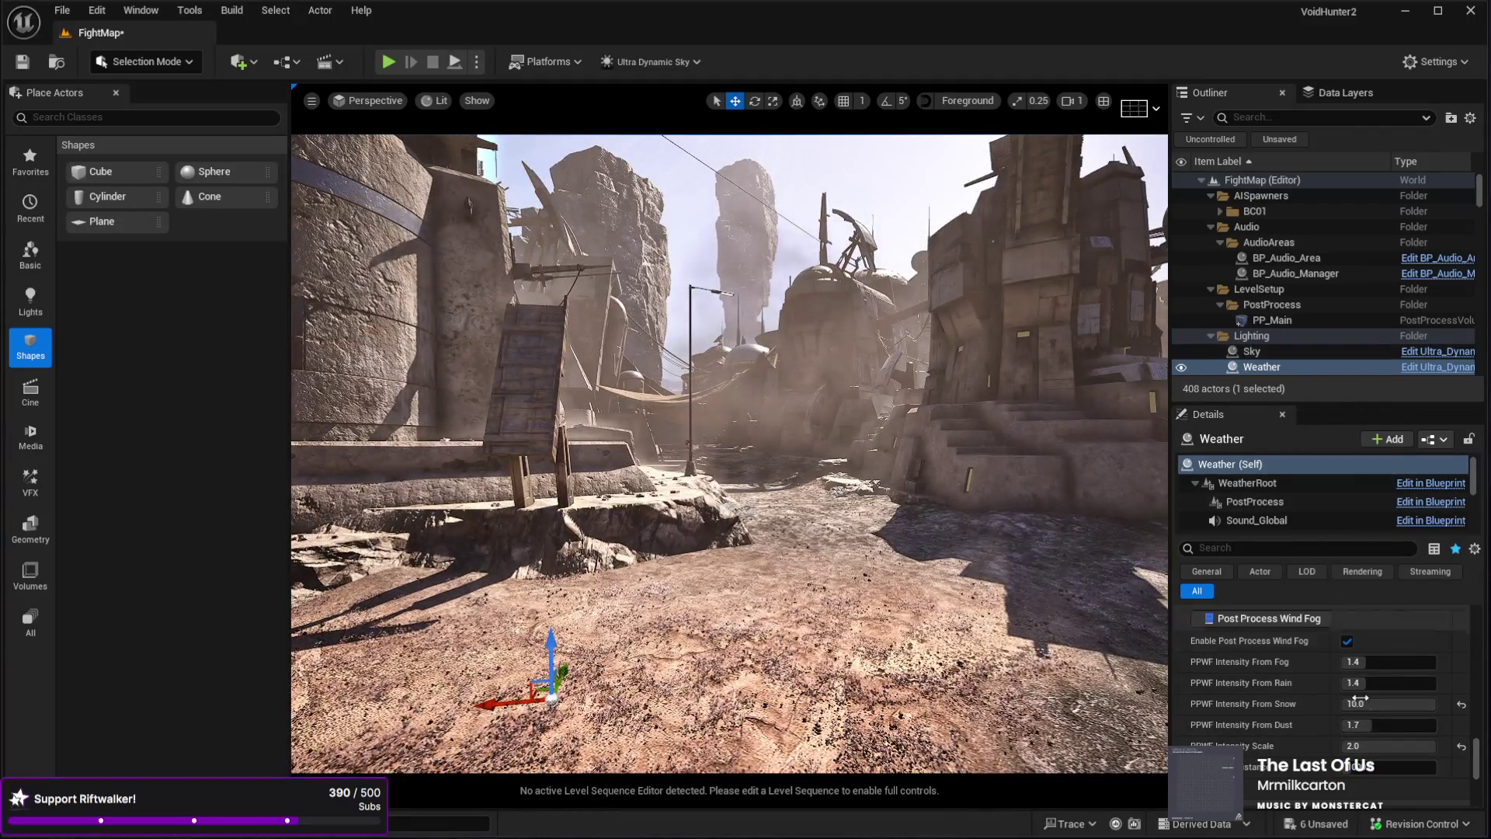
left_click_drag(1474, 757, 1473, 610)
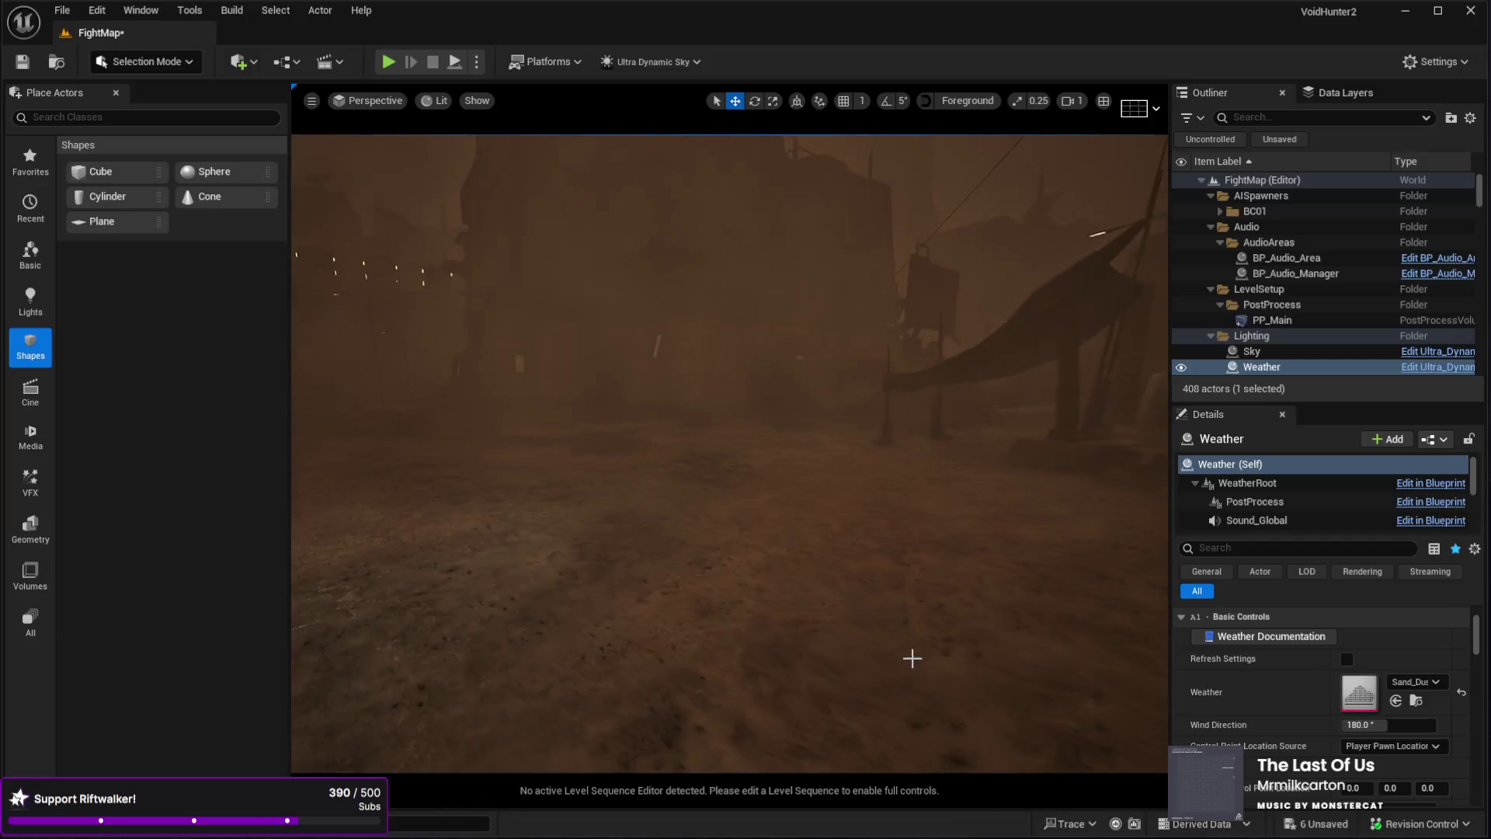
- Select the landscape and launch a Play-in-Editor test of FightMap with Alt+P
left_click(939, 694)
key("alt+p")
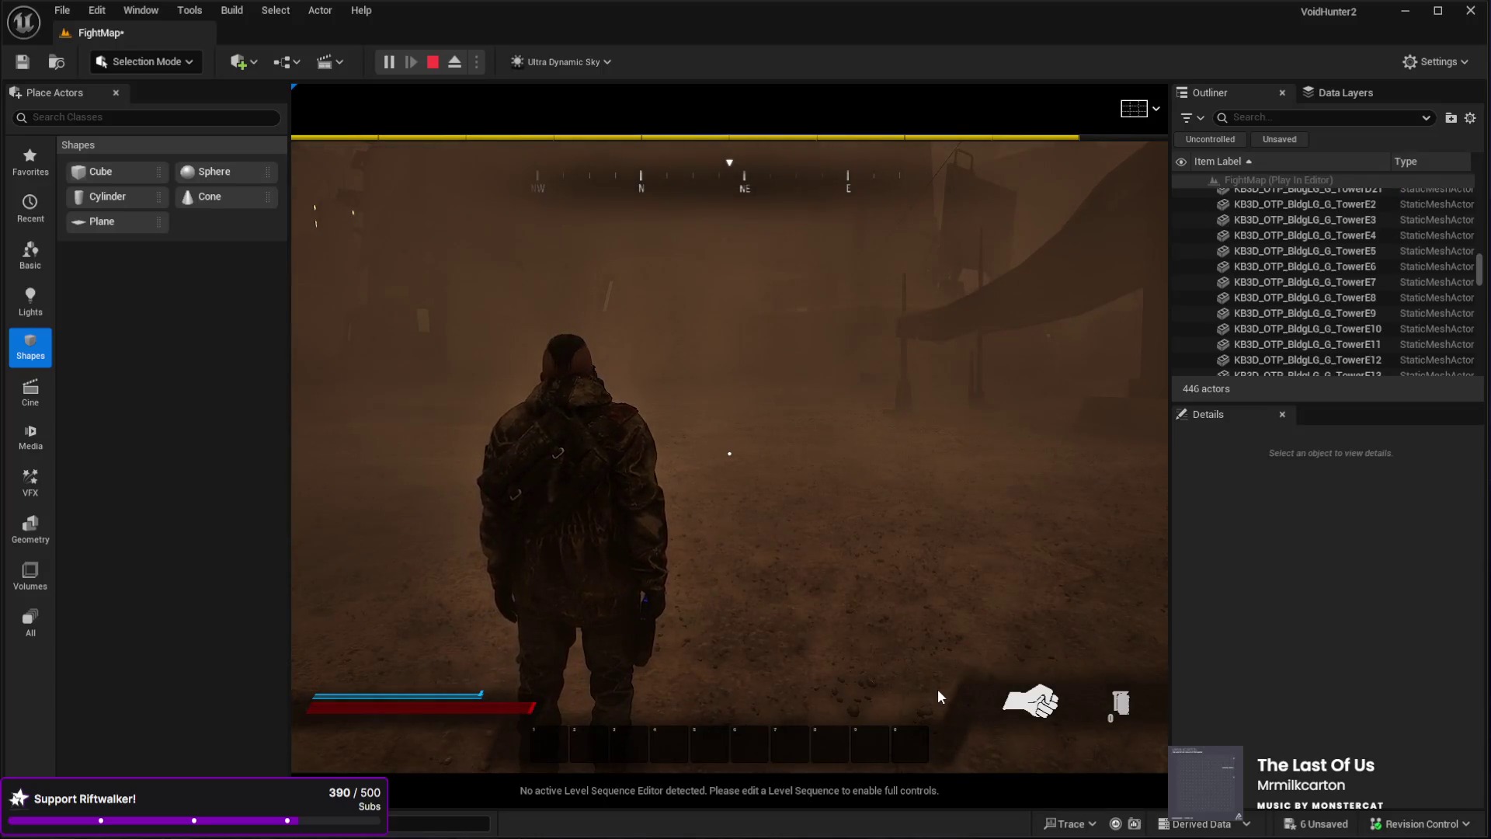
- Take control of the character in fullscreen and run through the sandstorm with the revolver equipped
left_click(1086, 647)
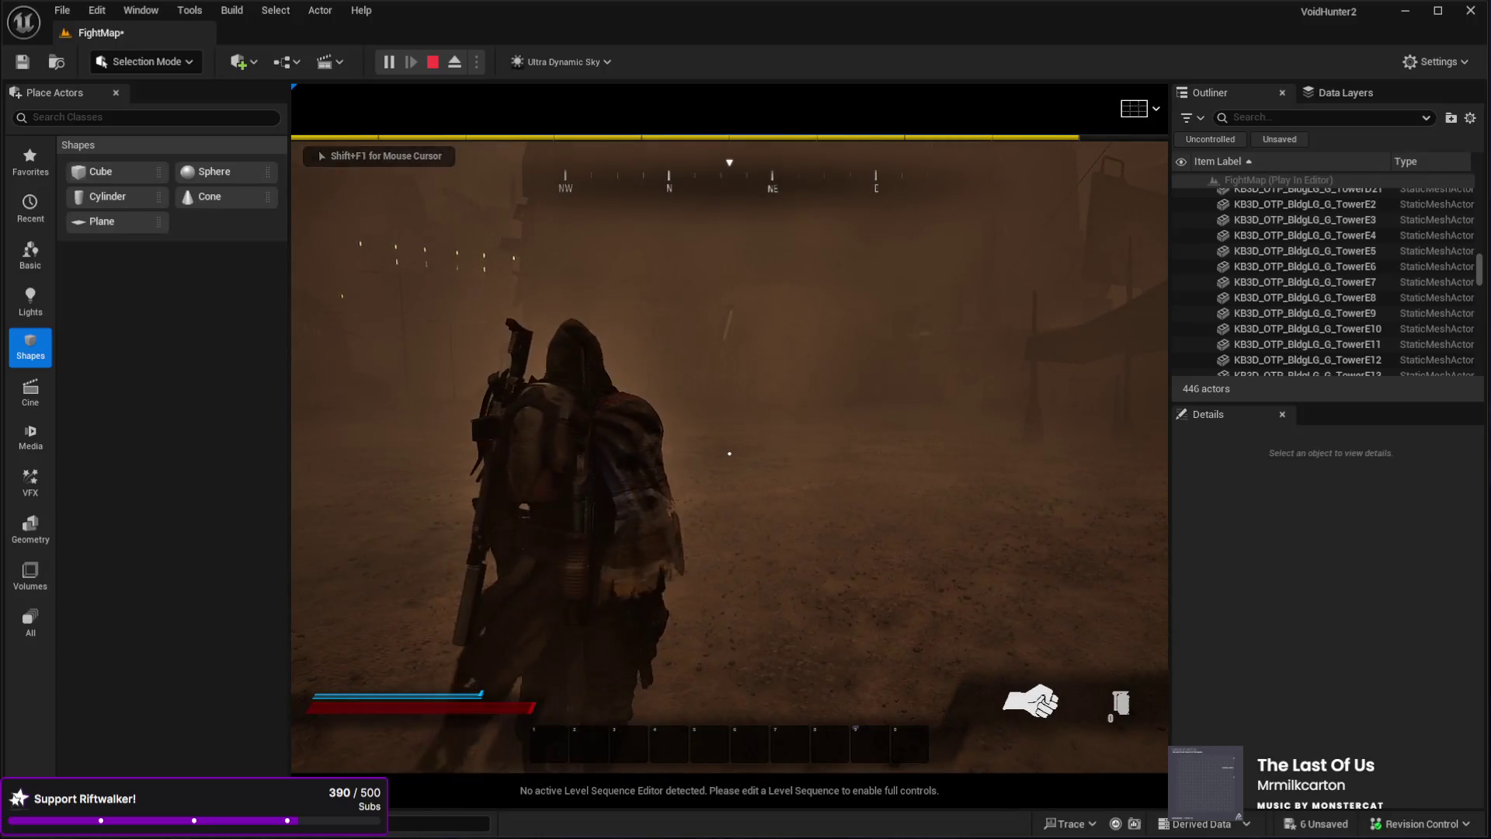
key("F11")
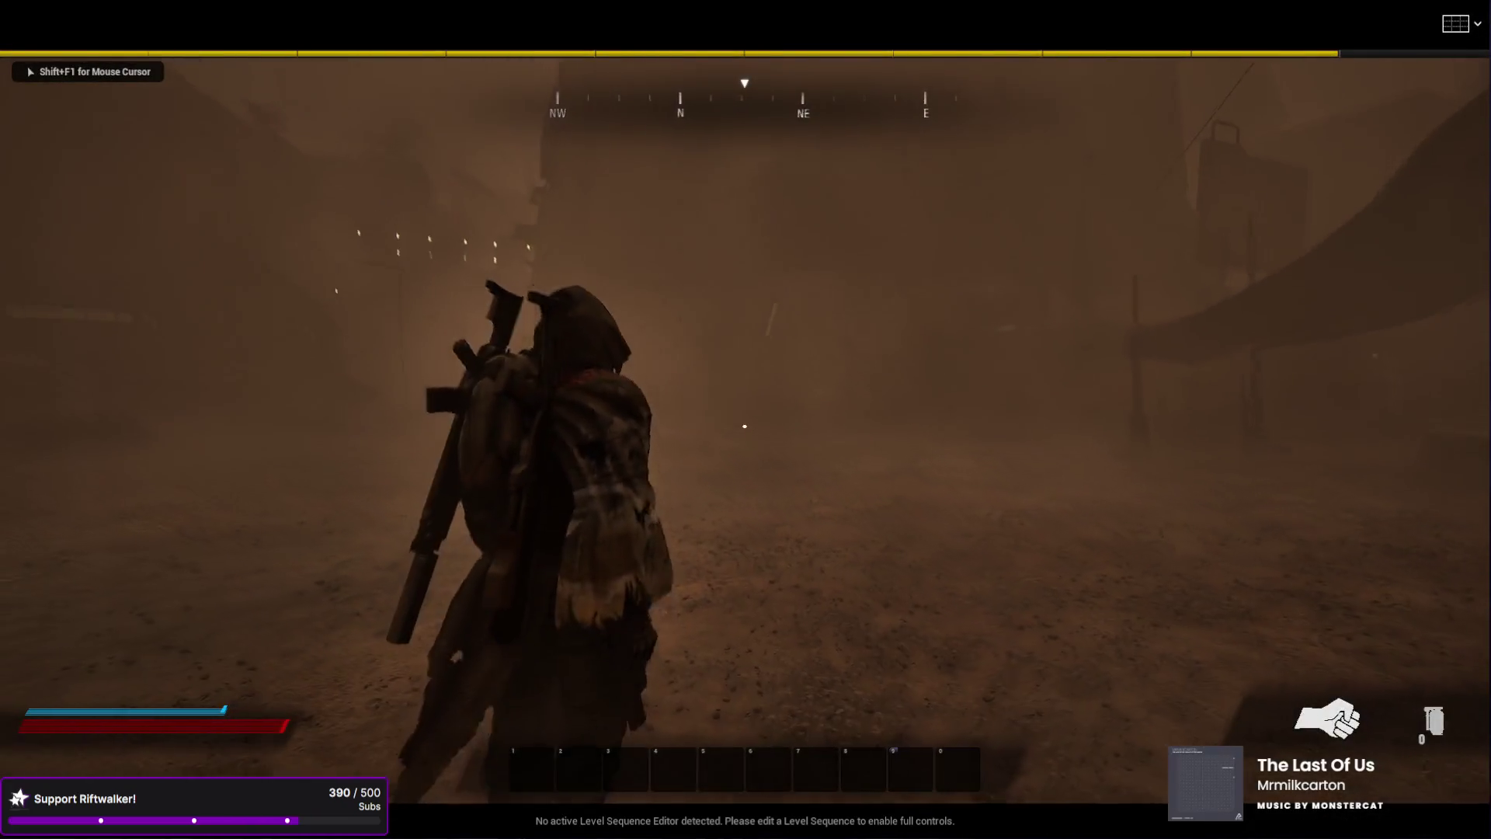
key("w")
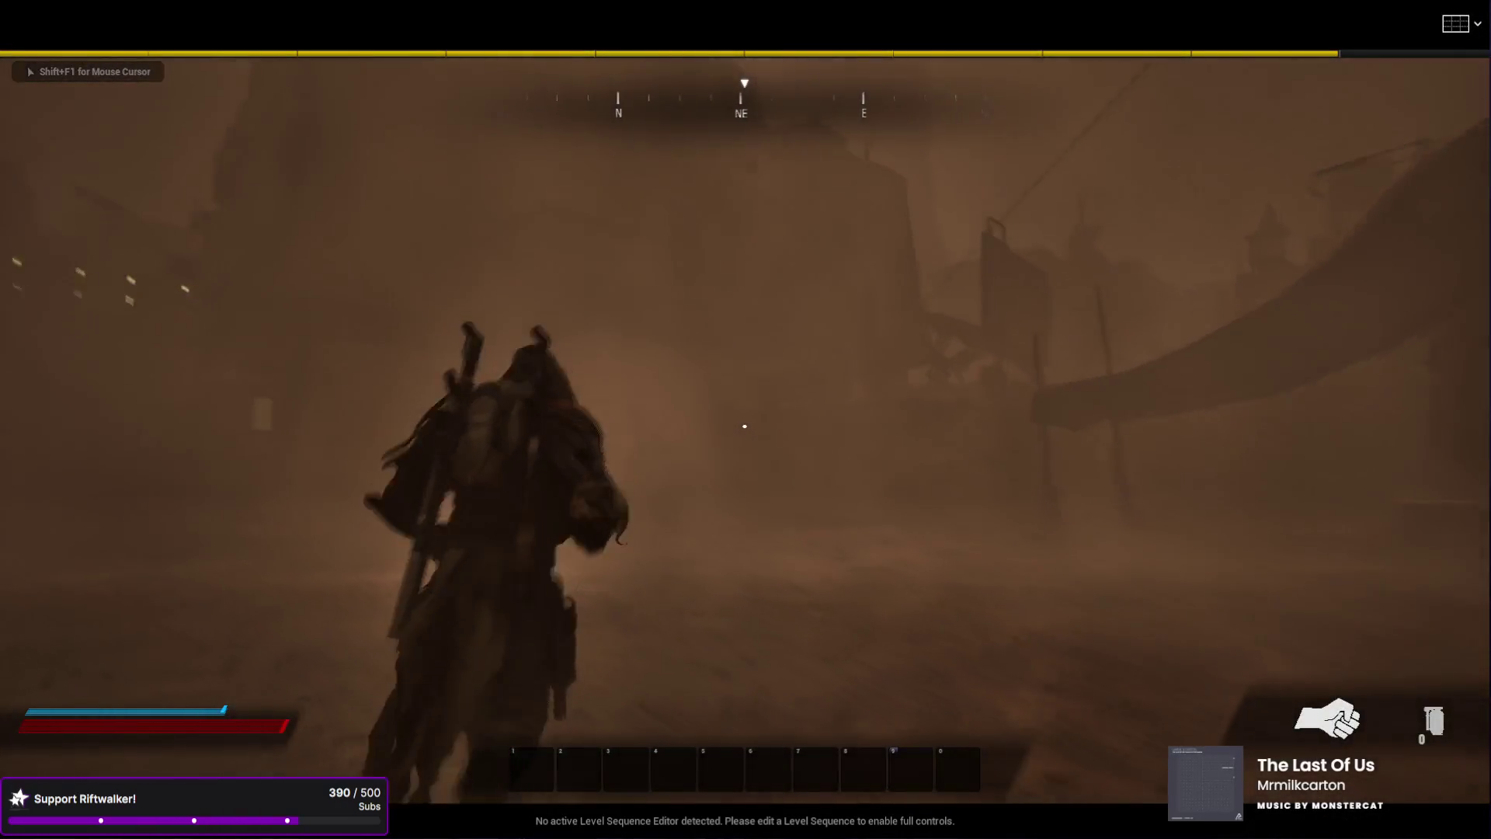
key("w")
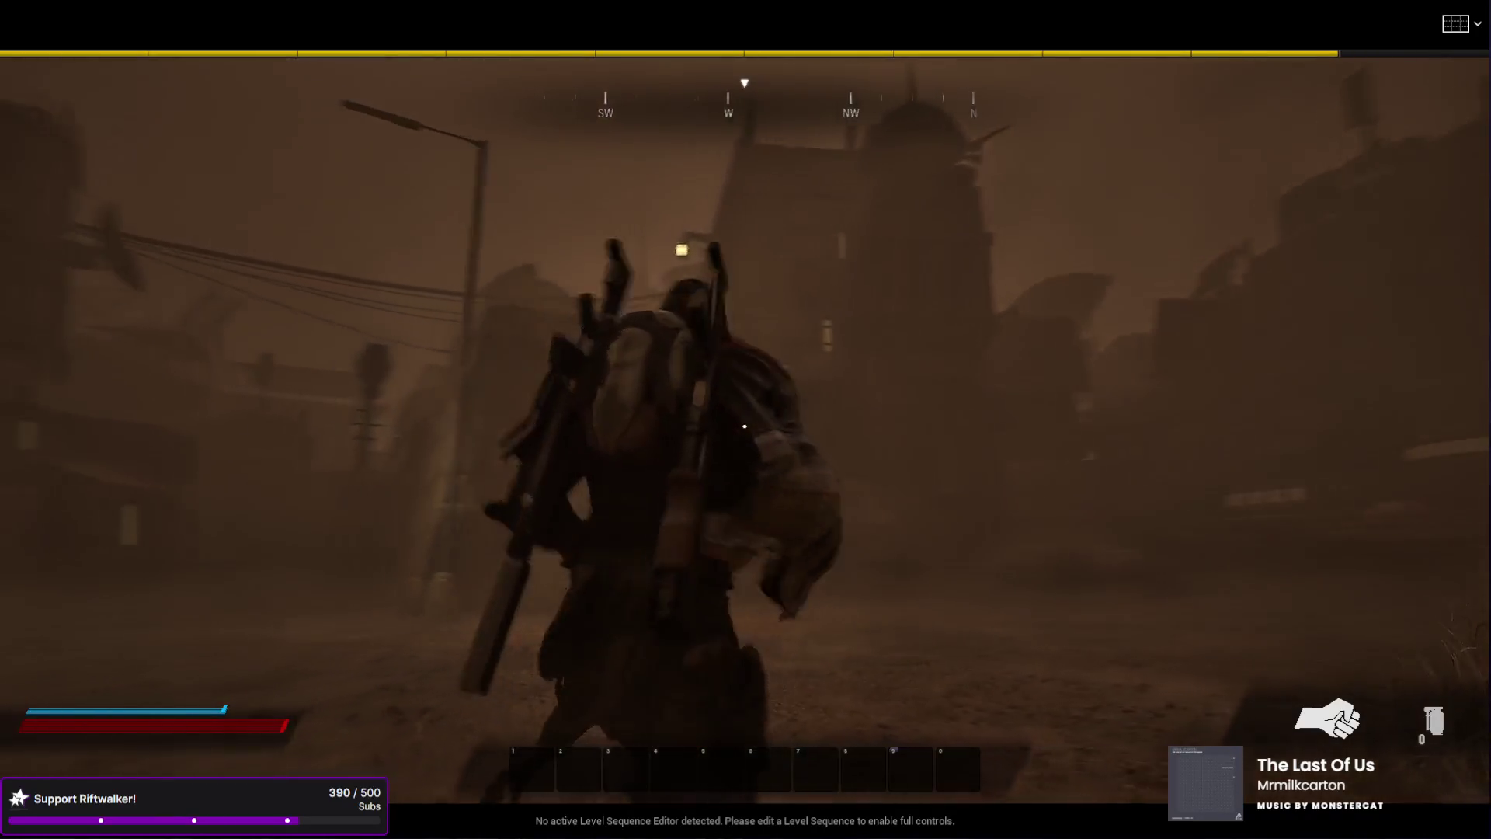
key("w")
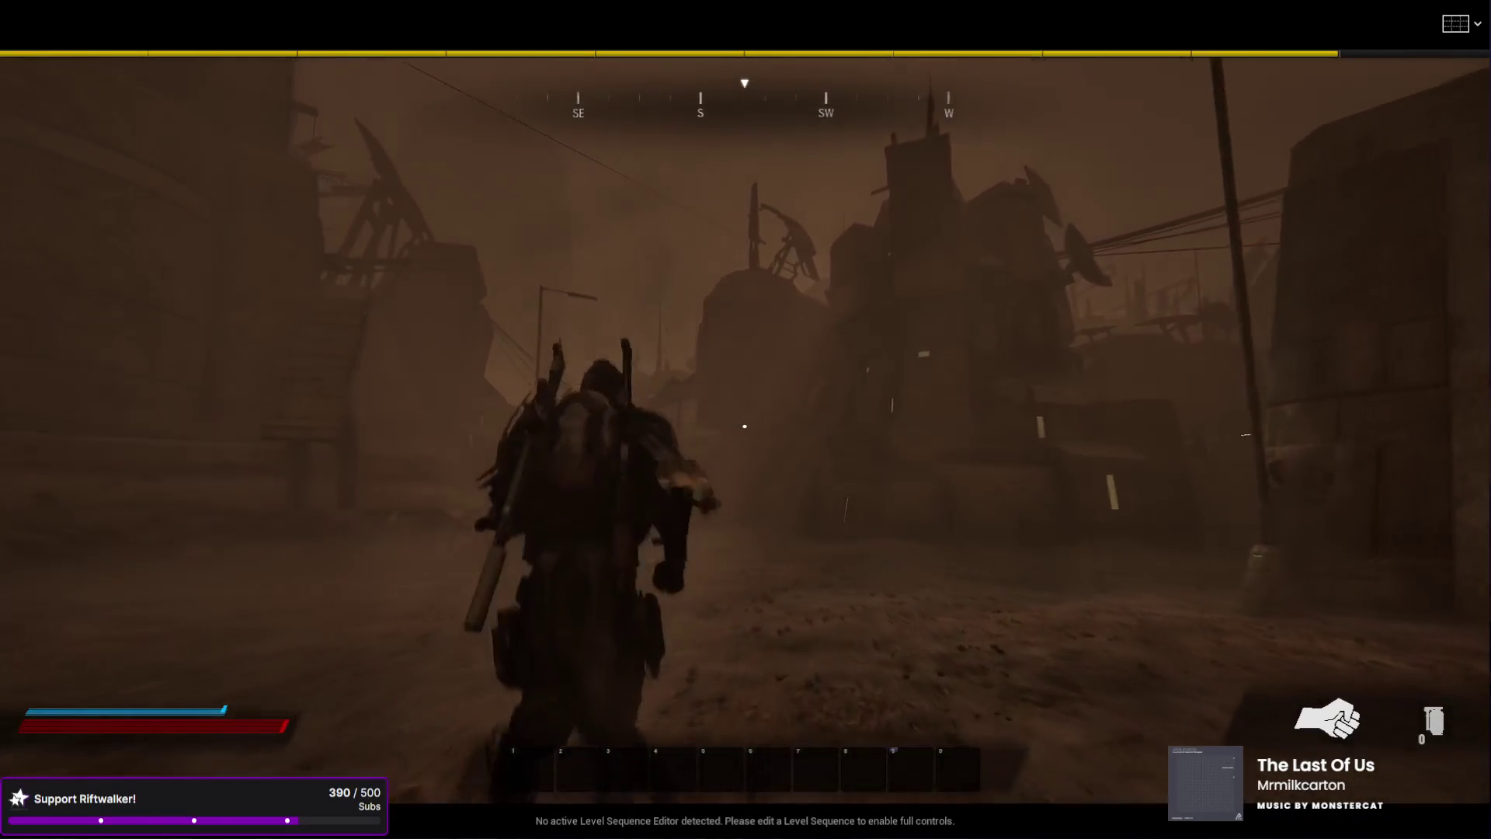
key("w")
key("1")
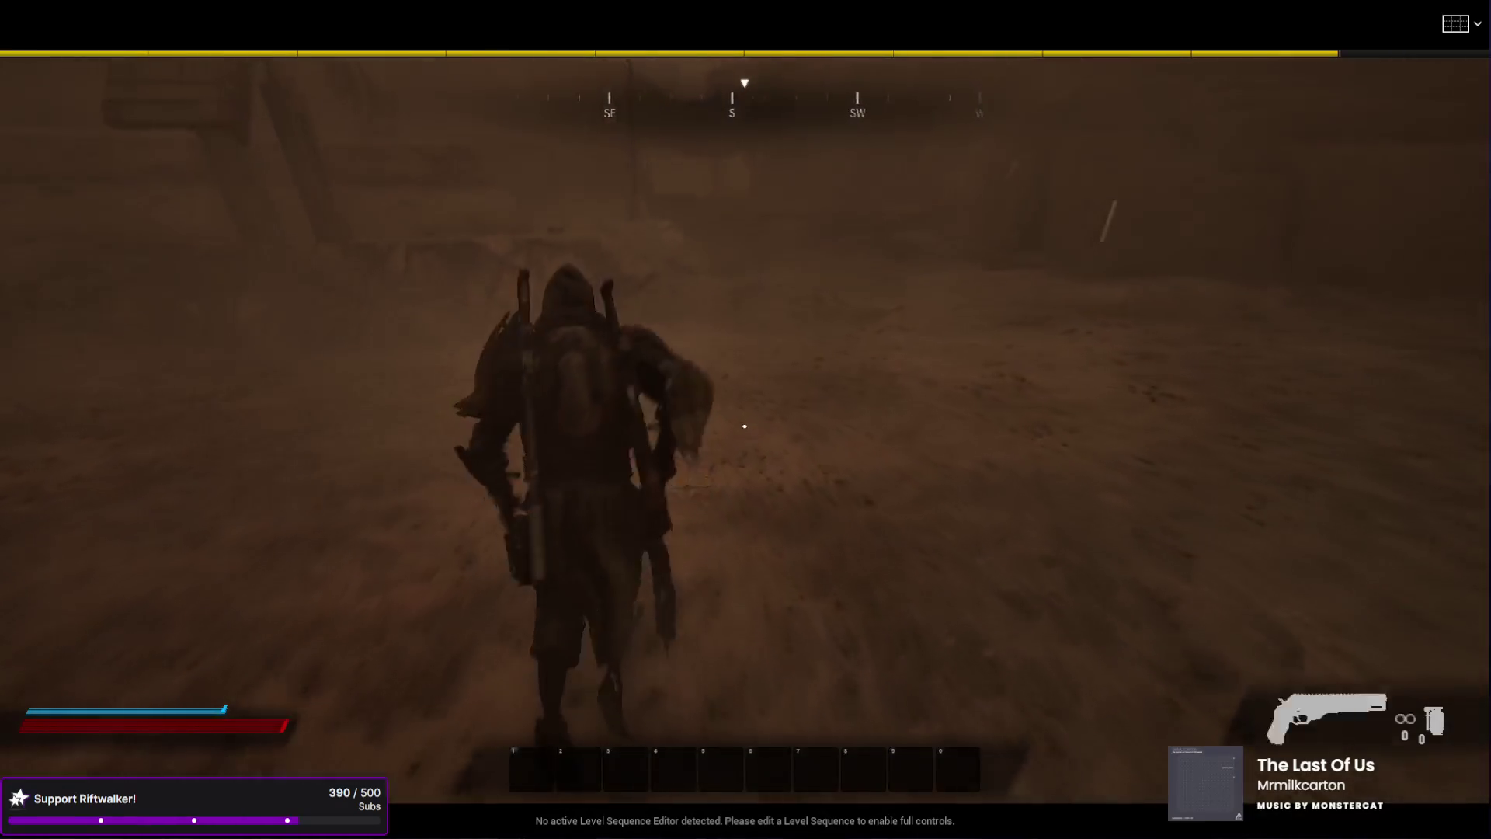
- Run down the dusty street into the ruined building and face the approaching enemy
key("w")
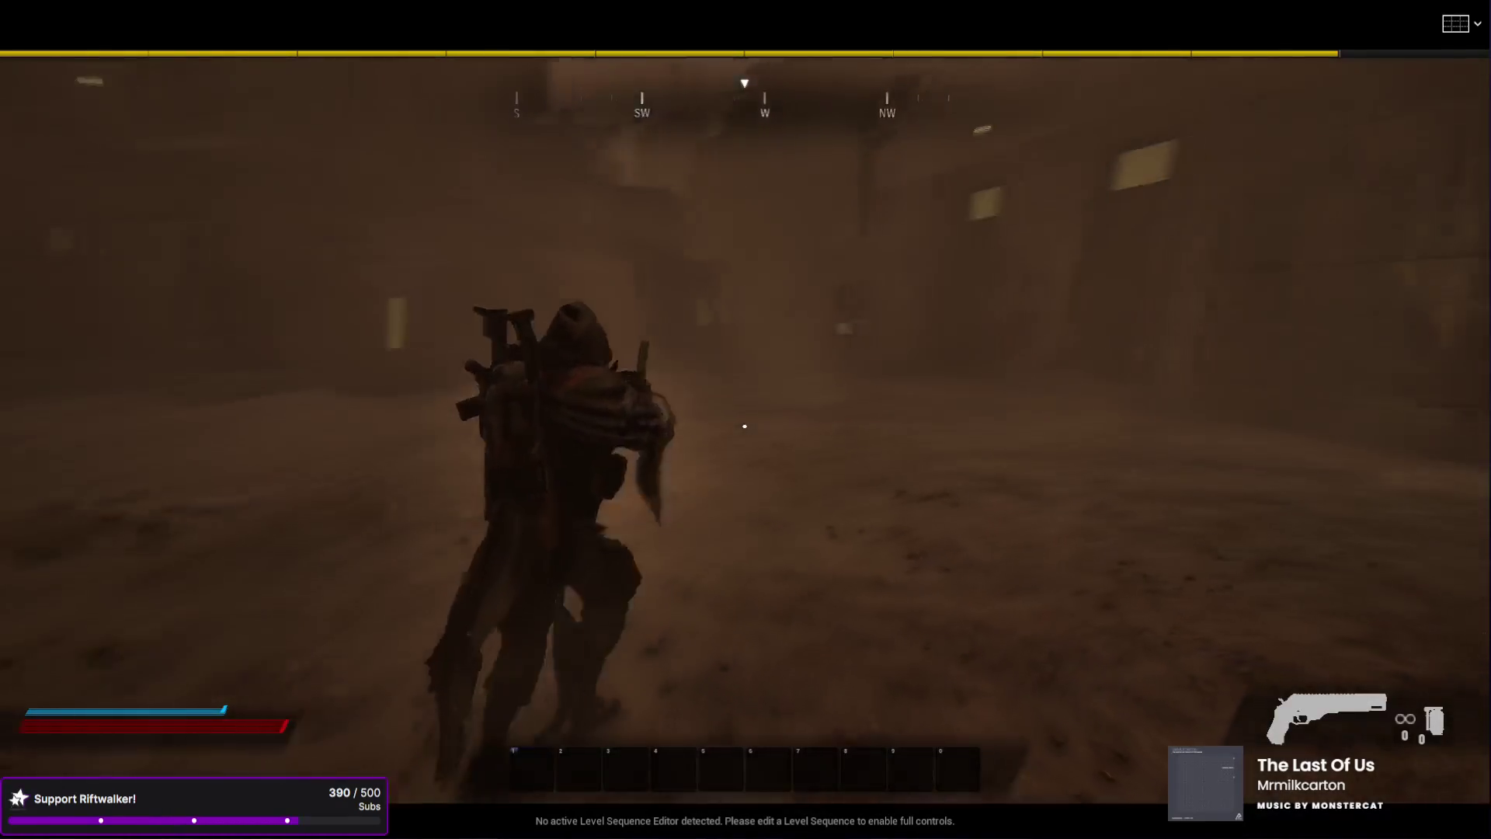
key("w")
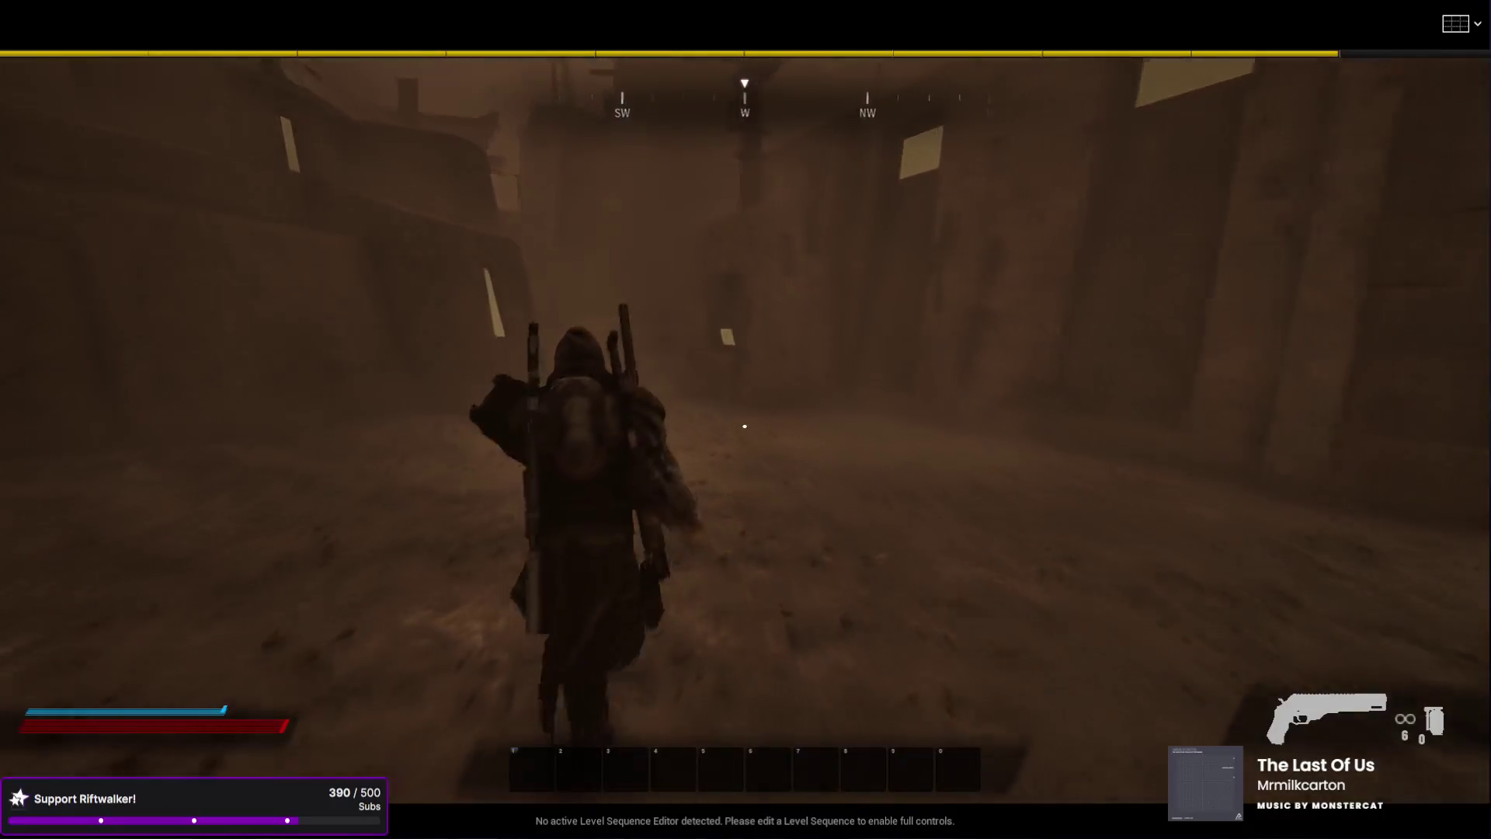
key("w")
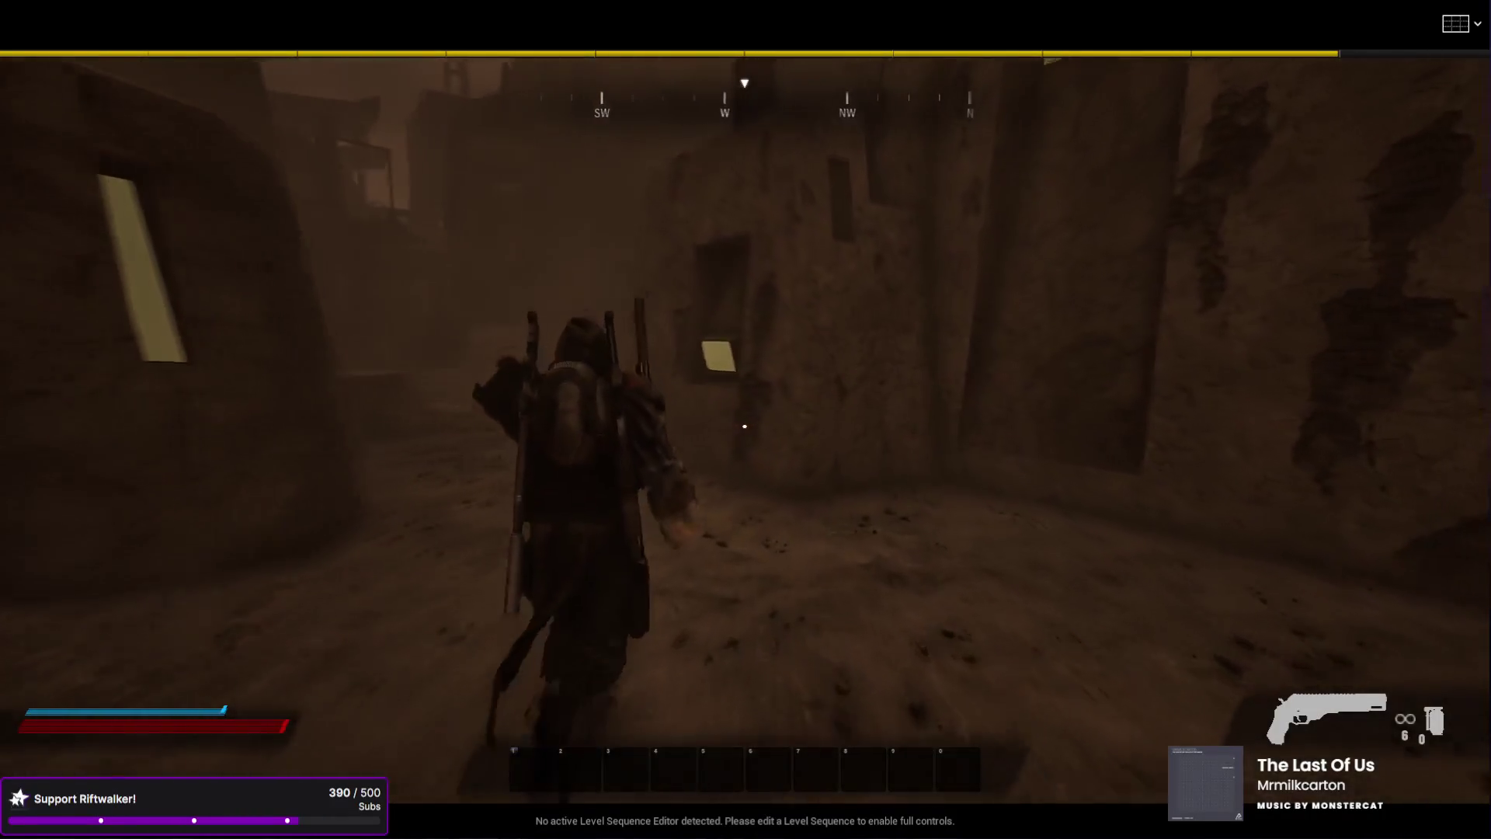
key("w")
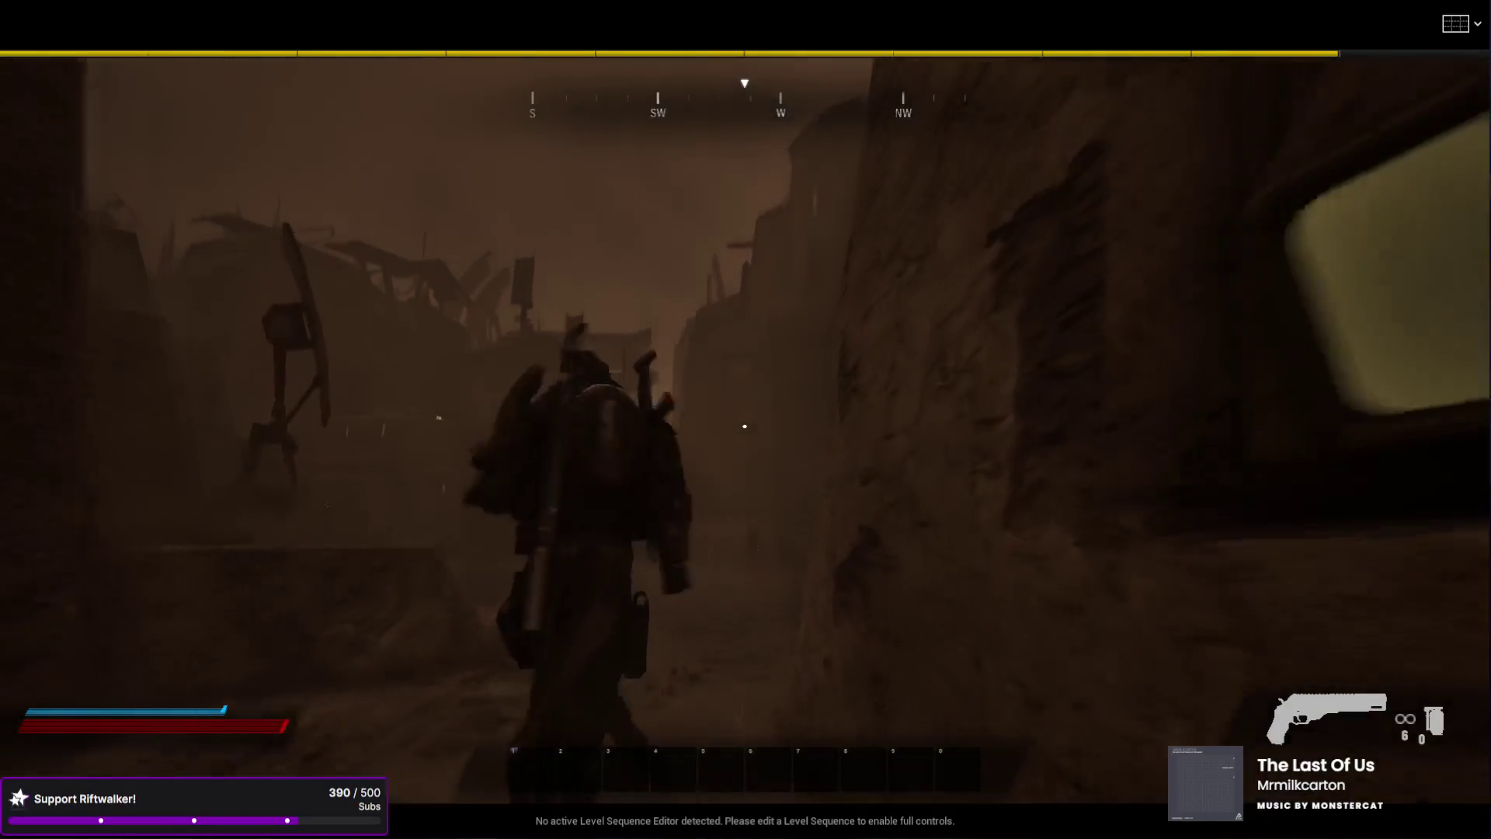
key("w")
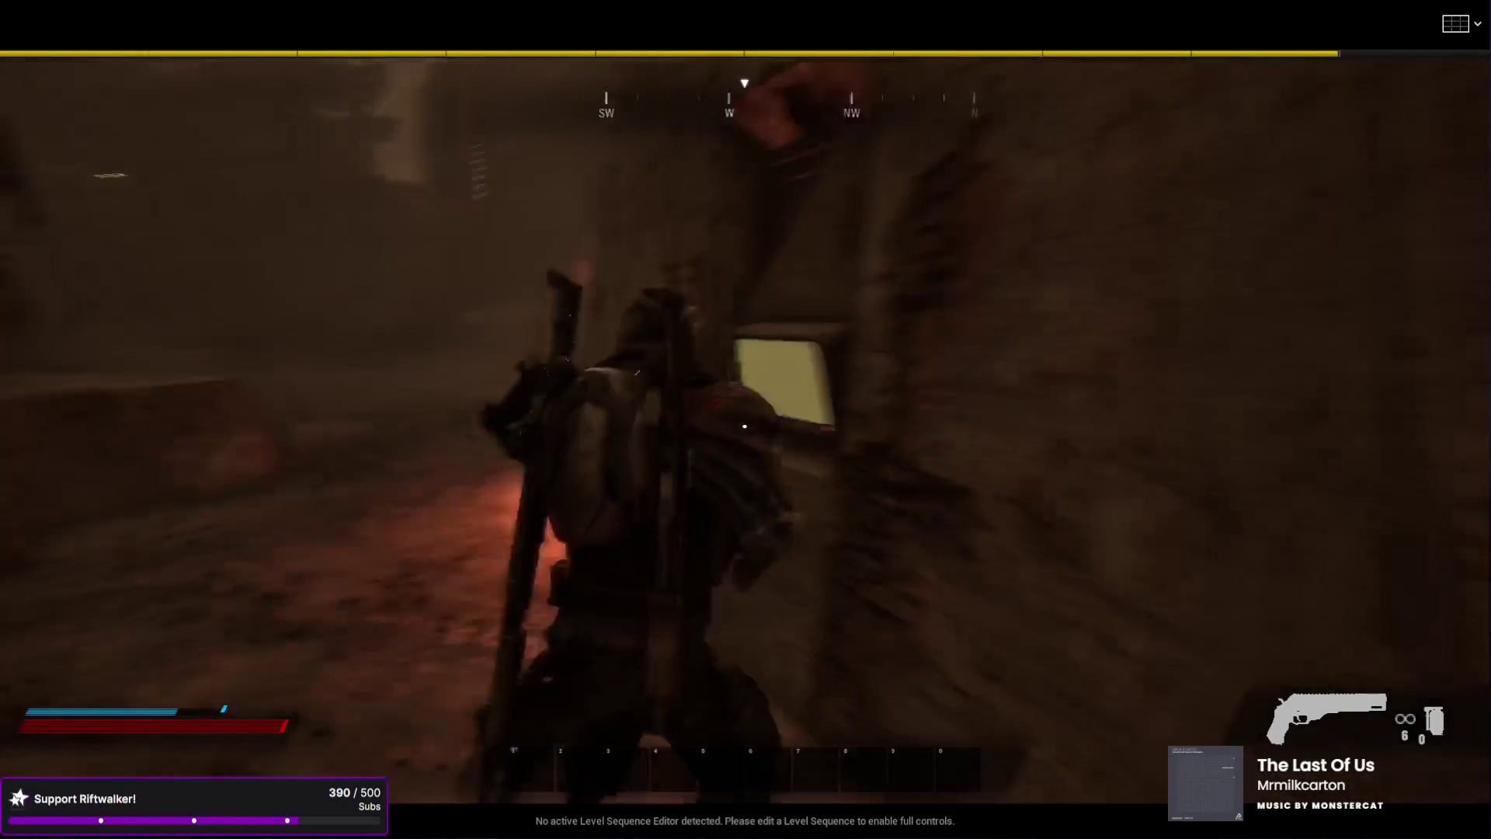
key("w")
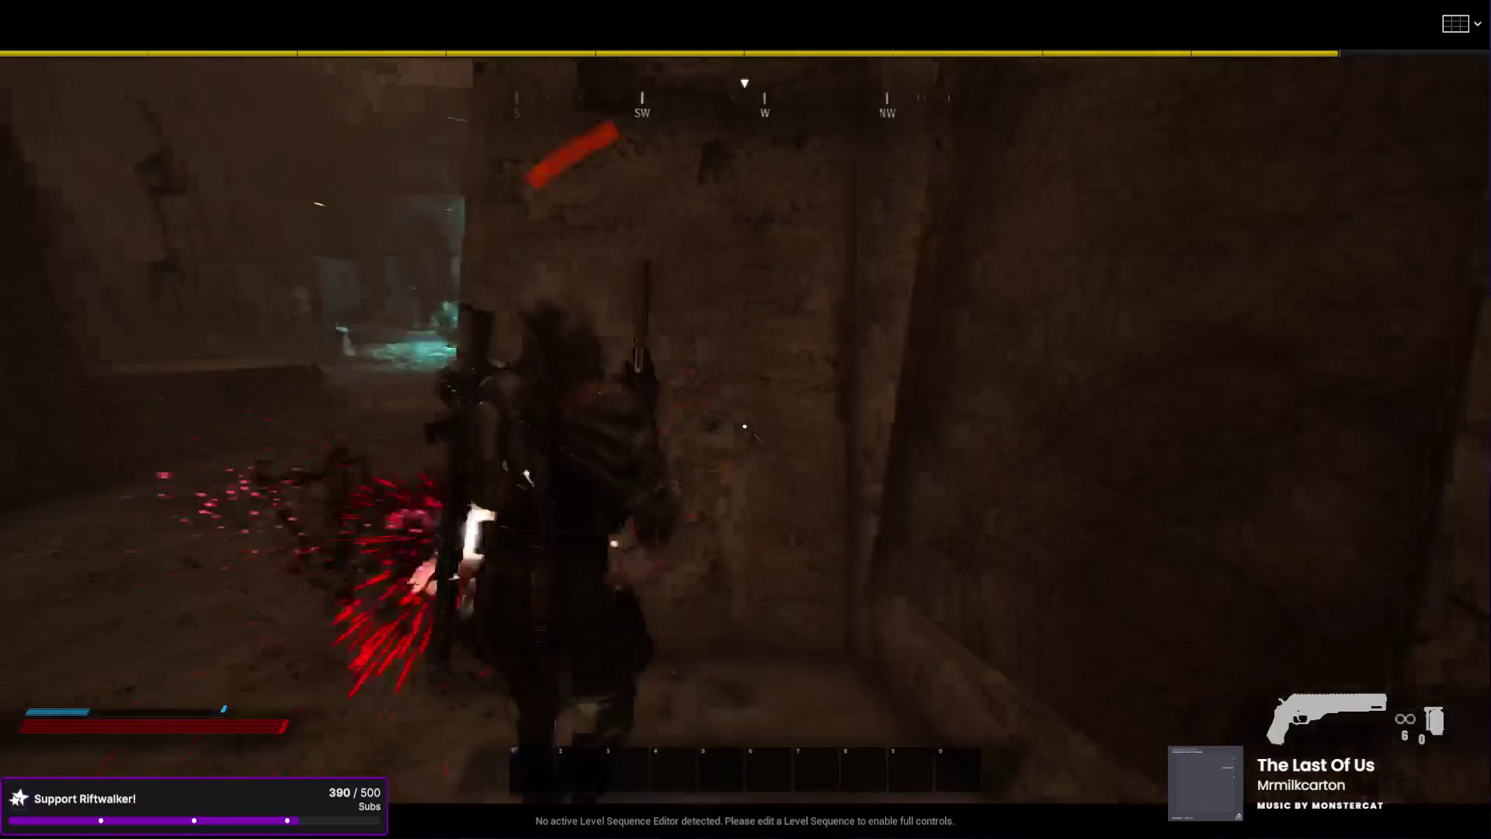
- Shoot the Street Runner with the revolver, reload, and interact with the drone
left_click(745, 426)
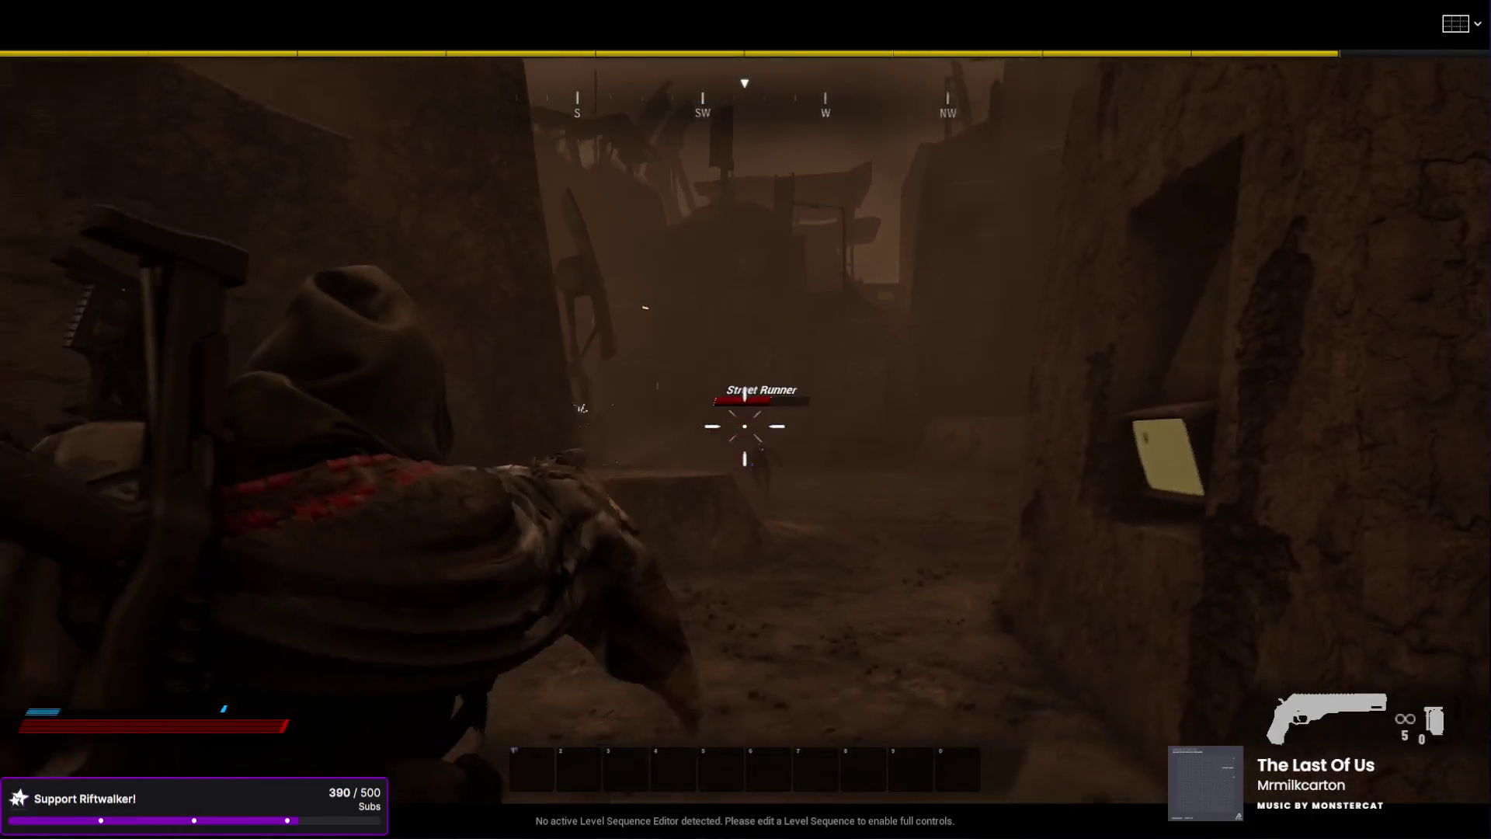
left_click(745, 426)
left_click(745, 426)
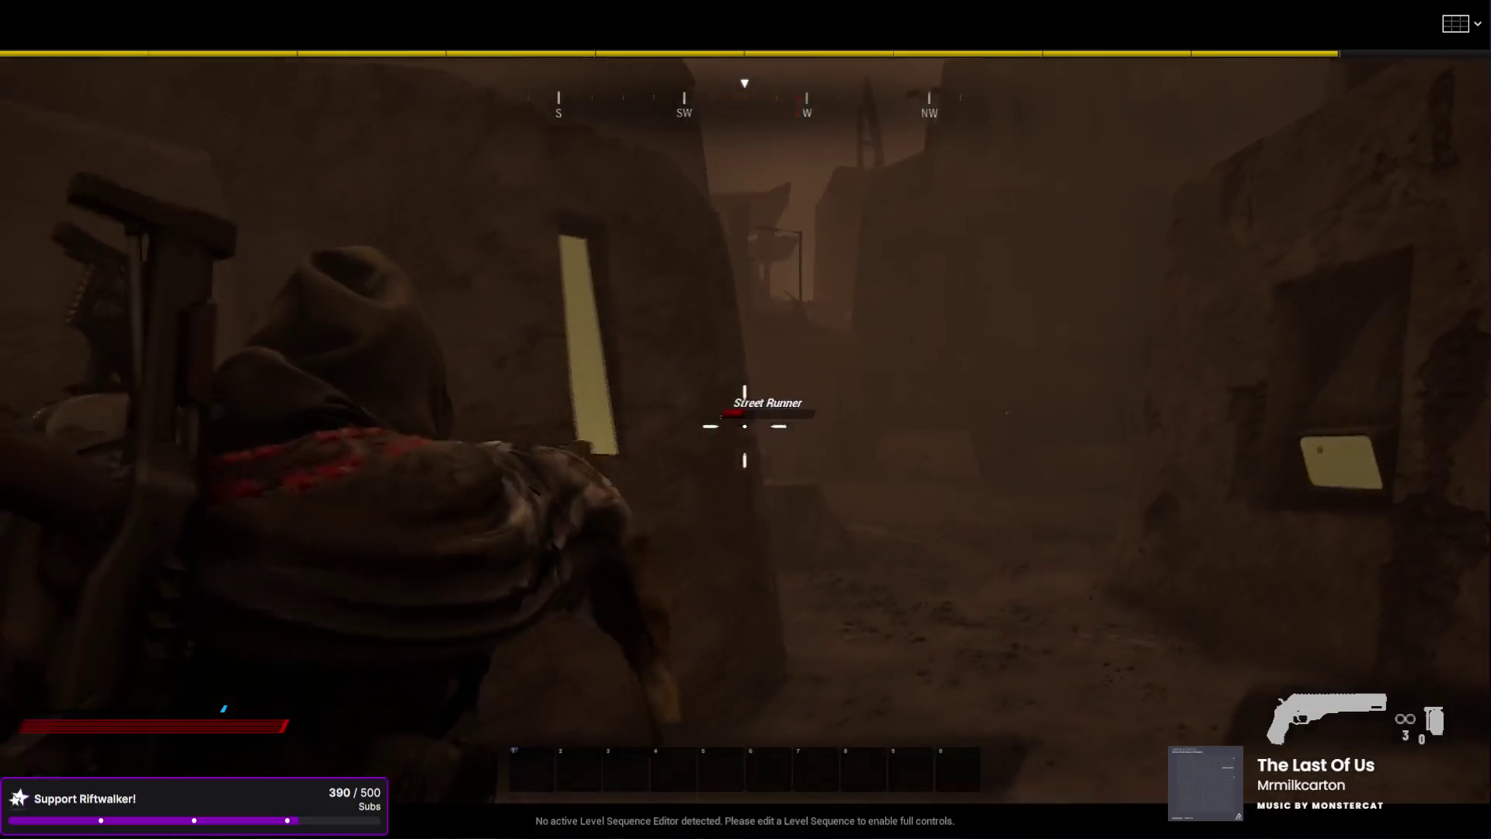
left_click(745, 425)
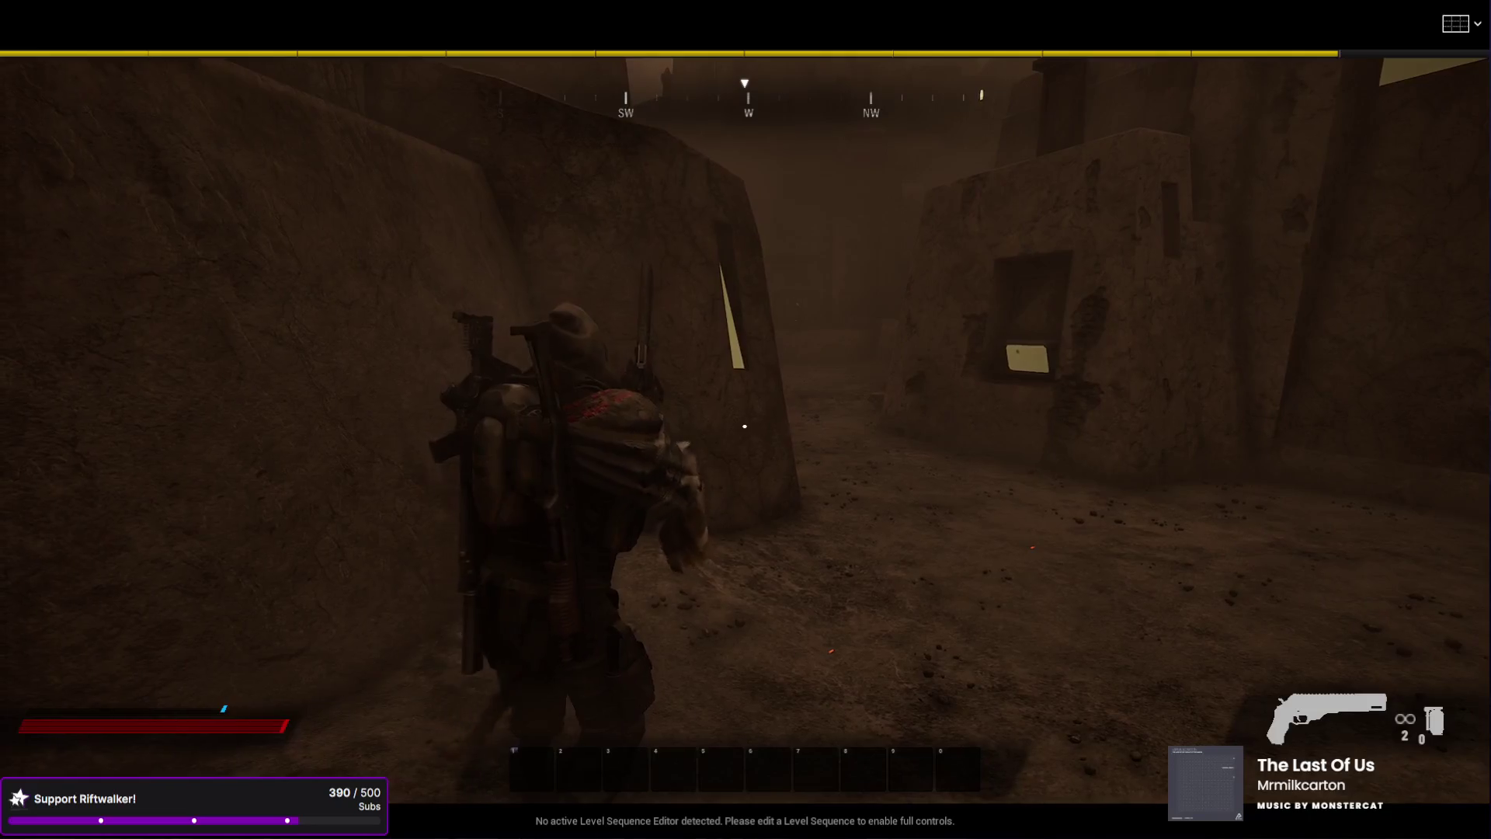
key("r")
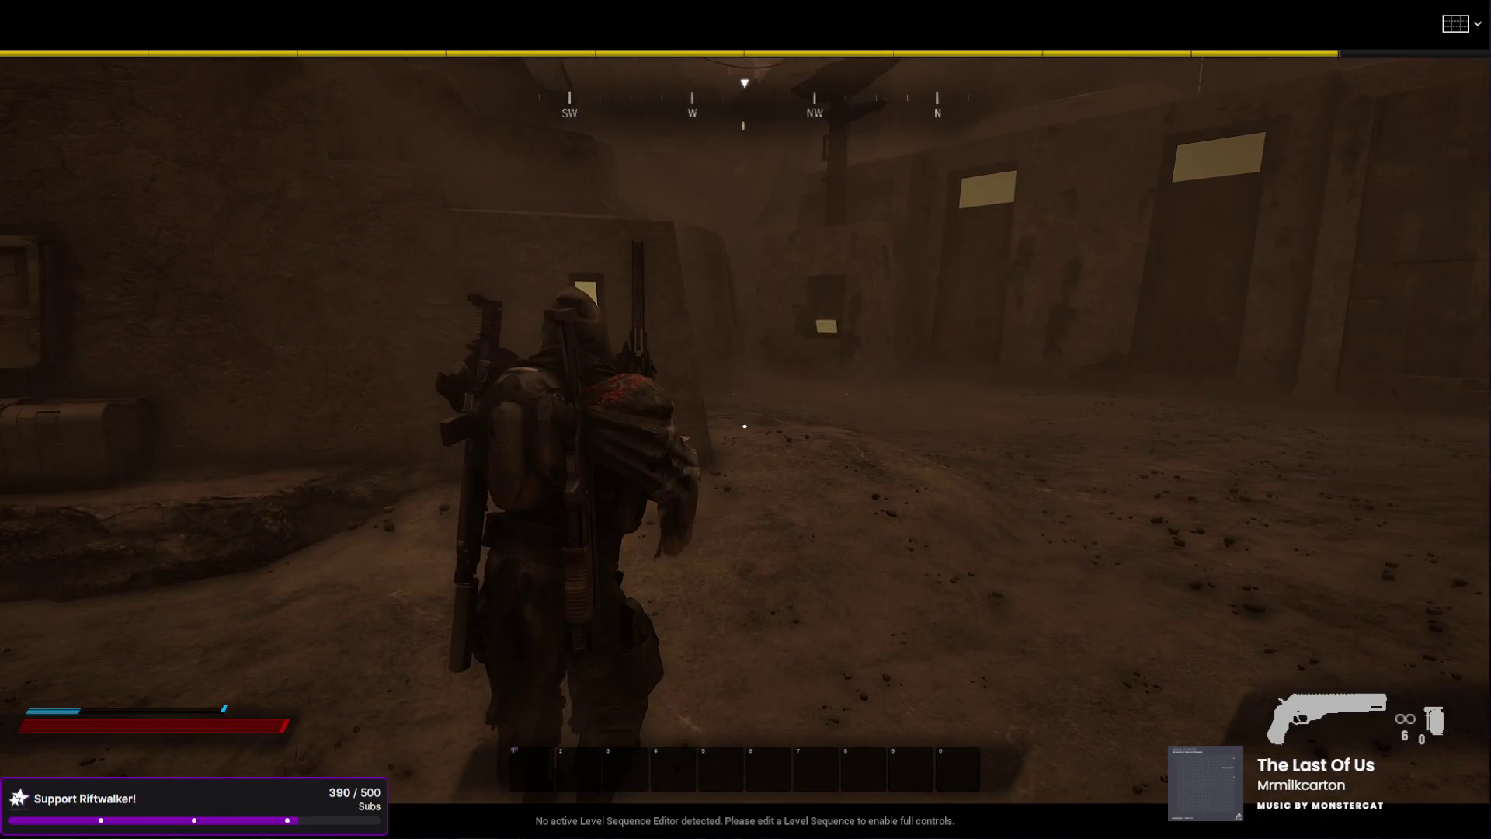
key("f")
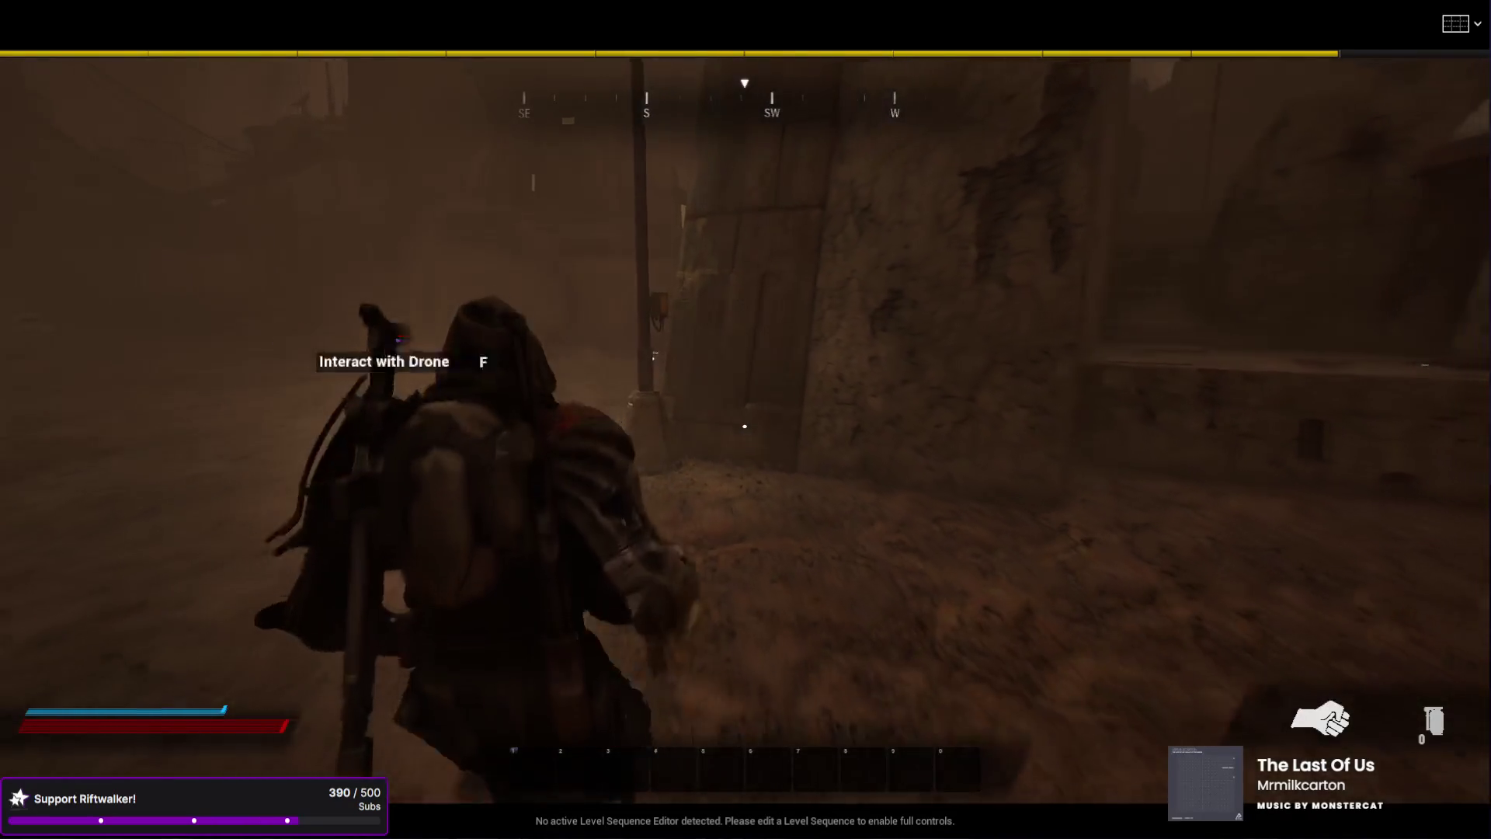
- Equip the shotgun with key 2 and reload it with R
key("2")
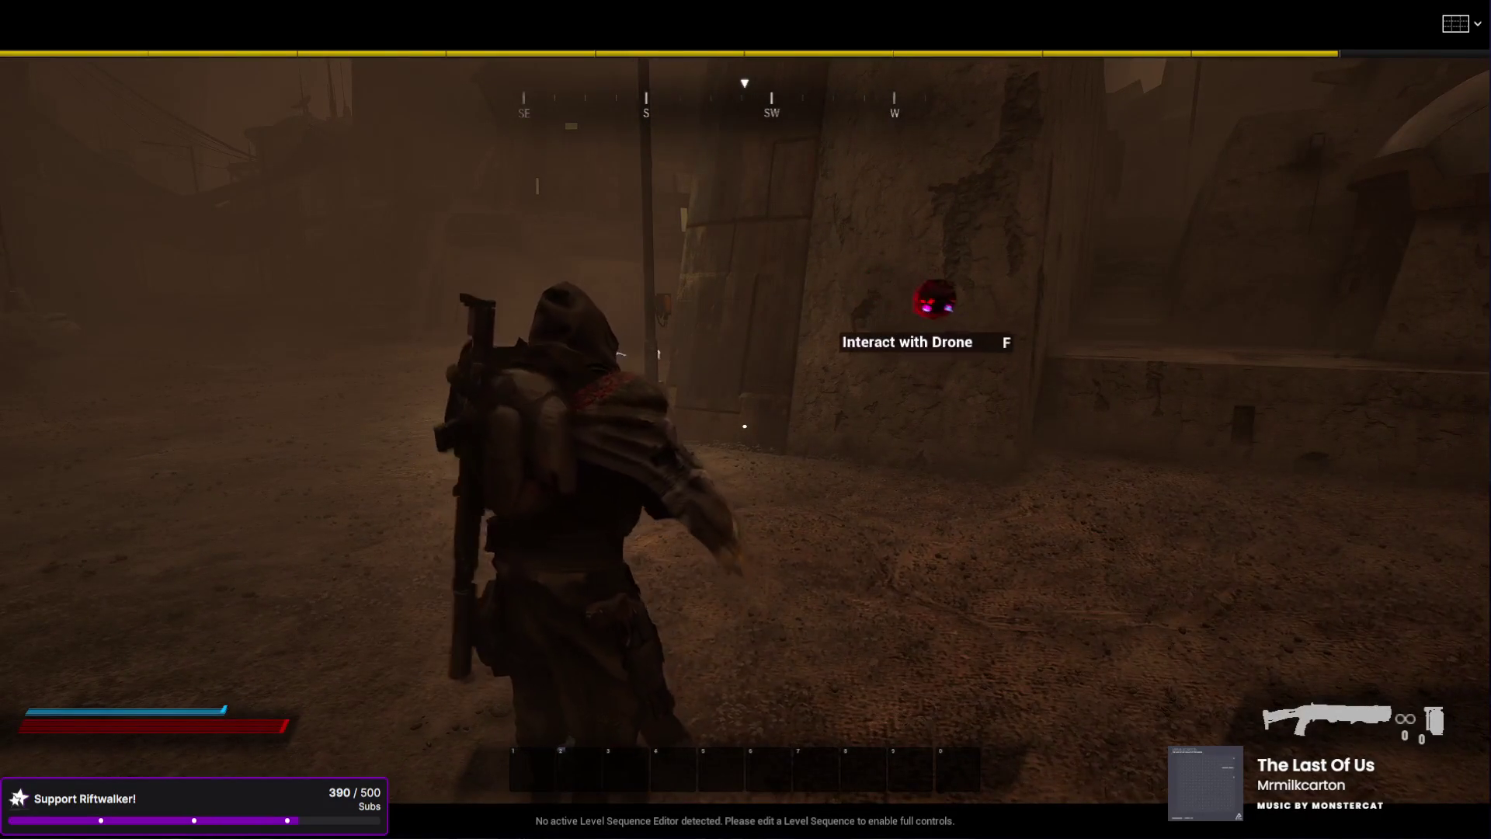
key("r")
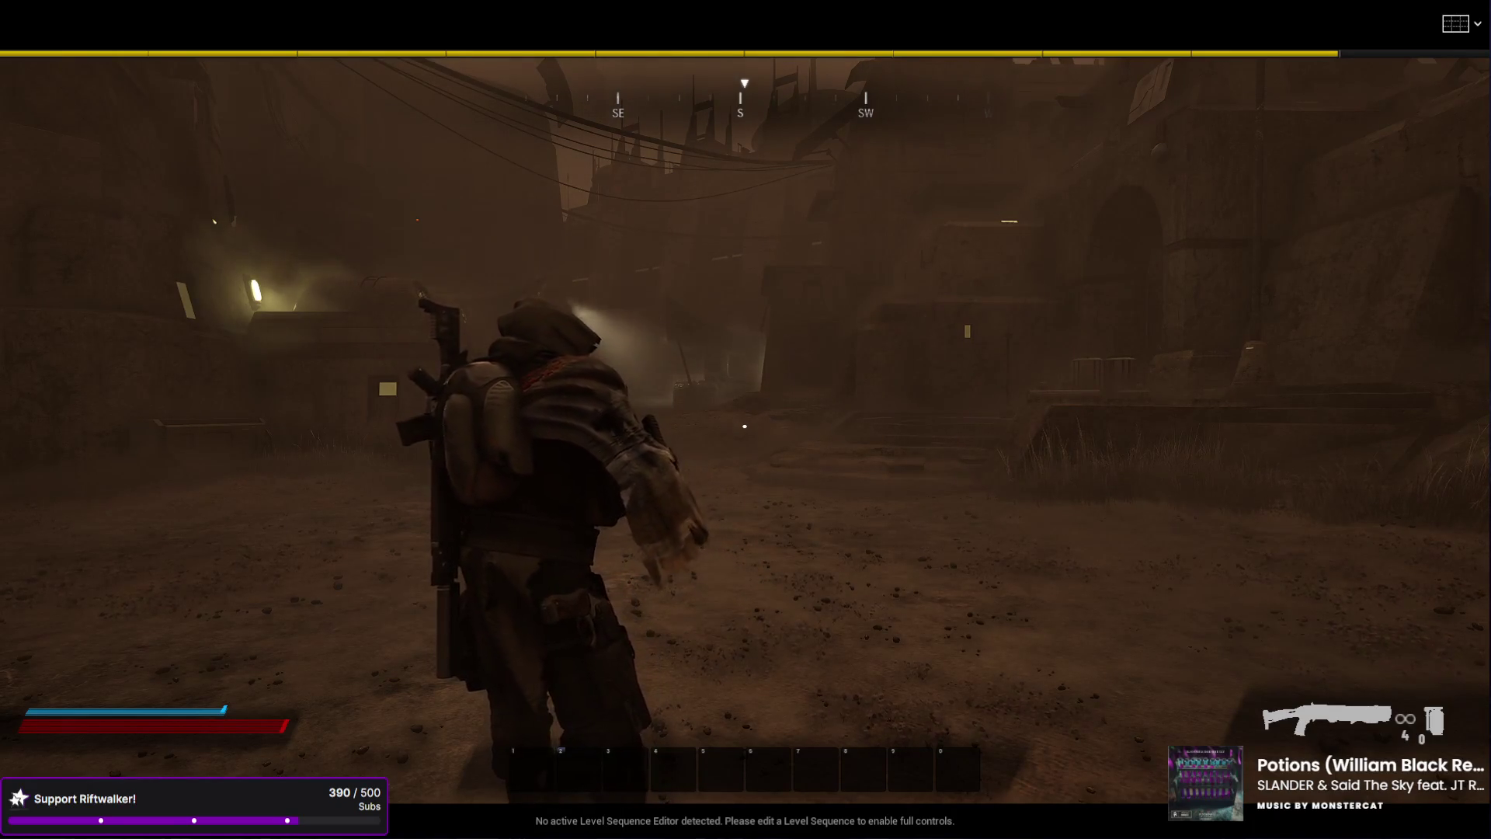
- Run the character around the foggy streets toward the lit building
key("w")
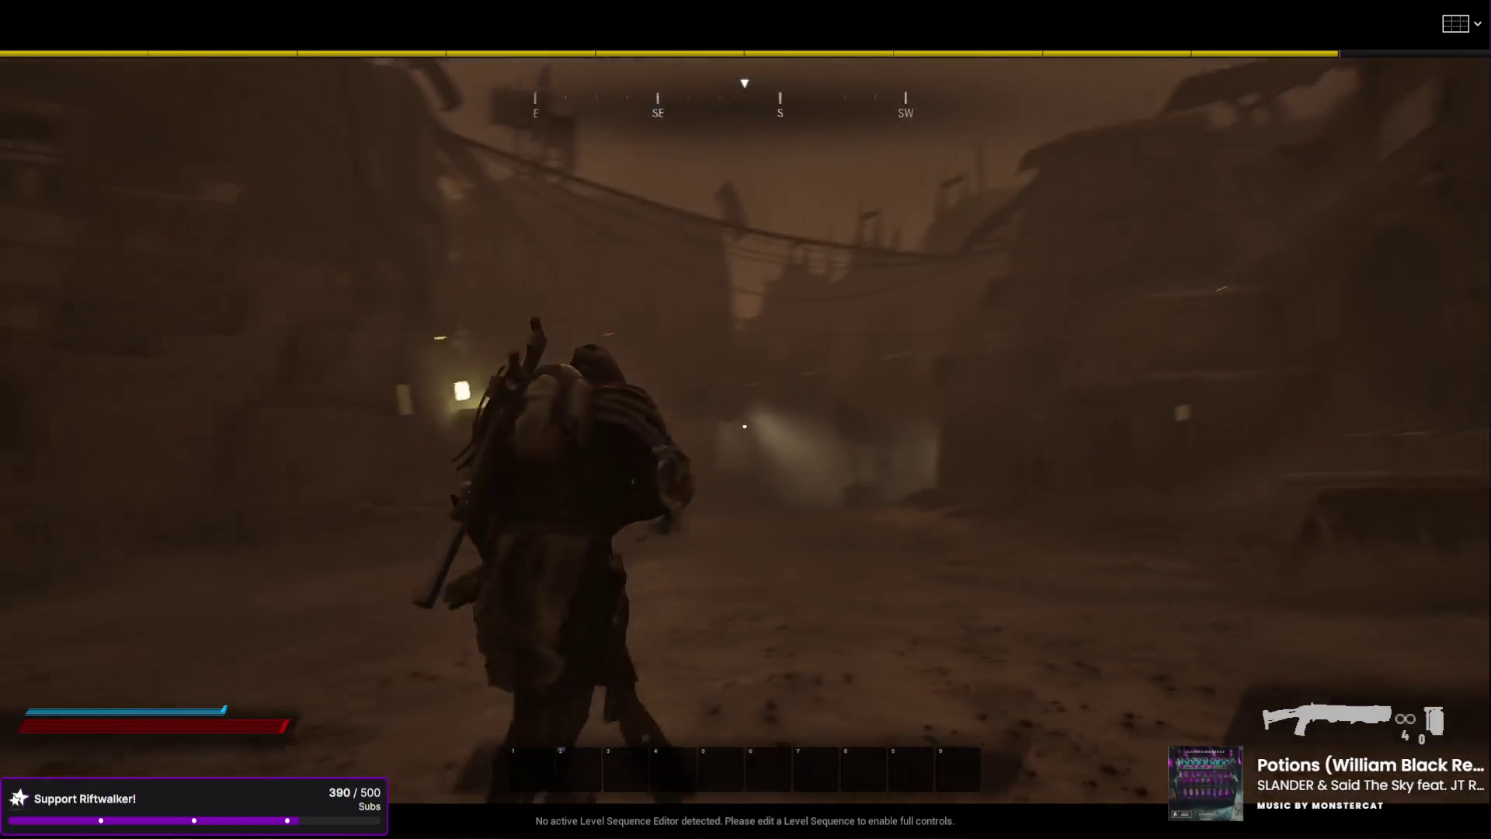
key("w")
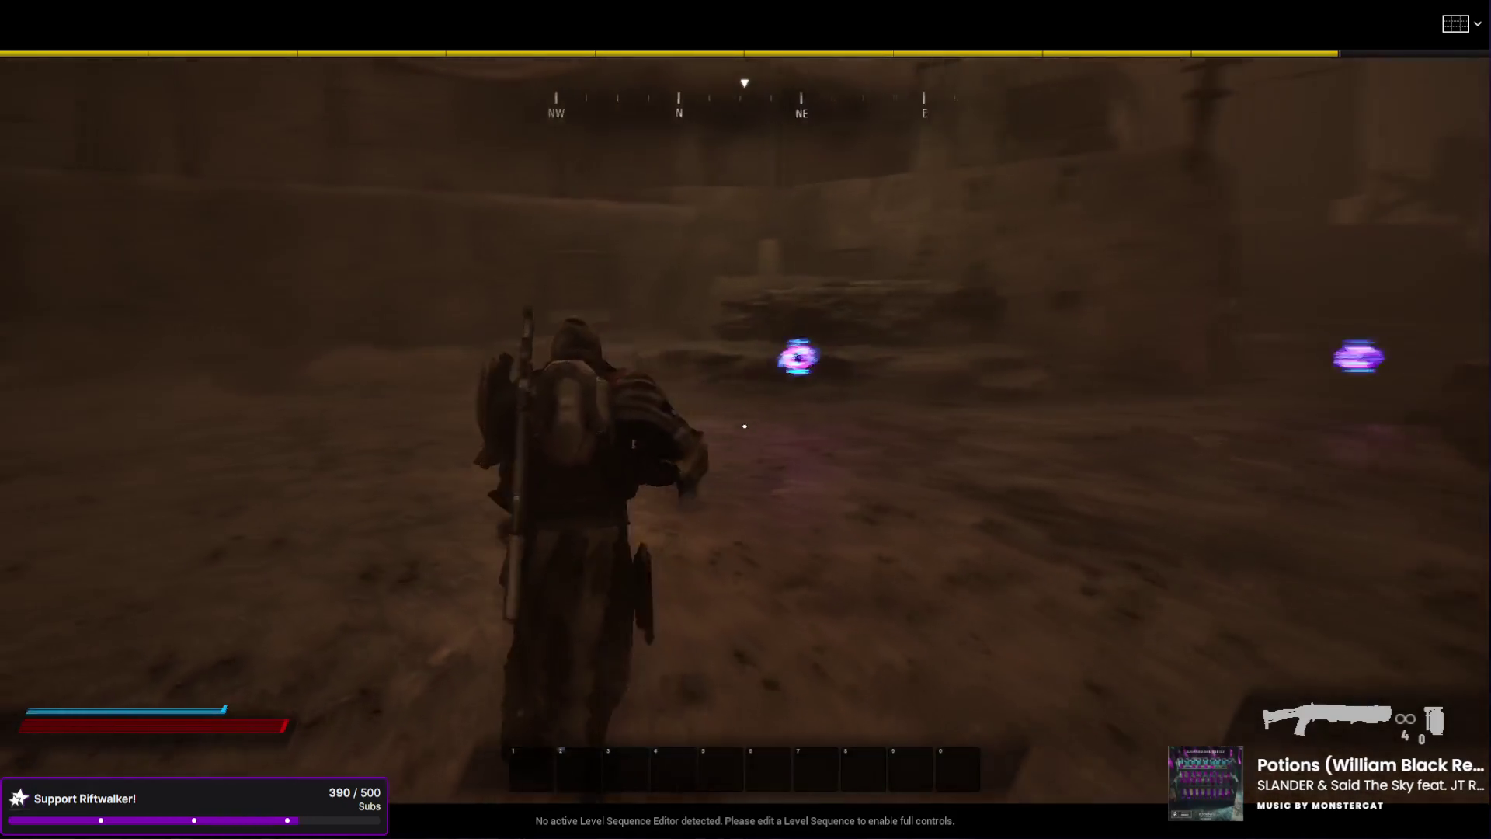
key("w")
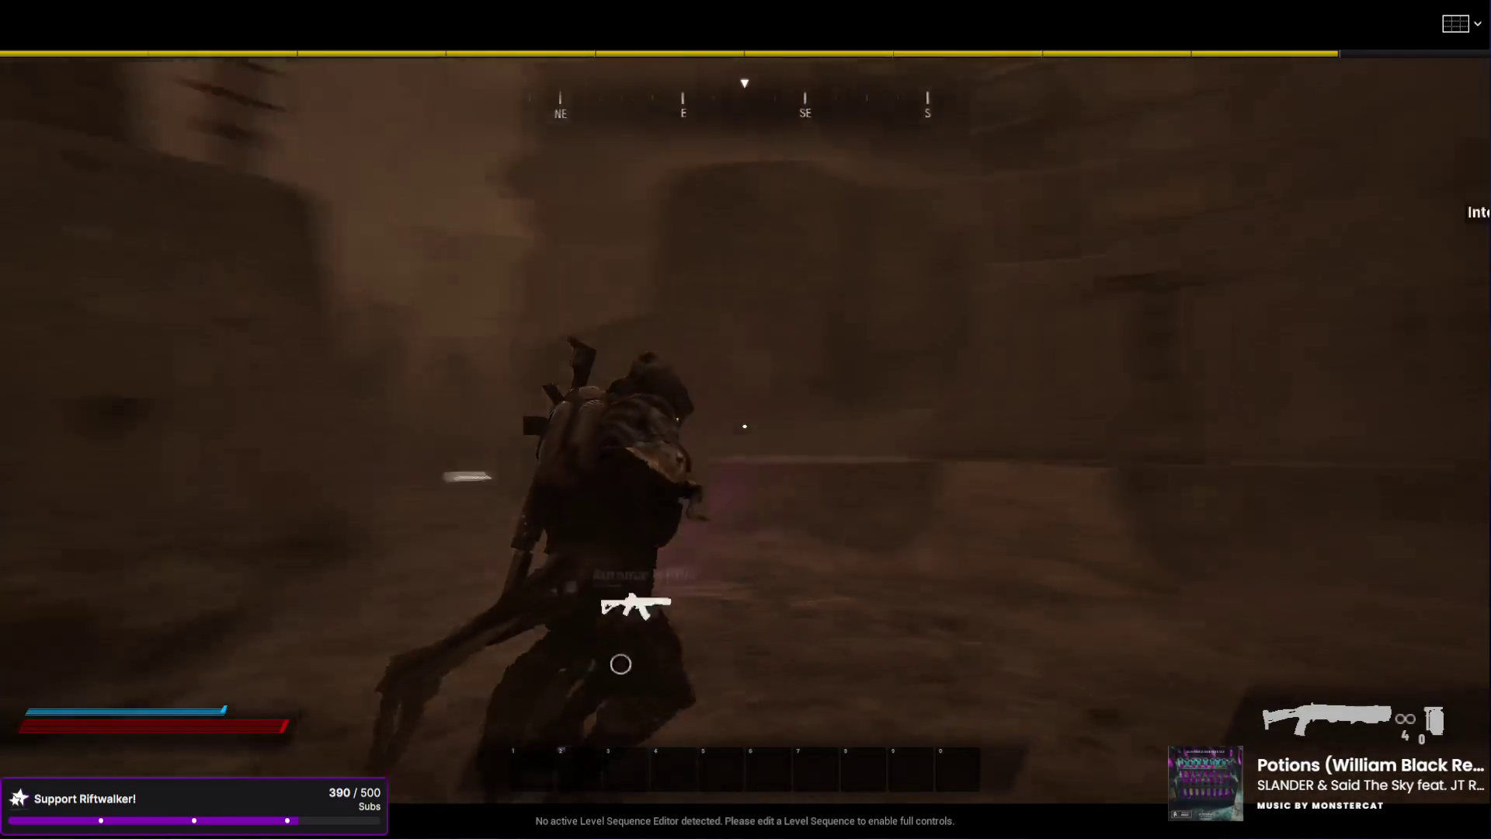
key("w")
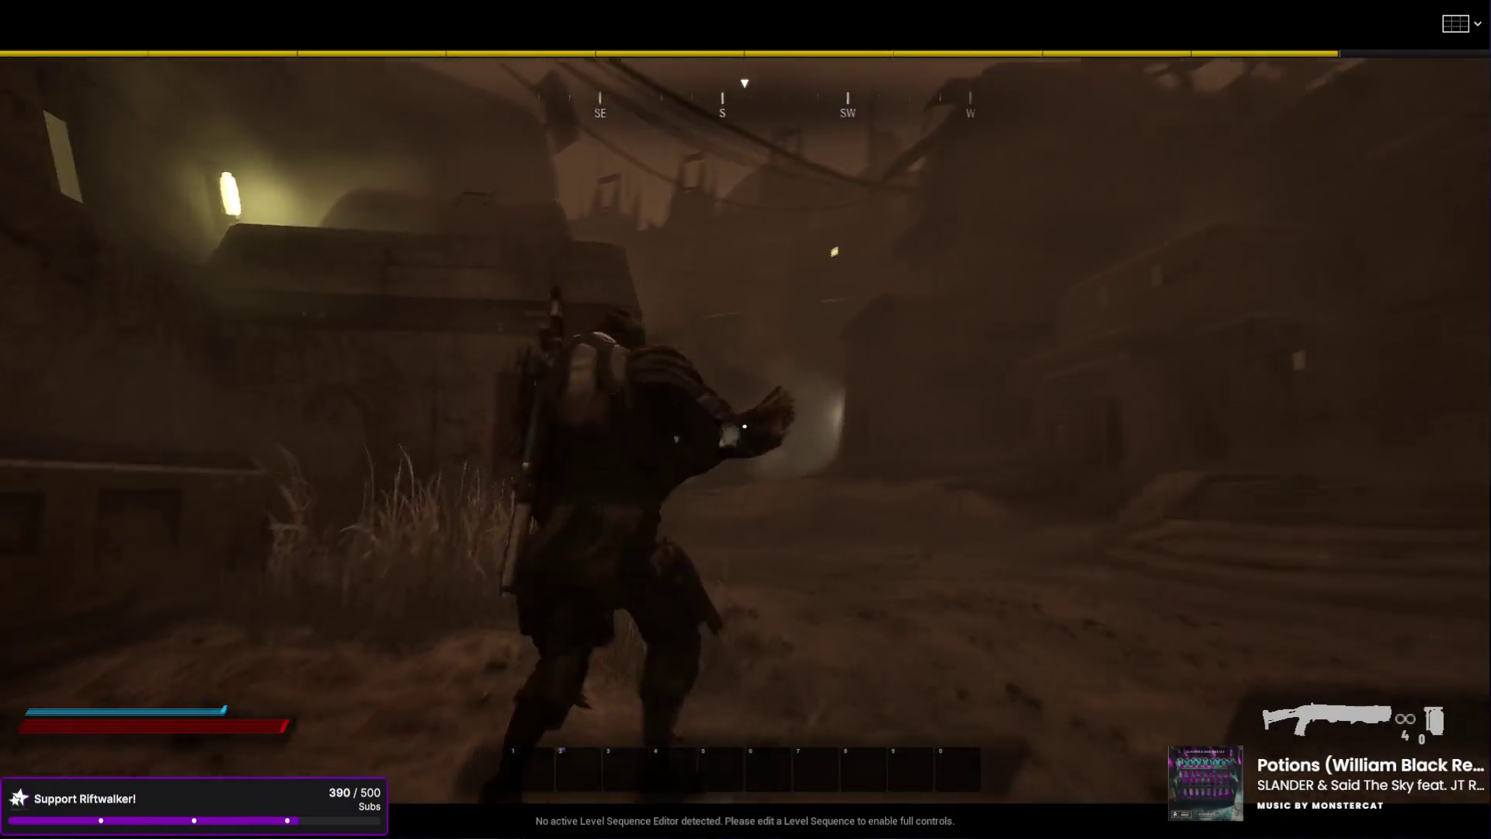
key("w")
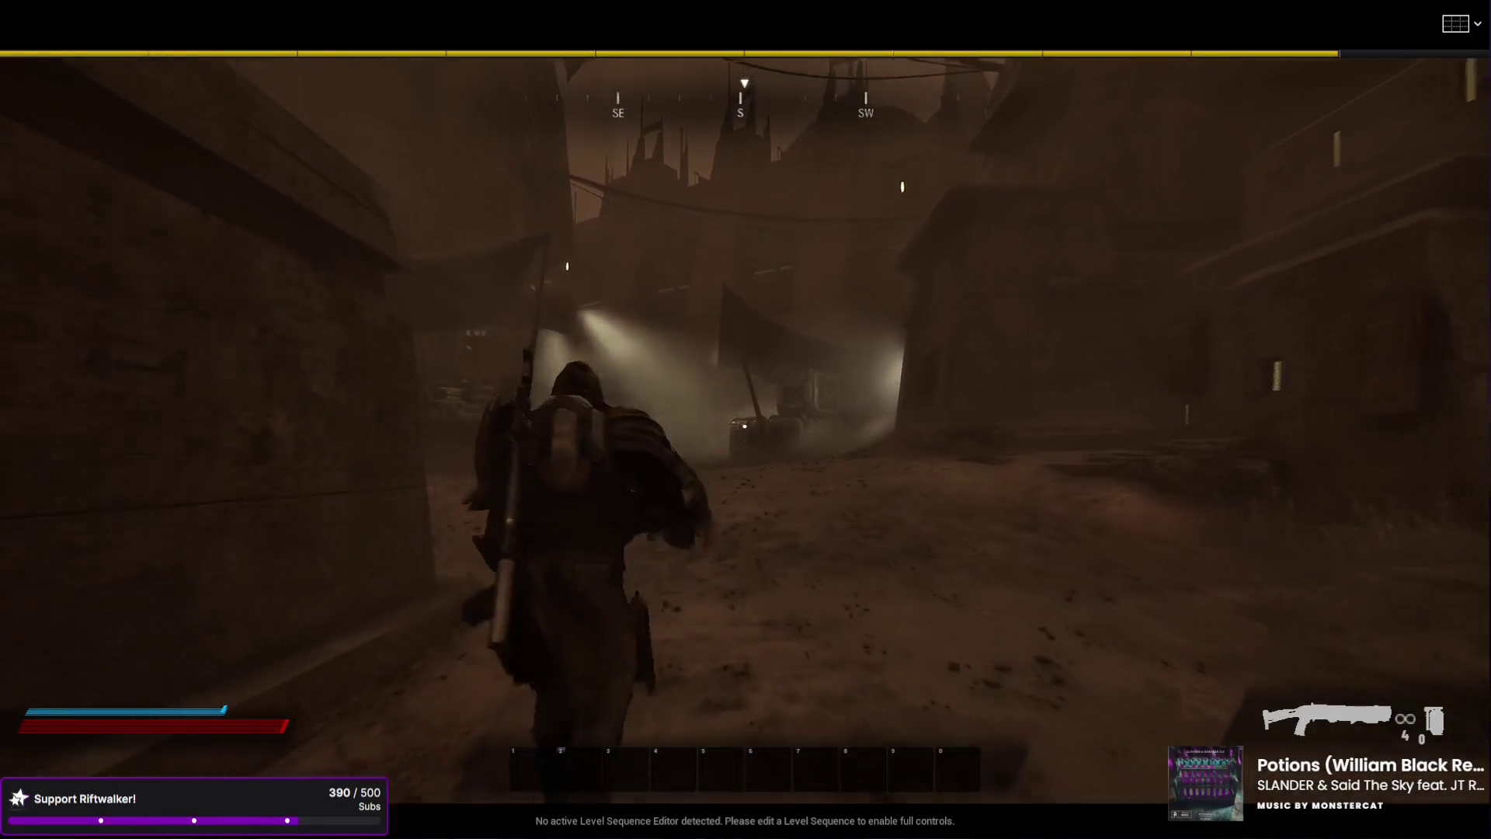
key("w")
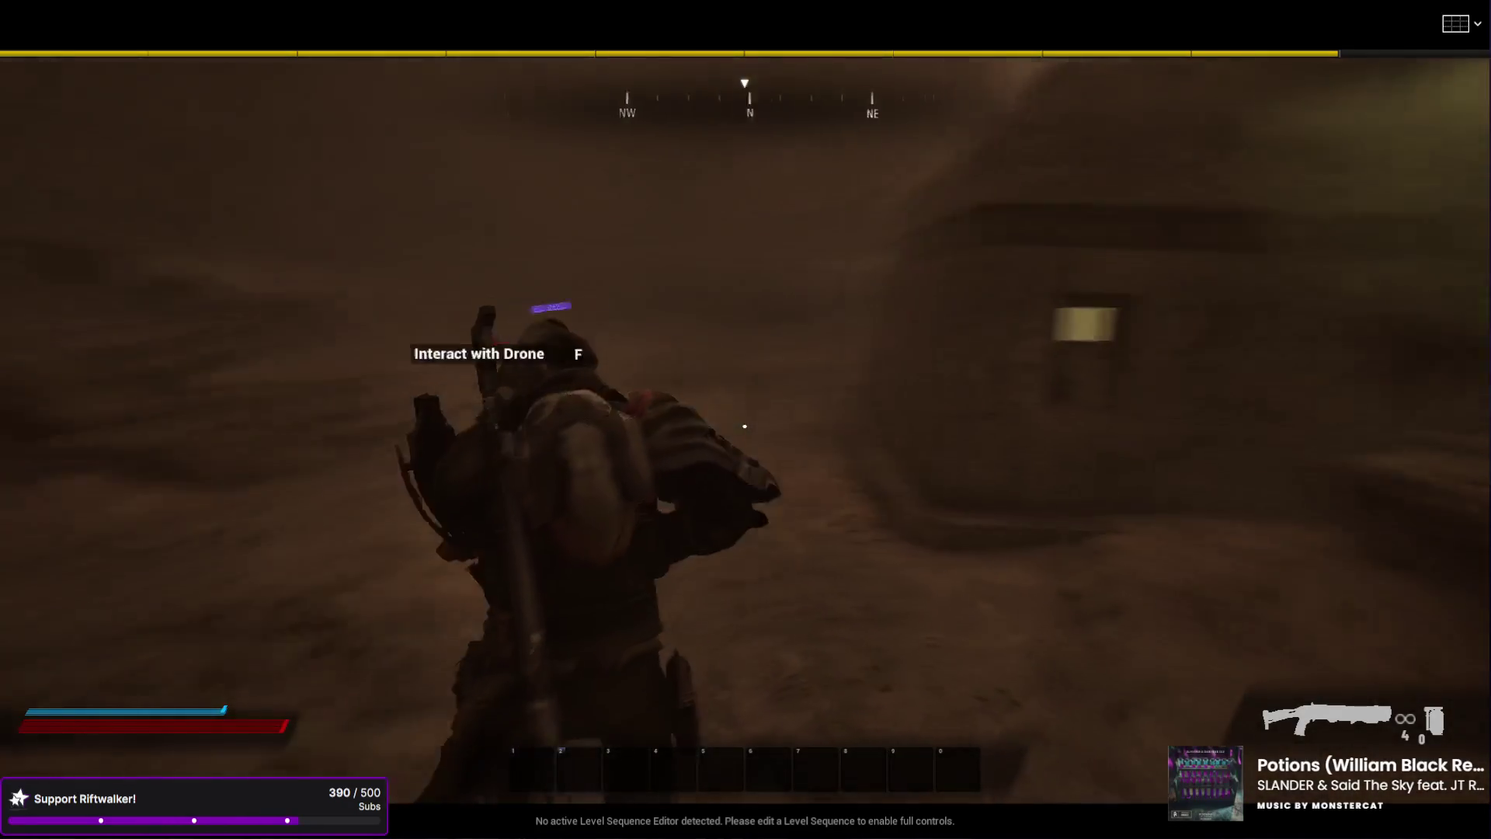
key("w")
- Fire the shotgun at the enemies and the drone, then aim over the shoulder
left_click(744, 426)
left_click(745, 425)
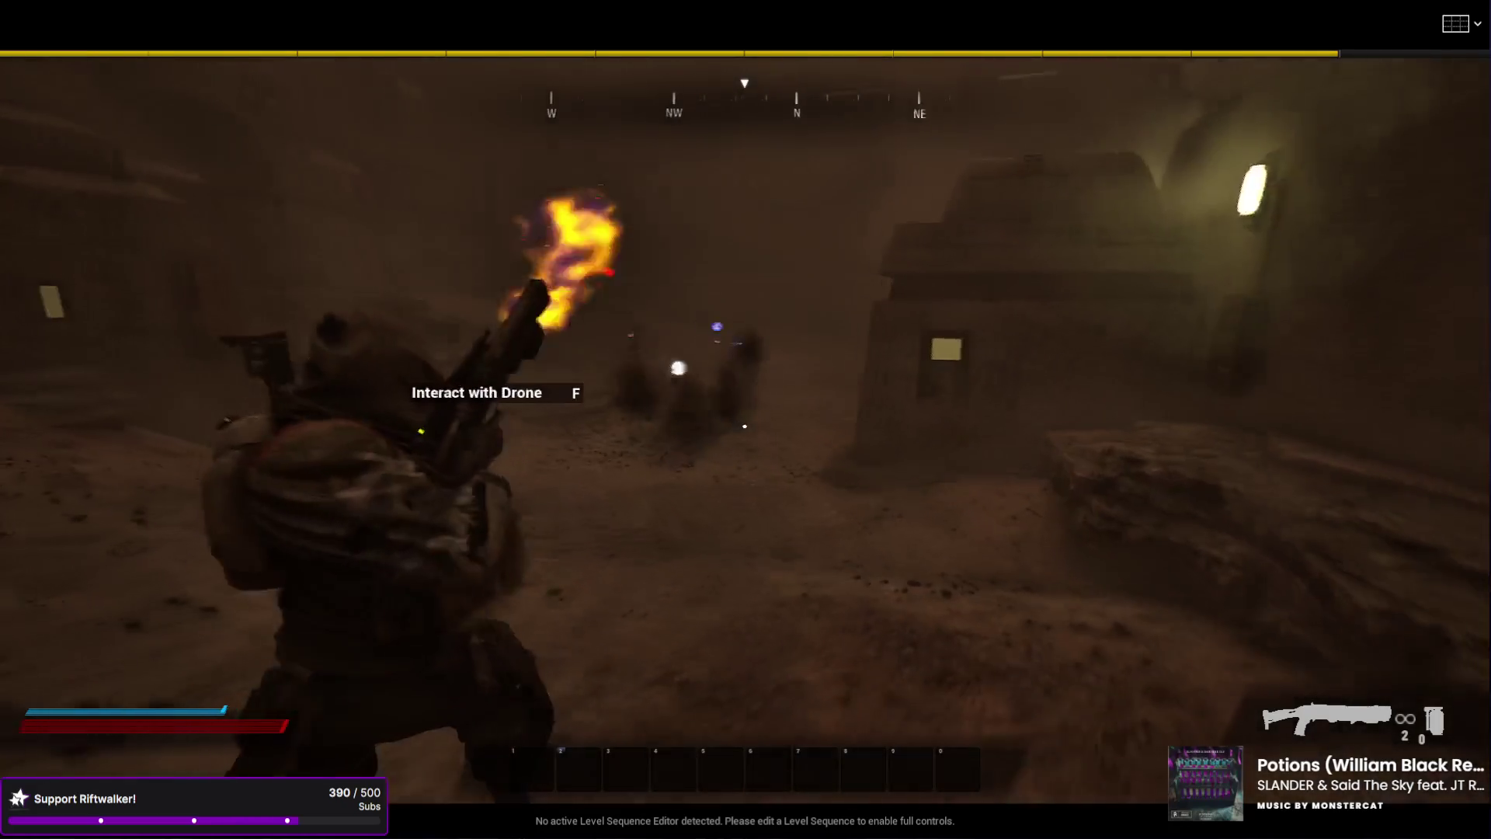
key("w")
left_click(744, 426)
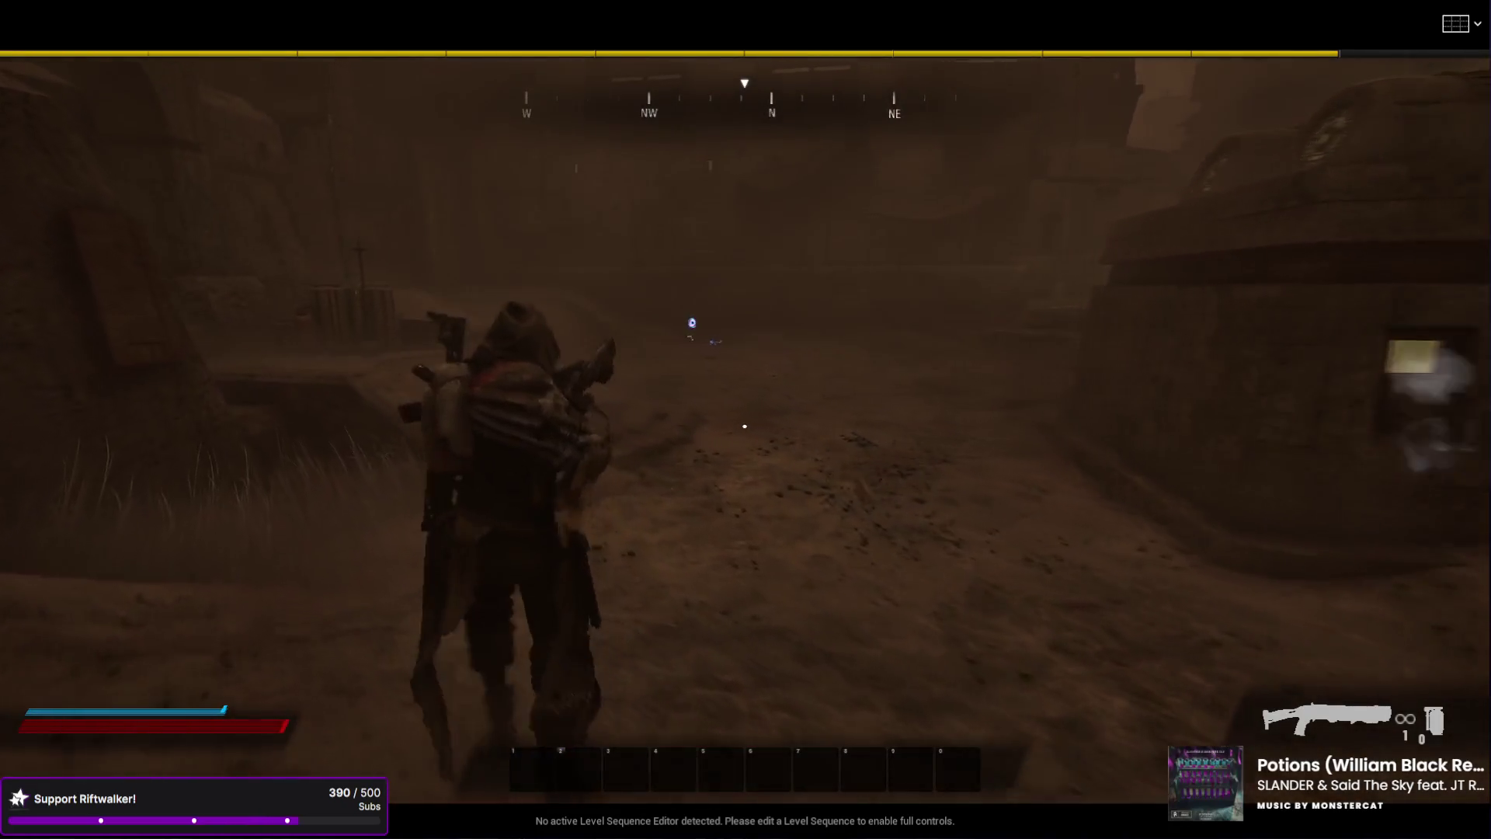
left_click(745, 426)
right_click(745, 426)
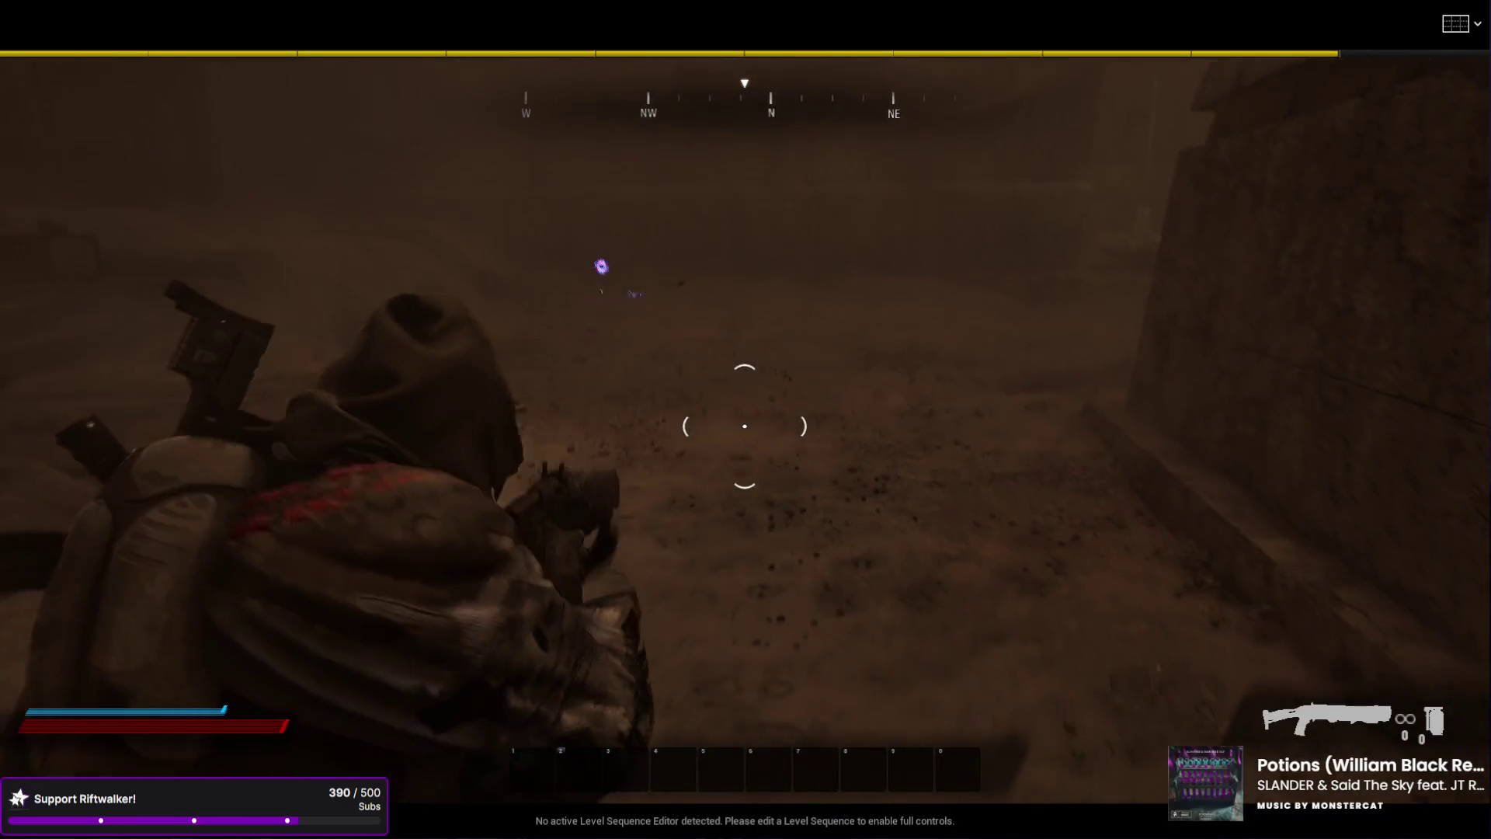
key("w")
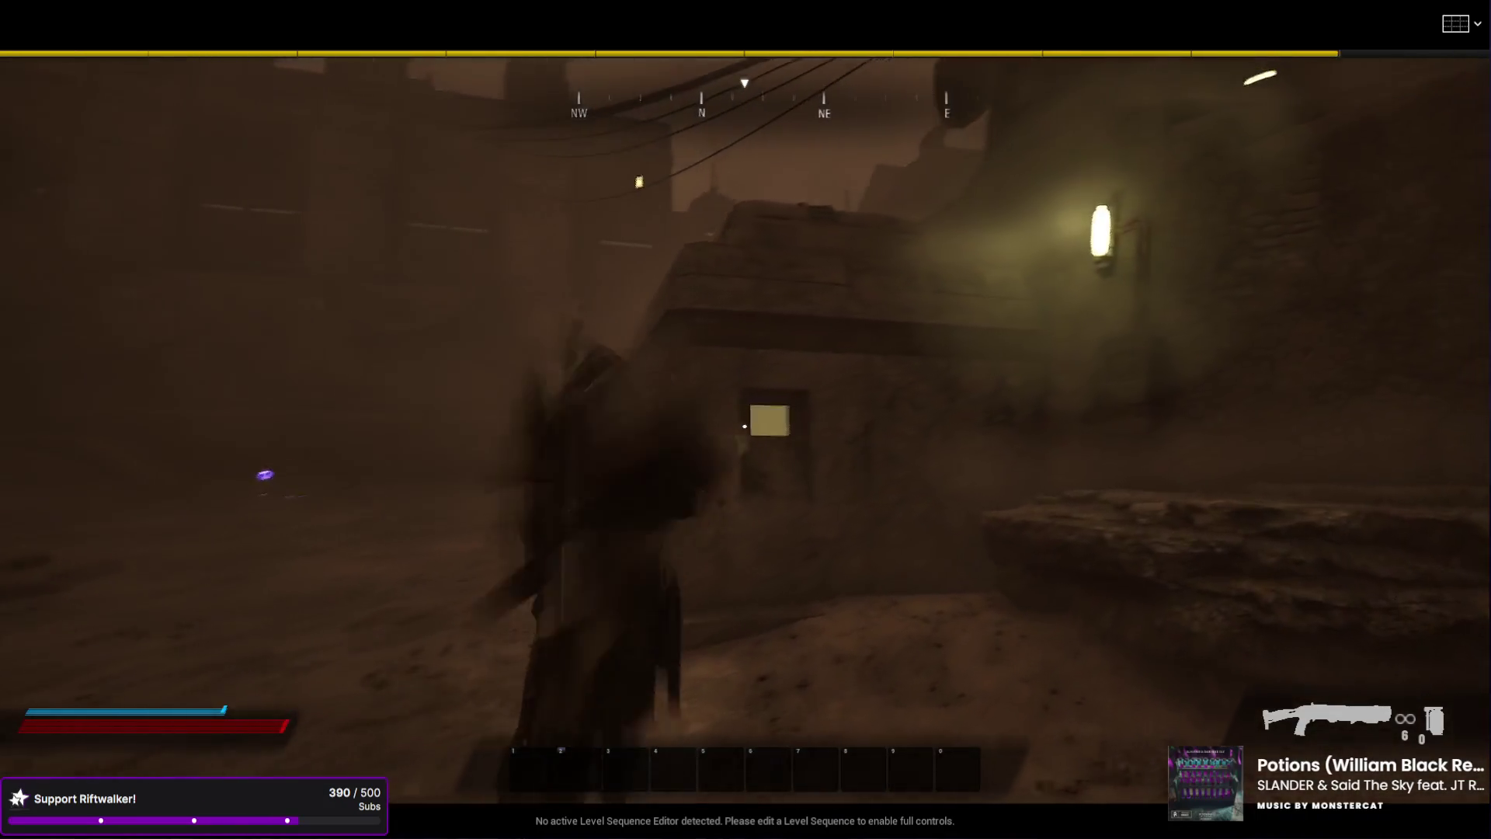
- Fly across the area with the jetpack past the drones and the walkway
key("space")
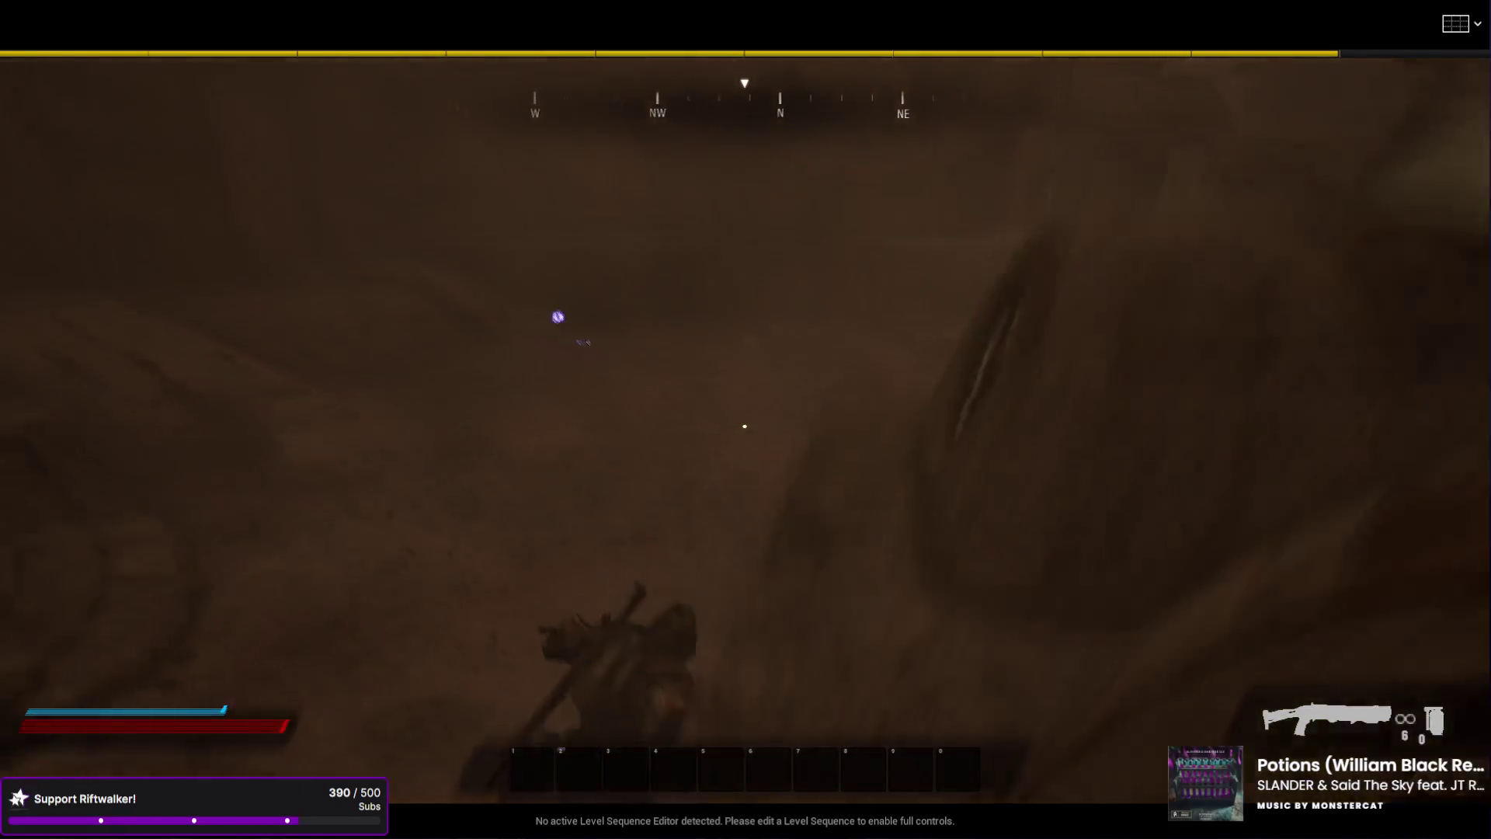
key("space")
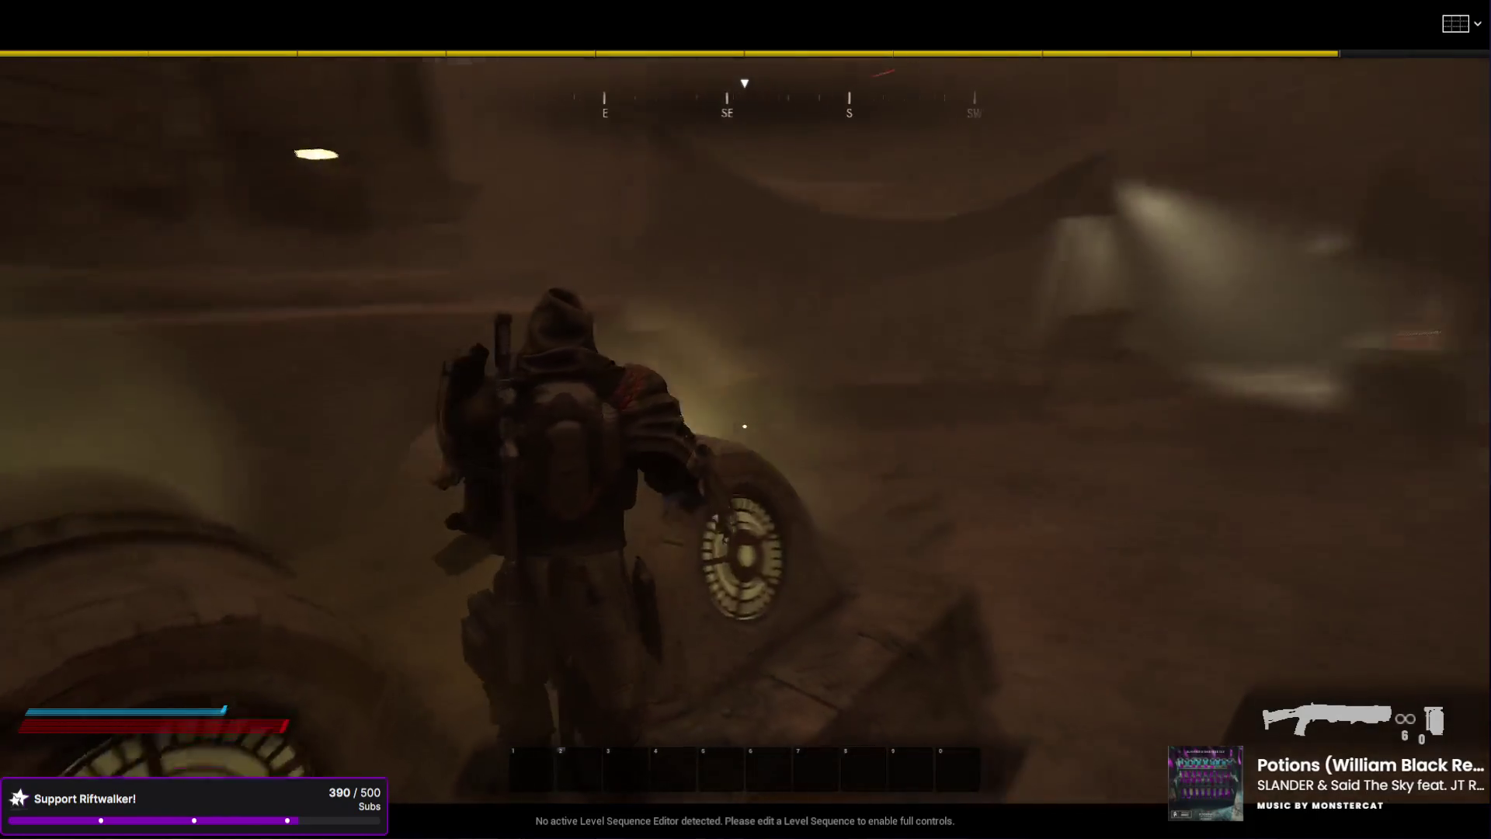
key("space")
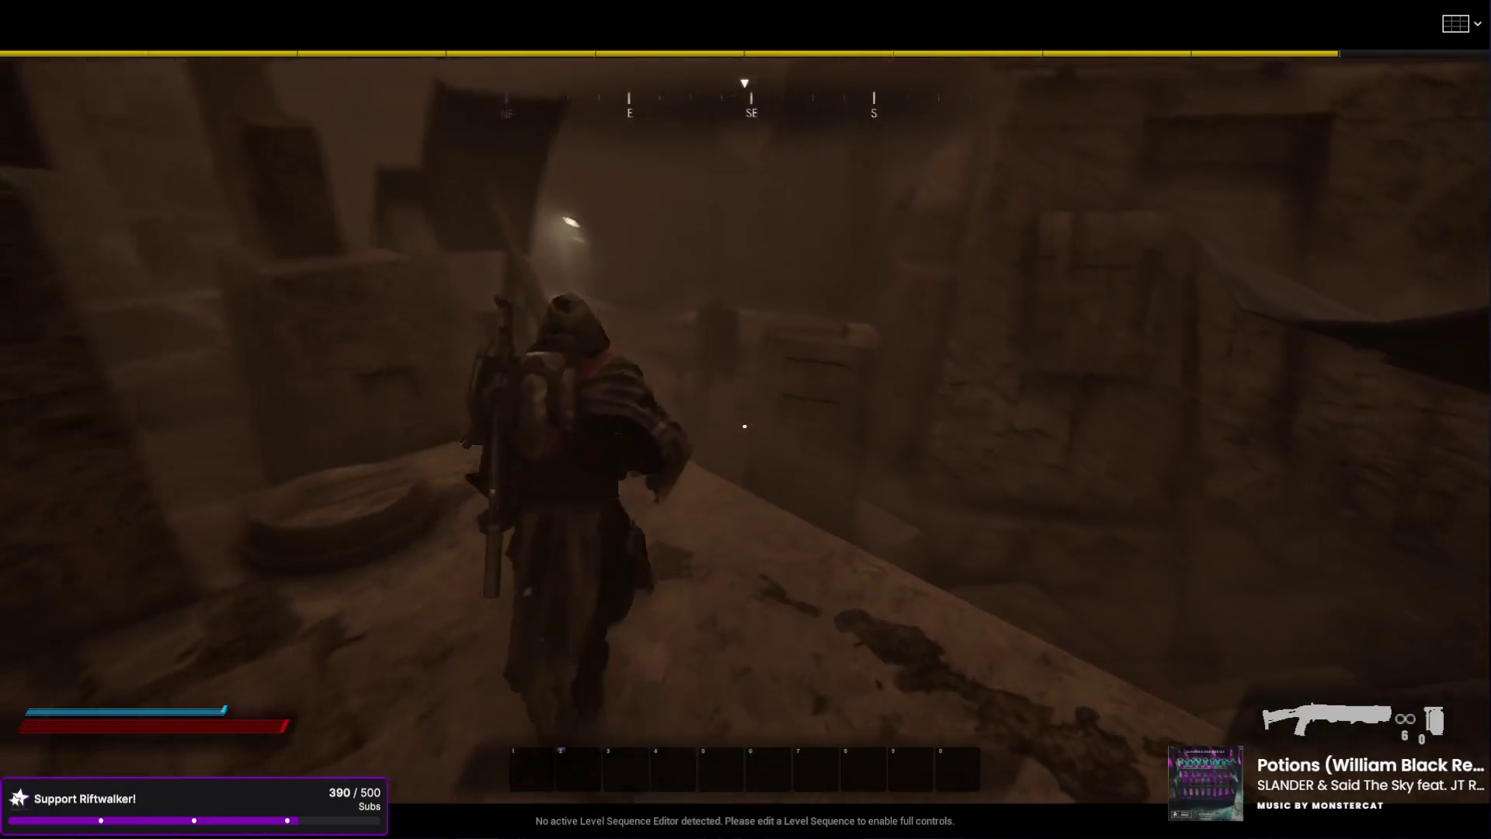
key("space")
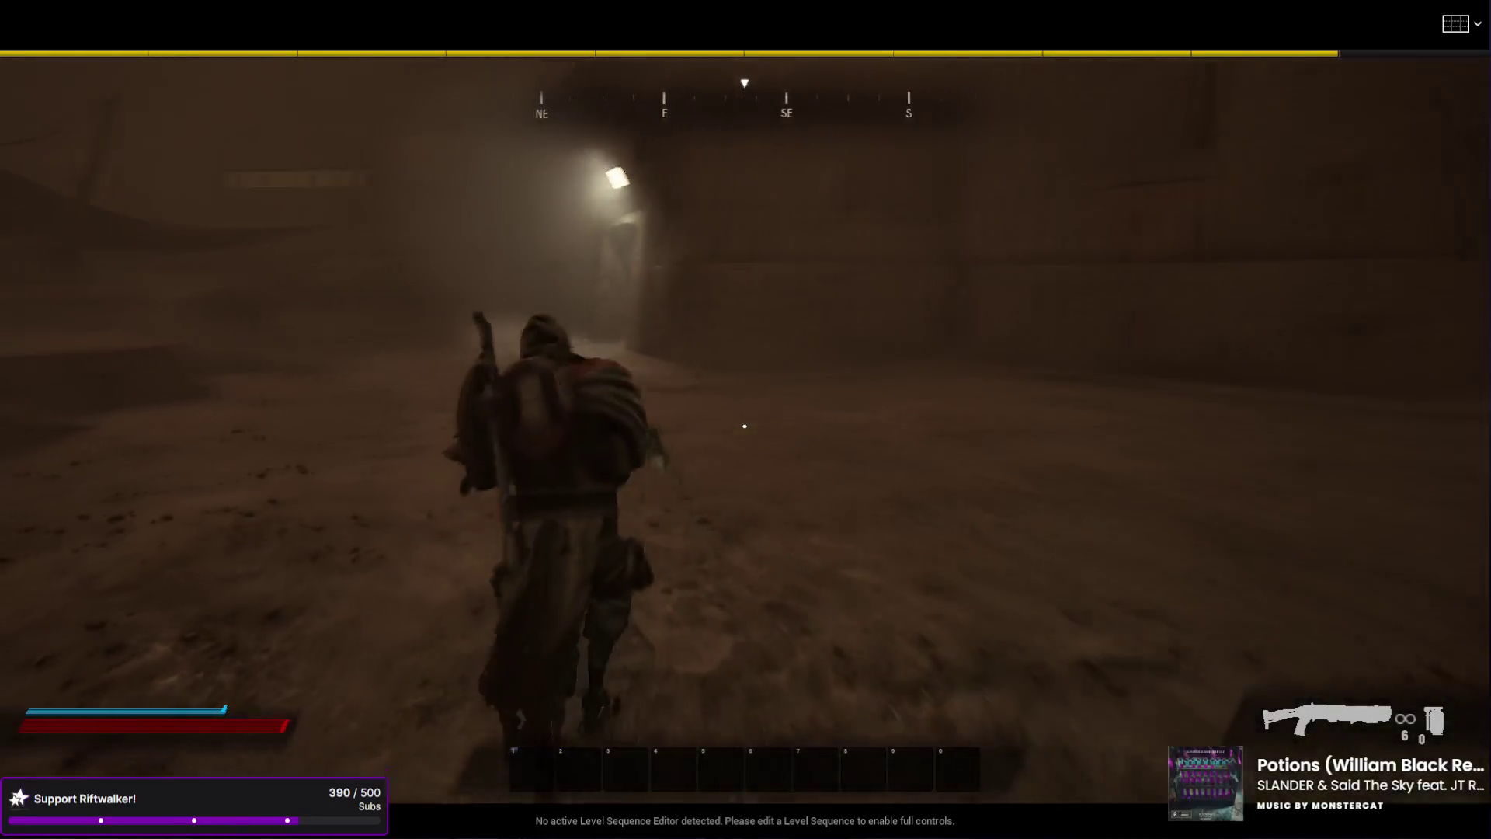
- Switch to the assault rifle, aim it west, and end the play session with Esc
key("2")
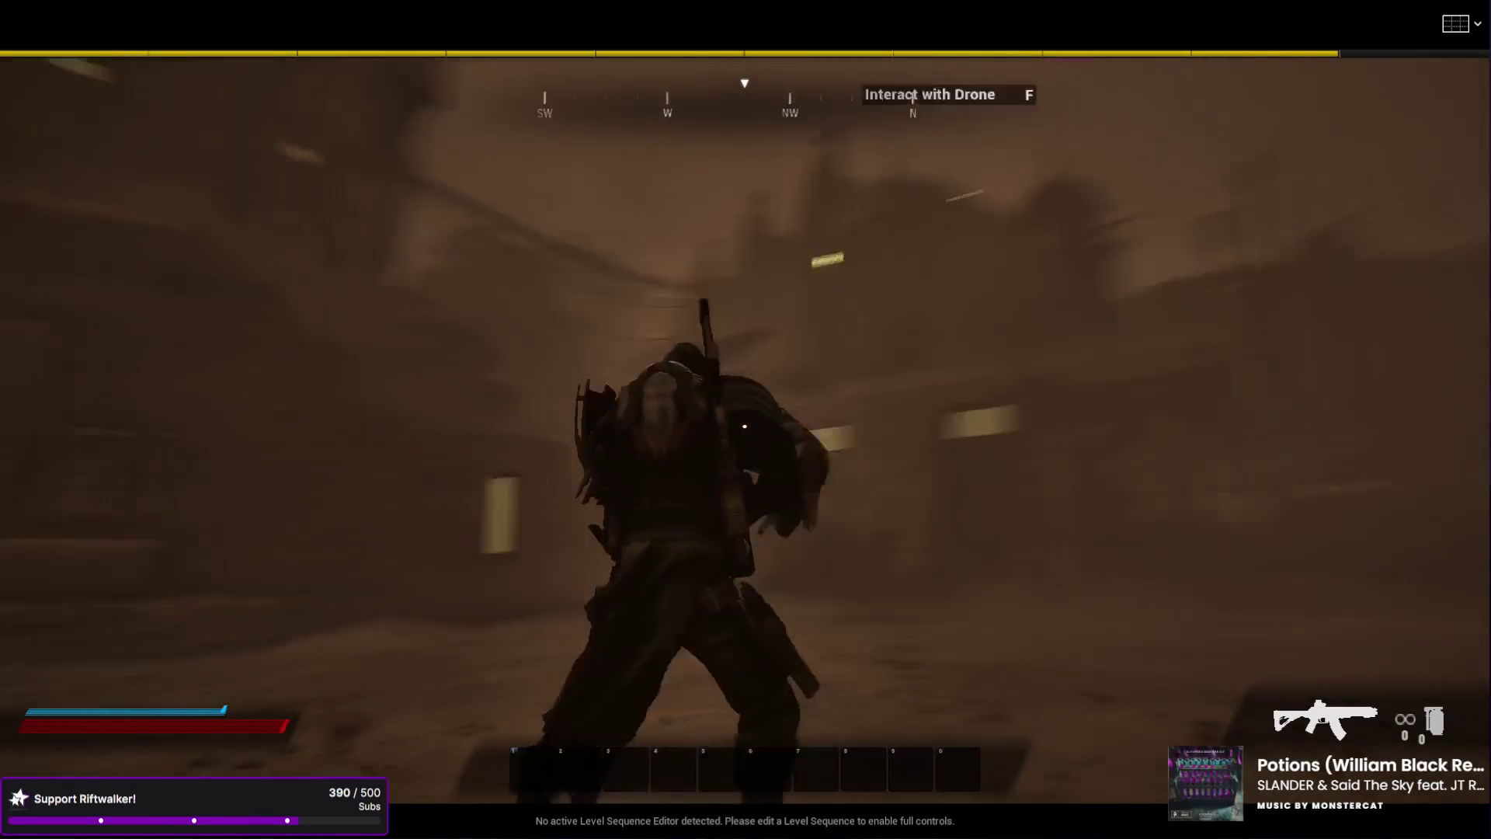
right_click(745, 426)
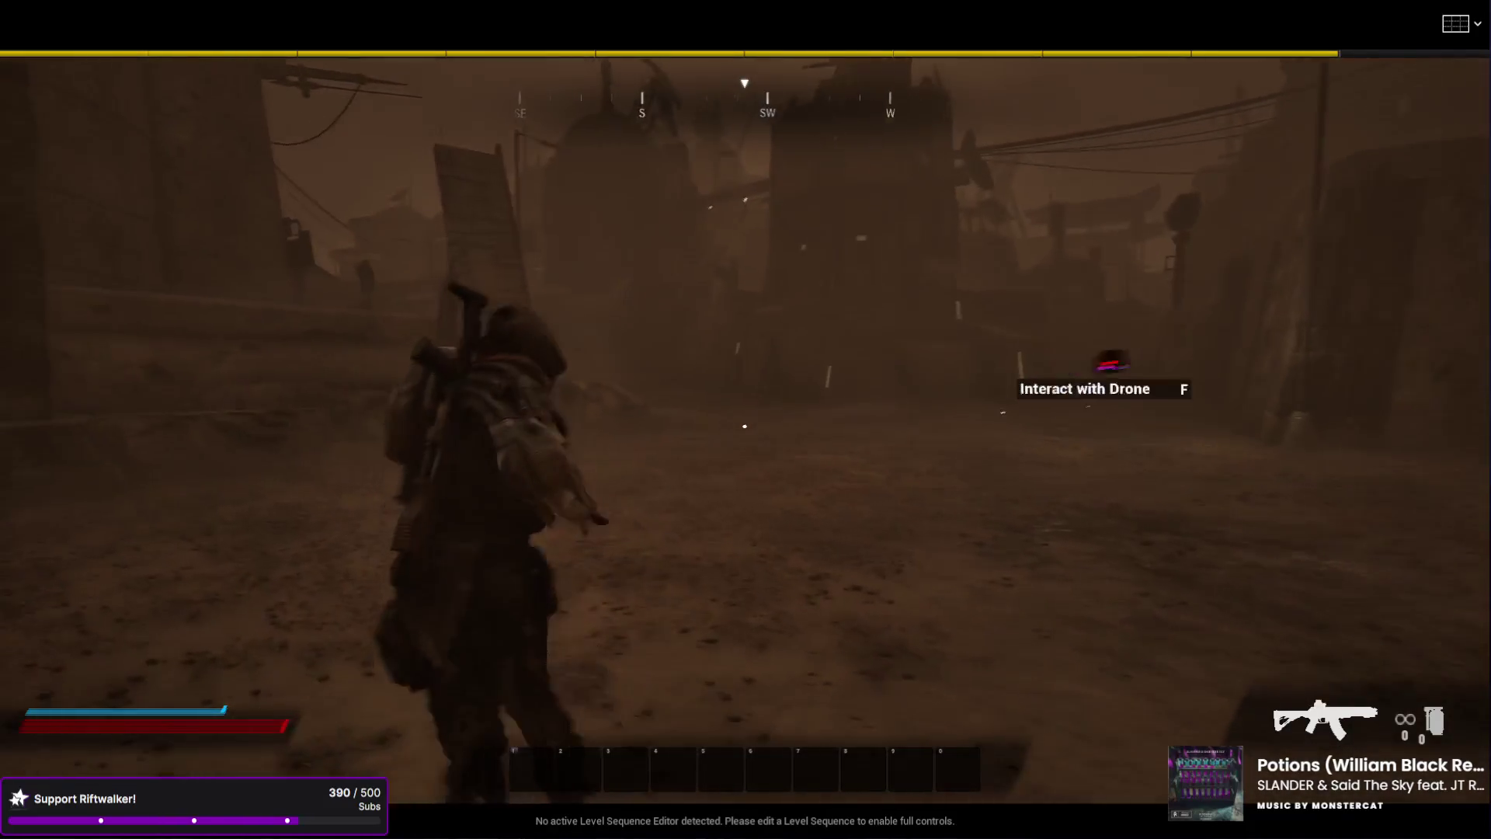
key("Escape")
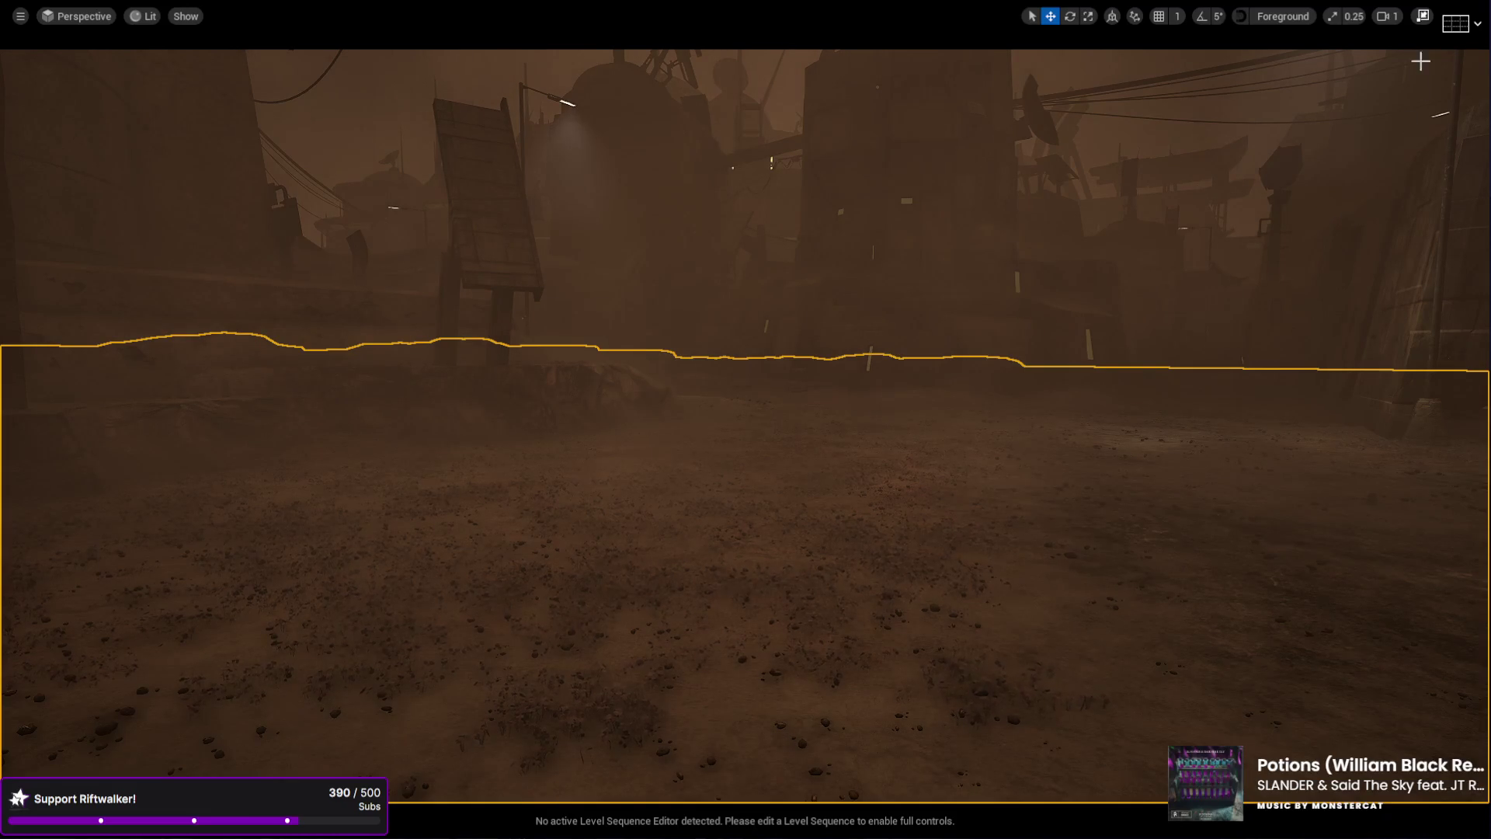
- Restore the docked editor layout using the viewport's maximize/restore toggle
left_click(1422, 16)
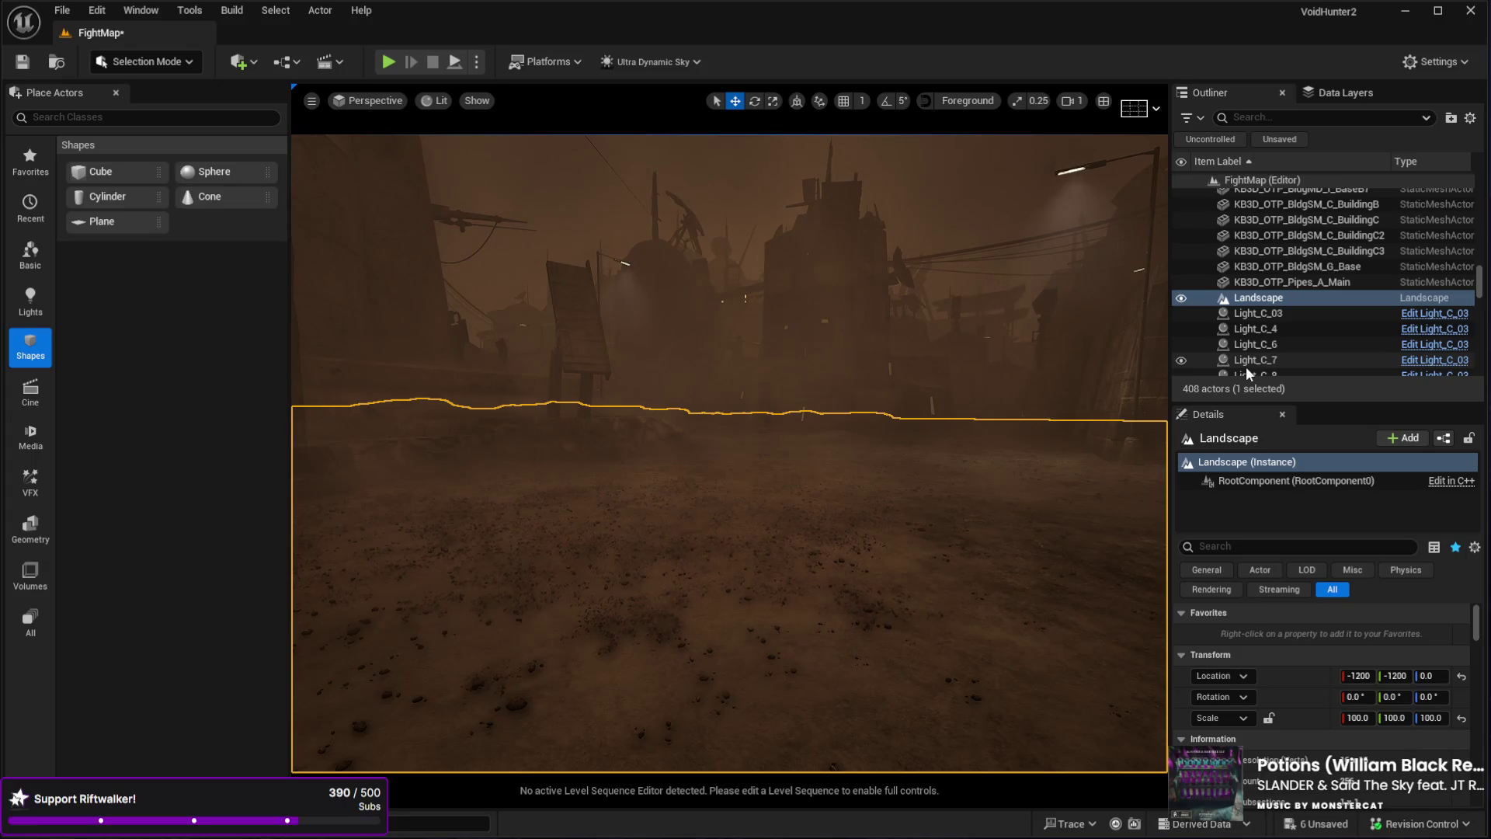
left_click_drag(901, 469, 389, 4)
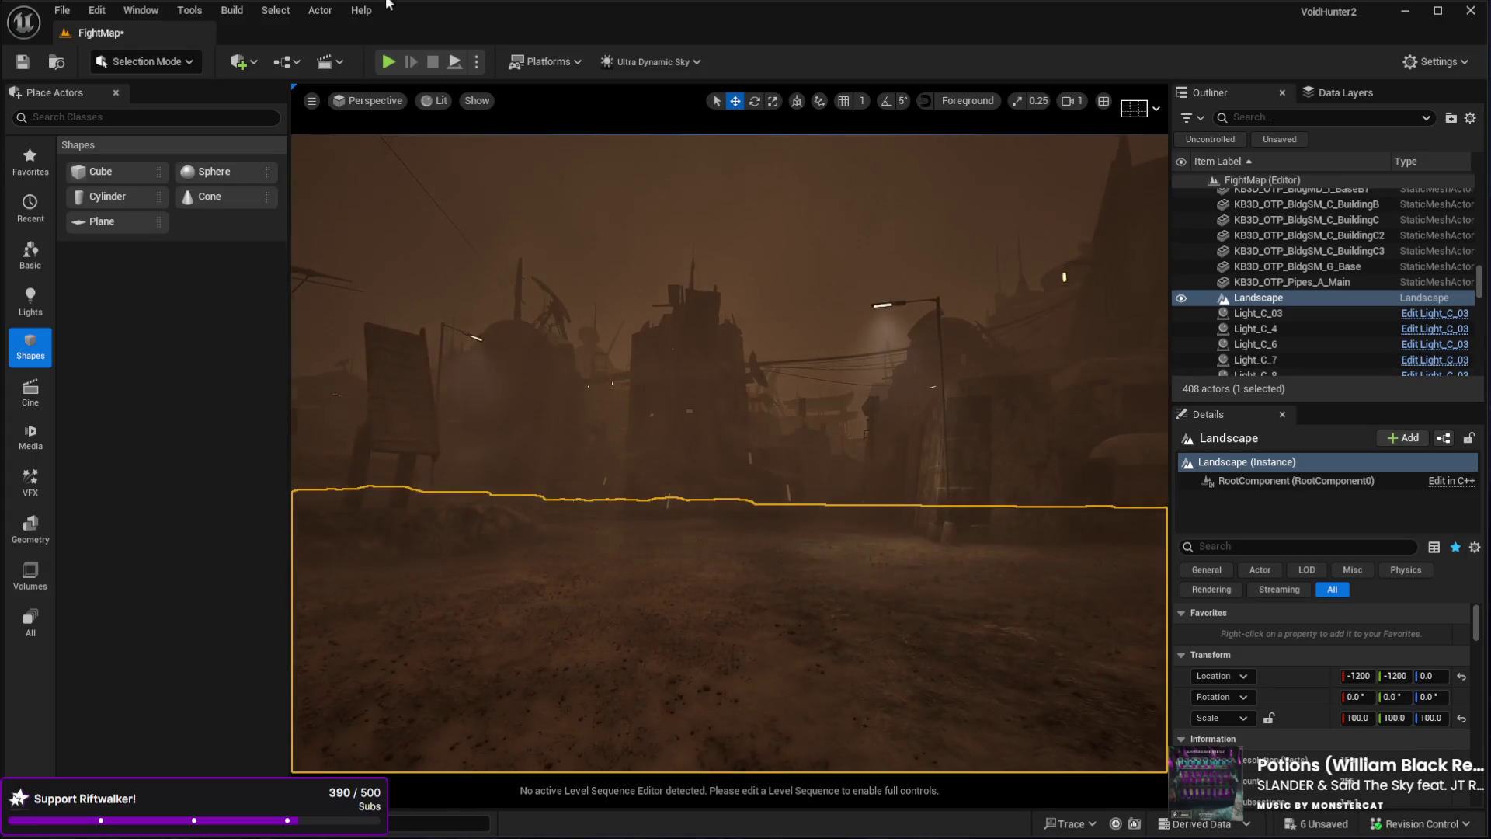
left_click_drag(762, 444, 767, 444)
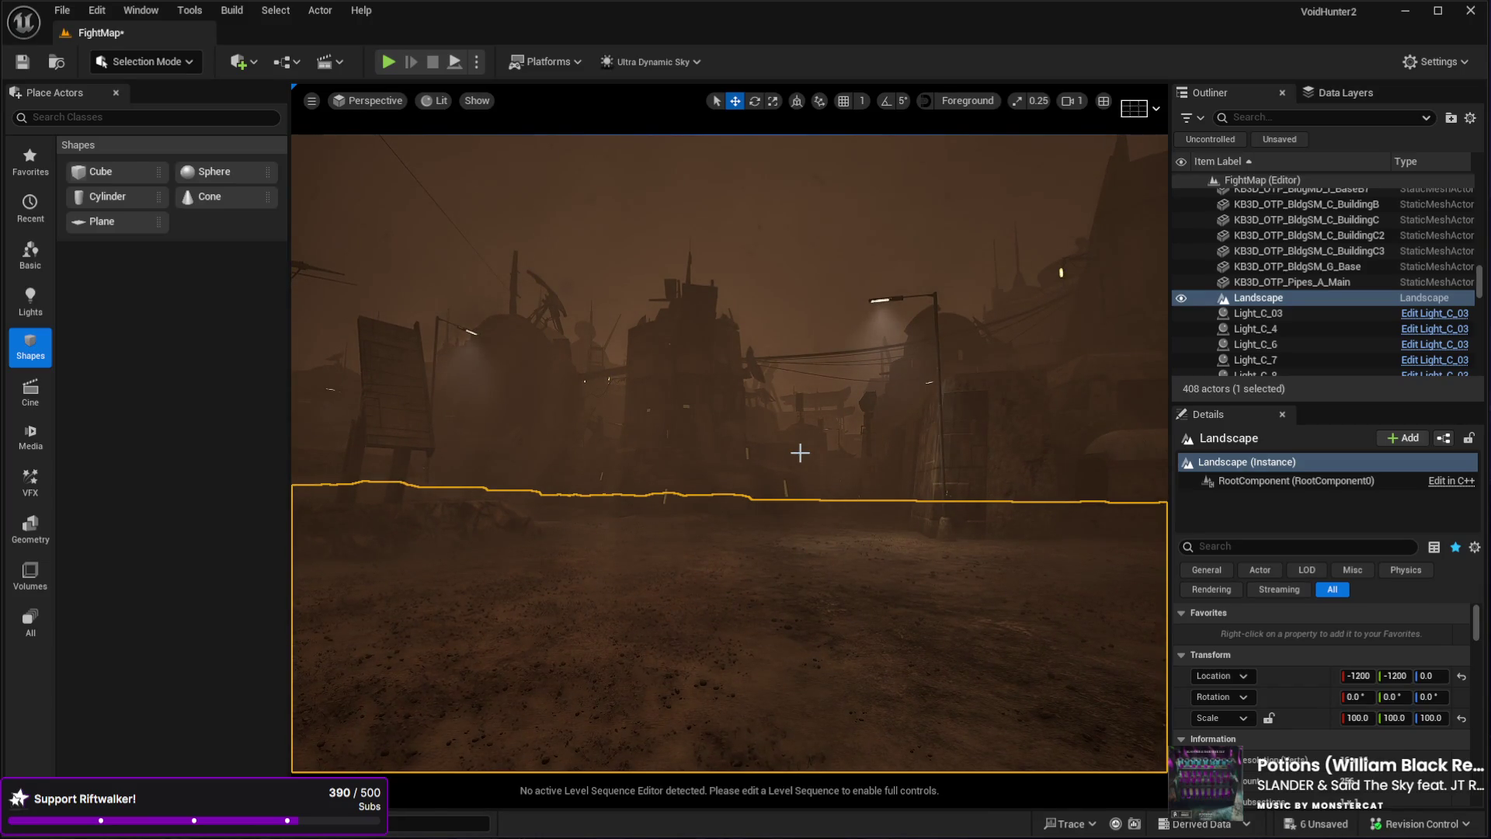
key("w")
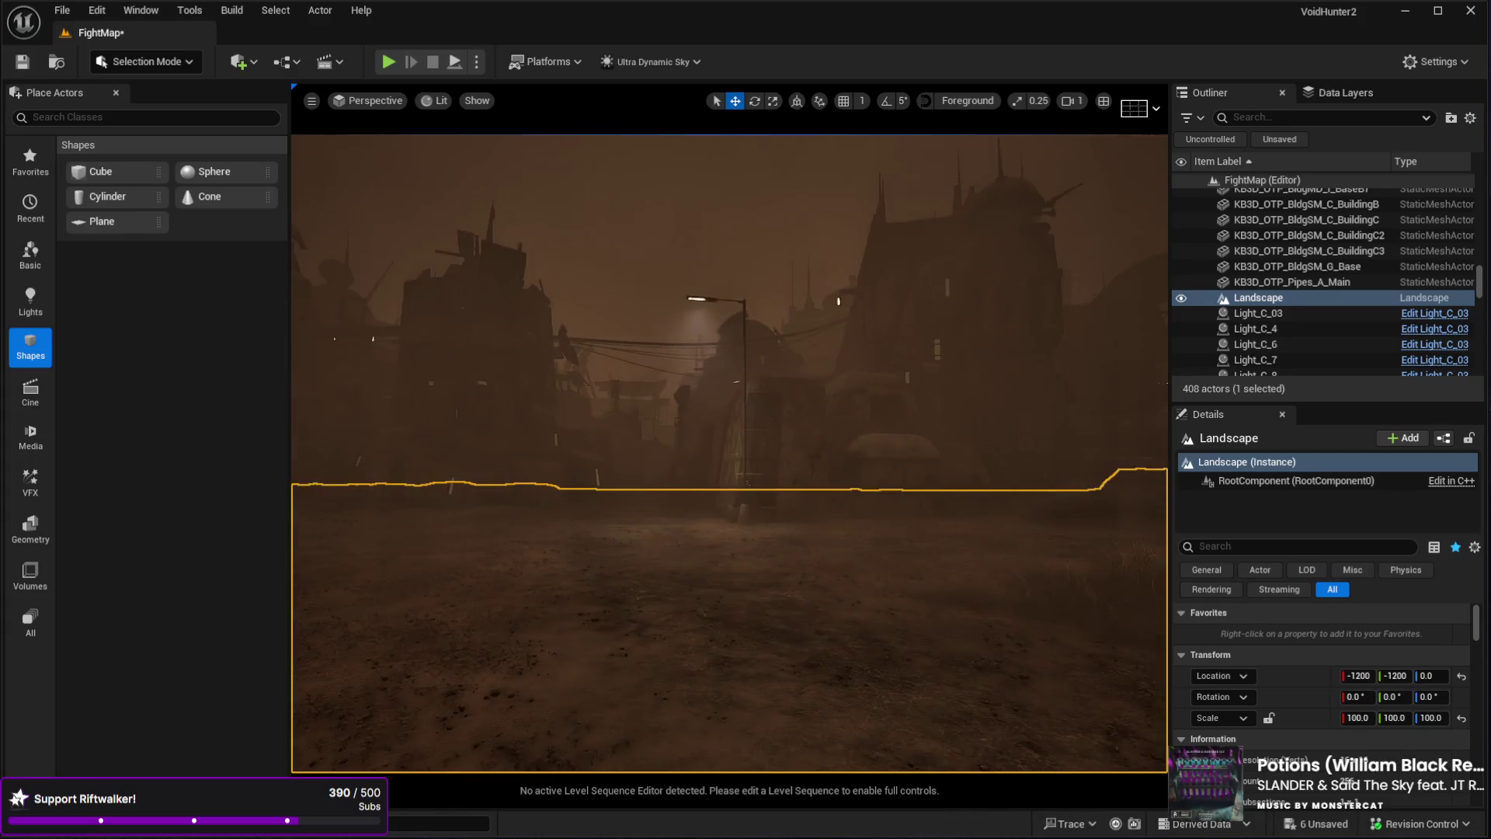
key("s")
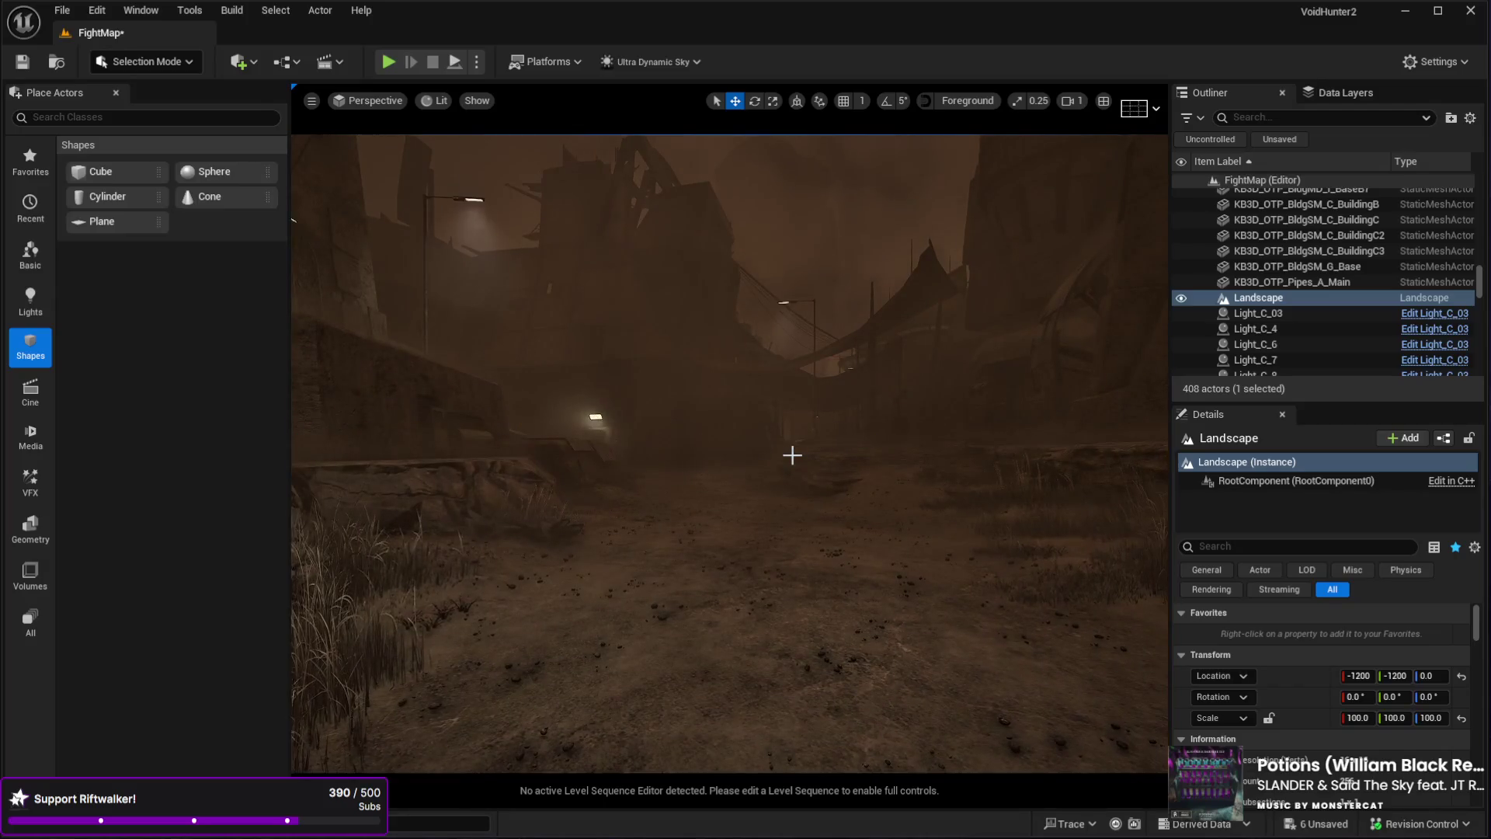
key("w")
key("w")
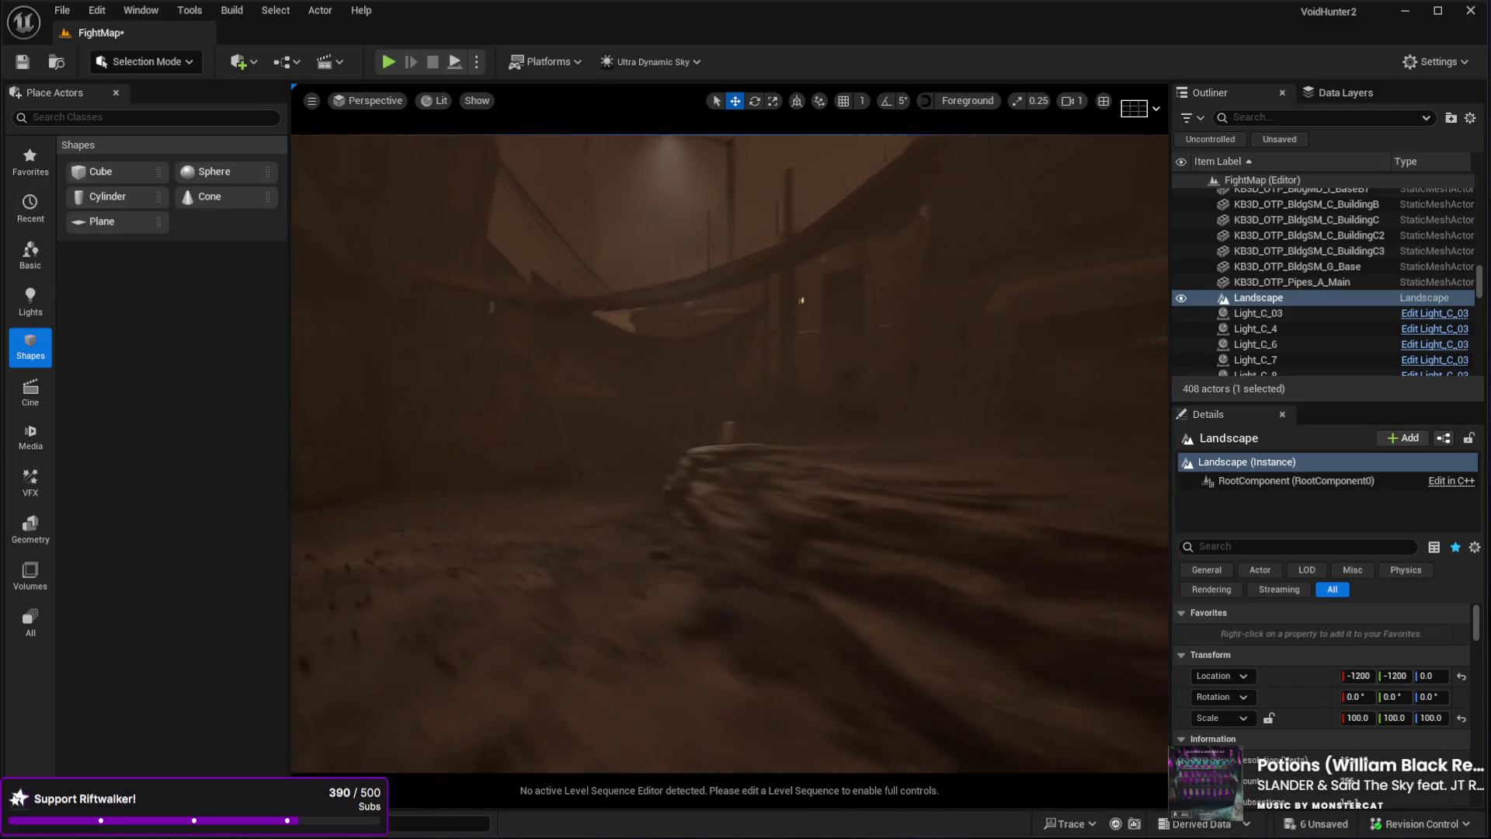
key("w")
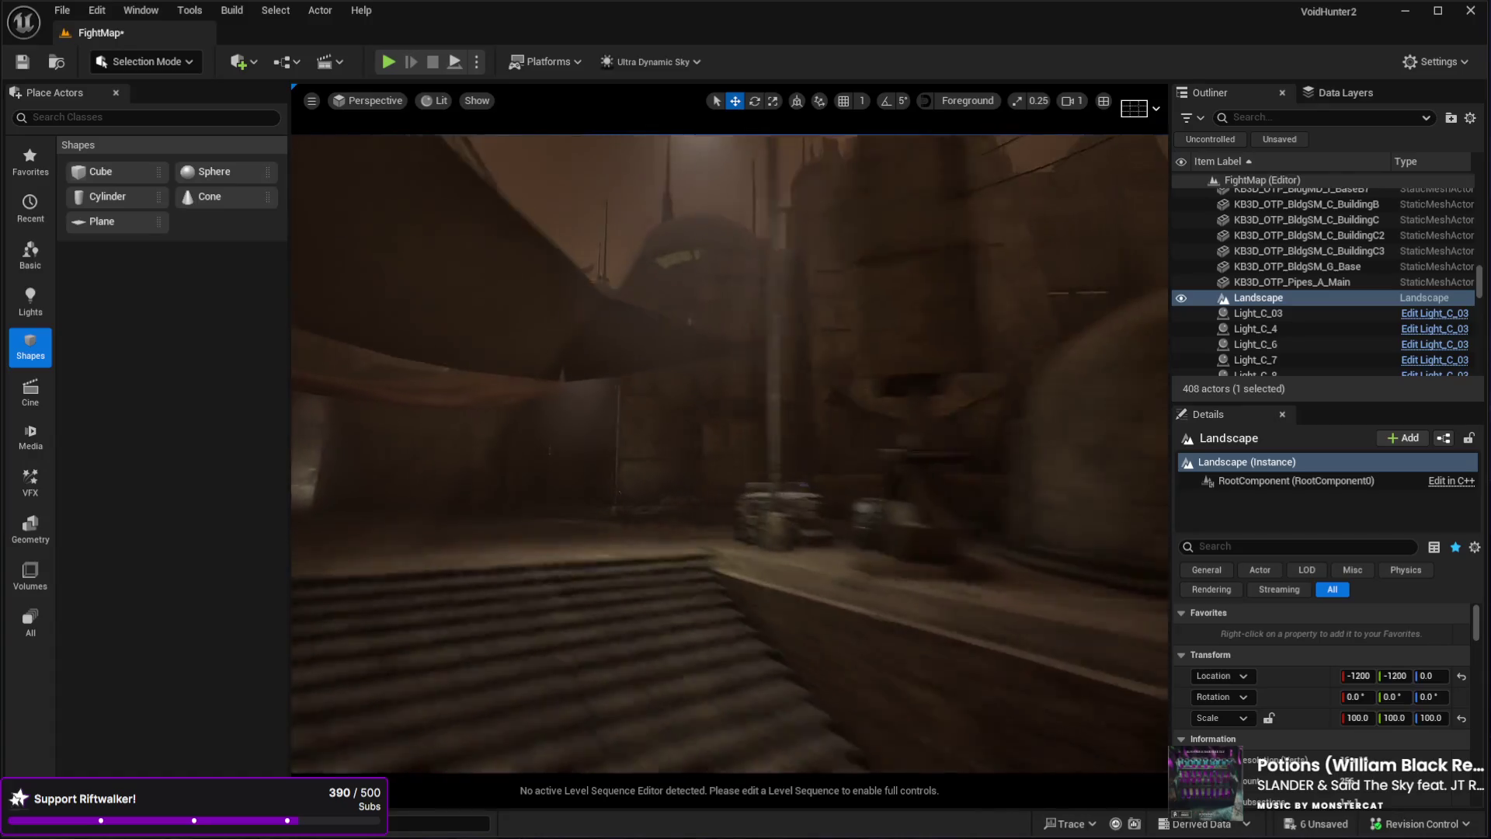
key("w")
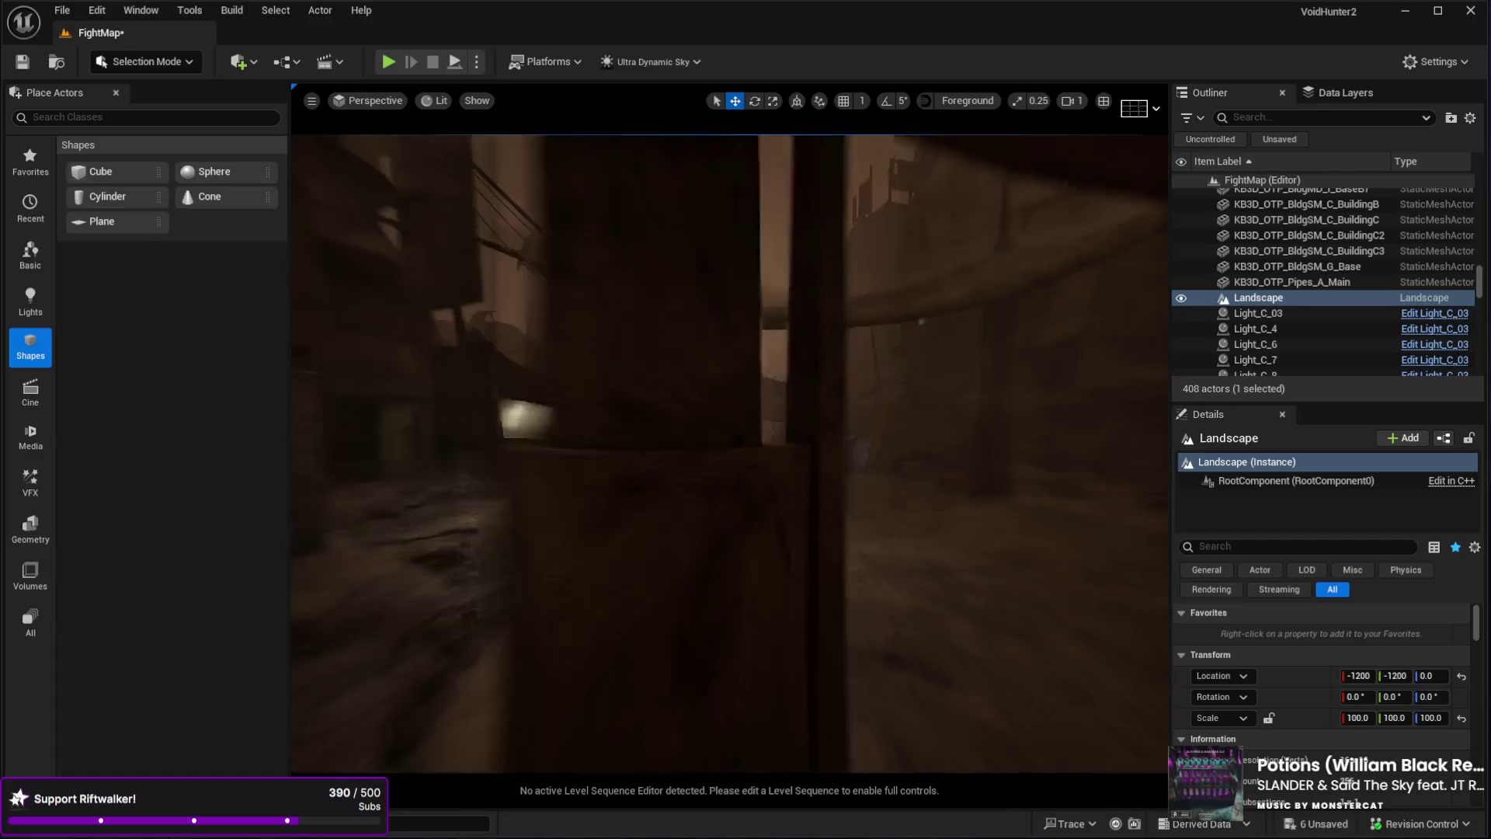
key("w")
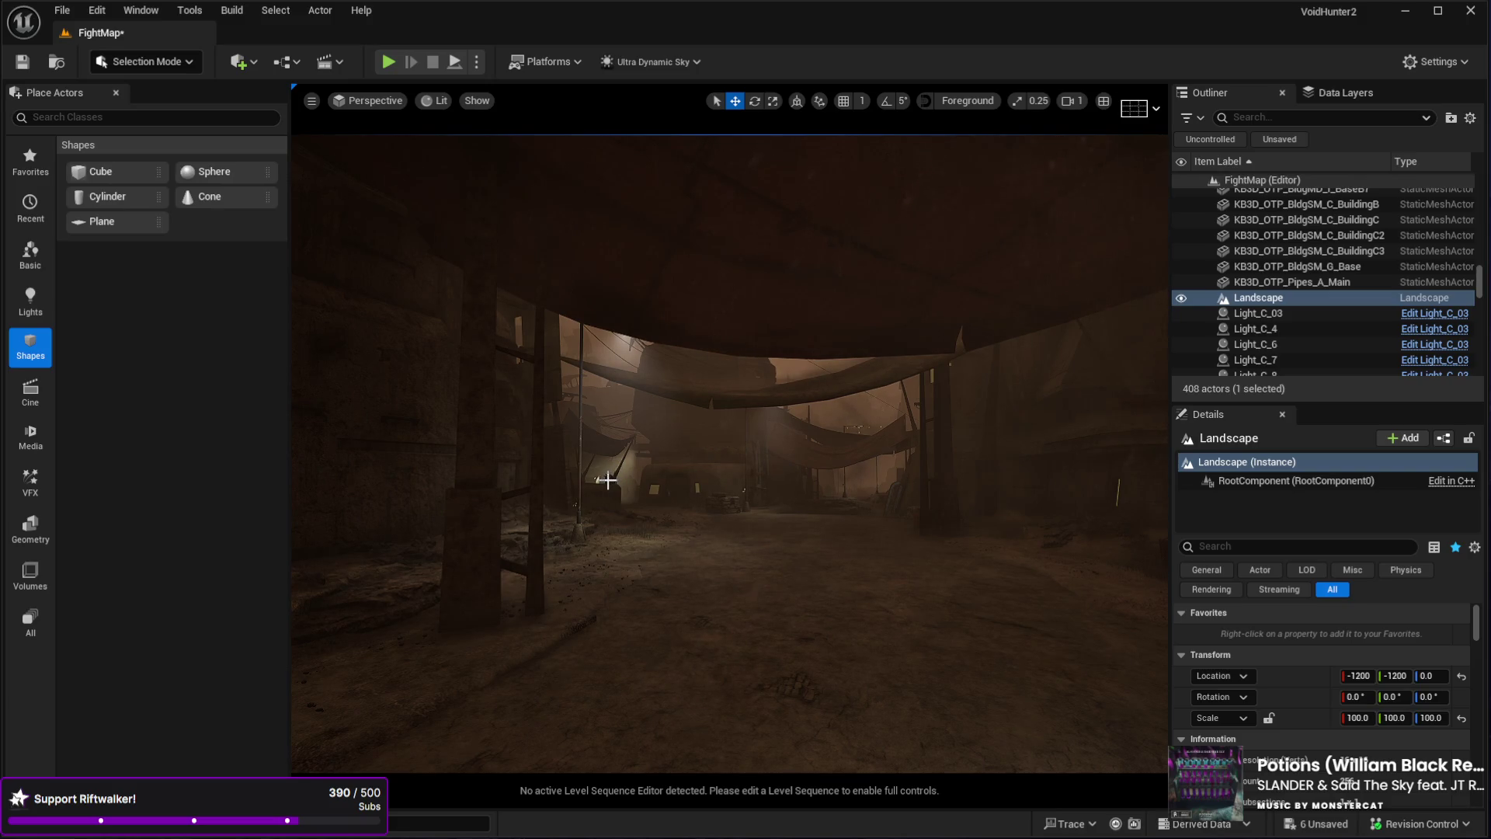
left_click_drag(478, 469, 486, 365)
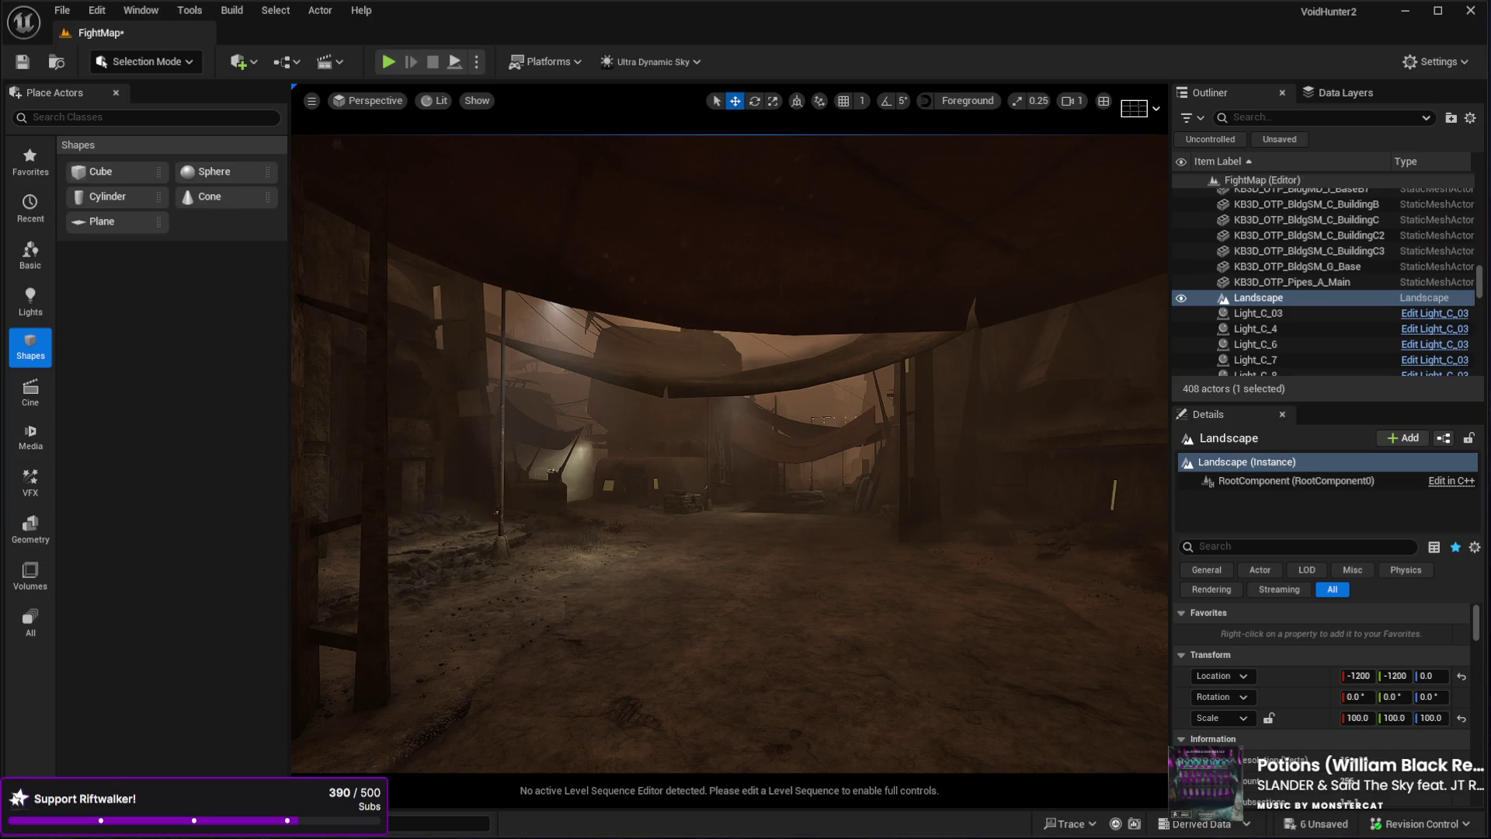
mouse_move(487, 365)
left_mouse_down()
mouse_move(511, 218)
mouse_move(1148, 577)
left_mouse_up()
left_click_drag(1480, 292, 1479, 186)
- Select the Weather actor in the Outliner and review its Basic Controls
scroll(1297, 295, "down", 1)
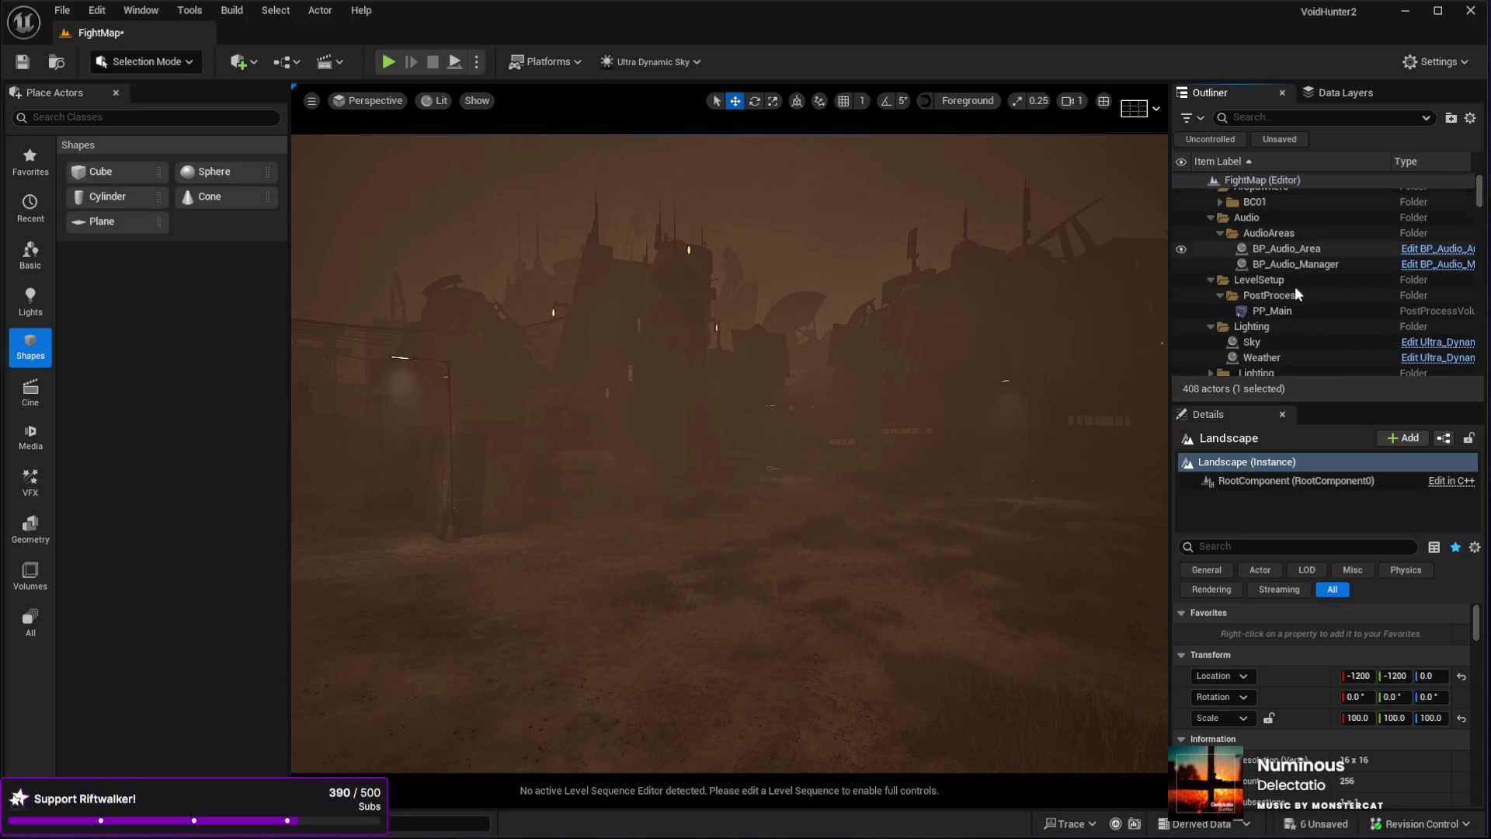
left_click(1284, 359)
scroll(1376, 707, "down", 5)
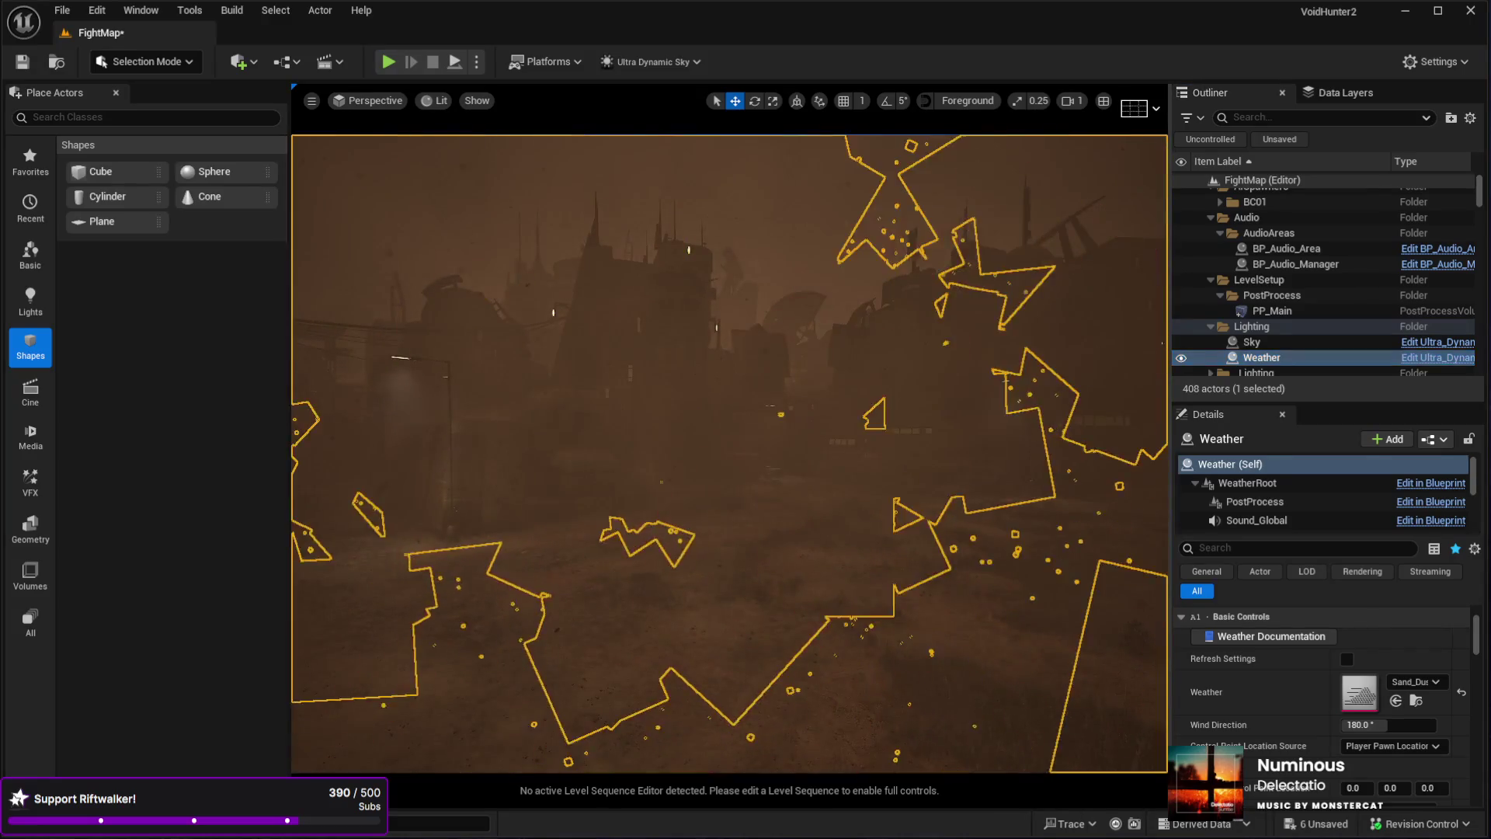
- Start a new Play-in-Editor session and switch the game view to fullscreen with F11
left_click(747, 713)
key("alt+p")
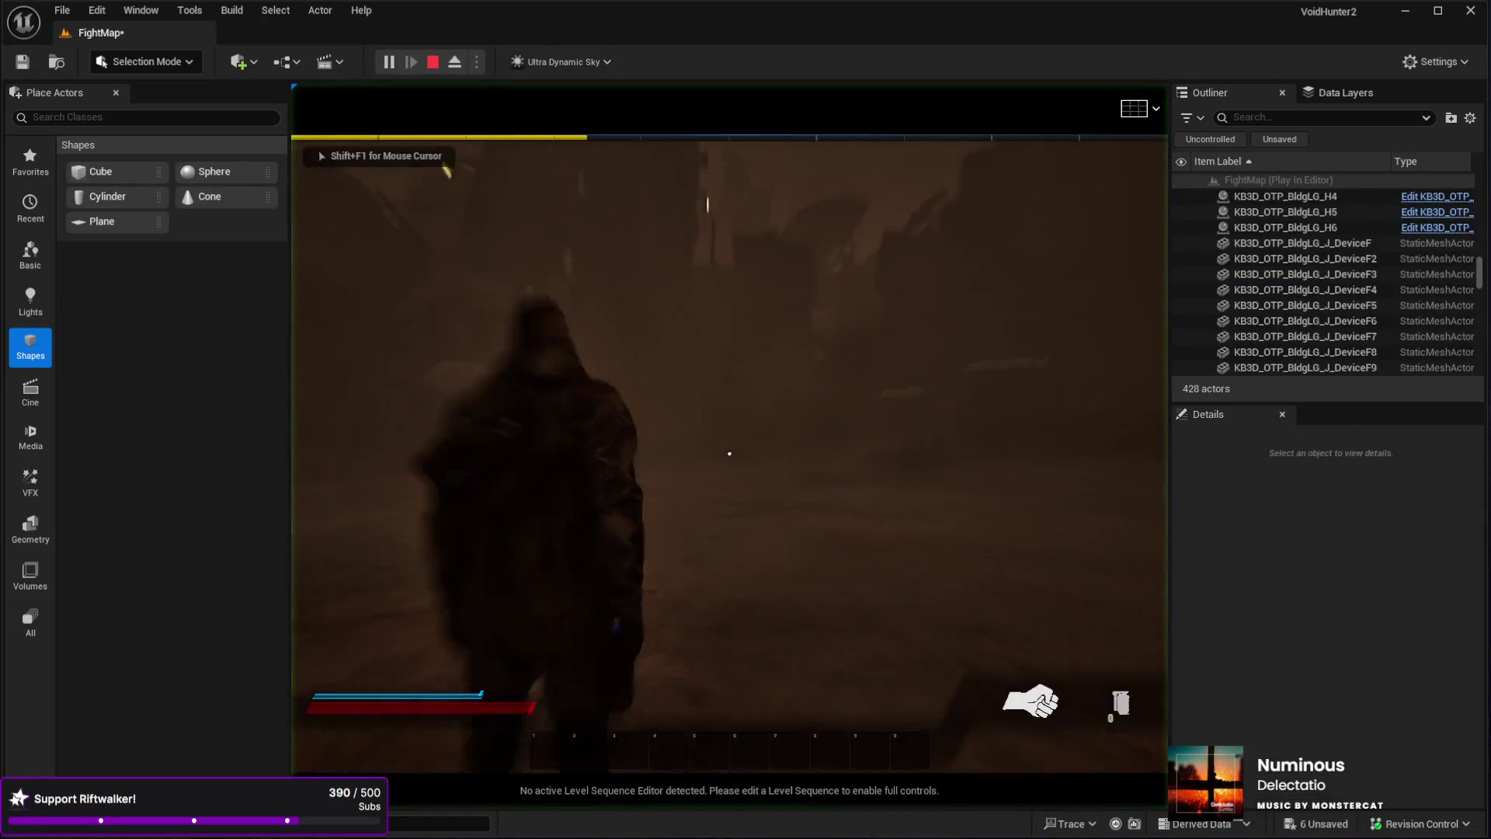
key("F11")
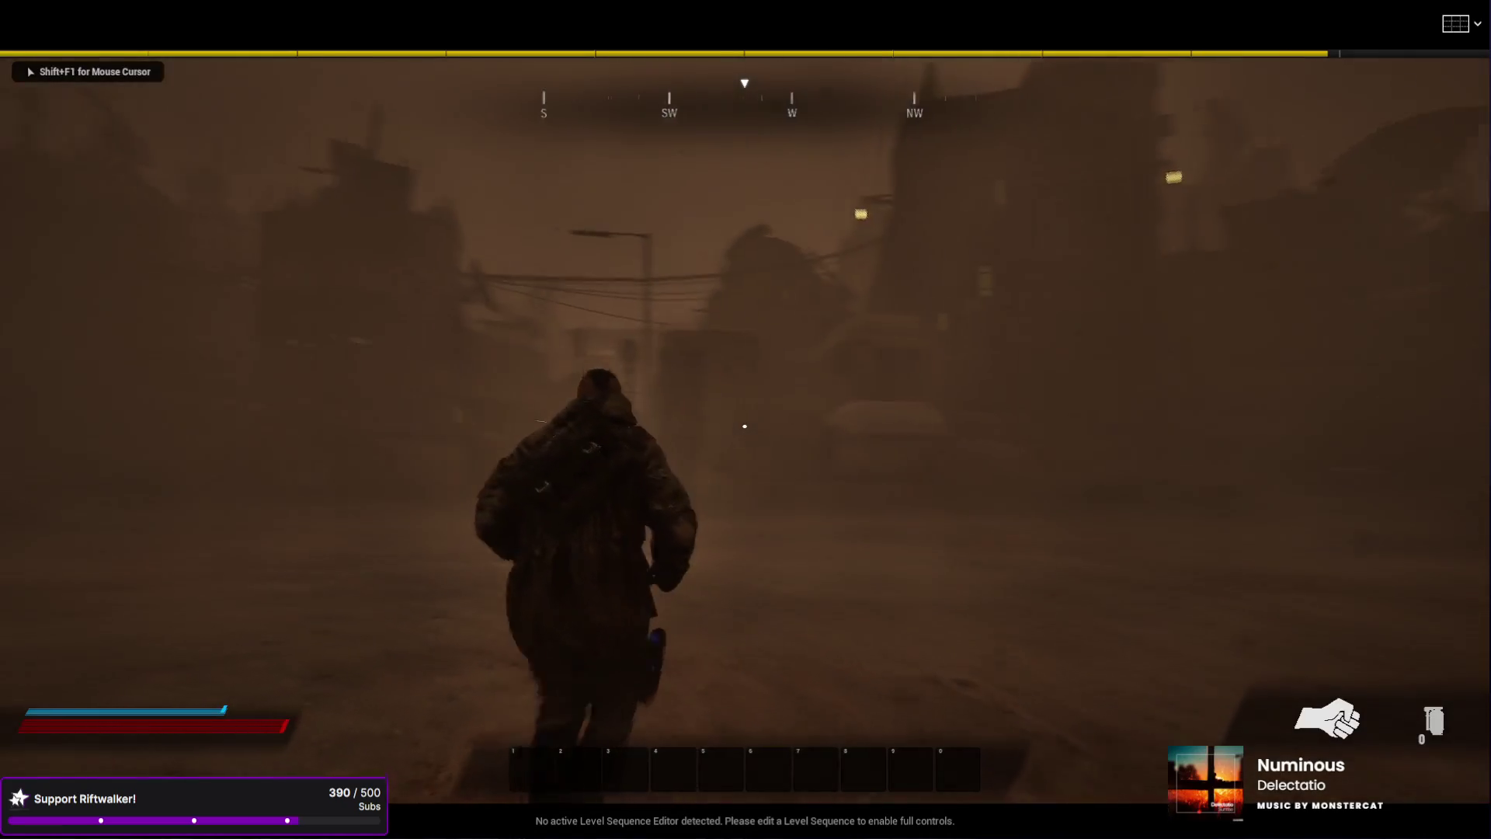
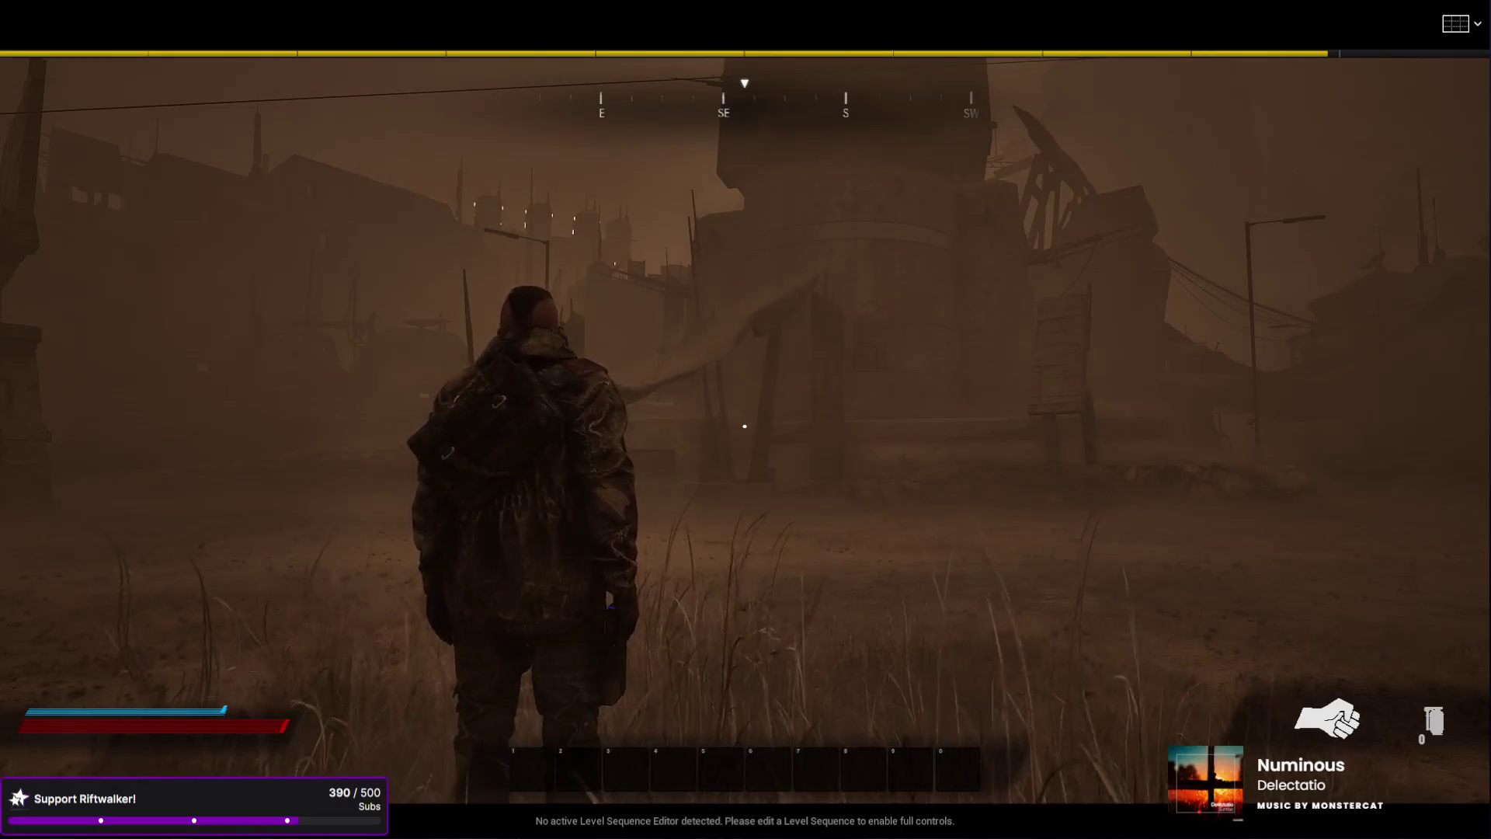
- Move the armored character with A through the desert town in the windowed play-test
key("a")
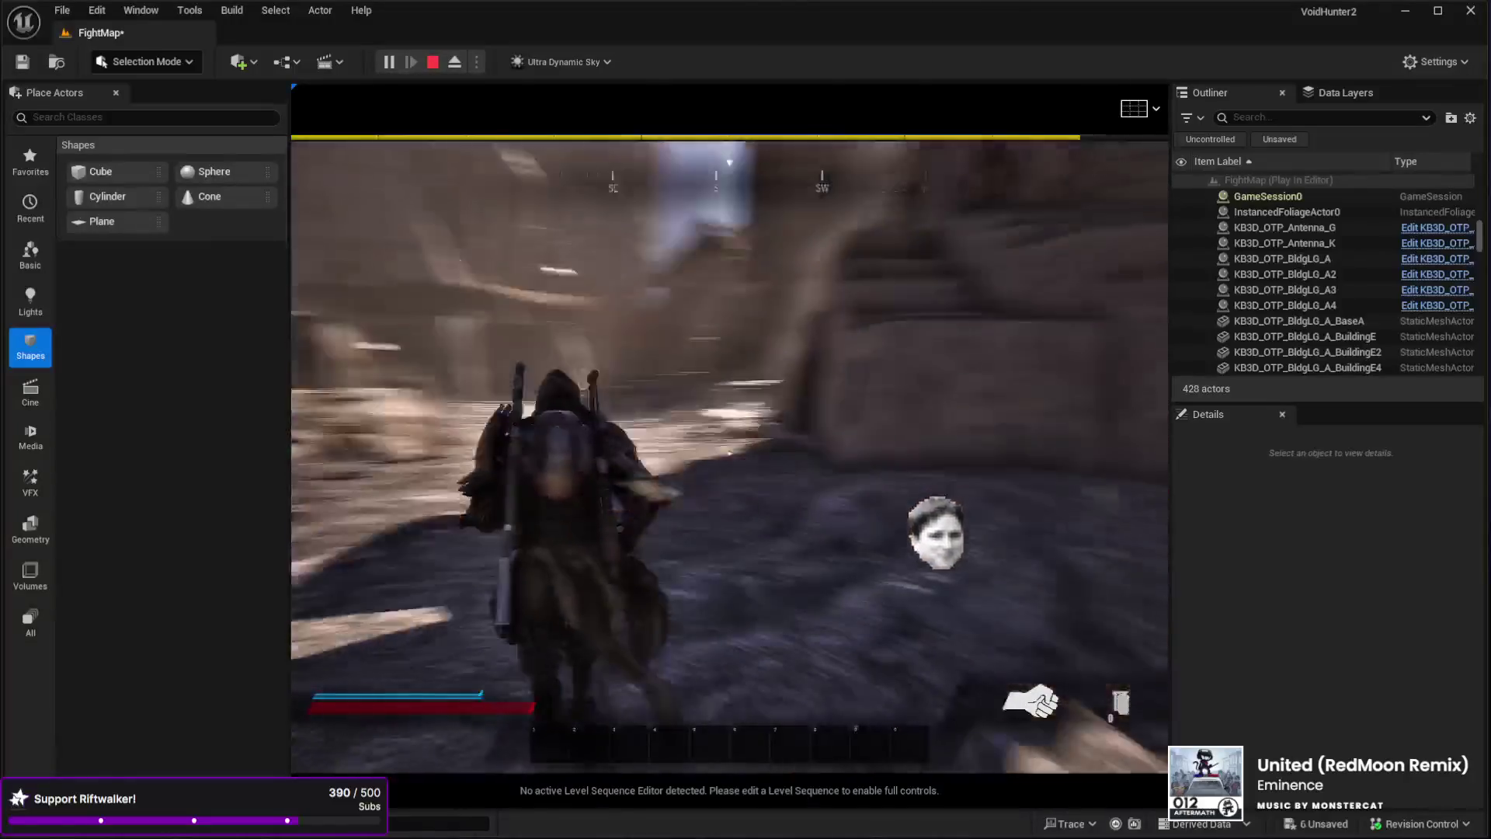
- Dodge-roll the character while running, then stop the FightMap play-test with Esc
key("space")
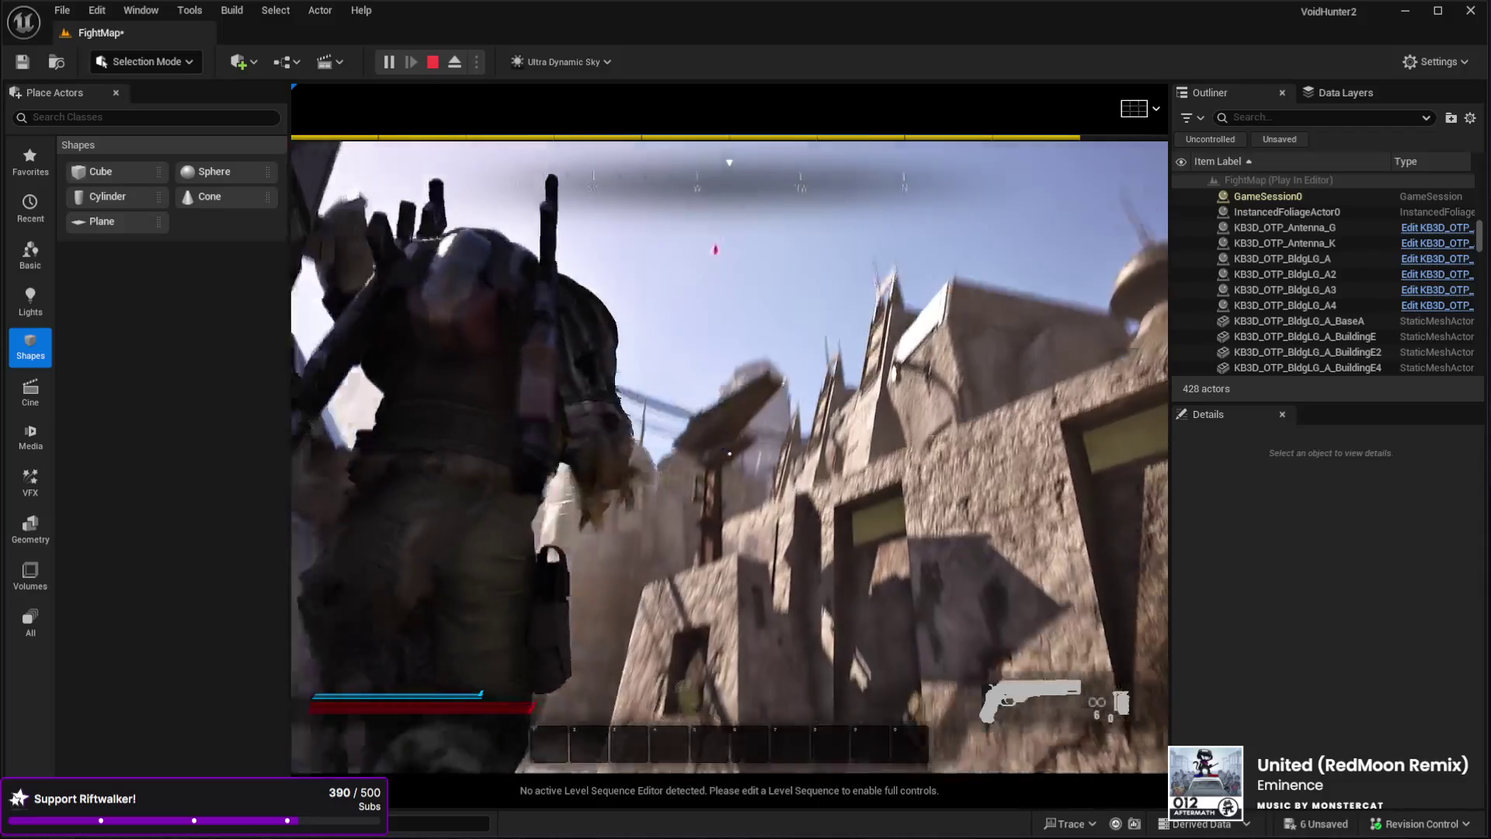
key("Escape")
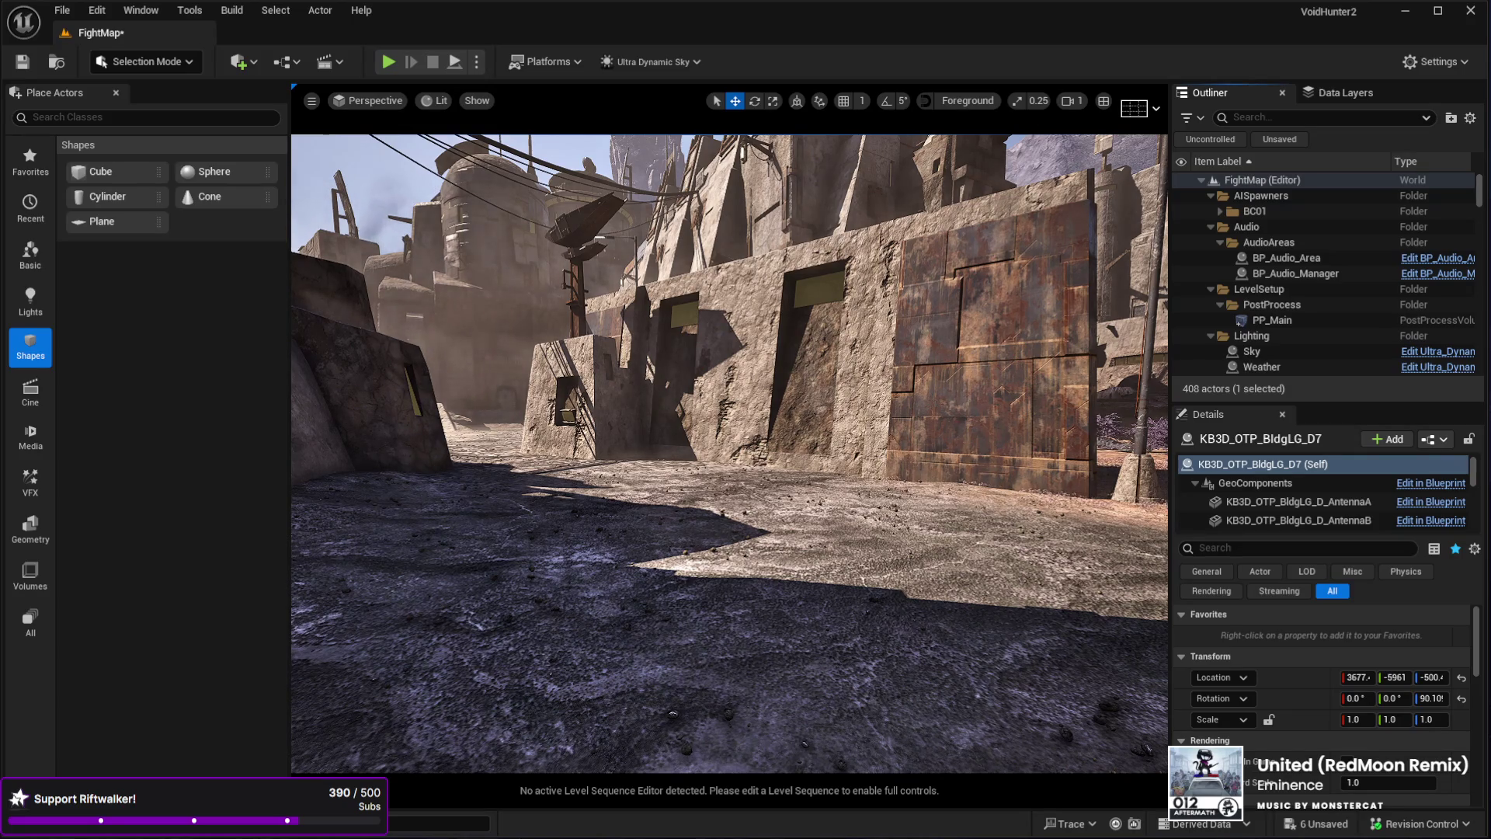
- Select BC01_AISpawner2 and scroll its Details to the 3 throwable ammo and loadout rows
mouse_move(651, 629)
left_mouse_down()
mouse_move(652, 567)
mouse_move(651, 629)
mouse_move(683, 629)
left_mouse_up()
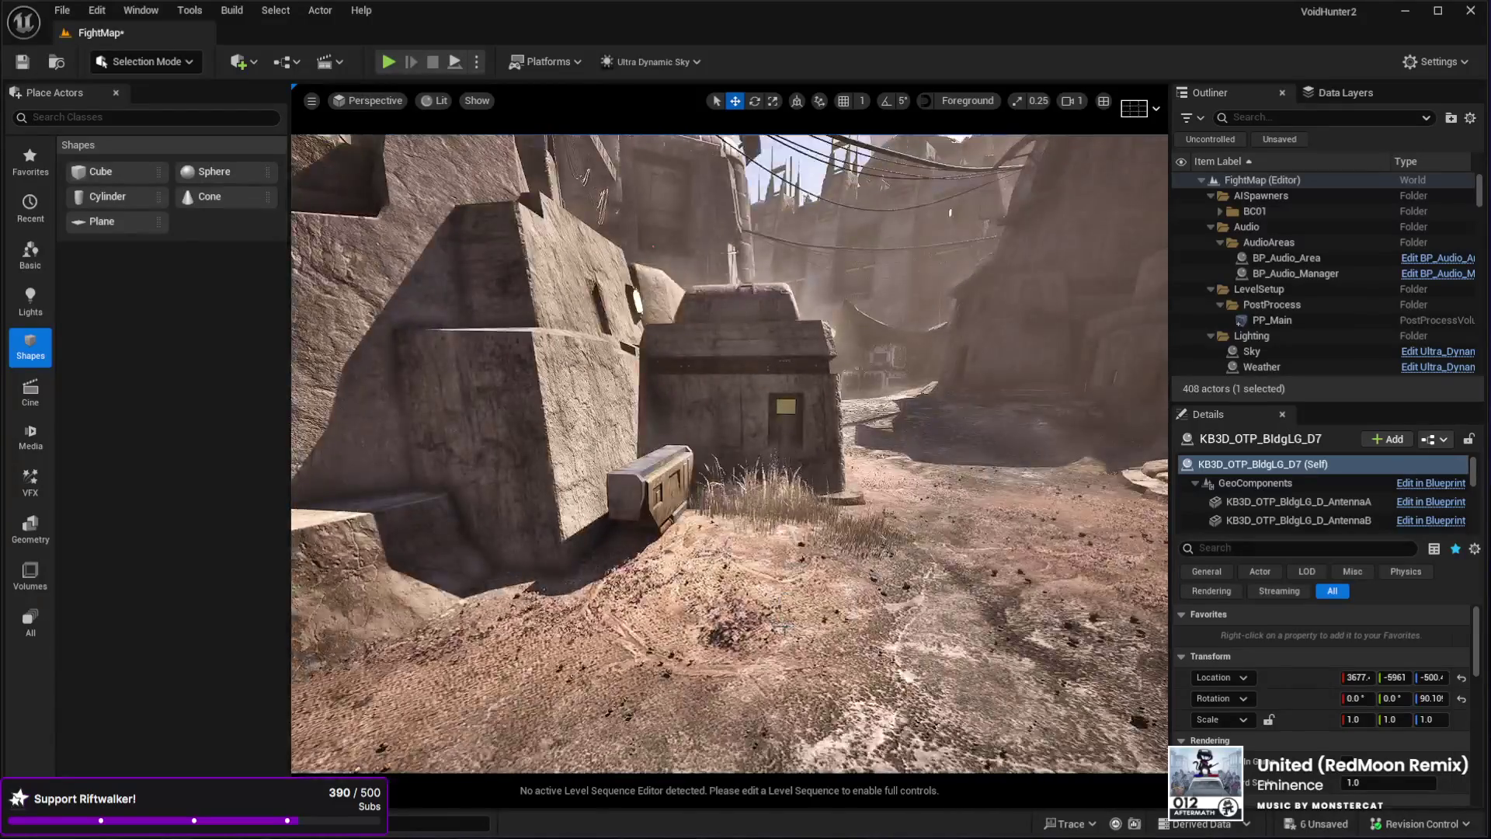
left_click(781, 453)
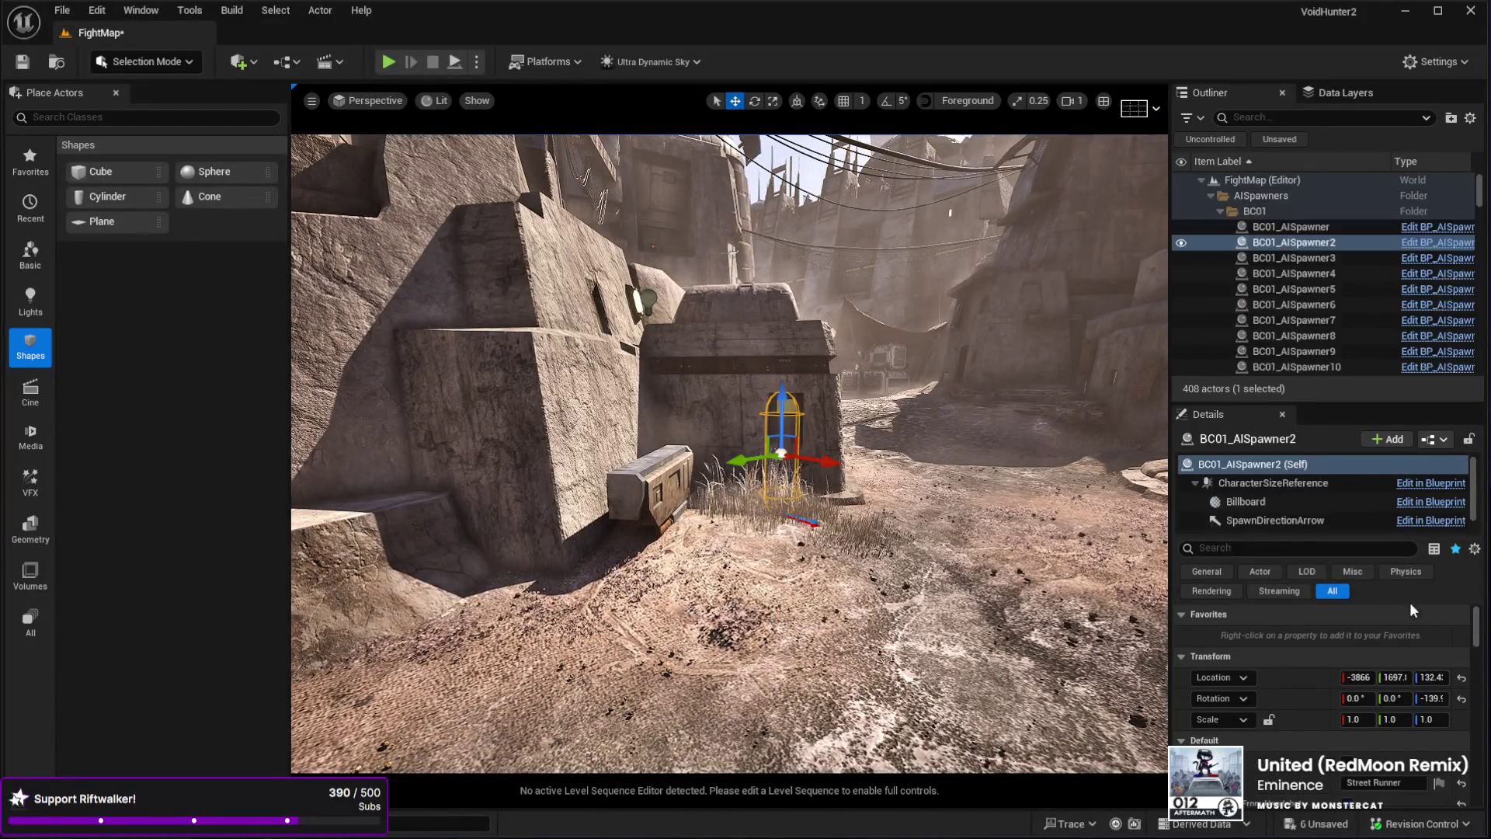
scroll(1384, 674, "down", 10)
scroll(1376, 684, "down", 5)
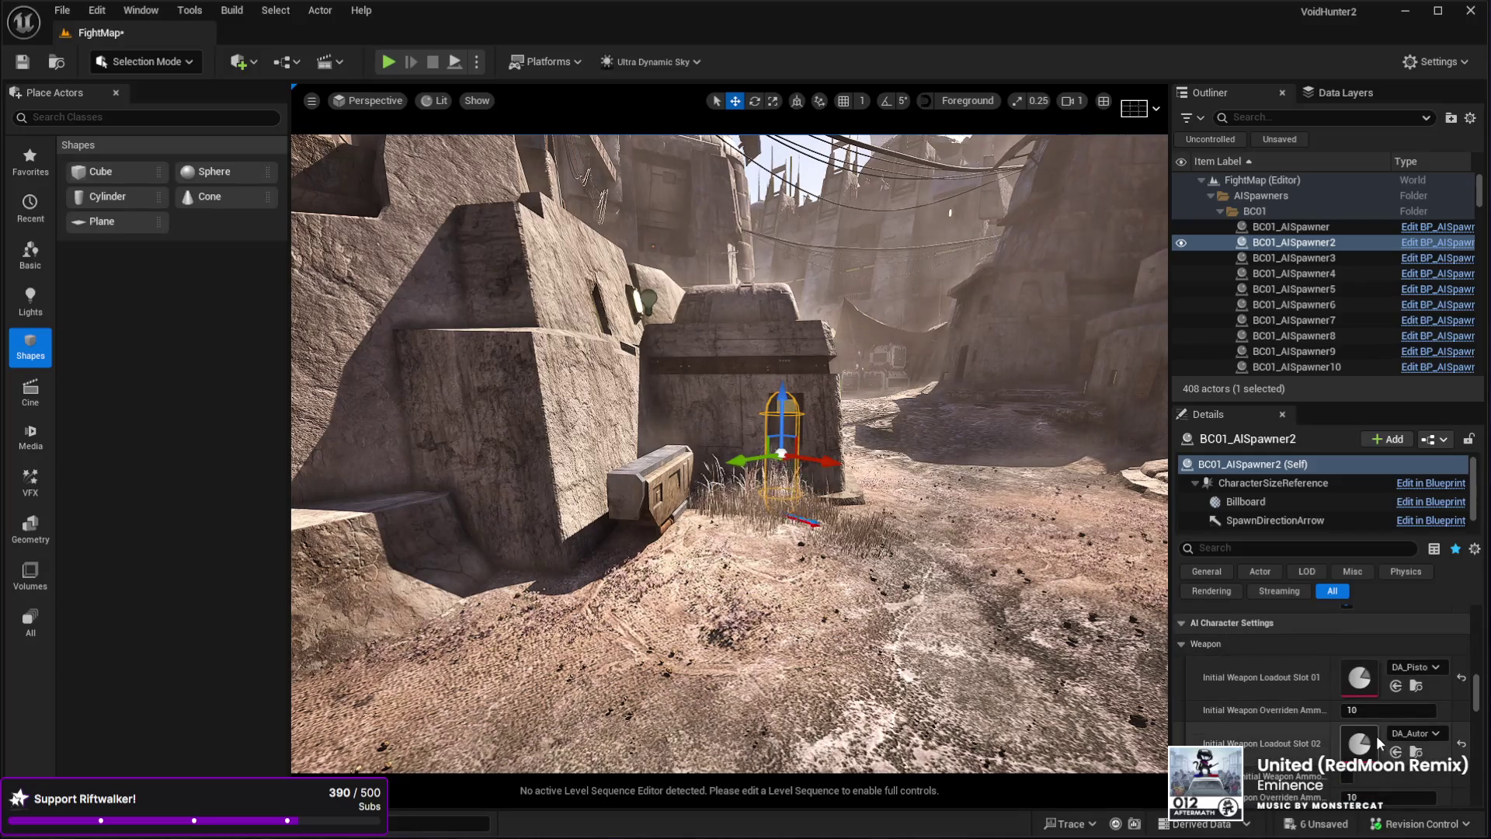
scroll(1377, 733, "down", 6)
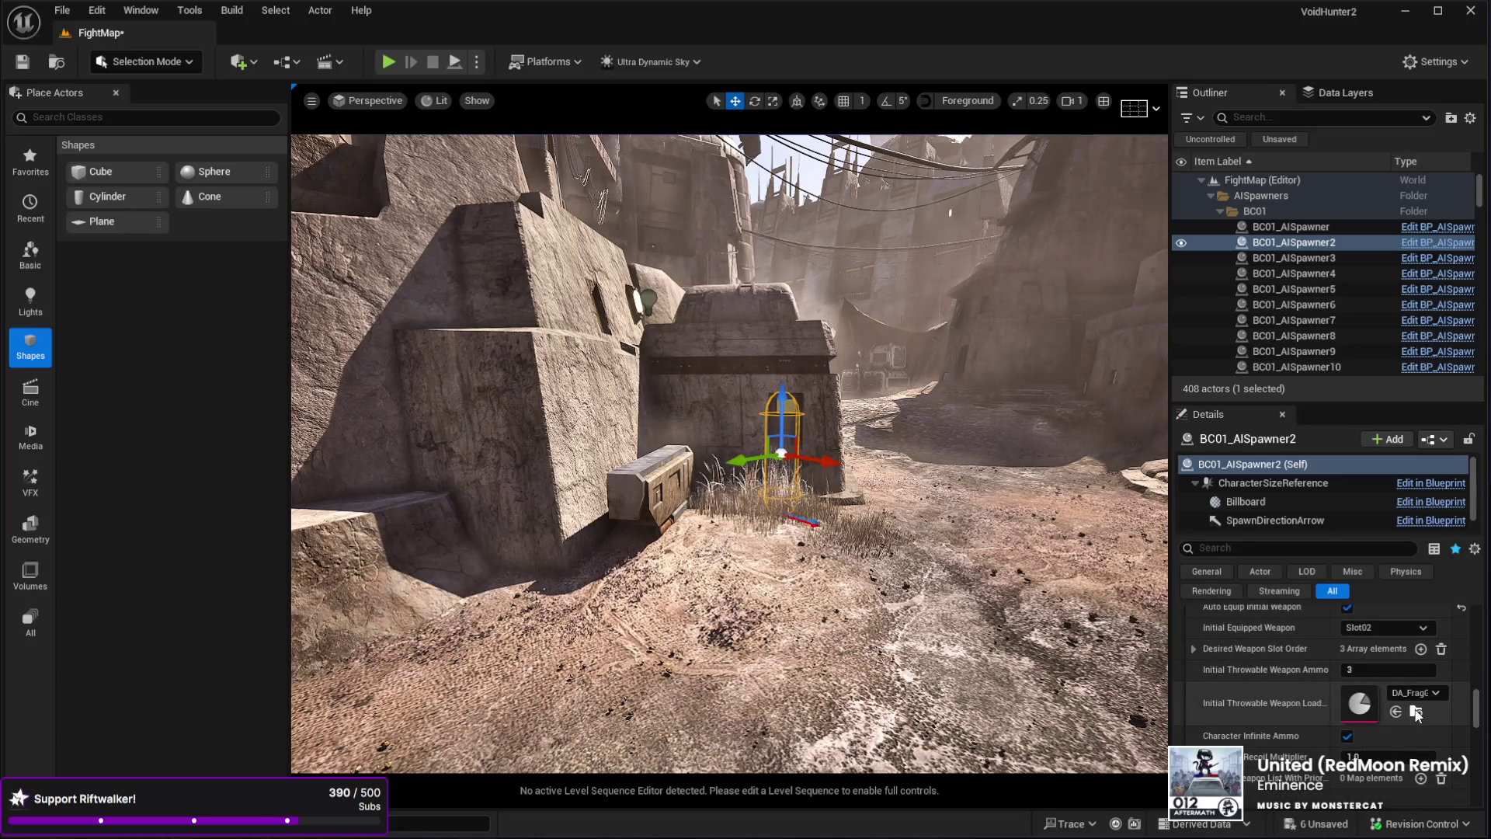
left_click(1294, 242)
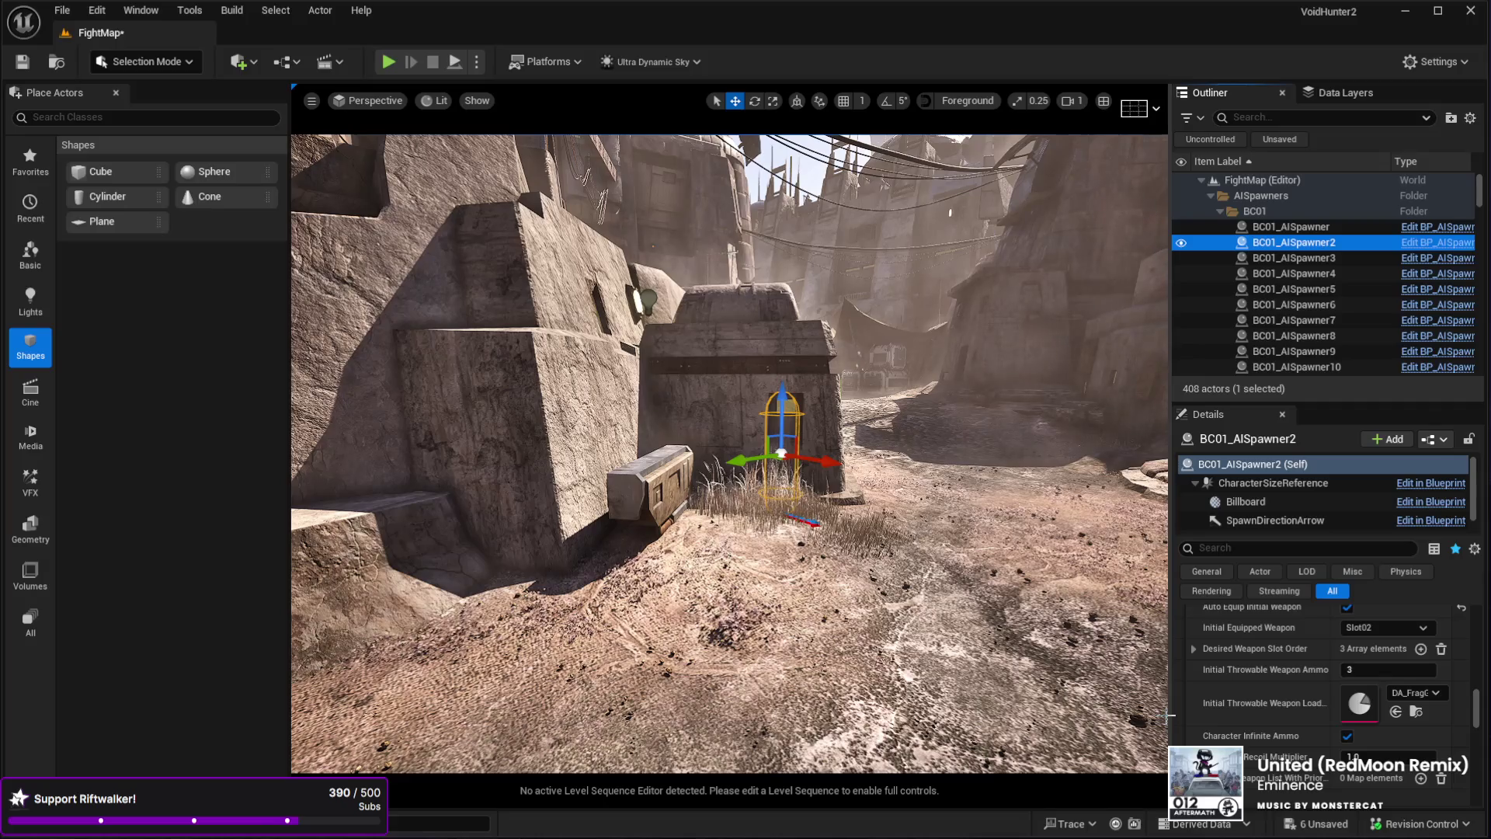
- Widen the Details panel and scroll through BC01_AISpawner2's spawner settings
left_click_drag(1169, 715, 987, 715)
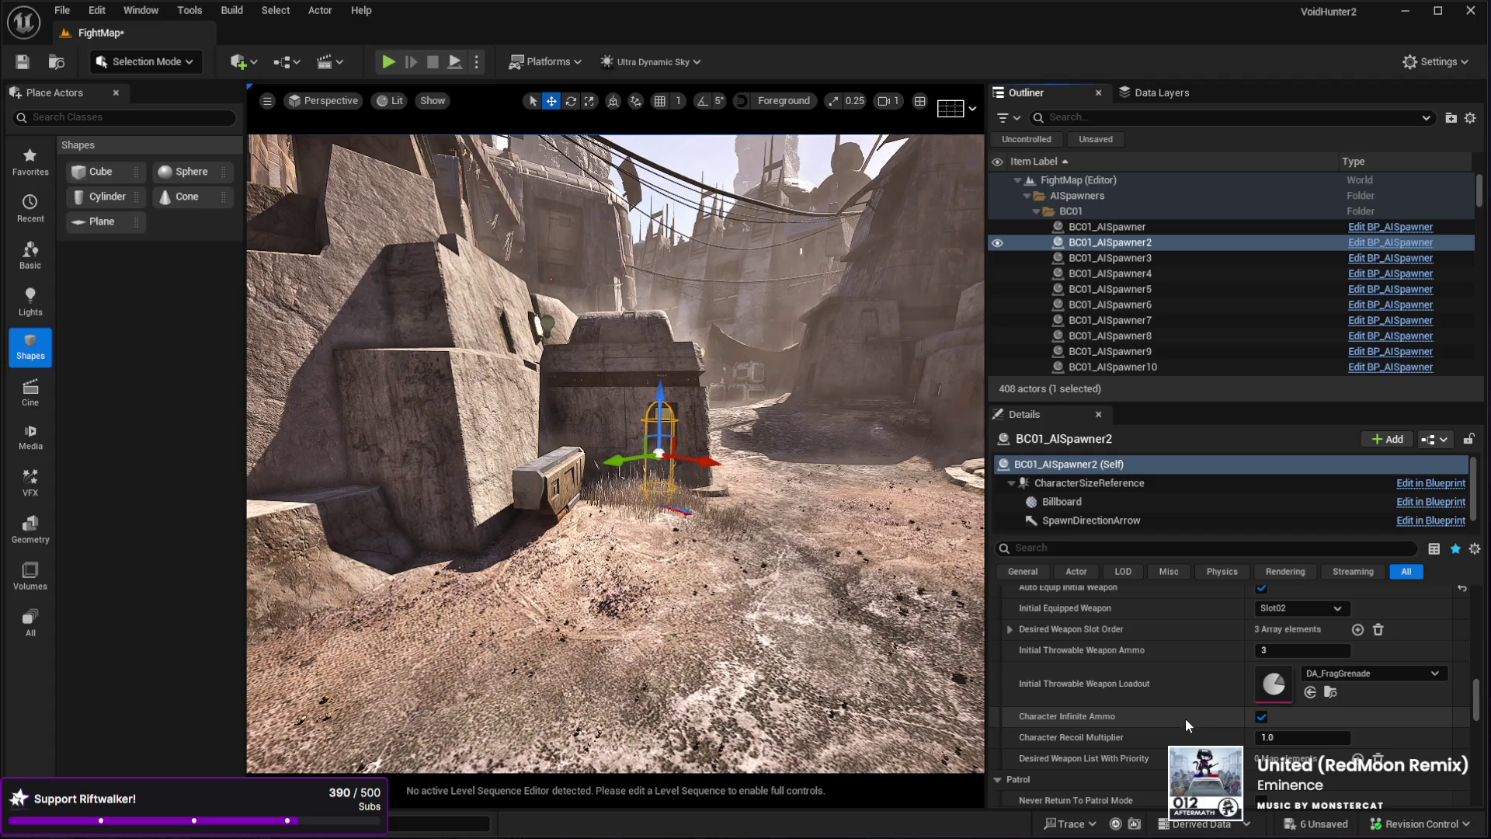
scroll(1185, 717, "down", 2)
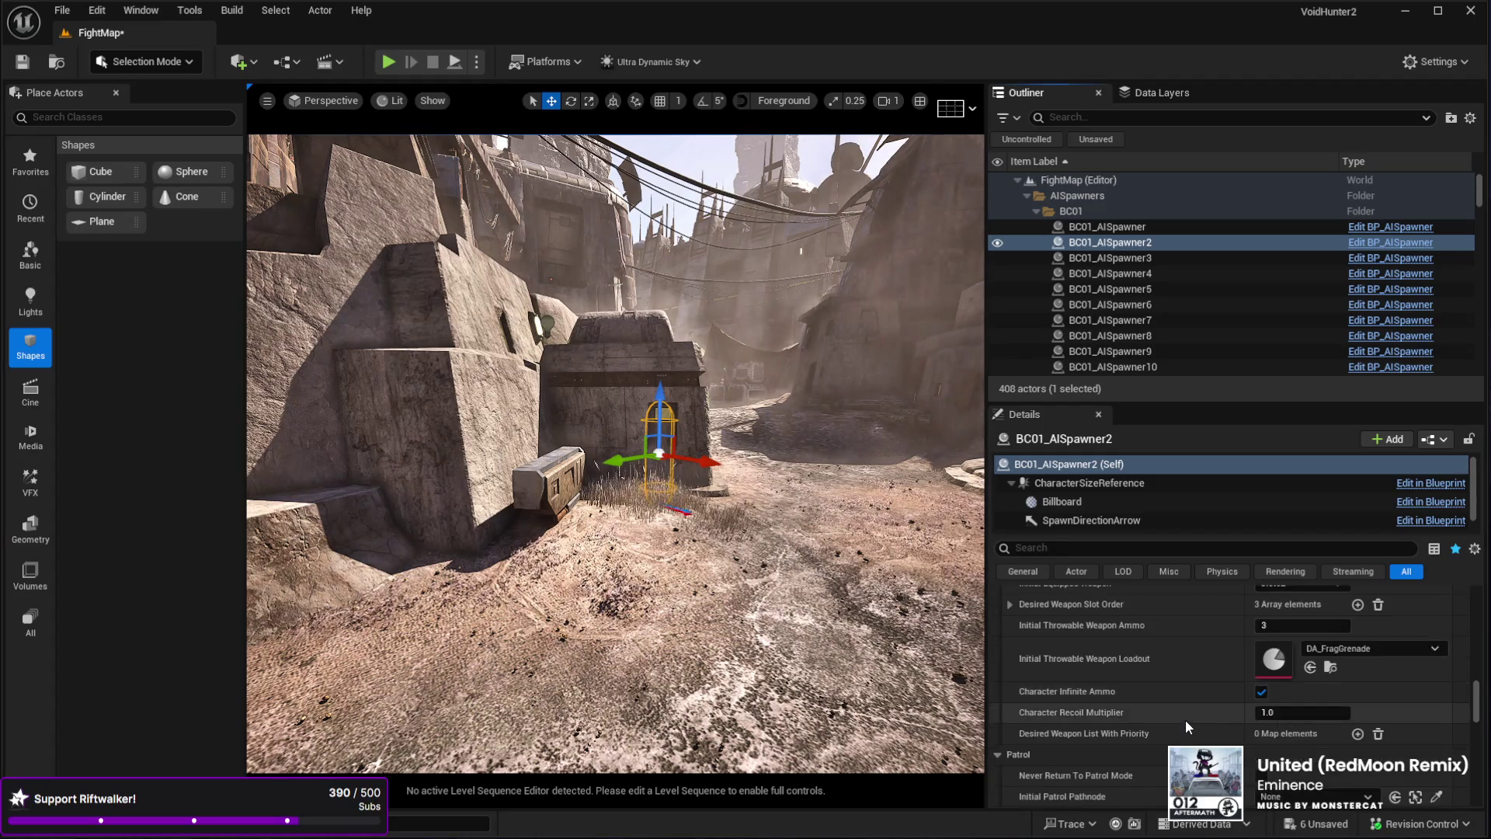
scroll(1185, 720, "down", 8)
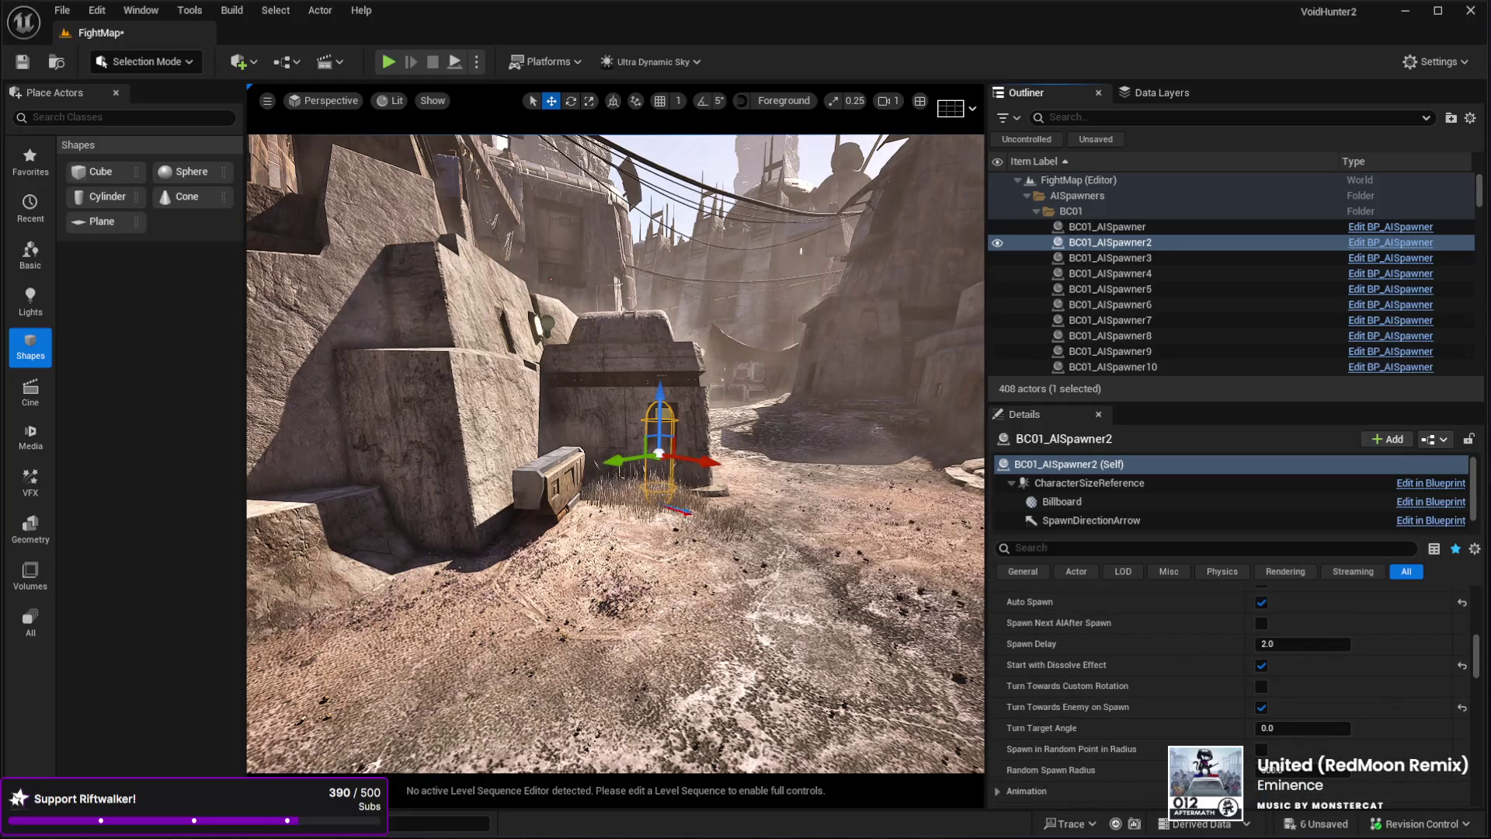
left_click(1110, 243)
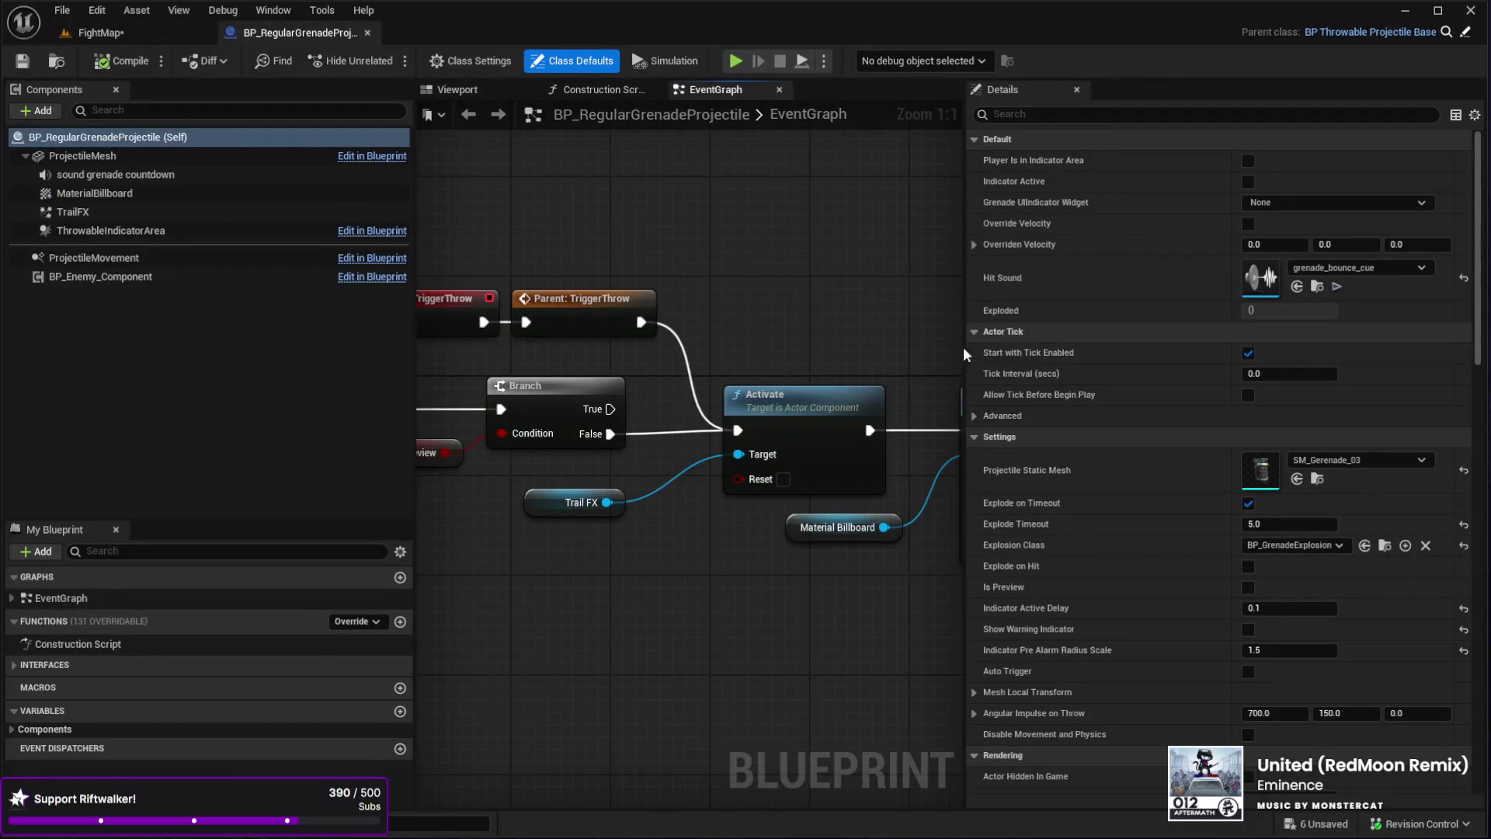
- Widen the graph area and inspect the BP_Enemy_Component and ProjectileMovement components
left_click_drag(966, 312, 1386, 312)
left_click_drag(433, 303, 790, 306)
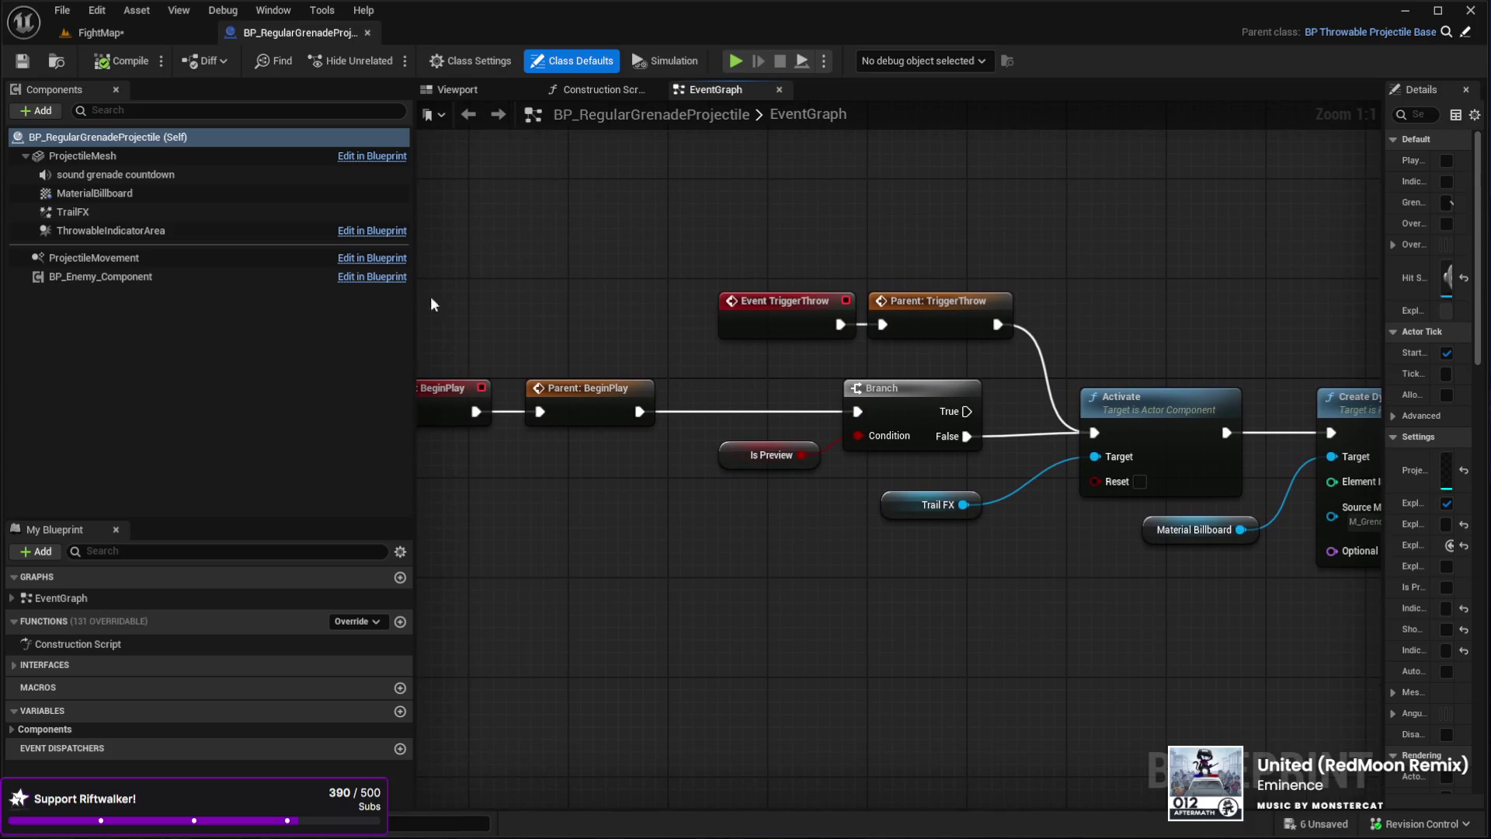
left_click(75, 278)
left_click(97, 259)
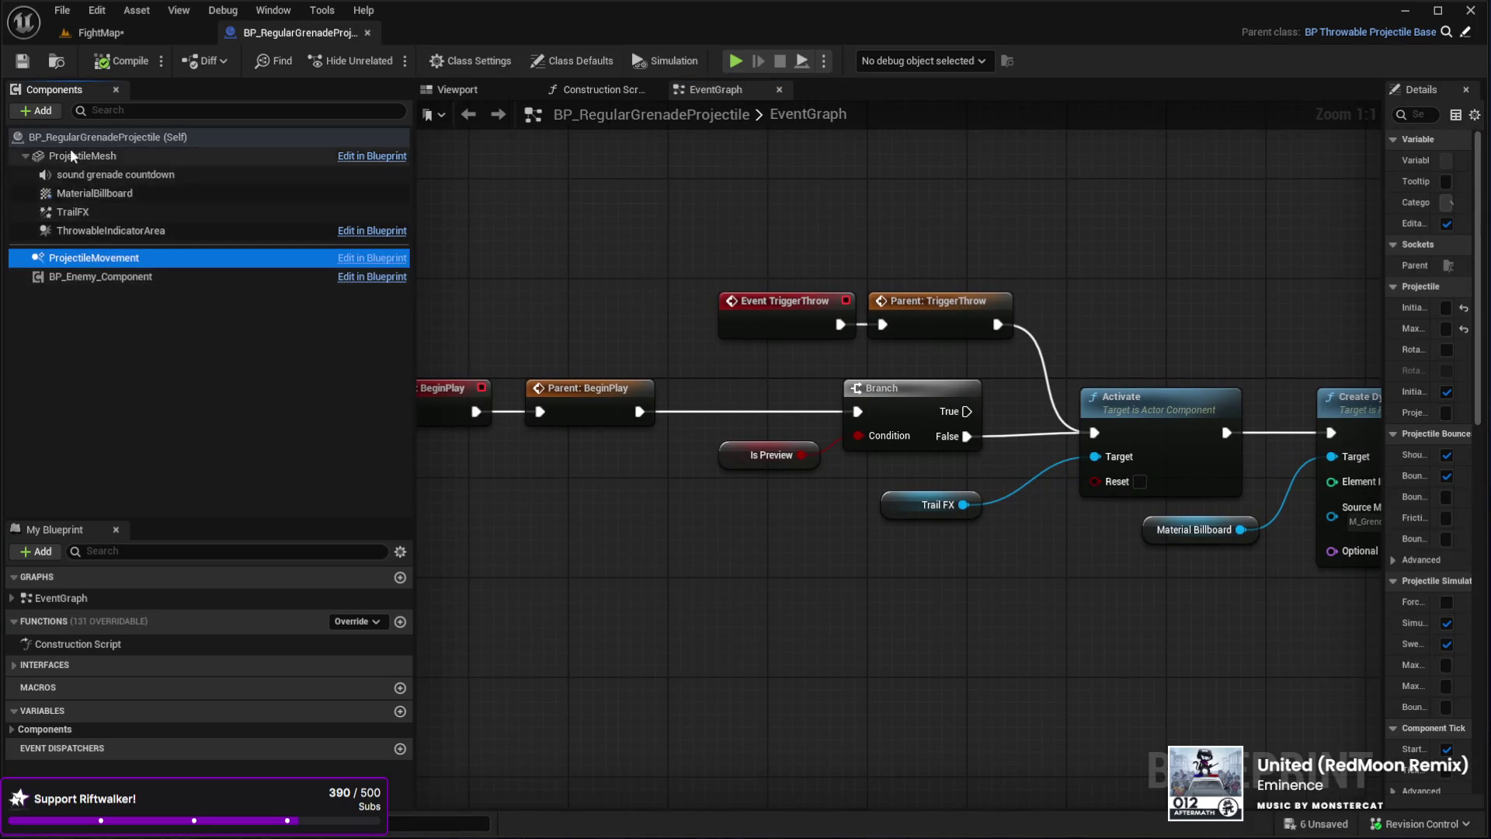
left_click(590, 89)
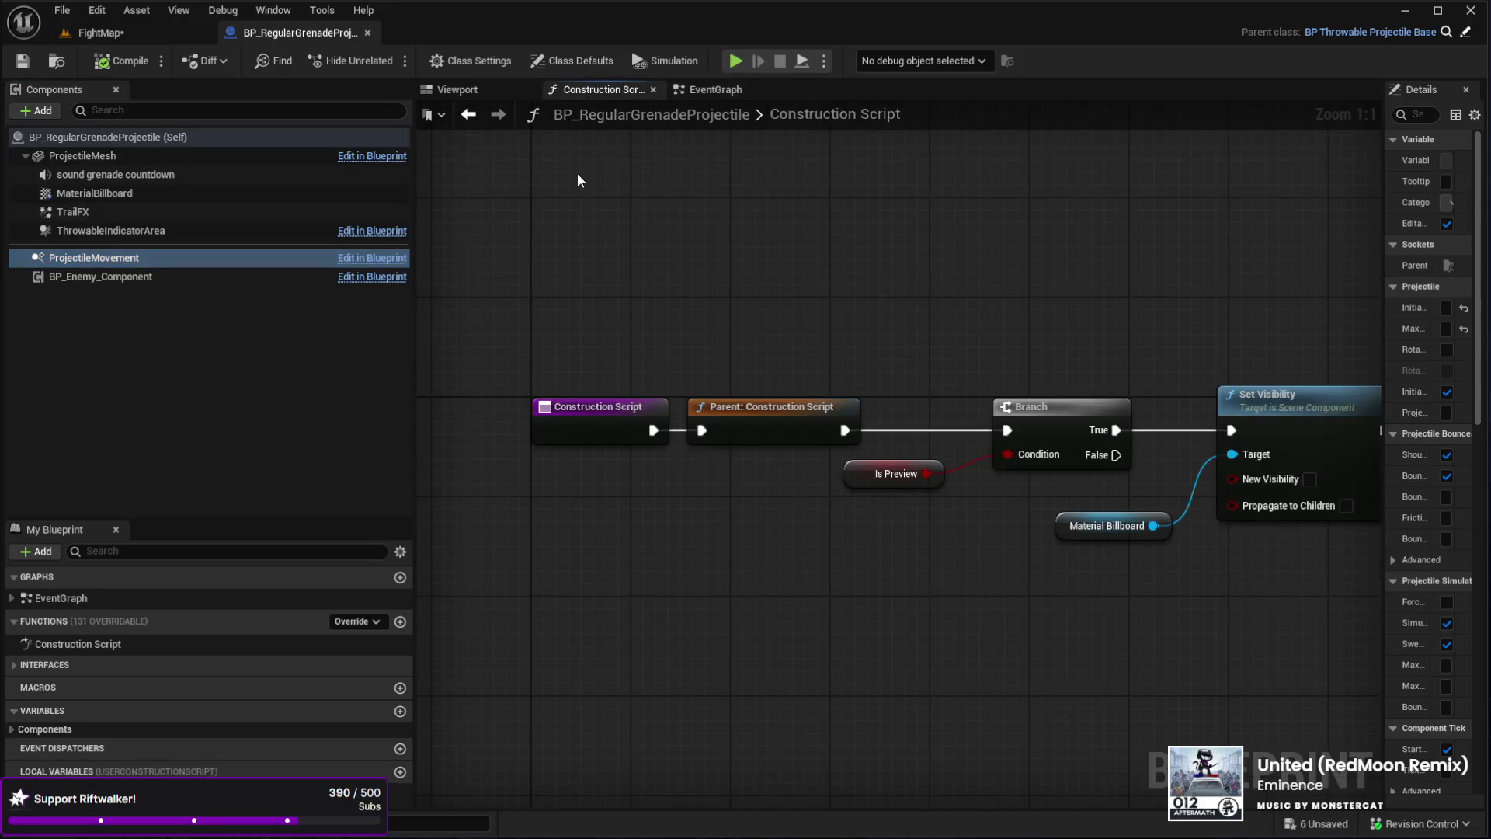
left_click(716, 90)
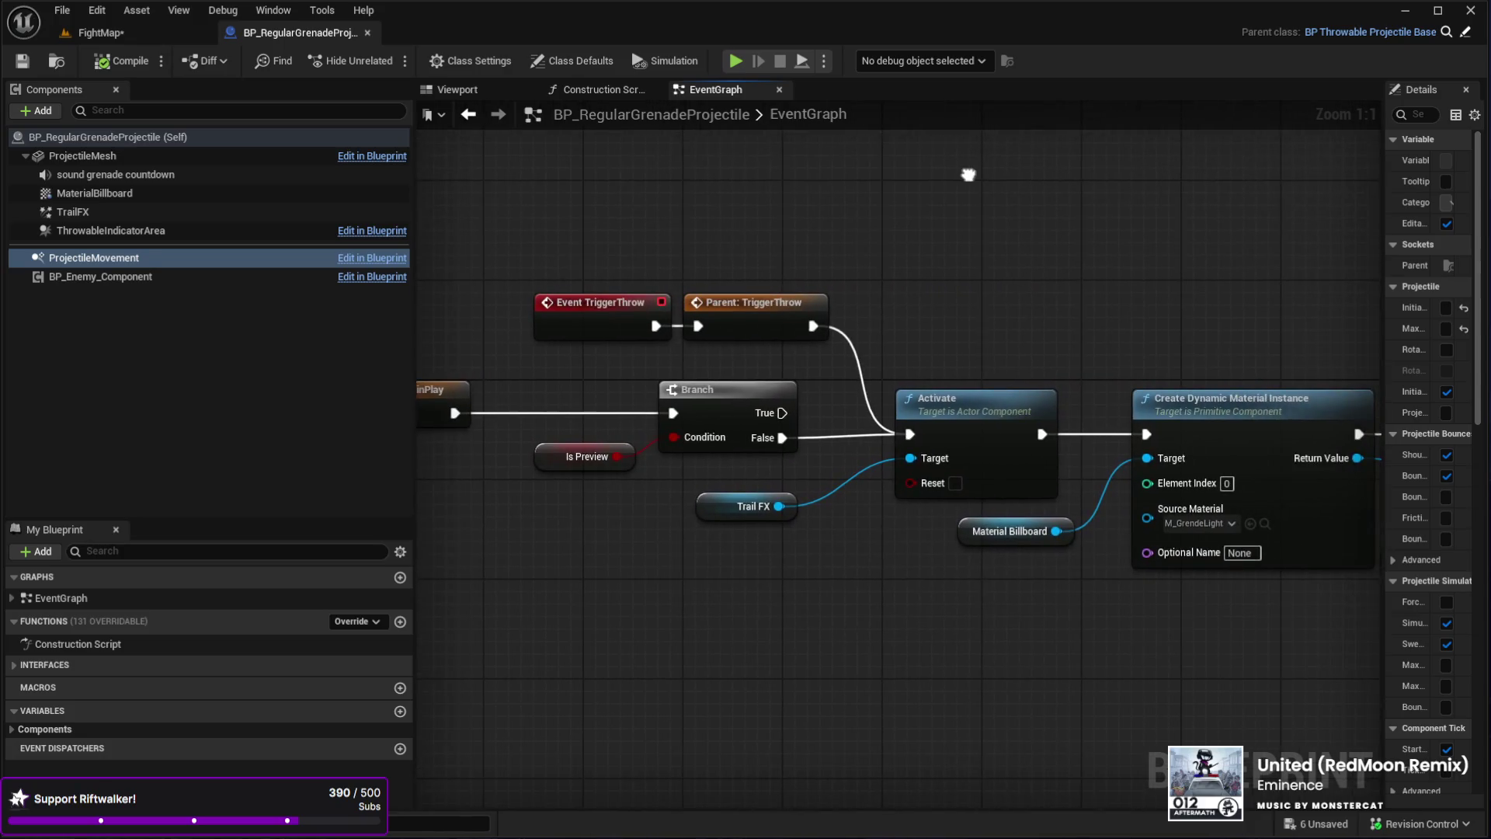
- Pan the EventGraph to the Activate and material nodes, then center the Construction Script nodes
left_click_drag(1082, 186, 1203, 175)
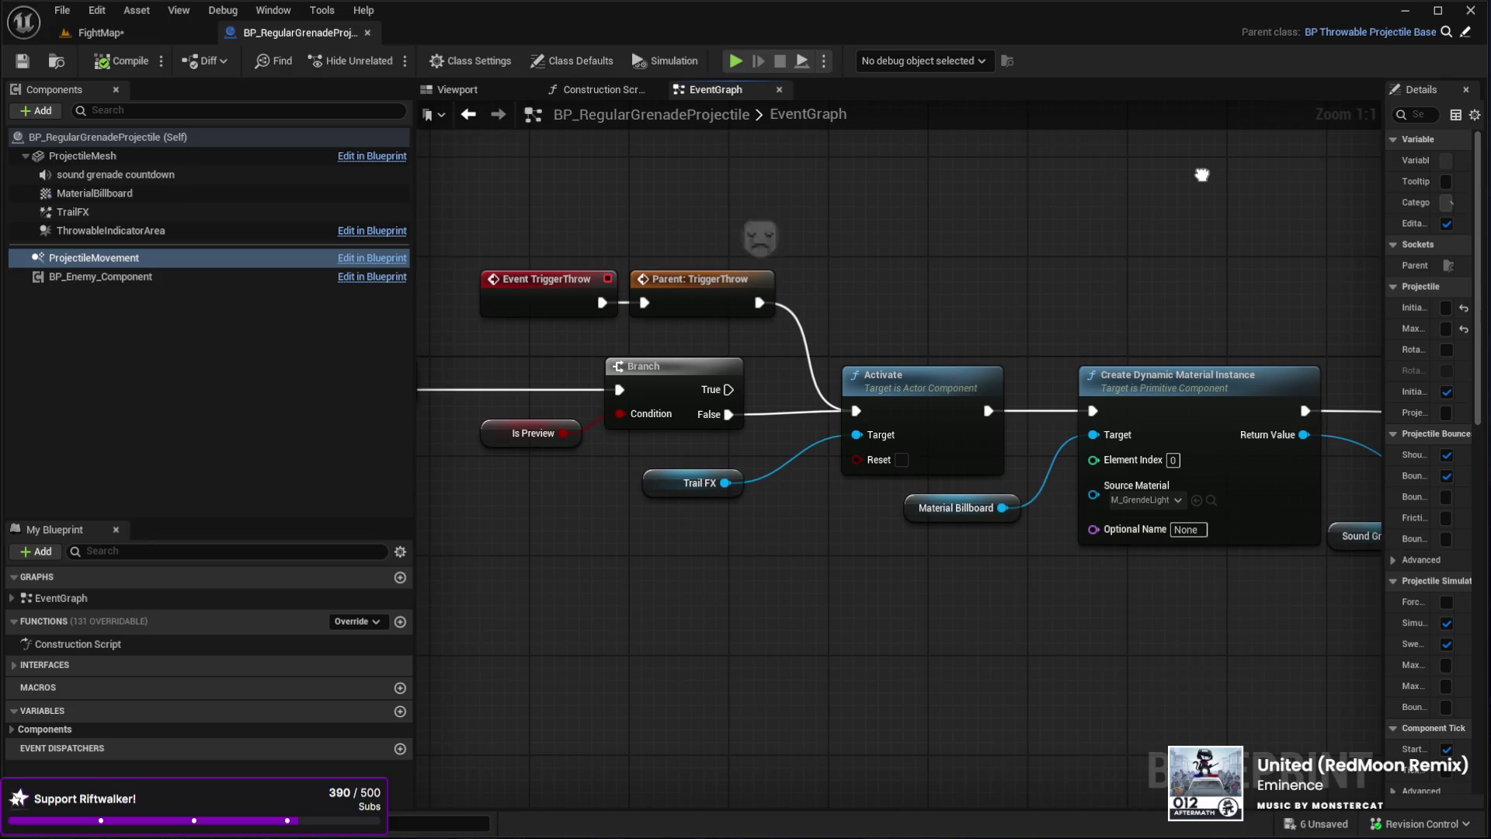
mouse_move(1203, 176)
left_mouse_down()
mouse_move(935, 197)
mouse_move(823, 243)
mouse_move(886, 242)
left_mouse_up()
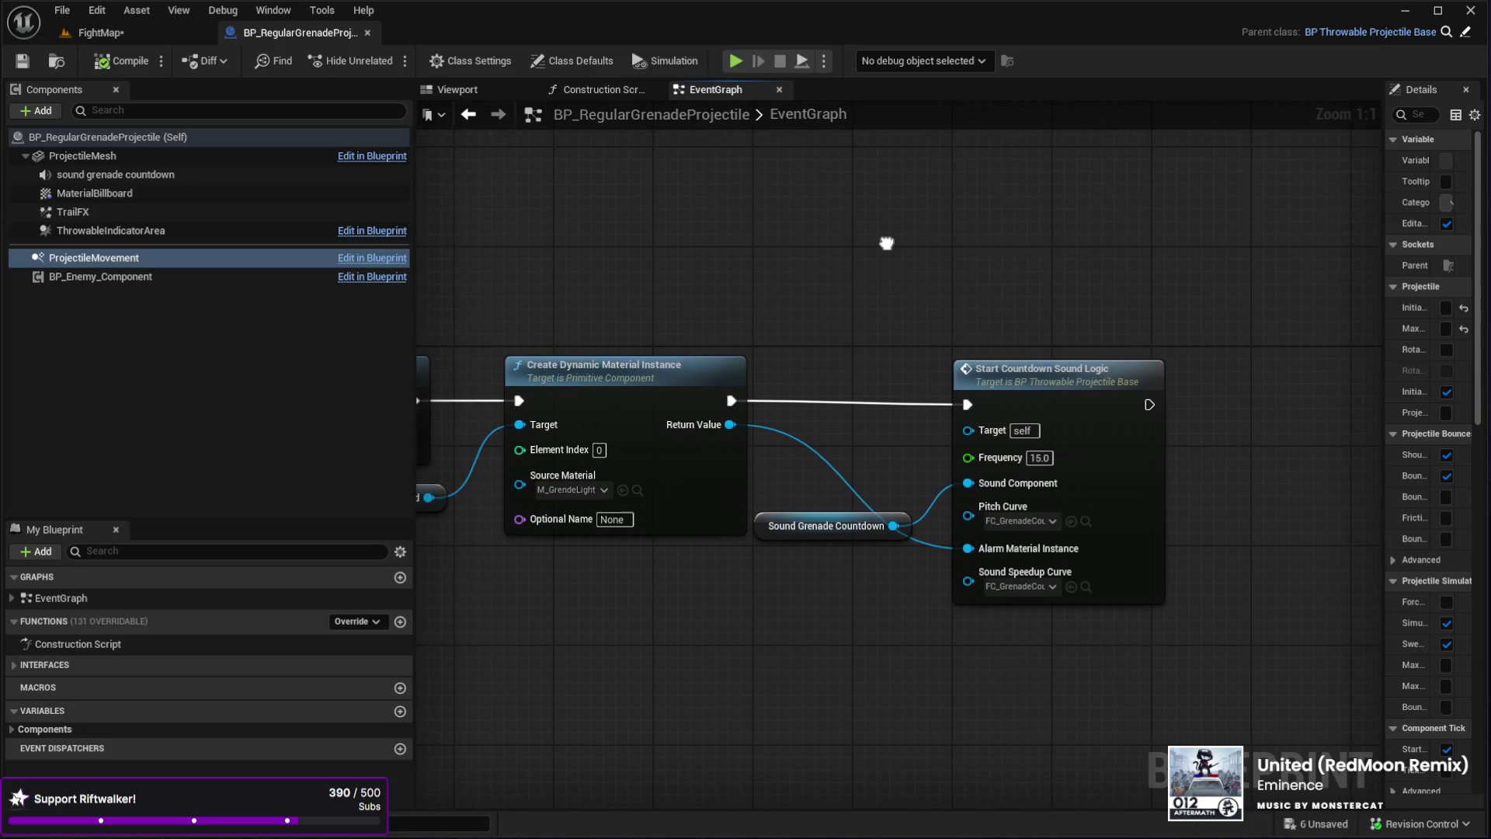
mouse_move(632, 225)
left_mouse_down()
mouse_move(842, 220)
mouse_move(782, 253)
mouse_move(795, 258)
left_mouse_up()
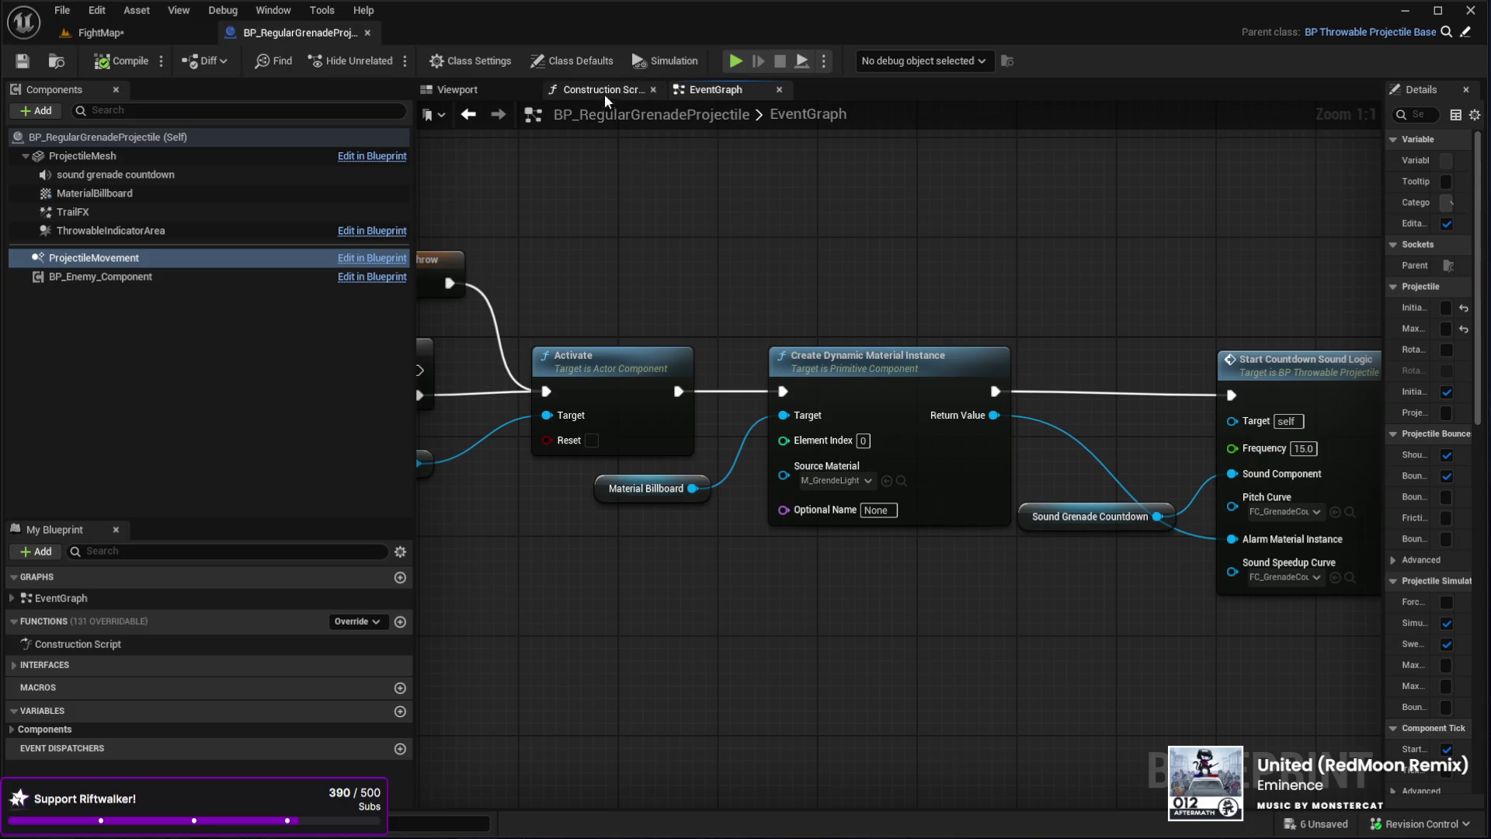
left_click(605, 90)
mouse_move(1150, 233)
left_mouse_down()
mouse_move(987, 259)
mouse_move(1094, 252)
left_mouse_up()
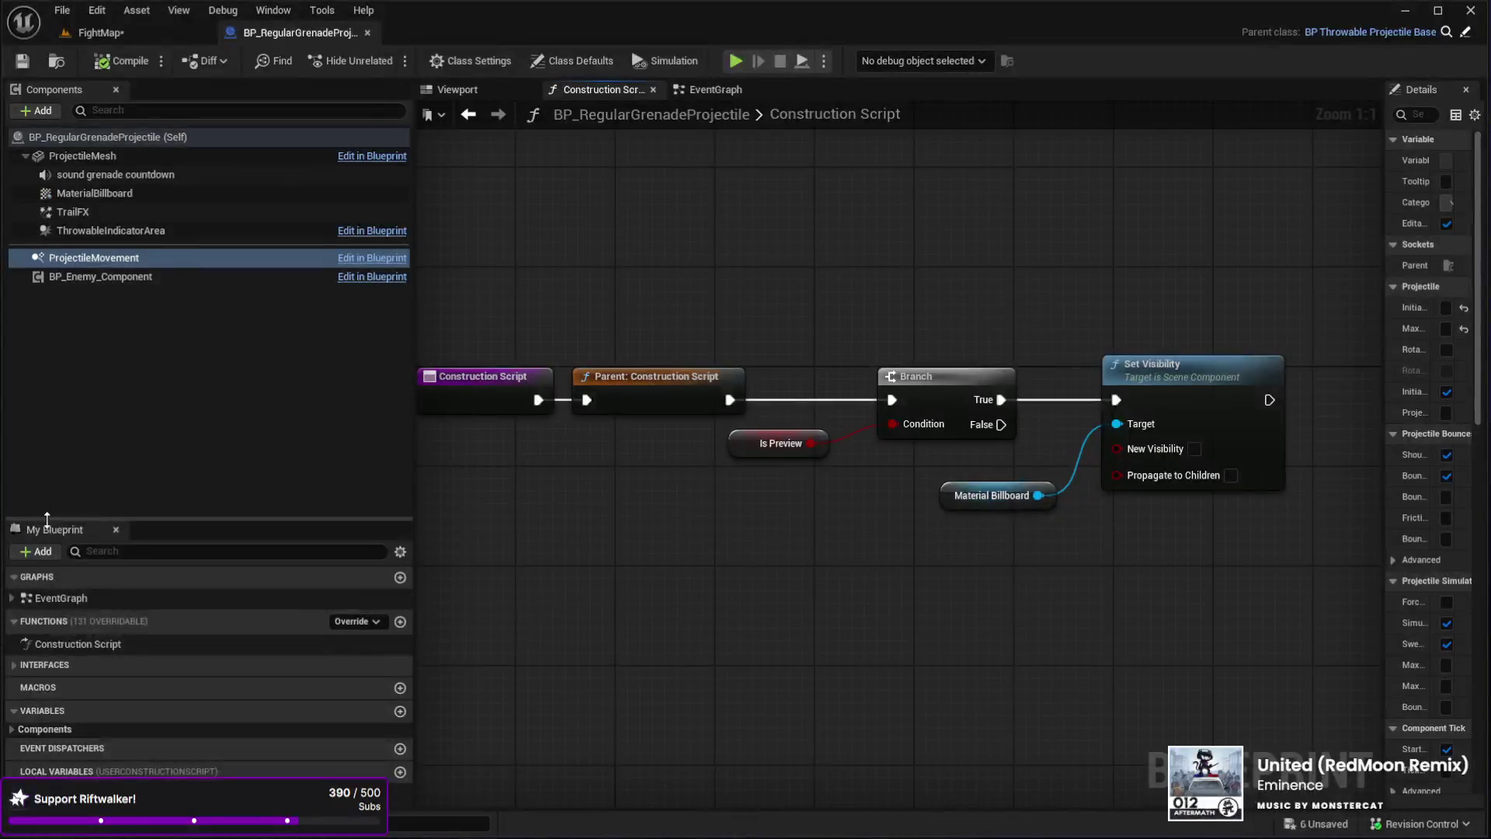
- Browse My Blueprint's components, interfaces and events, then jump to Event TriggerThrow and its Branch, Activate and material nodes
left_click_drag(94, 519, 93, 365)
left_click(9, 554)
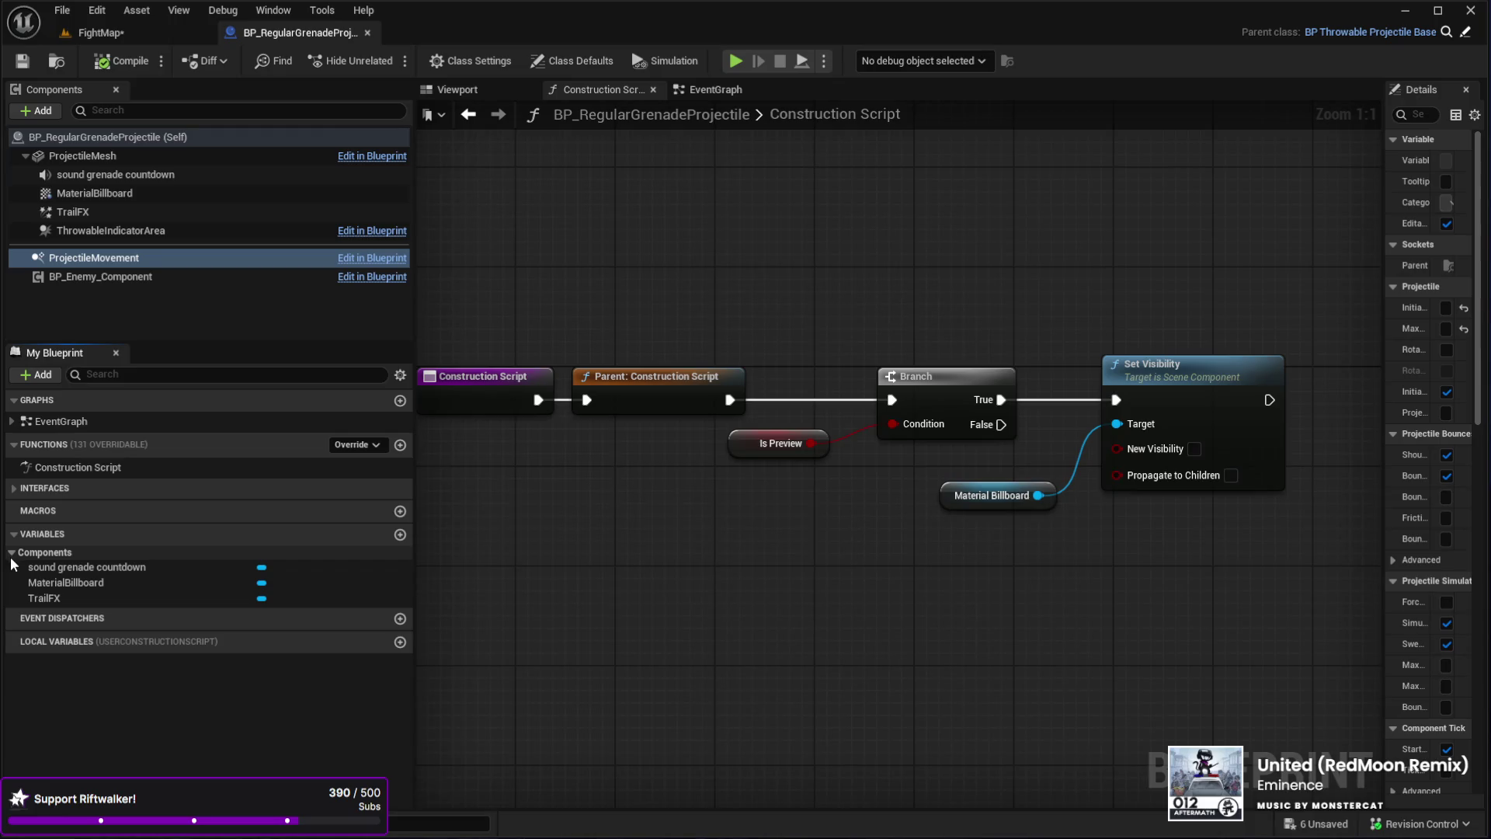
left_click(39, 488)
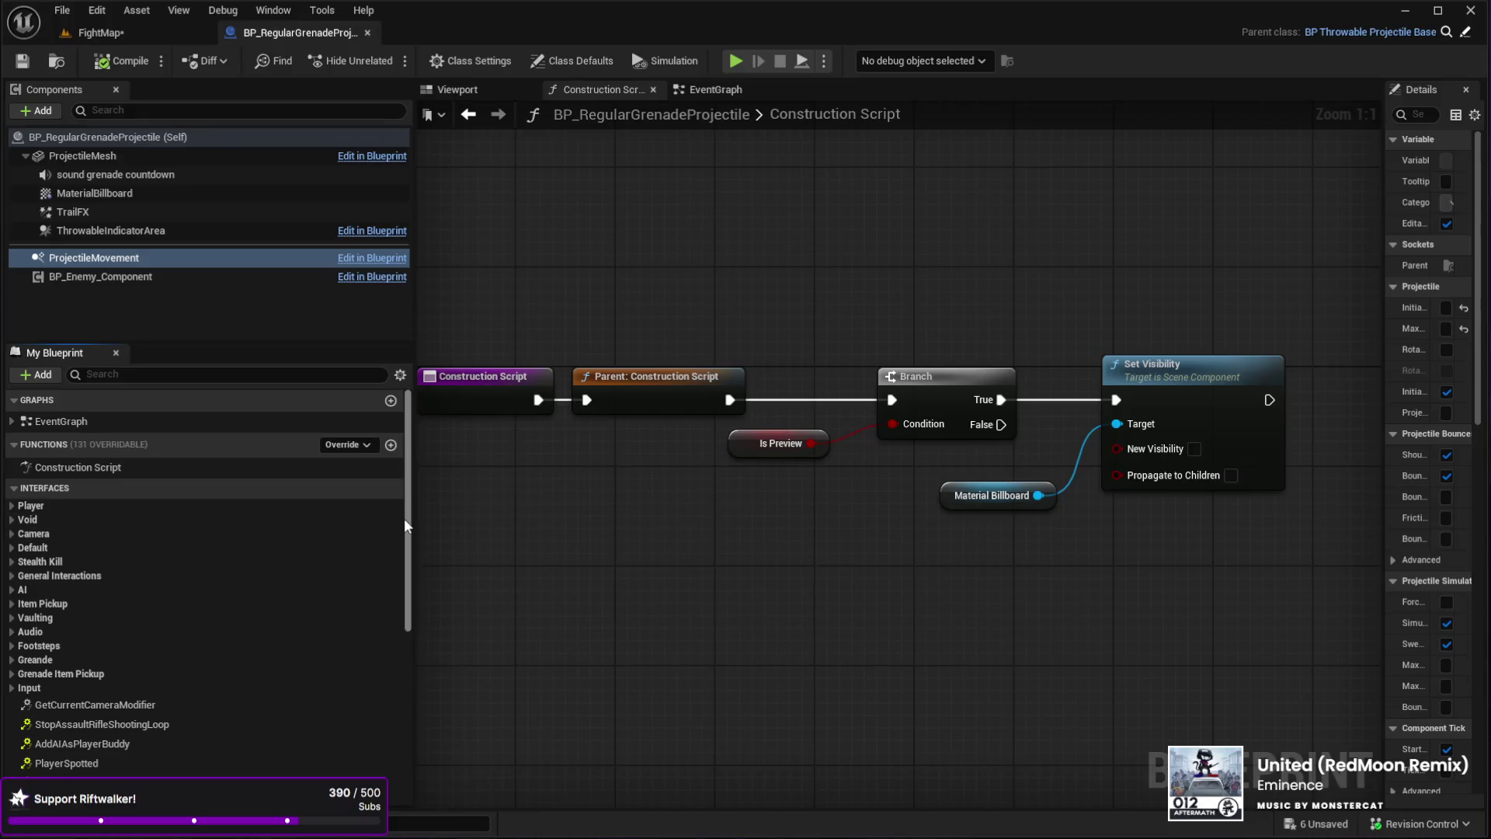
scroll(404, 519, "down", 3)
scroll(407, 542, "up", 3)
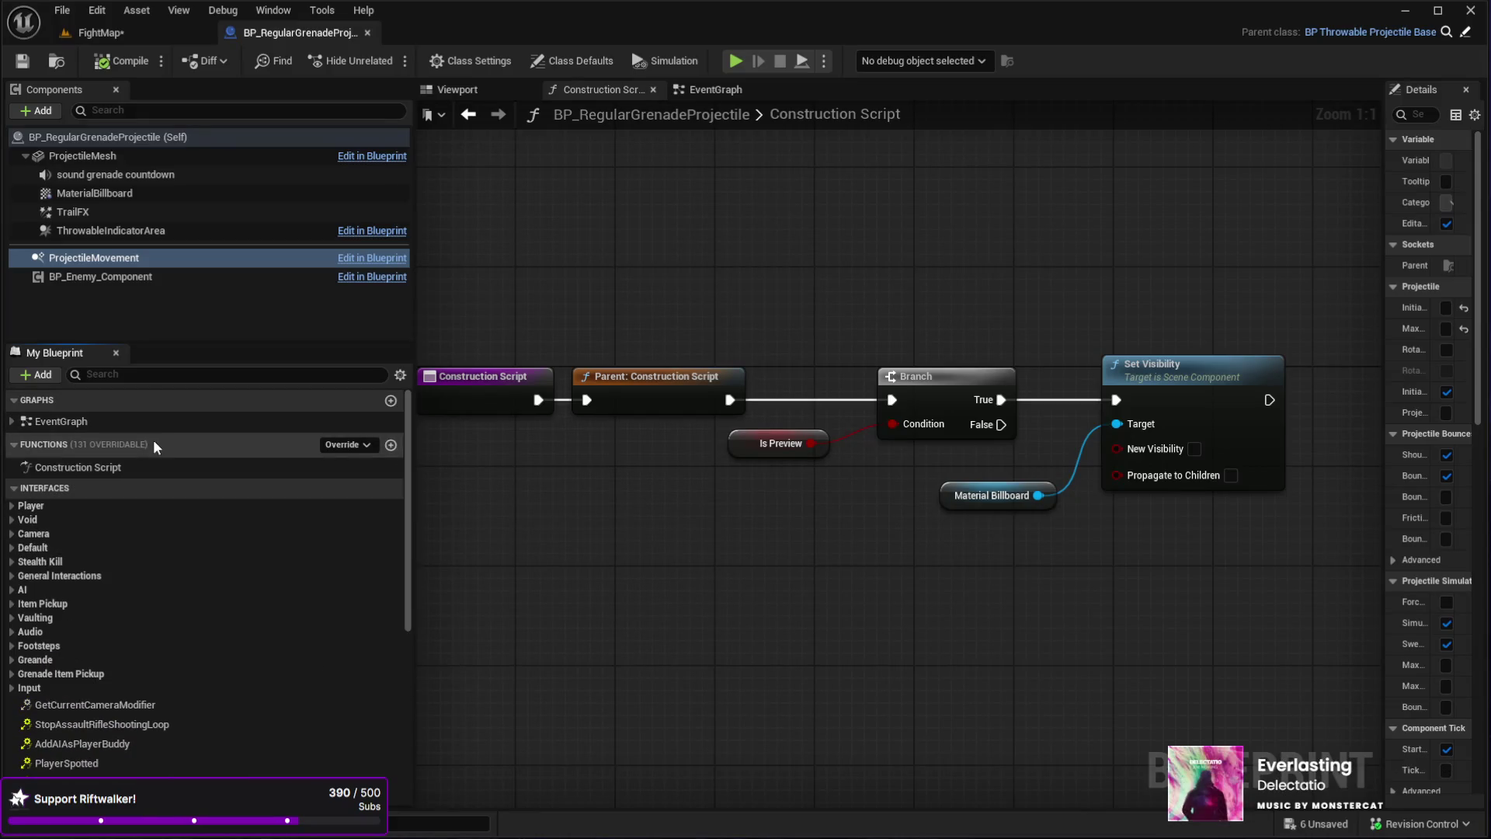
left_click(12, 421)
double_click(82, 459)
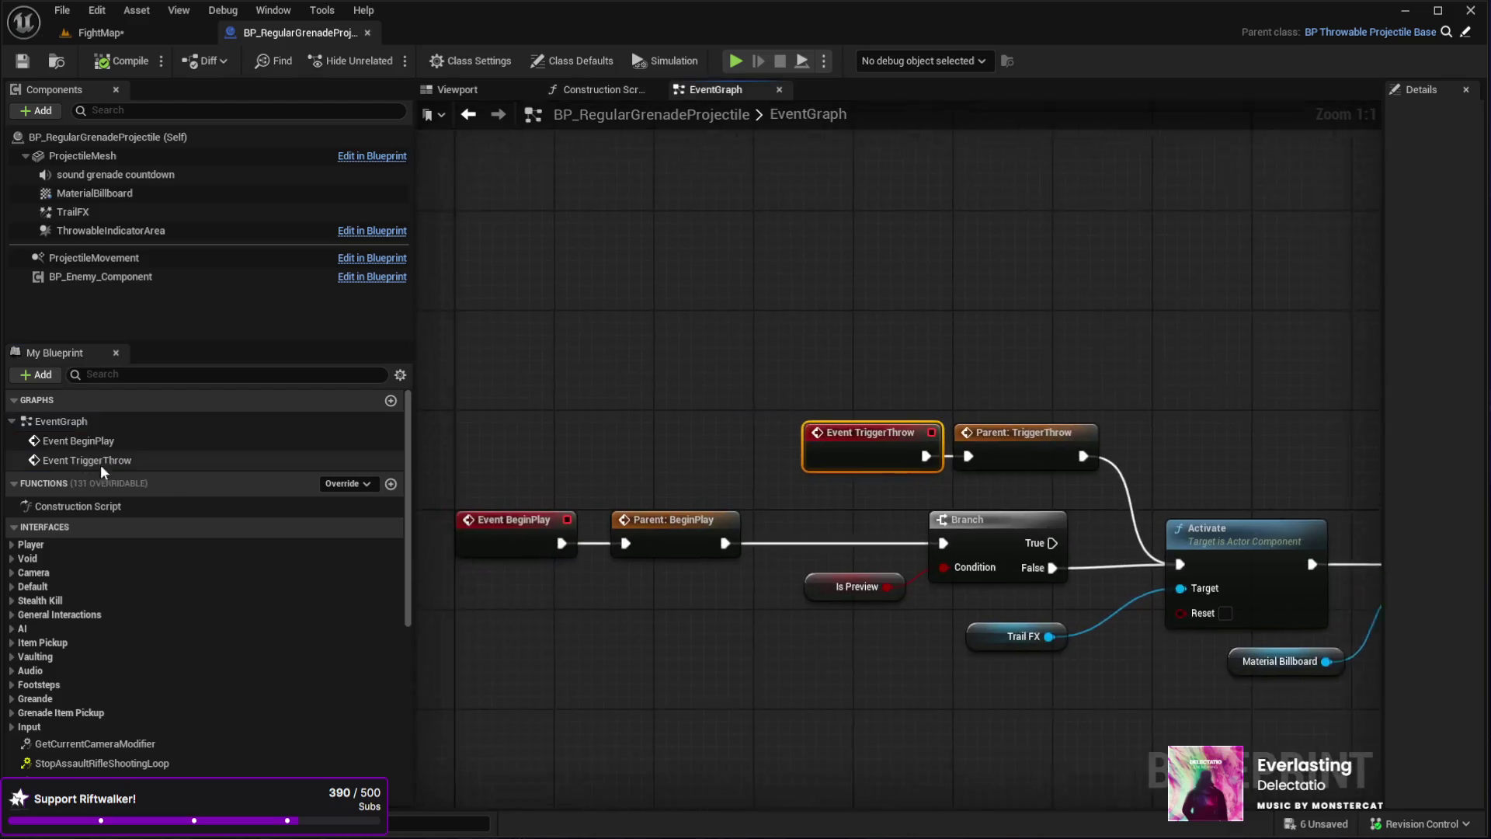
mouse_move(839, 591)
left_mouse_down()
mouse_move(800, 587)
mouse_move(897, 656)
mouse_move(819, 652)
mouse_move(839, 659)
mouse_move(1241, 633)
mouse_move(916, 655)
left_mouse_up()
mouse_move(965, 695)
left_mouse_down()
mouse_move(1075, 622)
mouse_move(769, 616)
mouse_move(762, 689)
mouse_move(817, 712)
mouse_move(824, 701)
left_mouse_up()
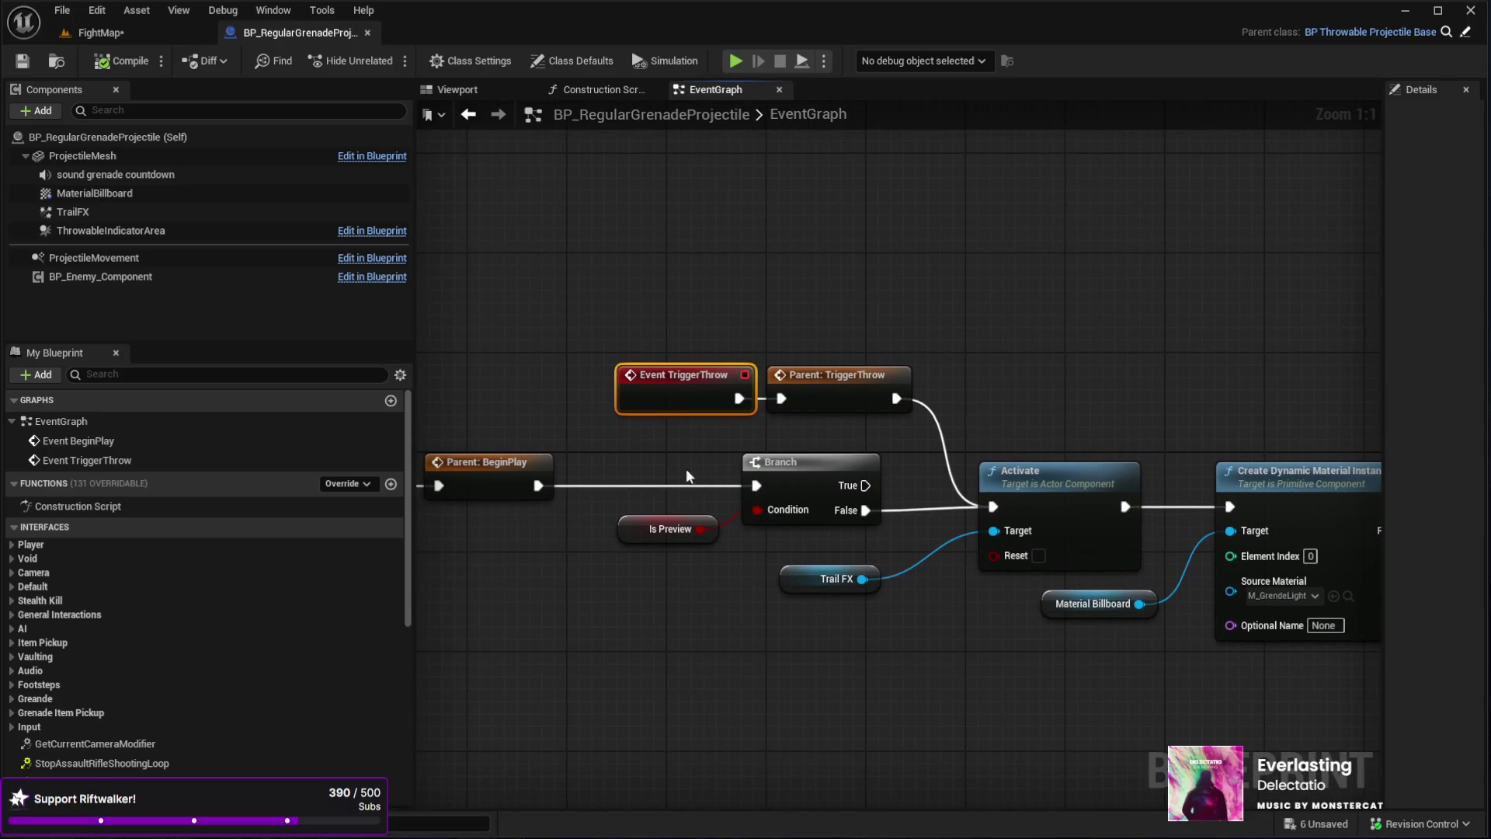
left_click(76, 460)
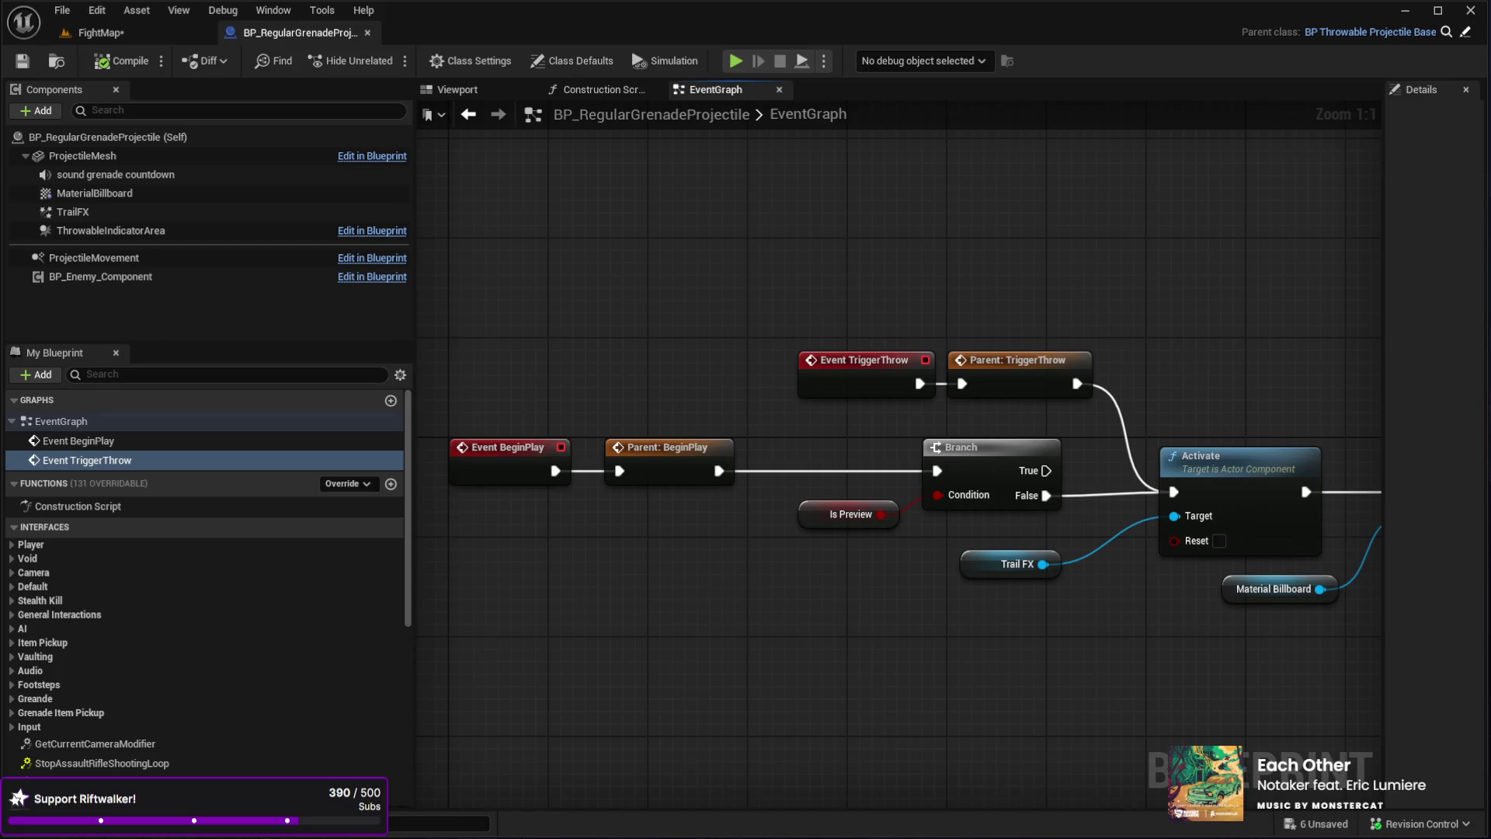
mouse_move(907, 261)
left_mouse_down()
mouse_move(772, 217)
mouse_move(832, 213)
left_mouse_up()
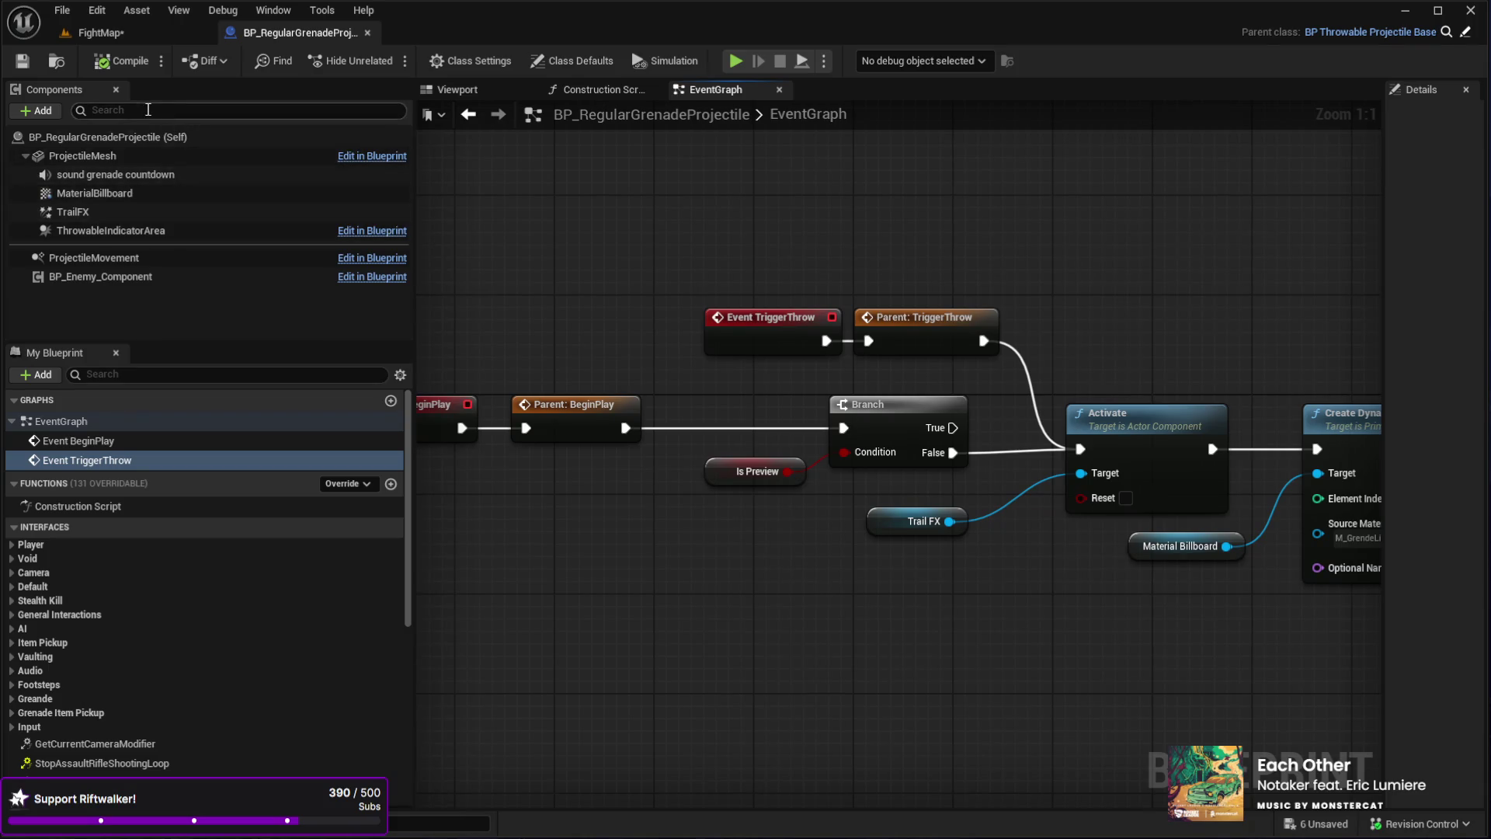
left_click(261, 14)
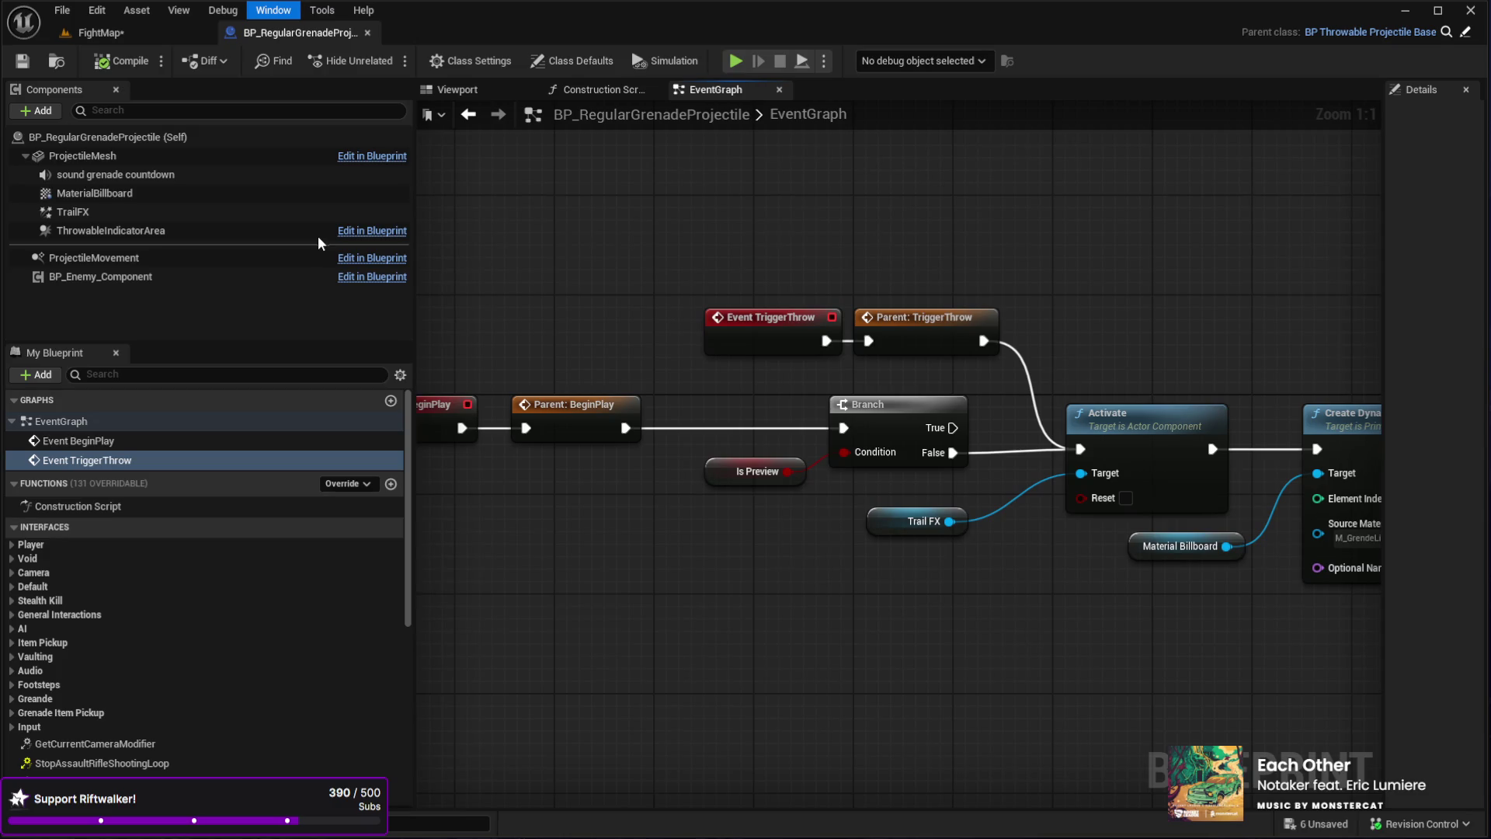
left_click(359, 449)
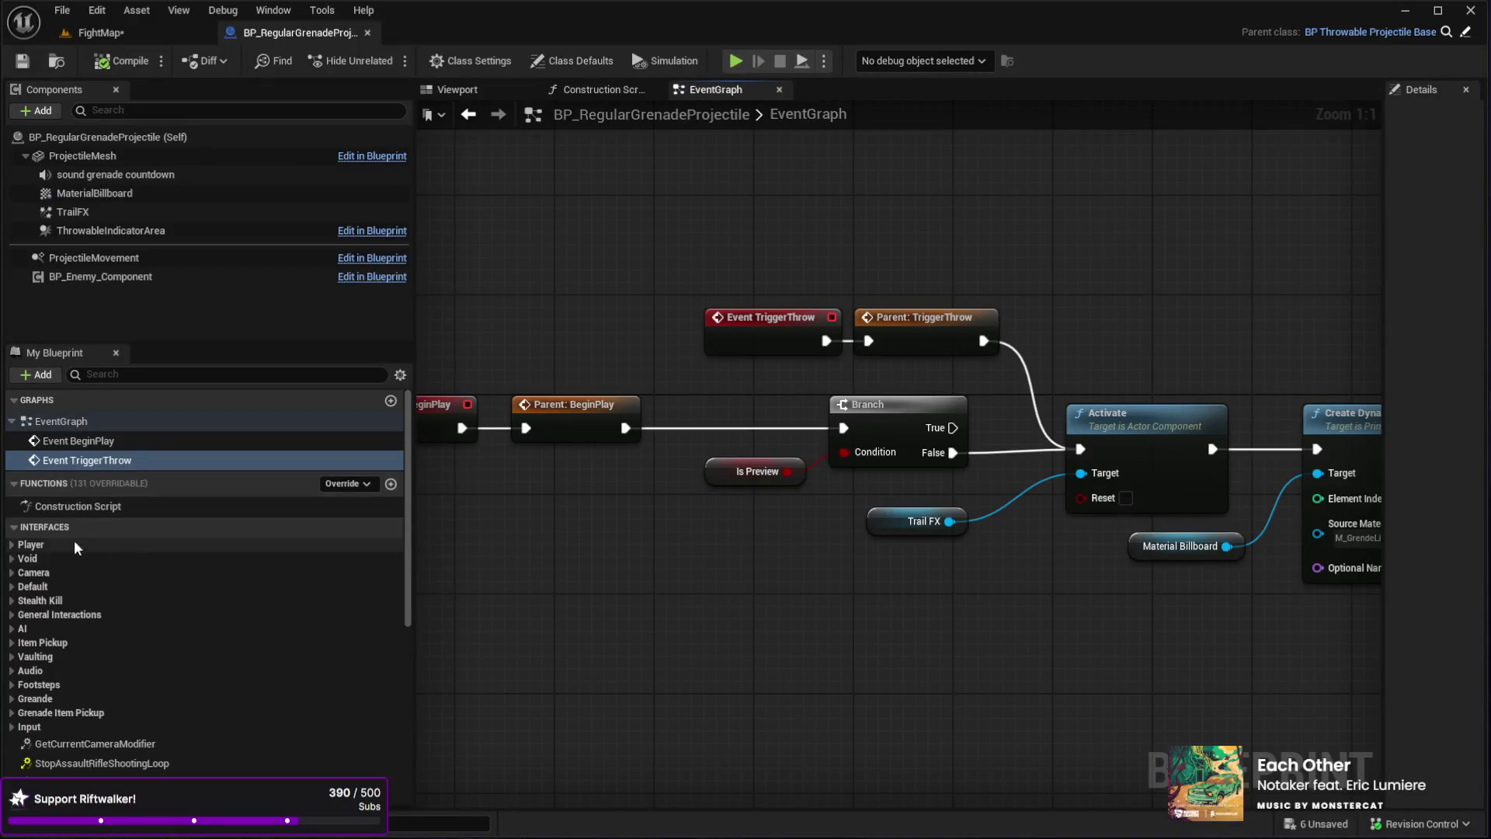
left_click(69, 464)
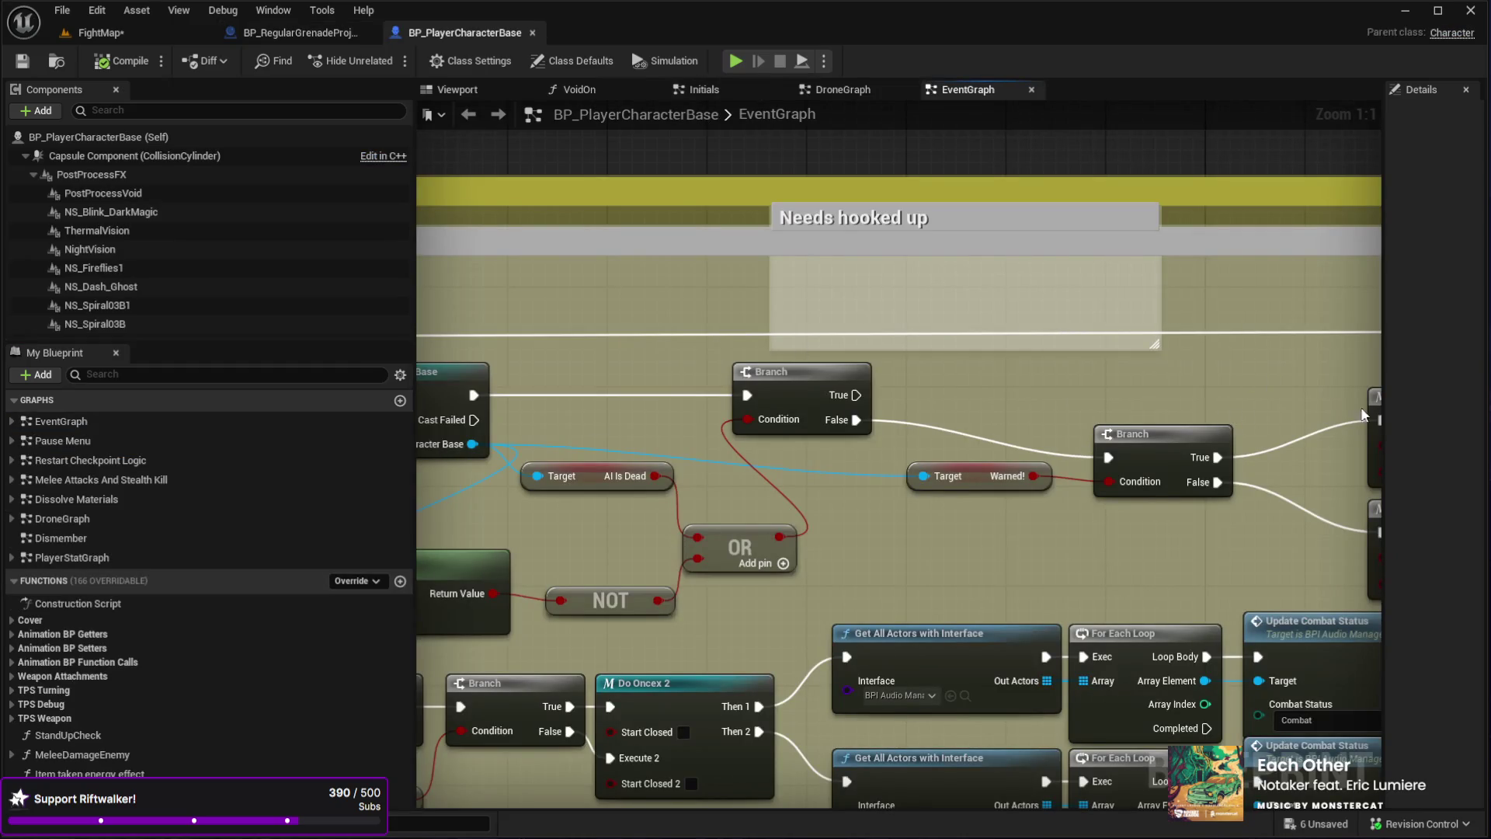
- Search My Blueprint for 'throwing', open Throwing Logic, and pan to the Montage and spawning sections
mouse_move(711, 292)
left_mouse_down()
mouse_move(821, 275)
mouse_move(892, 210)
mouse_move(1101, 174)
mouse_move(1217, 191)
left_mouse_up()
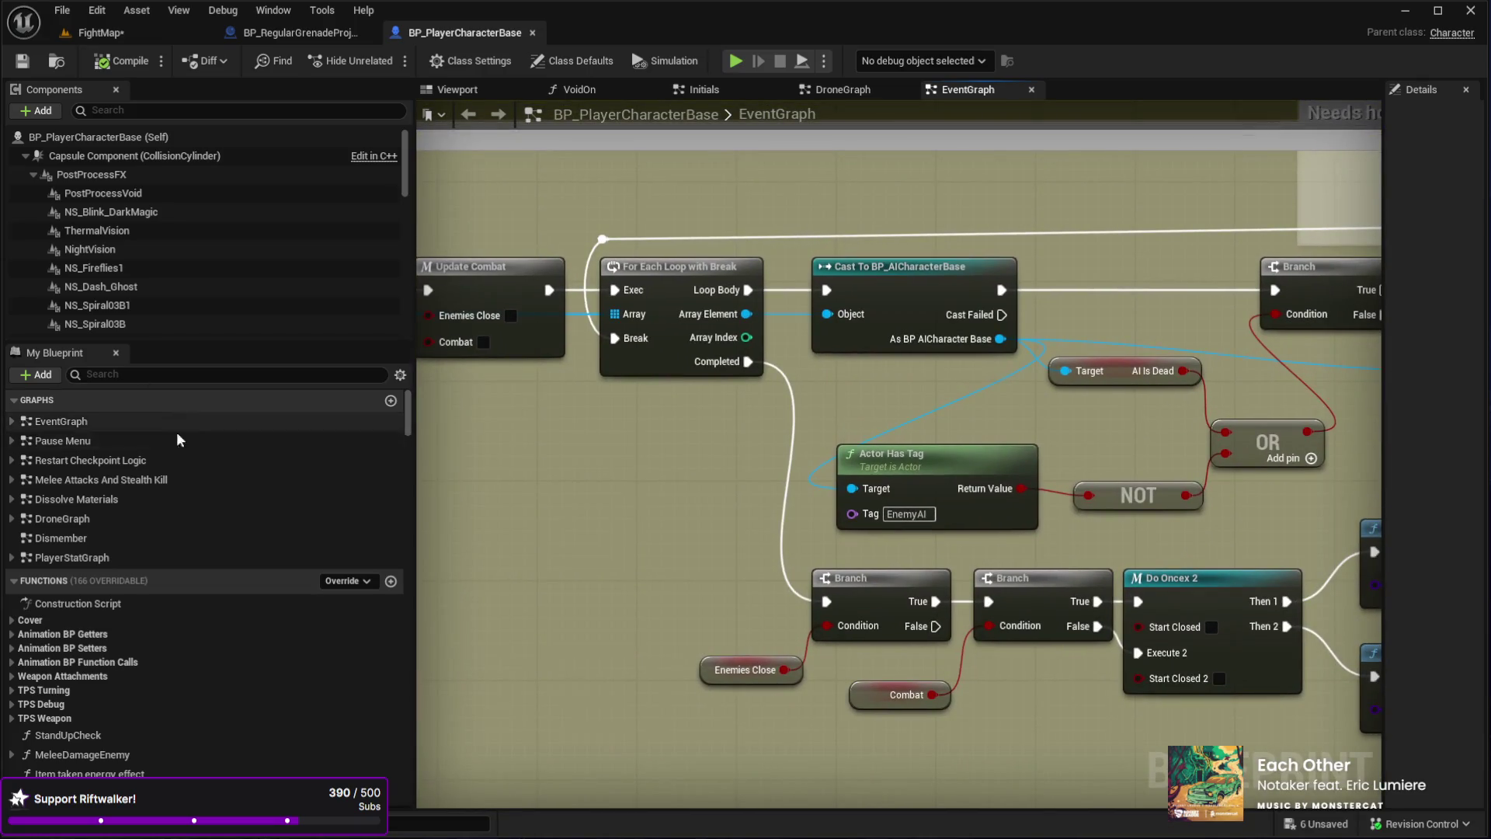
left_click(117, 375)
type("throwing")
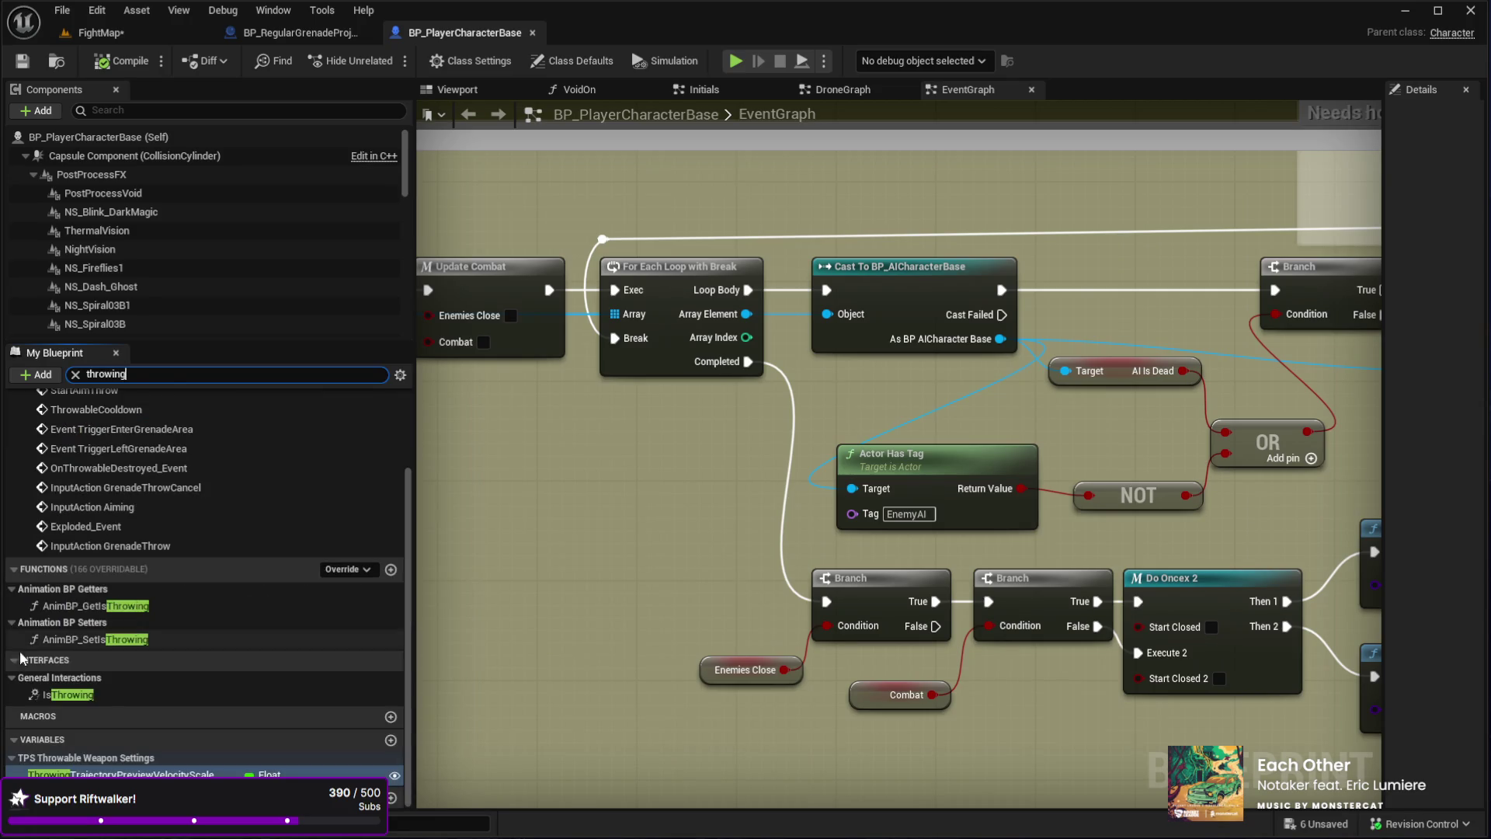
scroll(261, 505, "up", 3)
double_click(77, 435)
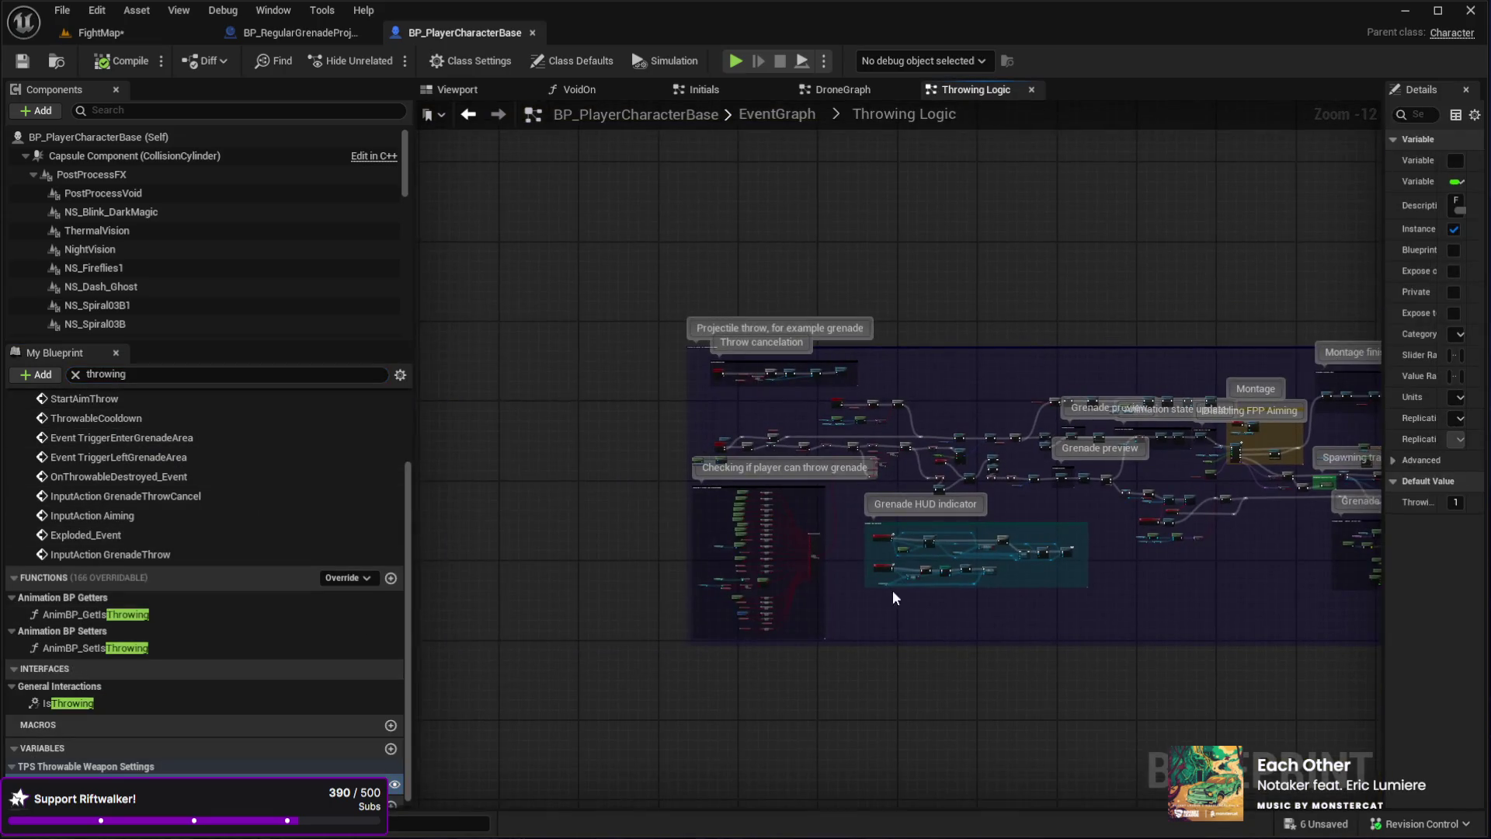
scroll(873, 492, "up", 4)
mouse_move(998, 557)
left_mouse_down()
mouse_move(799, 511)
mouse_move(1134, 544)
mouse_move(993, 560)
left_mouse_up()
mouse_move(1318, 626)
left_mouse_down()
mouse_move(1038, 644)
mouse_move(929, 566)
mouse_move(628, 606)
left_mouse_up()
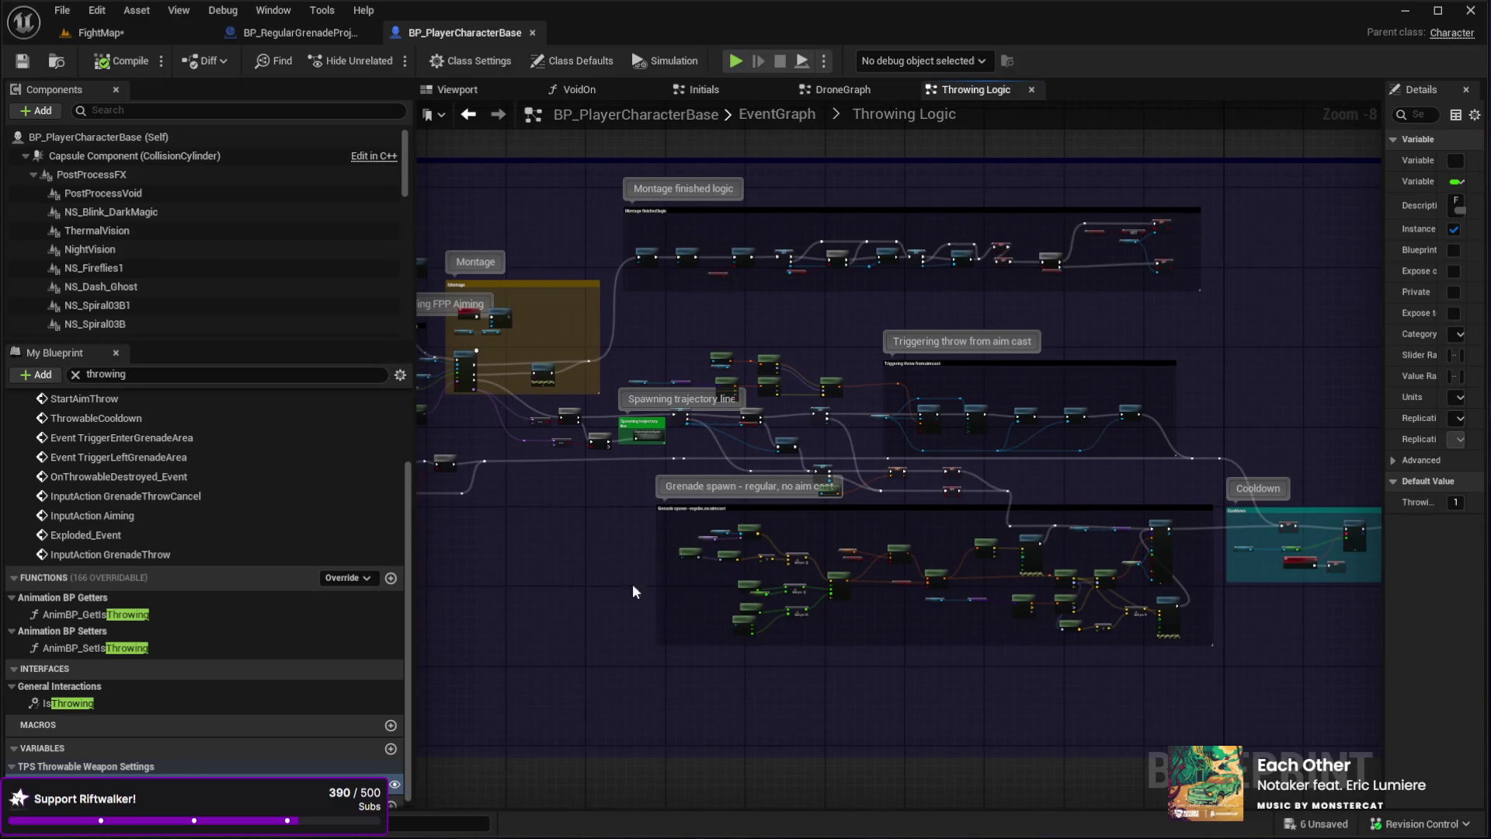
scroll(607, 543, "up", 8)
- Pan through the spawn transform, Select, SpawnActor and debug nodes, then close BP_PlayerCharacterBase
mouse_move(733, 636)
left_mouse_down()
mouse_move(649, 533)
mouse_move(621, 560)
left_mouse_up()
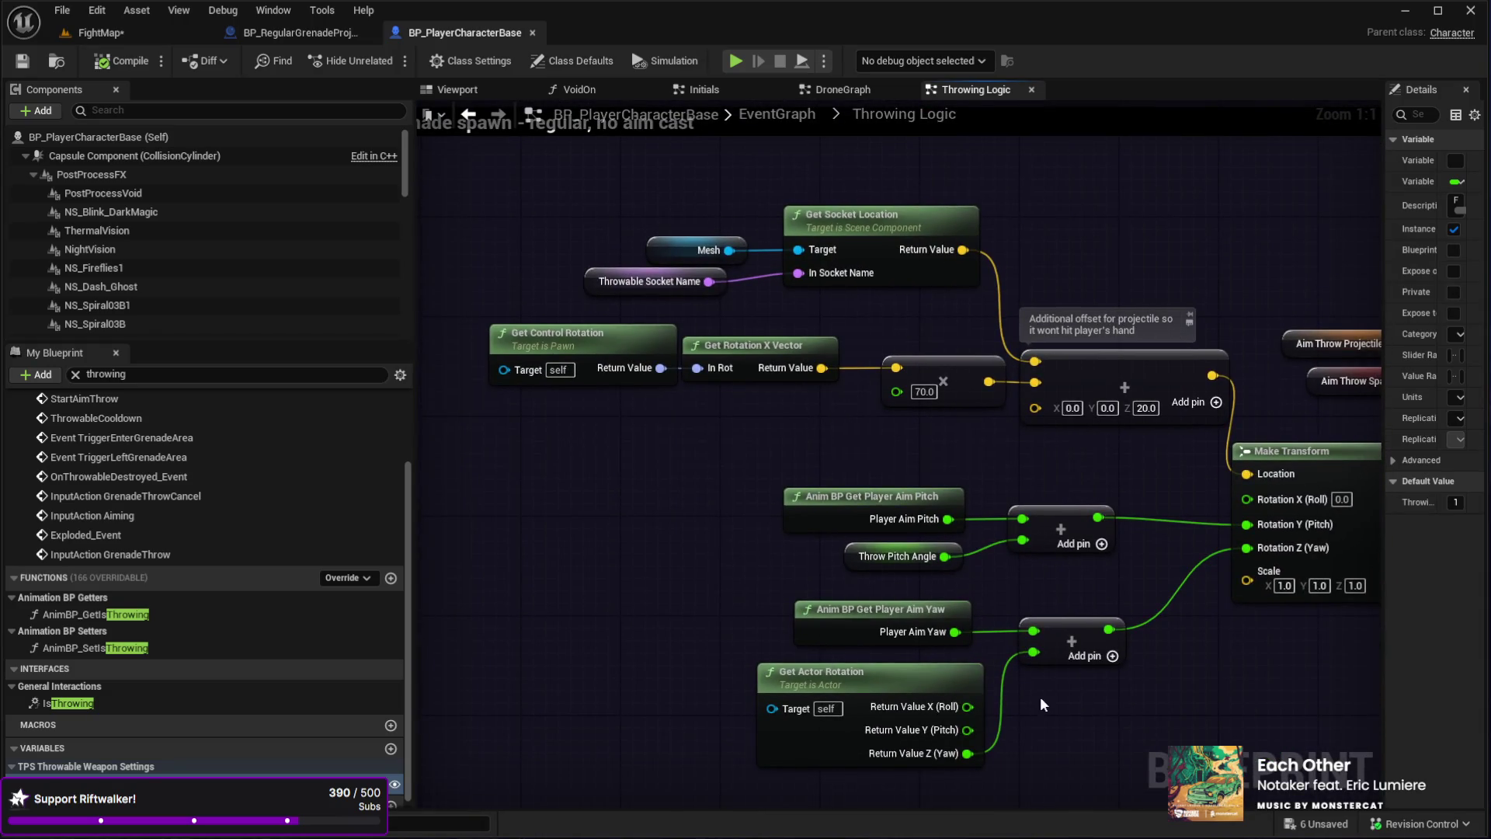
left_click_drag(1181, 744, 713, 732)
mouse_move(1032, 767)
left_mouse_down()
mouse_move(872, 758)
mouse_move(971, 726)
mouse_move(938, 697)
mouse_move(739, 727)
mouse_move(874, 714)
mouse_move(486, 710)
left_mouse_up()
mouse_move(914, 735)
left_mouse_down()
mouse_move(850, 581)
mouse_move(1077, 589)
mouse_move(677, 509)
mouse_move(528, 615)
mouse_move(910, 659)
mouse_move(953, 321)
mouse_move(1125, 505)
mouse_move(751, 533)
mouse_move(969, 523)
mouse_move(775, 572)
mouse_move(911, 556)
left_mouse_up()
mouse_move(433, 562)
left_mouse_down()
mouse_move(633, 539)
mouse_move(839, 473)
mouse_move(758, 373)
mouse_move(1070, 390)
mouse_move(715, 570)
mouse_move(606, 505)
left_mouse_up()
mouse_move(935, 619)
left_mouse_down()
mouse_move(776, 606)
mouse_move(939, 439)
left_mouse_up()
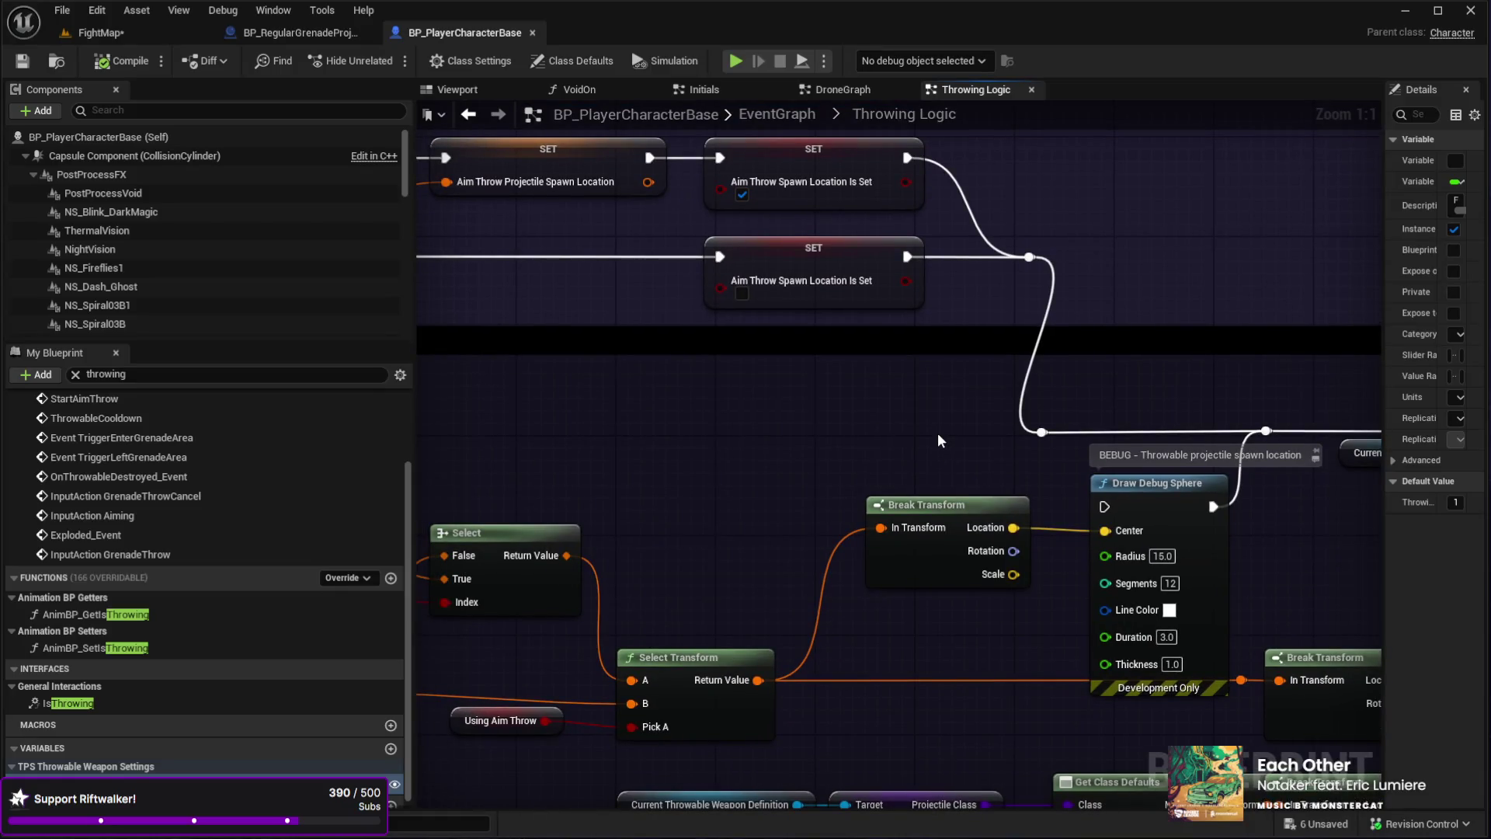
mouse_move(837, 388)
left_mouse_down()
mouse_move(926, 286)
mouse_move(1367, 252)
left_mouse_up()
mouse_move(1038, 265)
left_mouse_down()
mouse_move(1231, 259)
mouse_move(1199, 192)
mouse_move(1055, 189)
mouse_move(907, 253)
left_mouse_up()
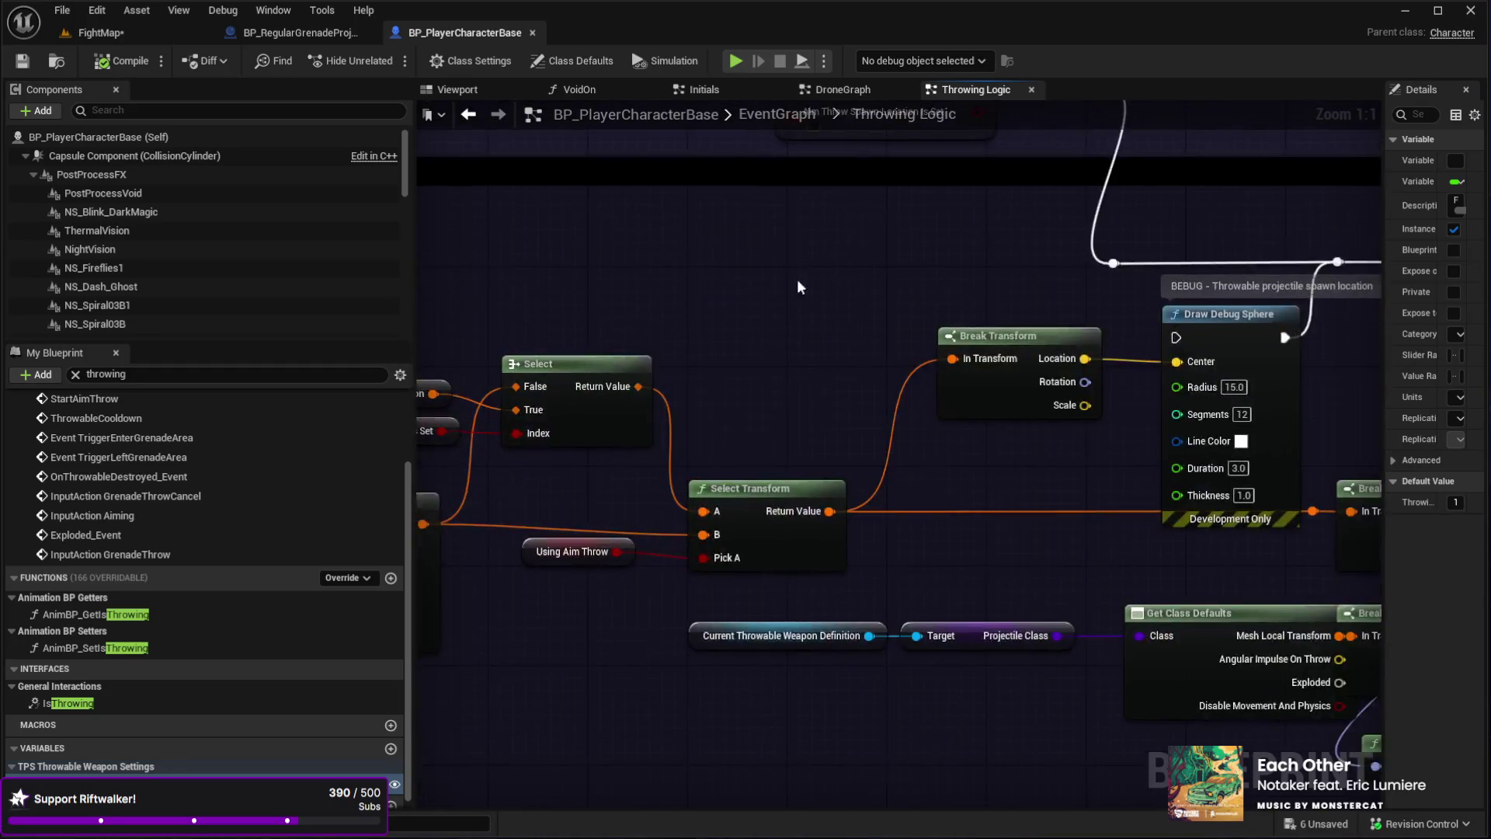
mouse_move(1064, 367)
left_mouse_down()
mouse_move(943, 366)
mouse_move(926, 406)
mouse_move(1238, 672)
mouse_move(953, 596)
left_mouse_up()
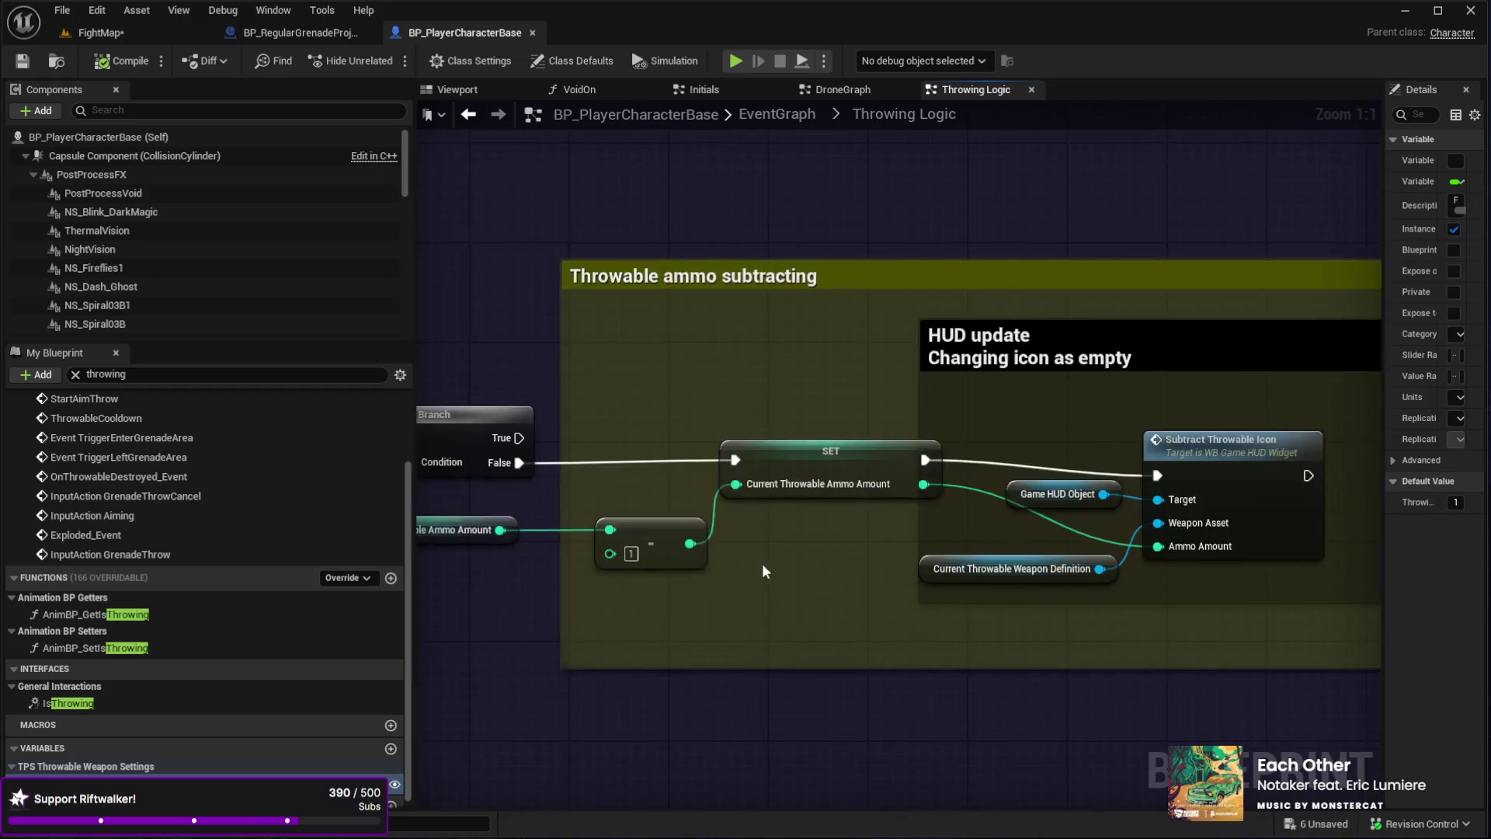
scroll(823, 345, "down", 9)
left_click(533, 33)
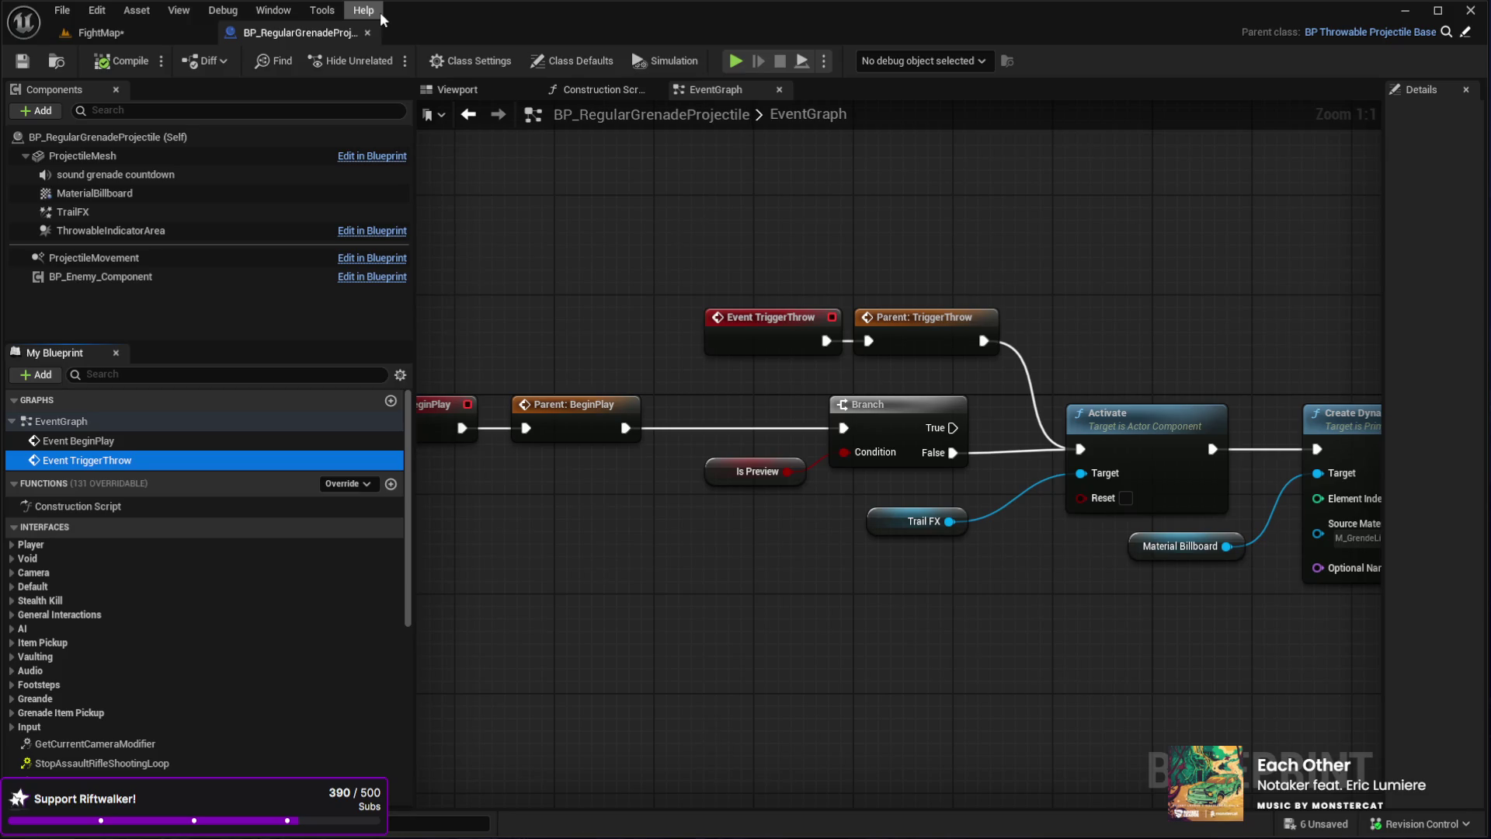
- Pan the grenade's BeginPlay chain, then close BP_RegularGrenadeProjectile and fly into FightMap
mouse_move(558, 472)
left_mouse_down()
mouse_move(723, 466)
mouse_move(636, 473)
left_mouse_up()
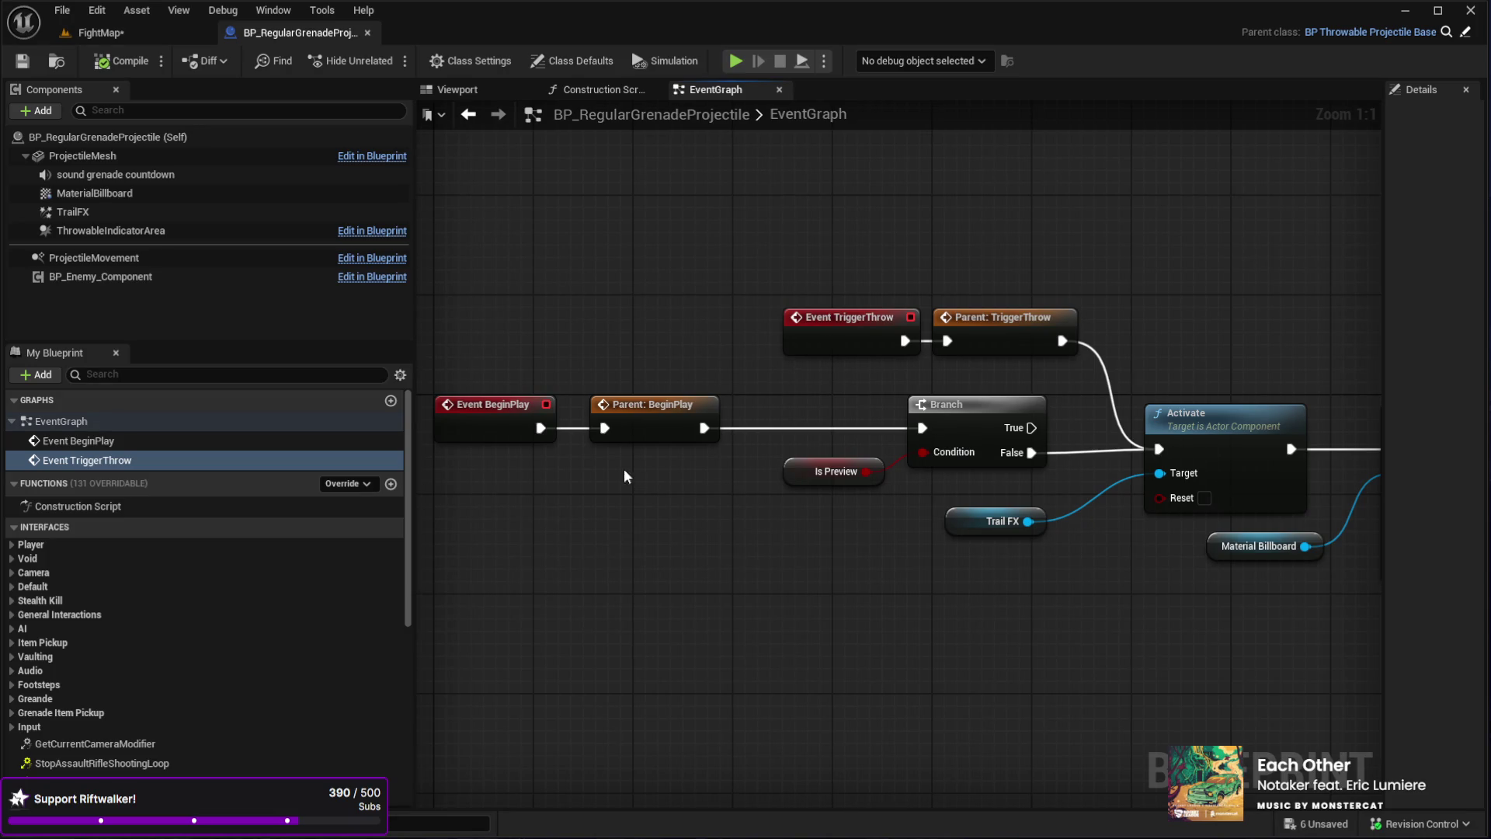
left_click(138, 39)
left_click(294, 40)
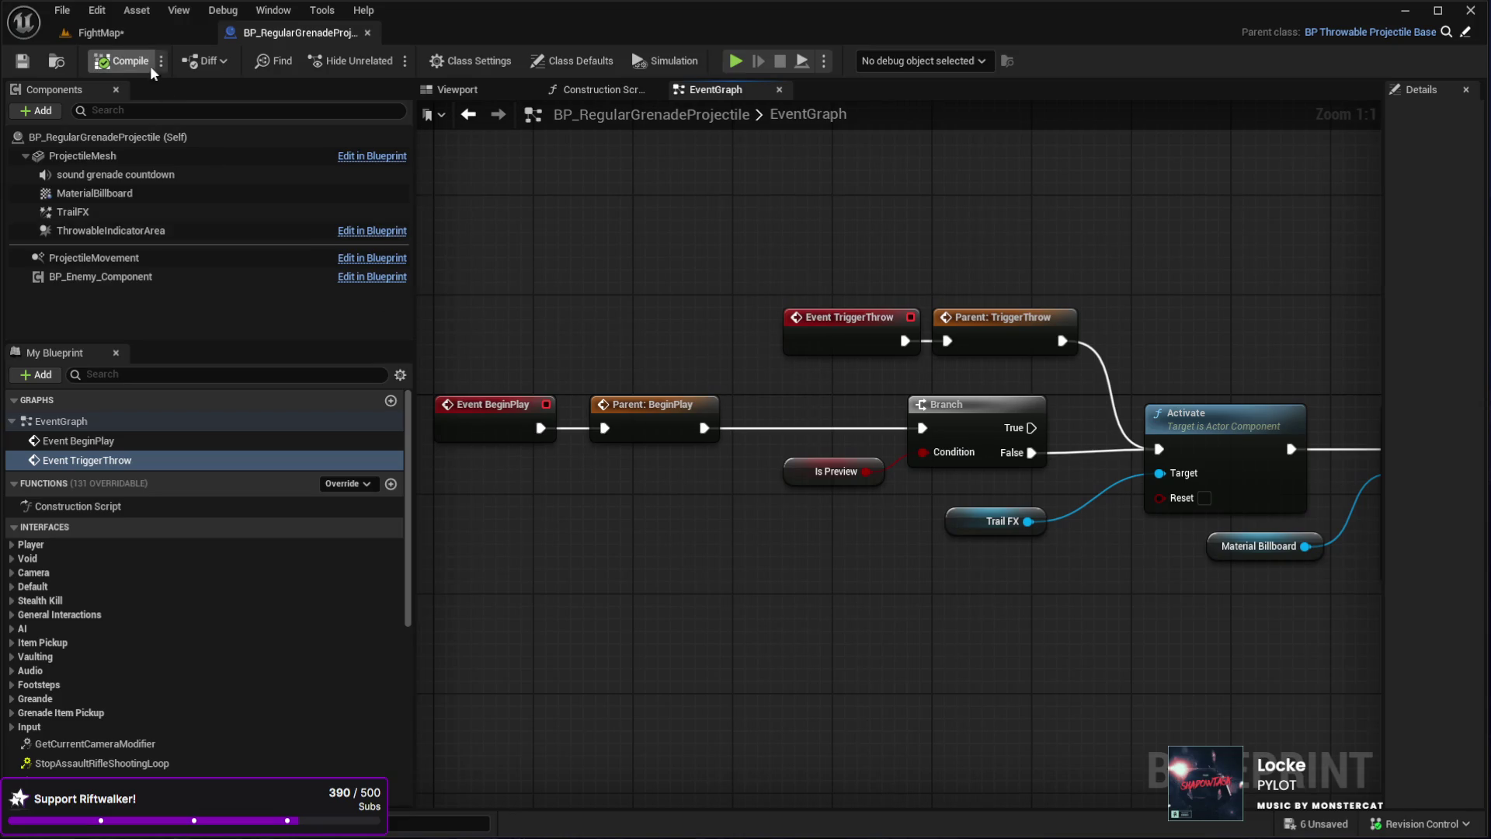
mouse_move(642, 253)
left_mouse_down()
mouse_move(1150, 255)
mouse_move(893, 276)
mouse_move(806, 268)
left_mouse_up()
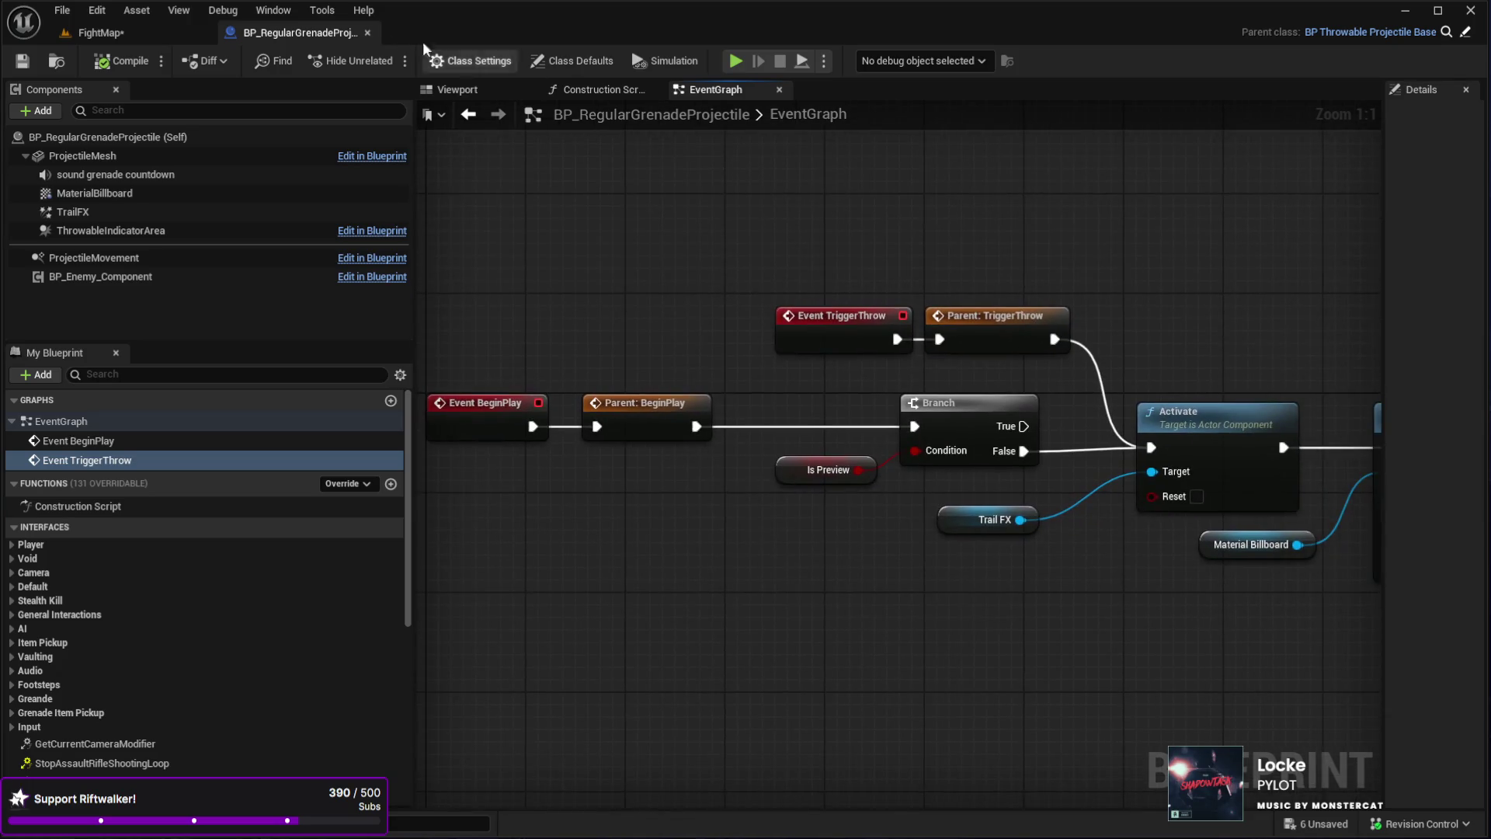
left_click(368, 32)
mouse_move(497, 435)
left_mouse_down()
mouse_move(544, 389)
mouse_move(612, 393)
left_mouse_up()
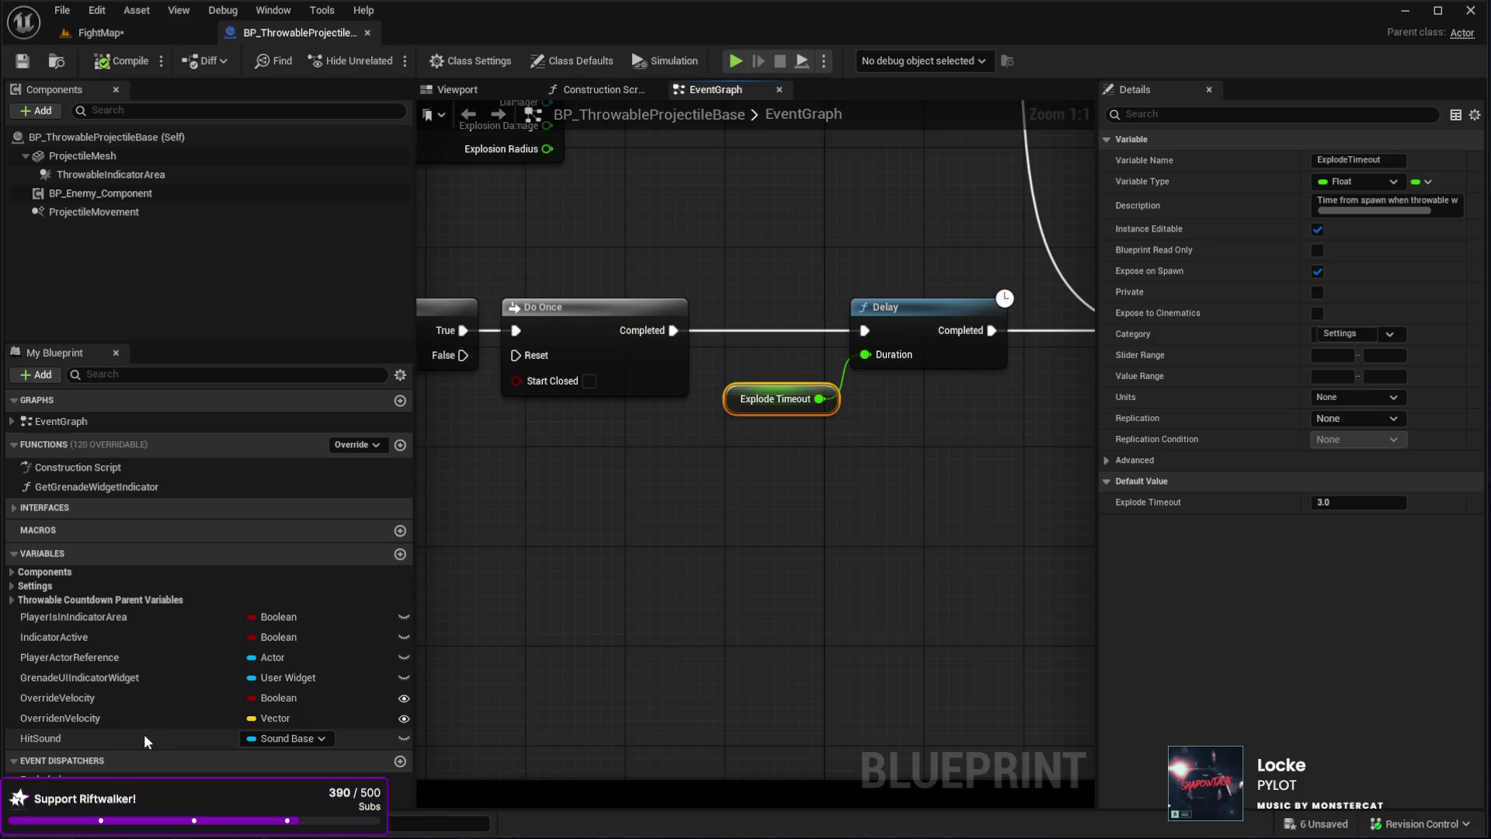
- Show BP_ThrowableProjectileBase's Class Defaults, where Explode Timeout is 3.0
left_click(573, 60)
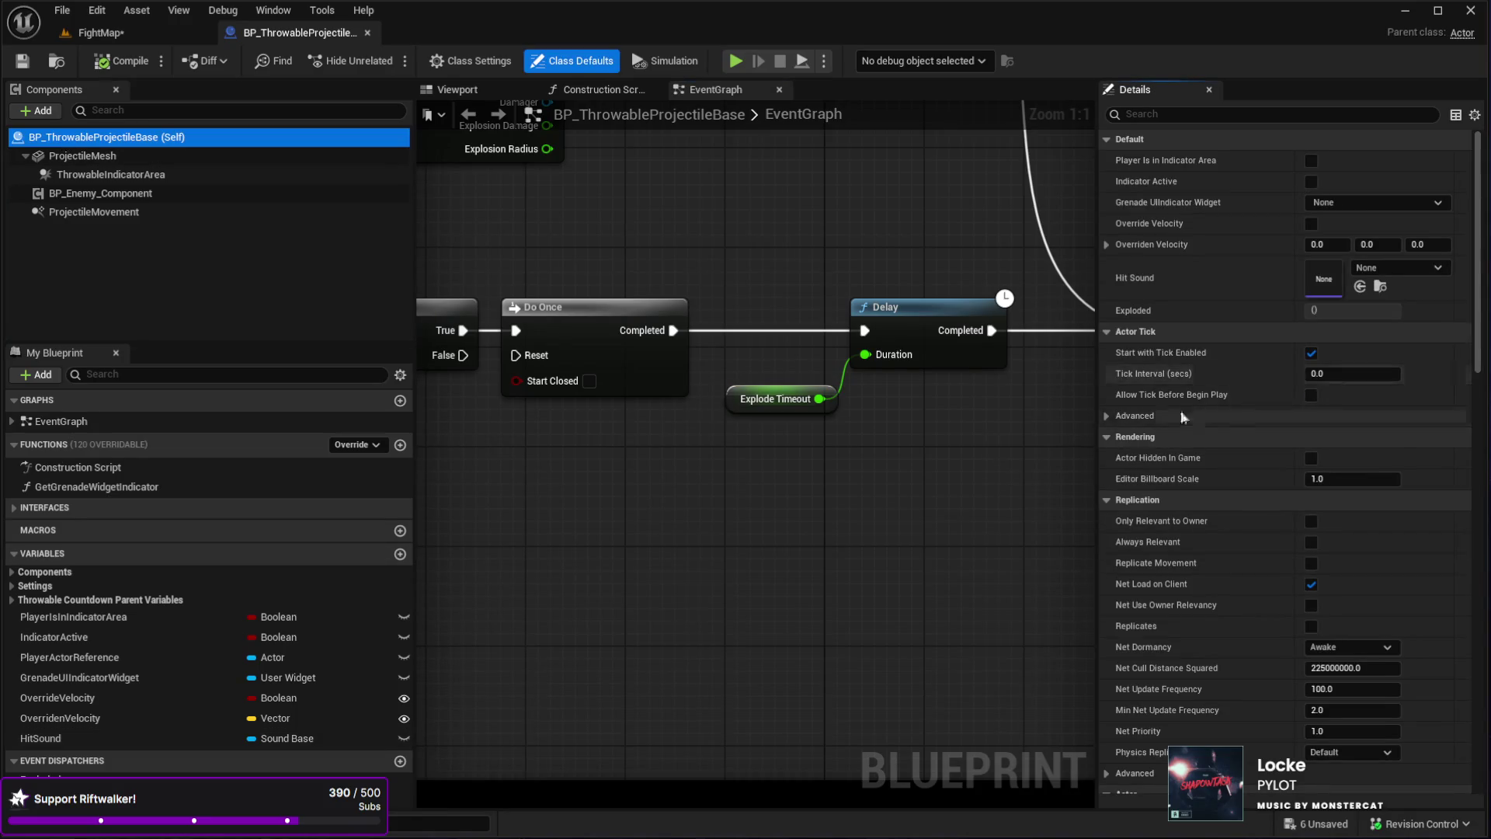
scroll(1478, 272, "down", 2)
scroll(1478, 272, "up", 2)
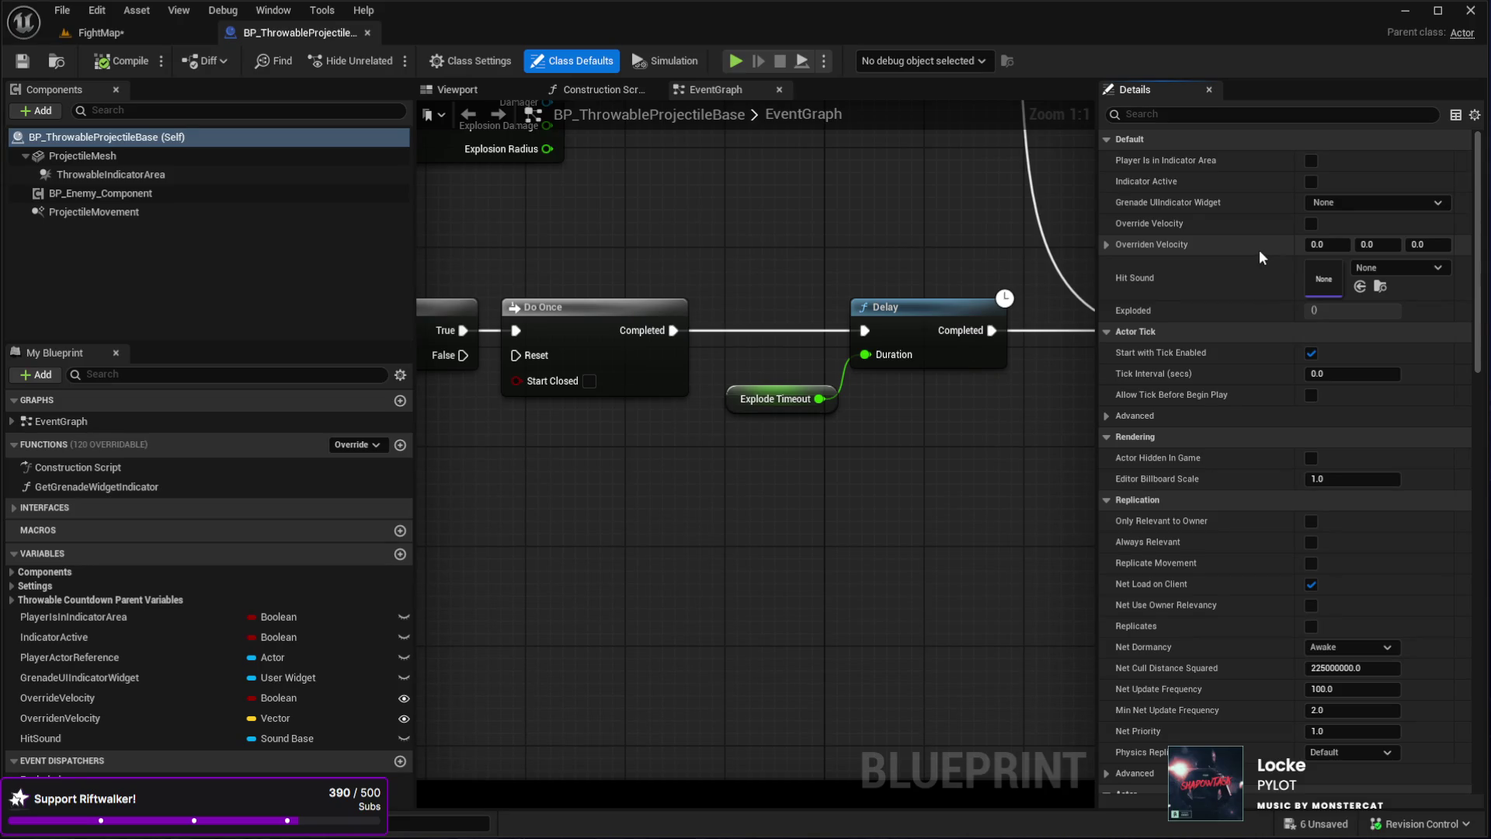
scroll(1481, 294, "down", 1)
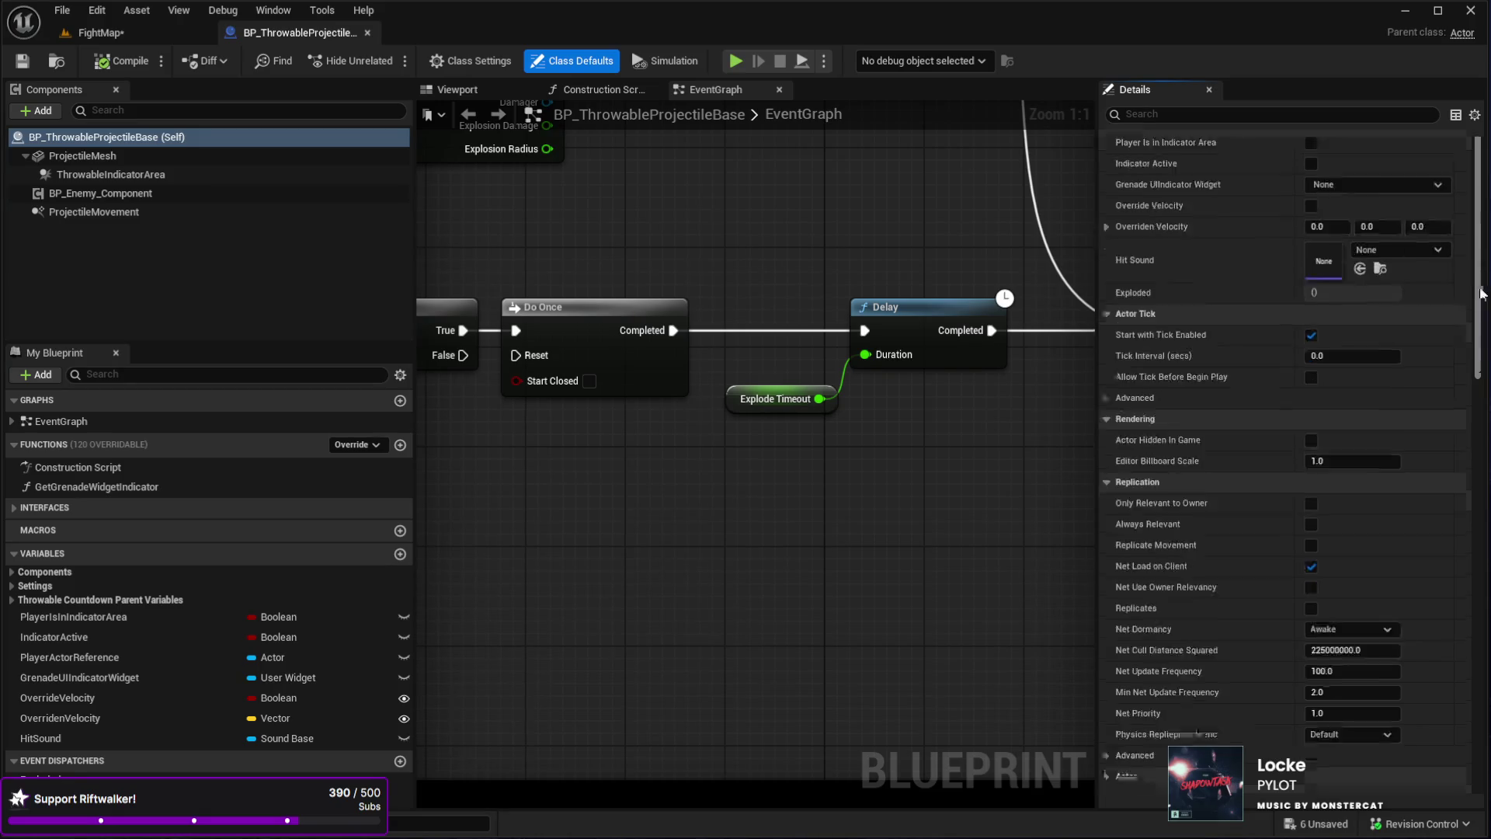
scroll(1482, 294, "down", 5)
scroll(1482, 344, "down", 8)
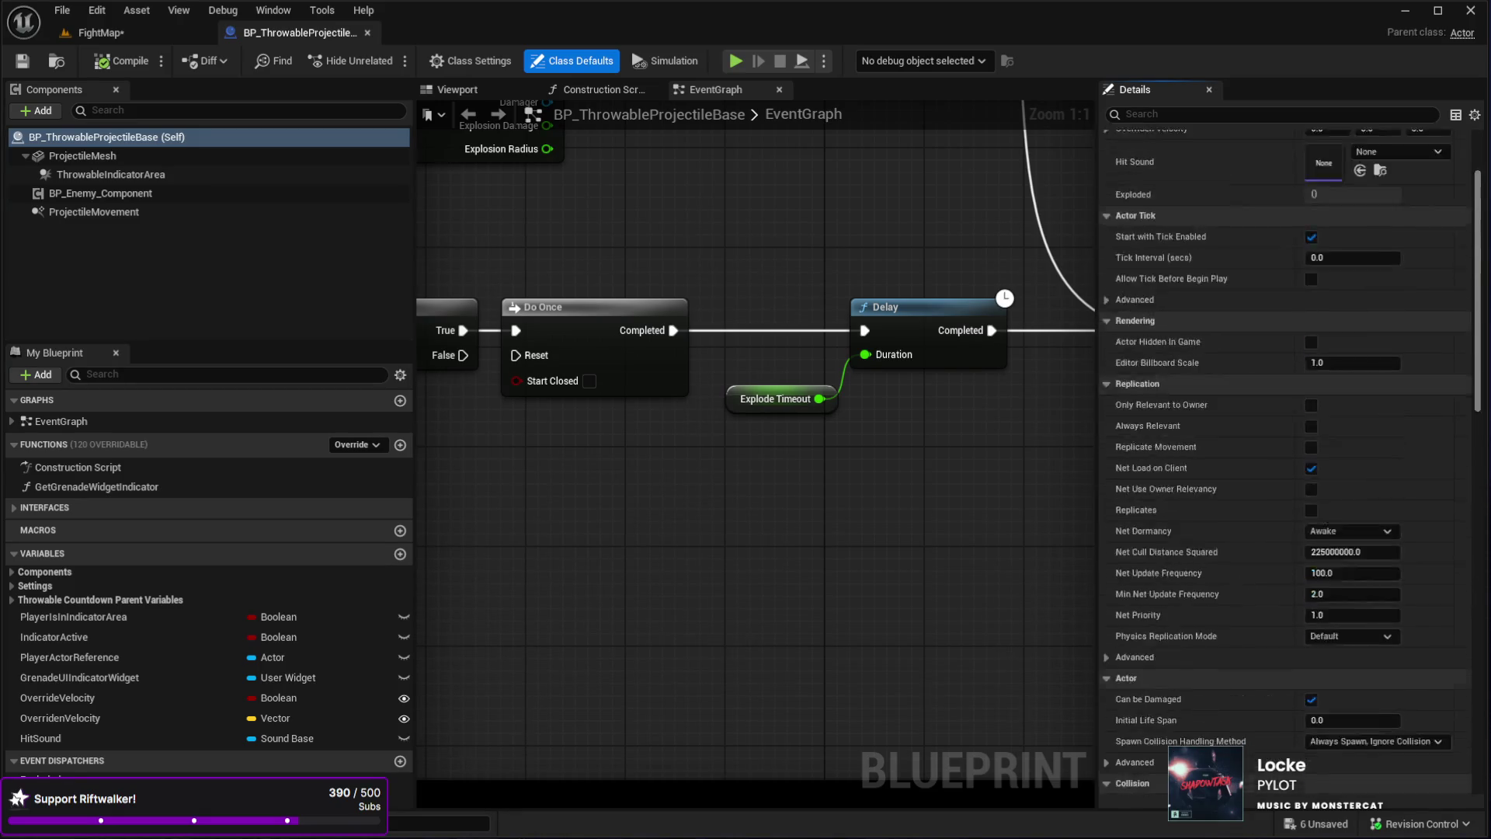
scroll(1482, 344, "down", 3)
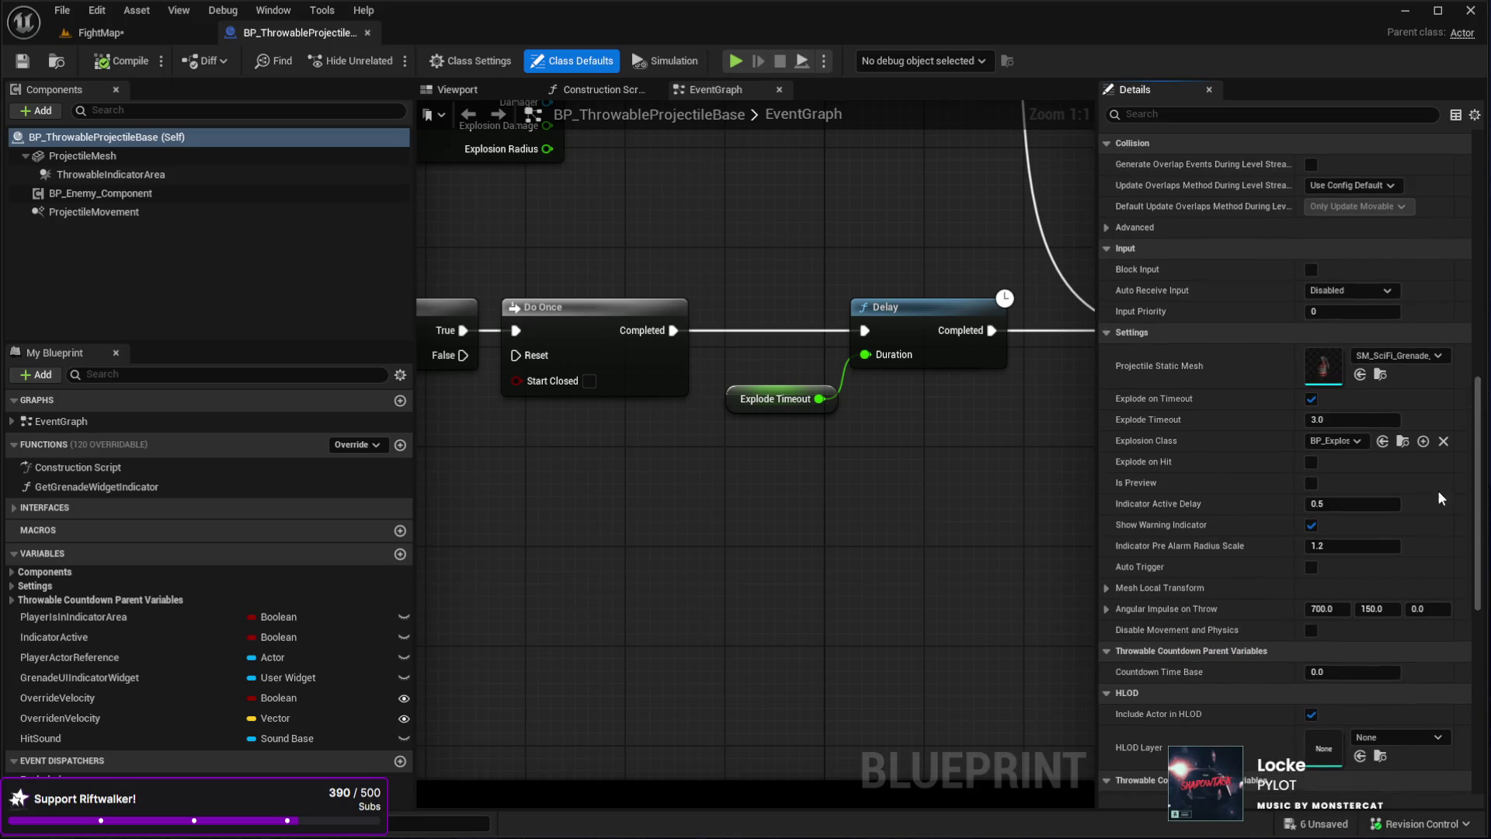
- Set BP_ThrowableProjectileBase's Explode Timeout to 5, then fly the FightMap camera toward the spawner
left_click(1181, 421)
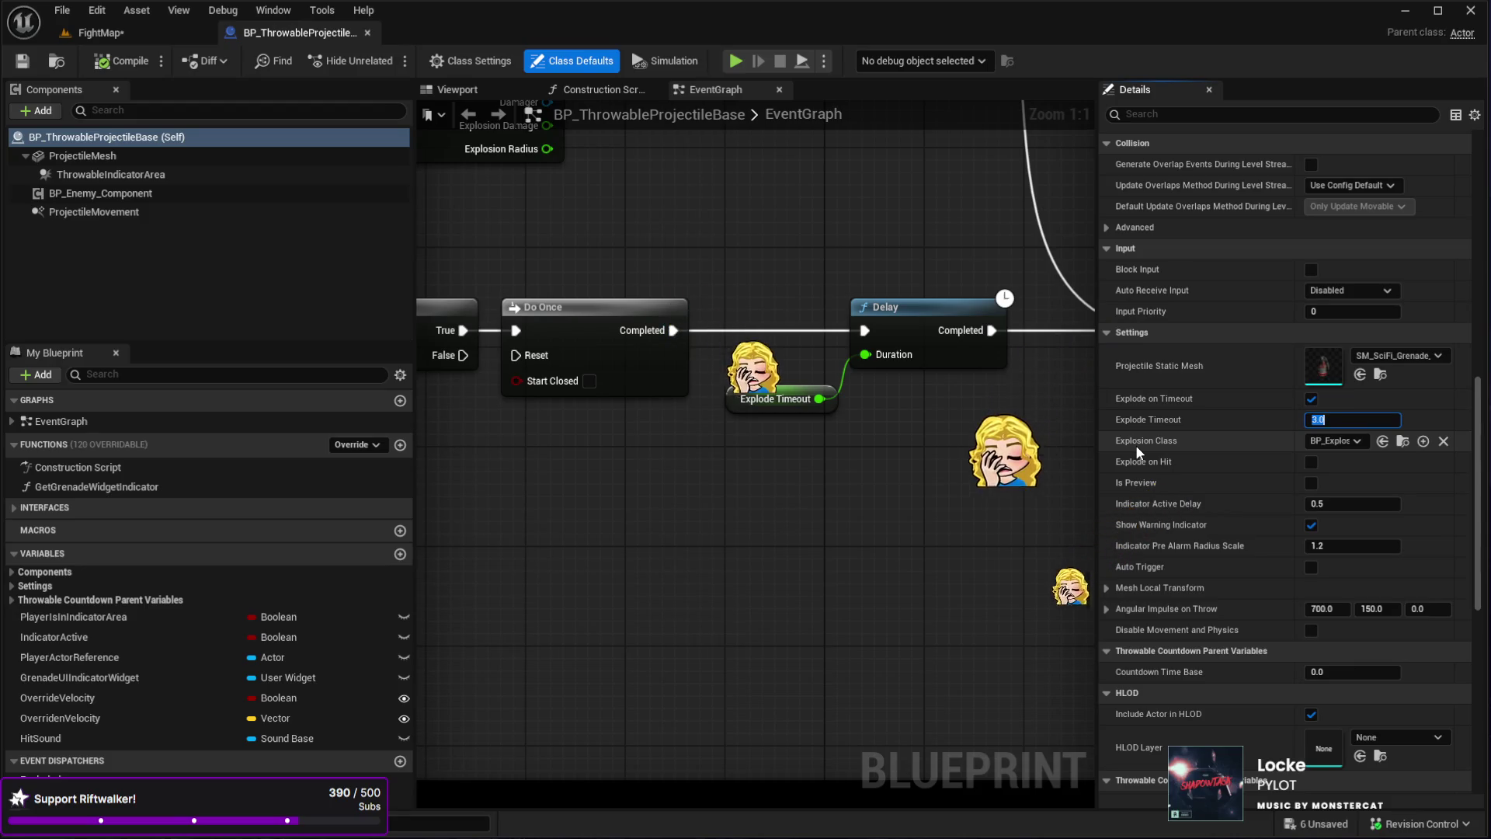
type("5")
key("Return")
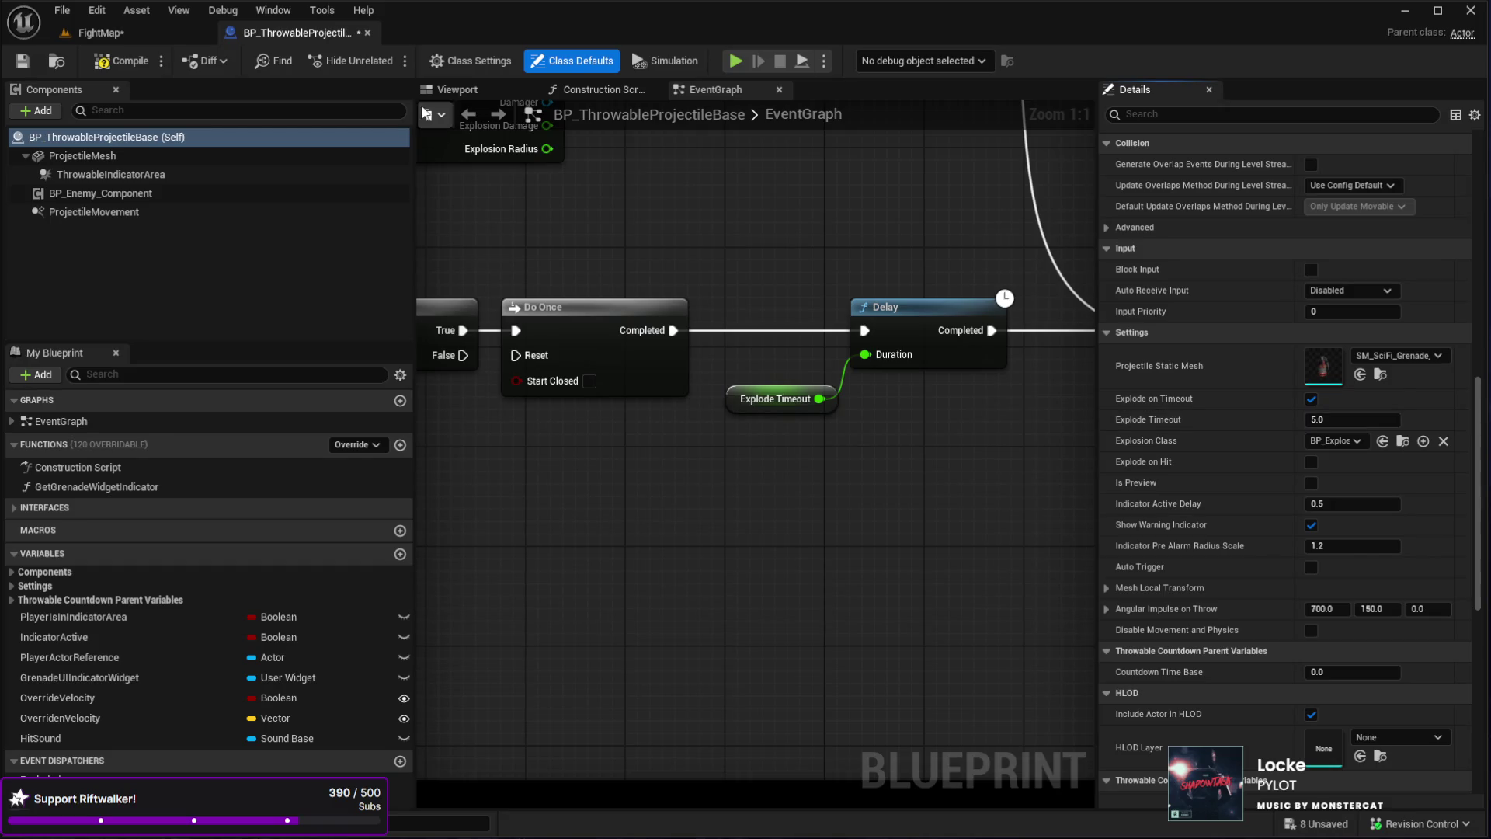
left_click(144, 39)
mouse_move(614, 451)
left_mouse_down()
mouse_move(544, 450)
mouse_move(614, 458)
mouse_move(559, 459)
mouse_move(583, 466)
left_mouse_up()
left_click(610, 663)
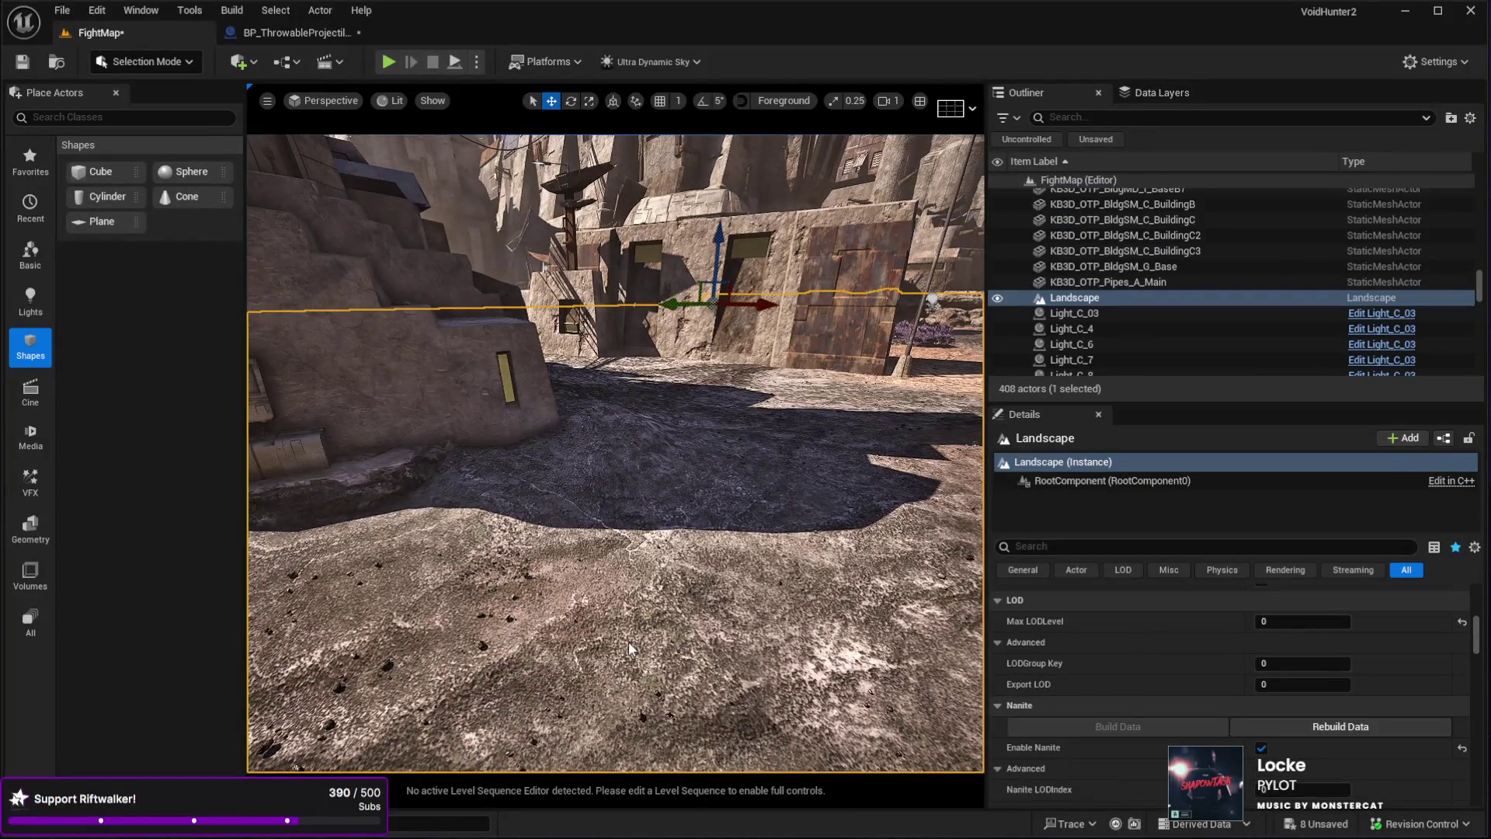
key("alt+p")
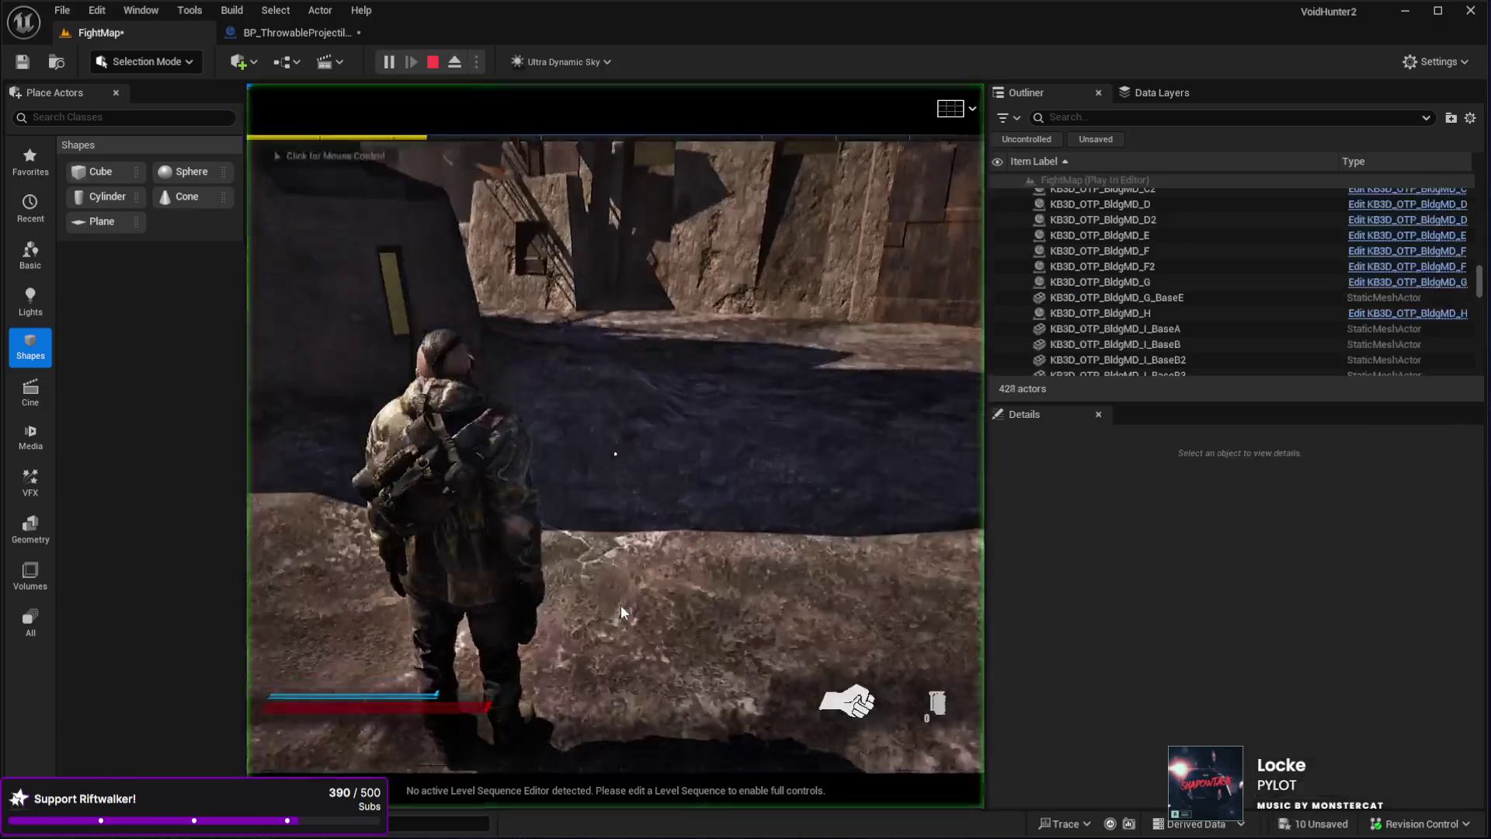
key("w")
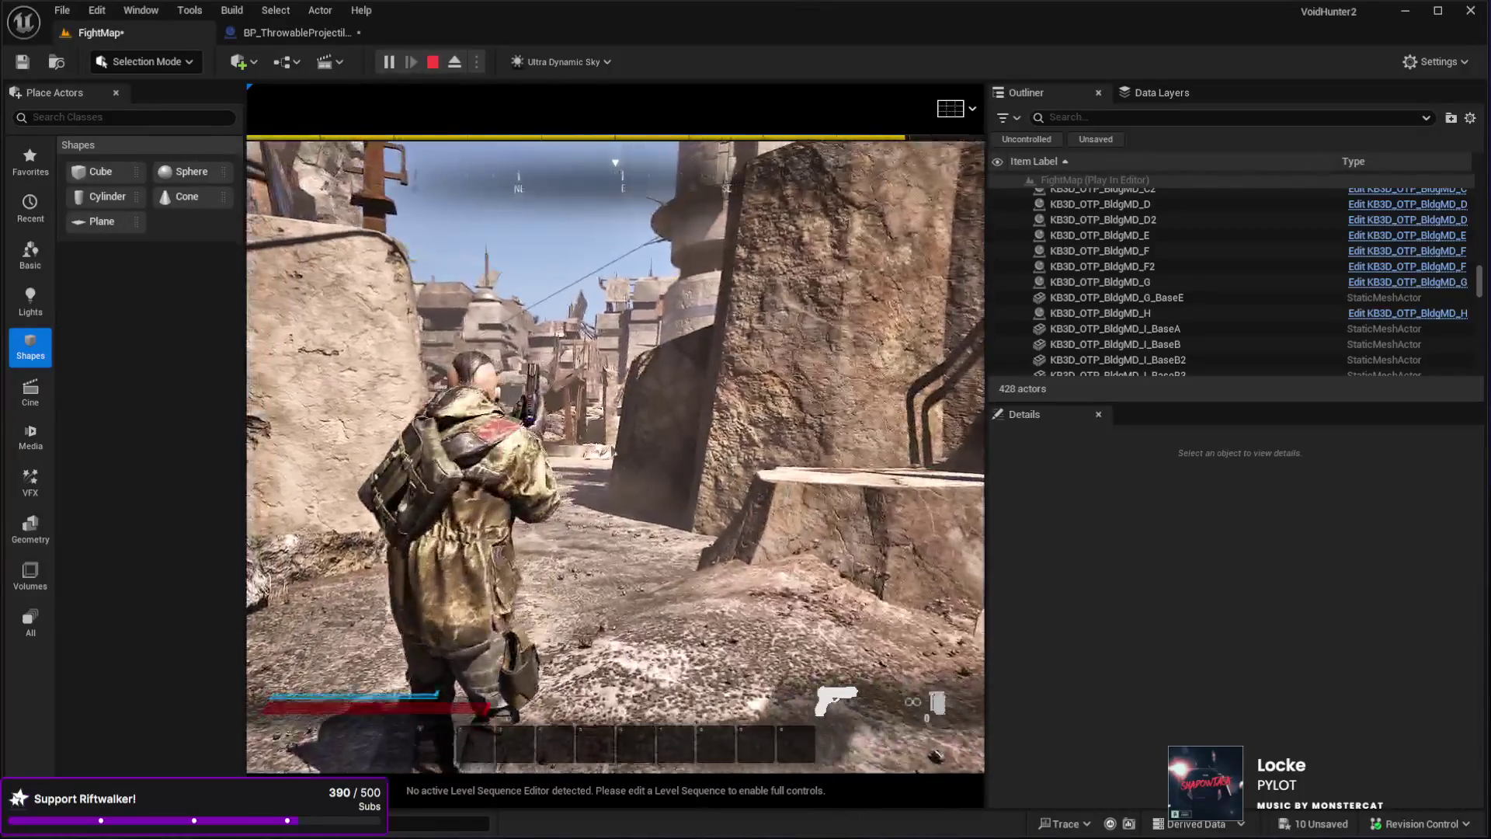
key("Escape")
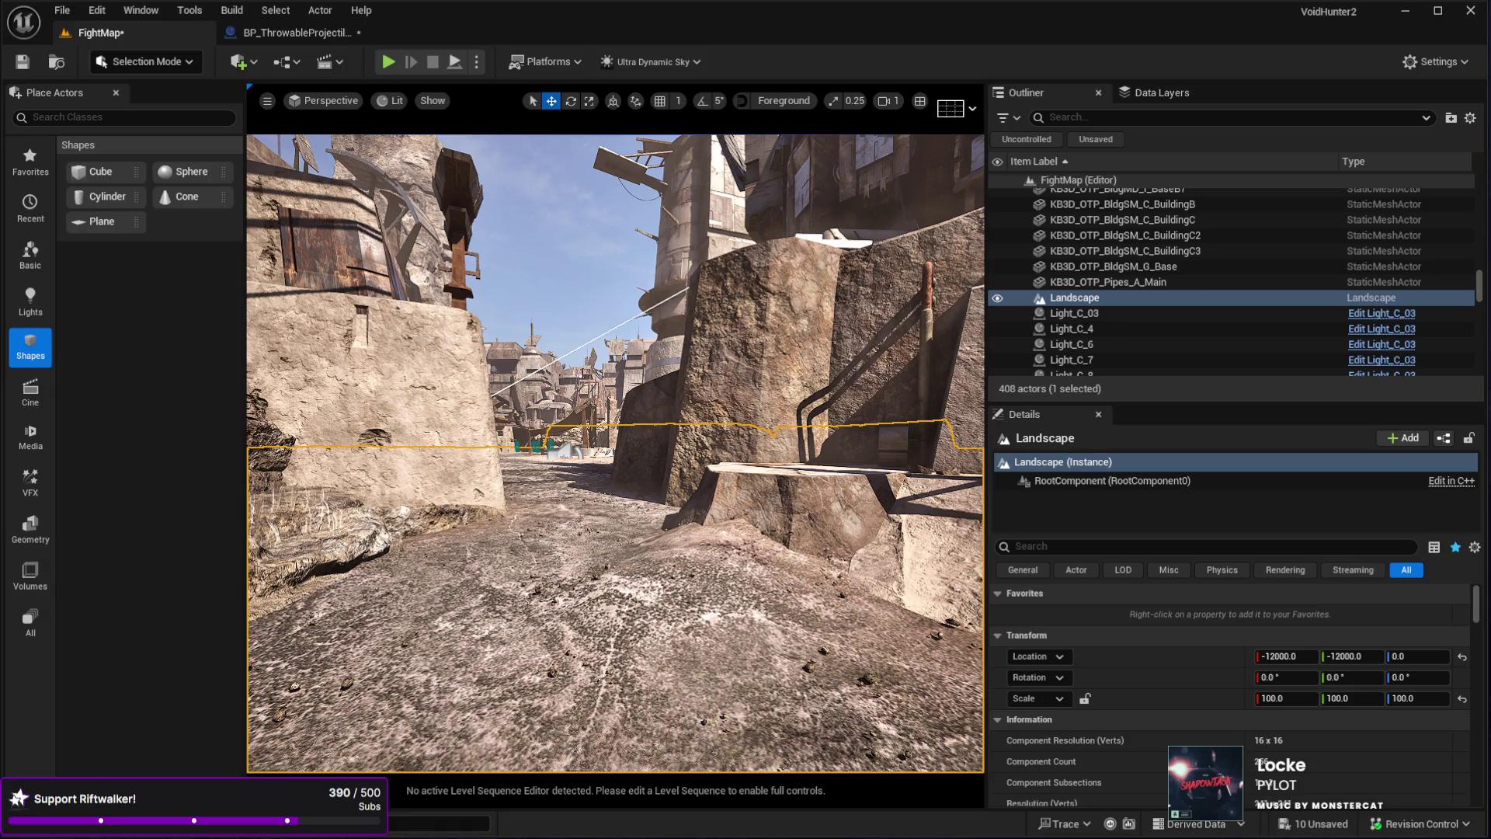
- Save BP_ThrowableProjectileBase, then set its Explode Timeout to 5.5
left_click(295, 32)
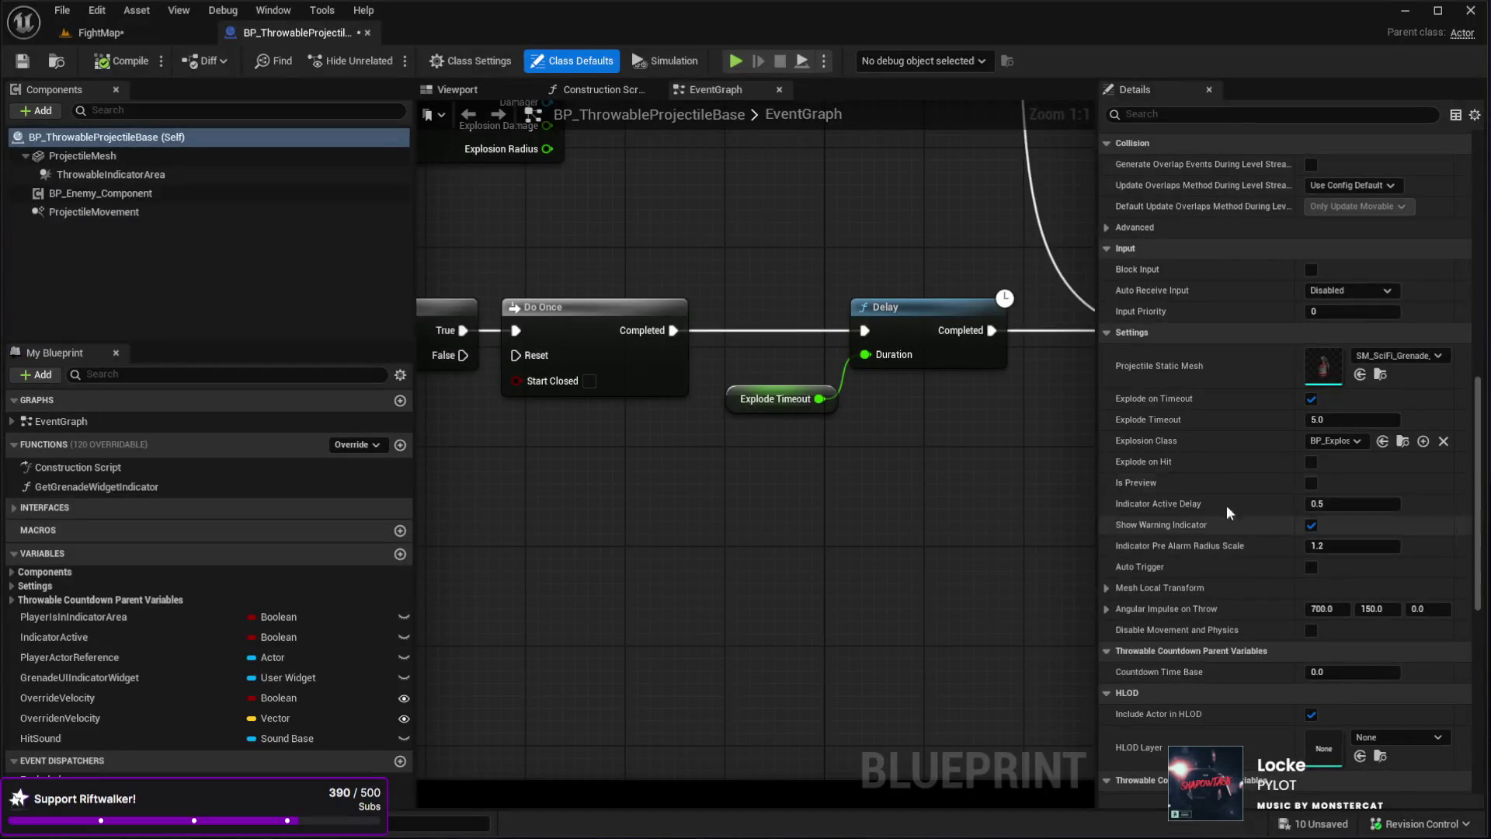
left_click(23, 61)
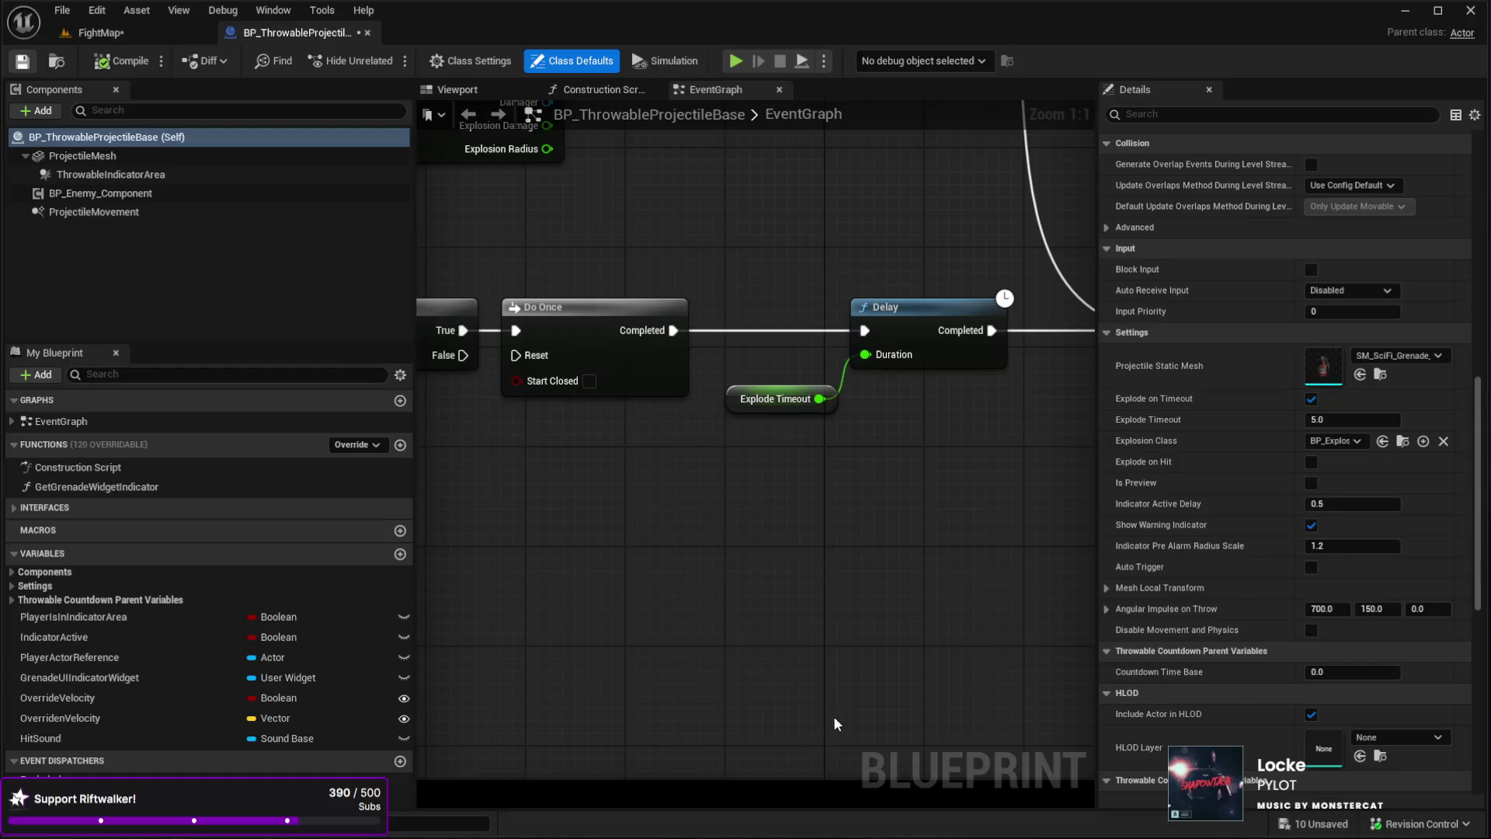
left_click(1327, 420)
type("5.5")
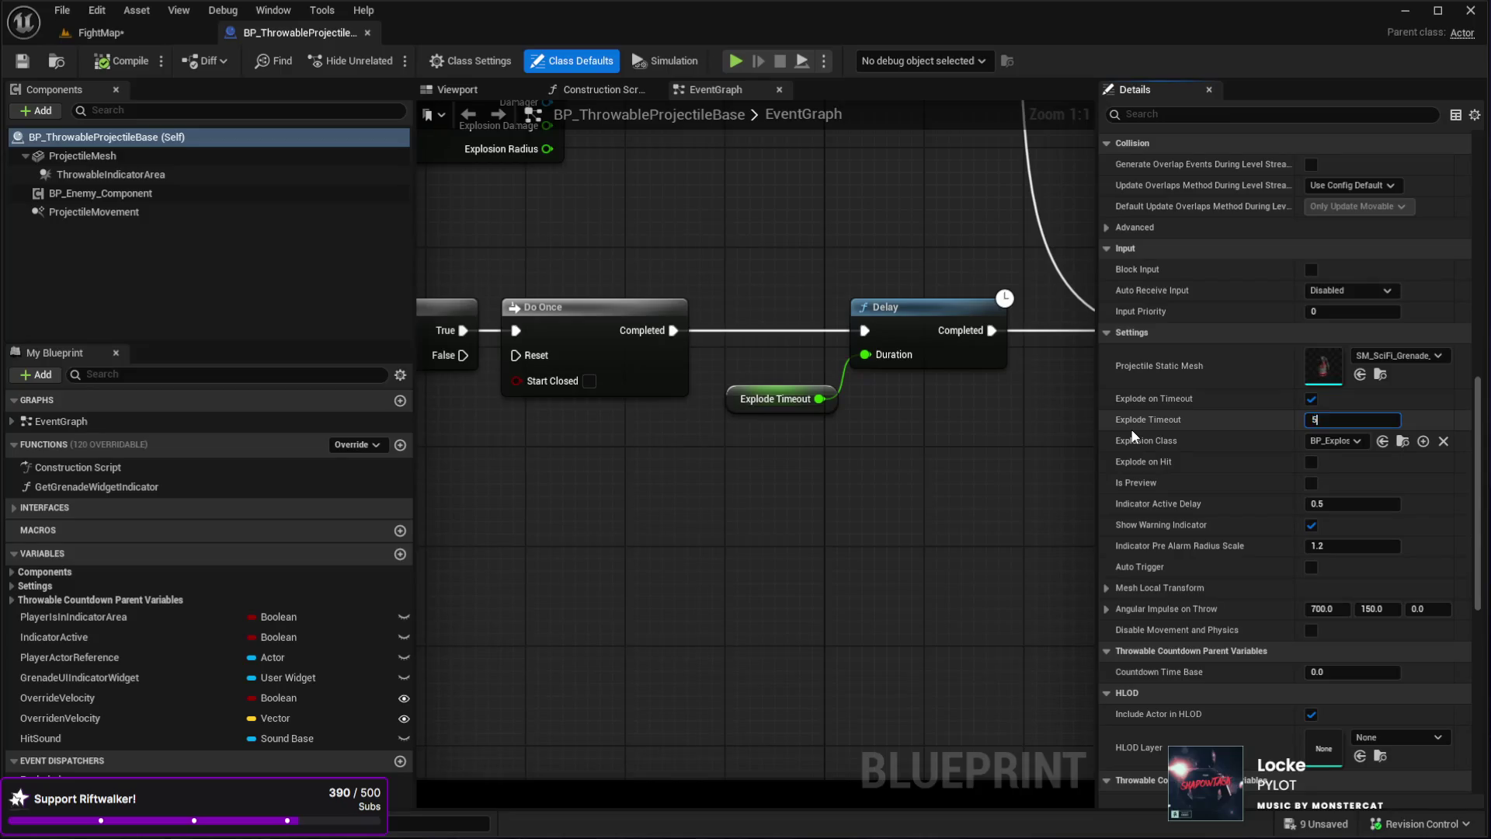
key("Return")
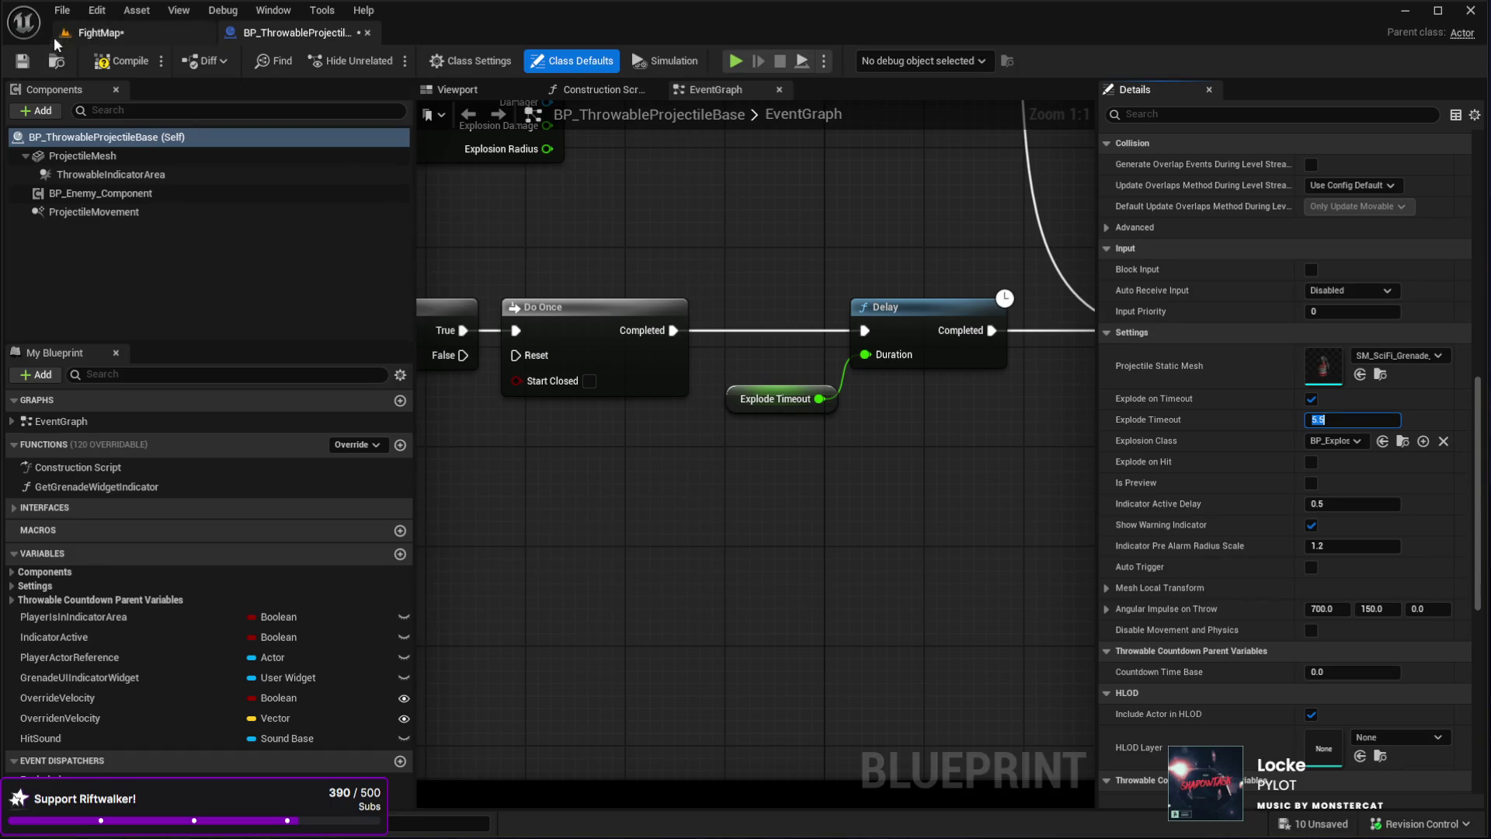
- Compile the projectile Blueprint and return to the FightMap level
left_click(120, 61)
left_click(124, 62)
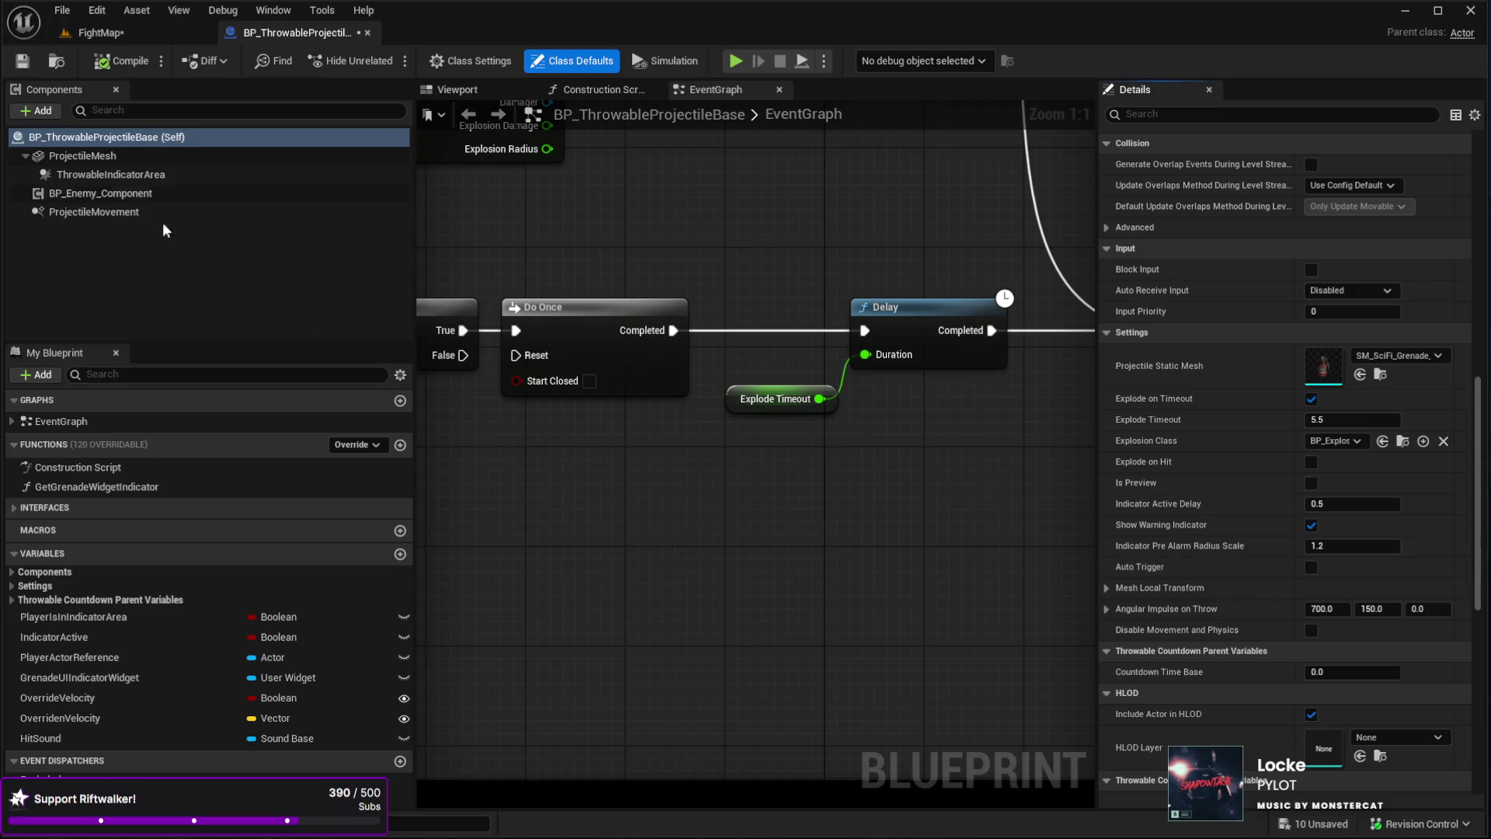
left_click(100, 32)
mouse_move(614, 466)
left_mouse_down()
mouse_move(590, 412)
mouse_move(559, 397)
mouse_move(526, 572)
left_mouse_up()
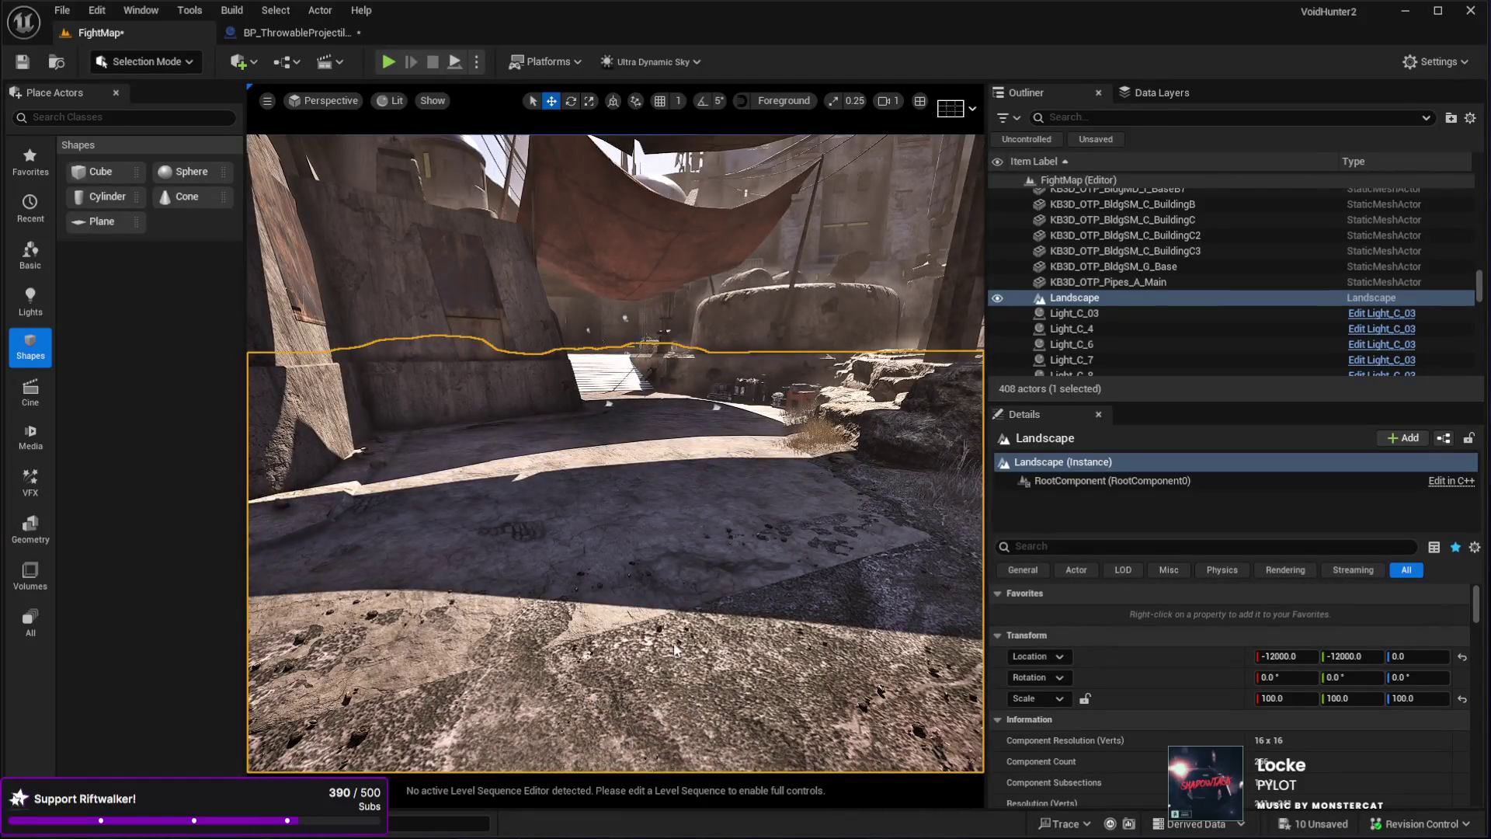
key("alt+p")
left_click(646, 629)
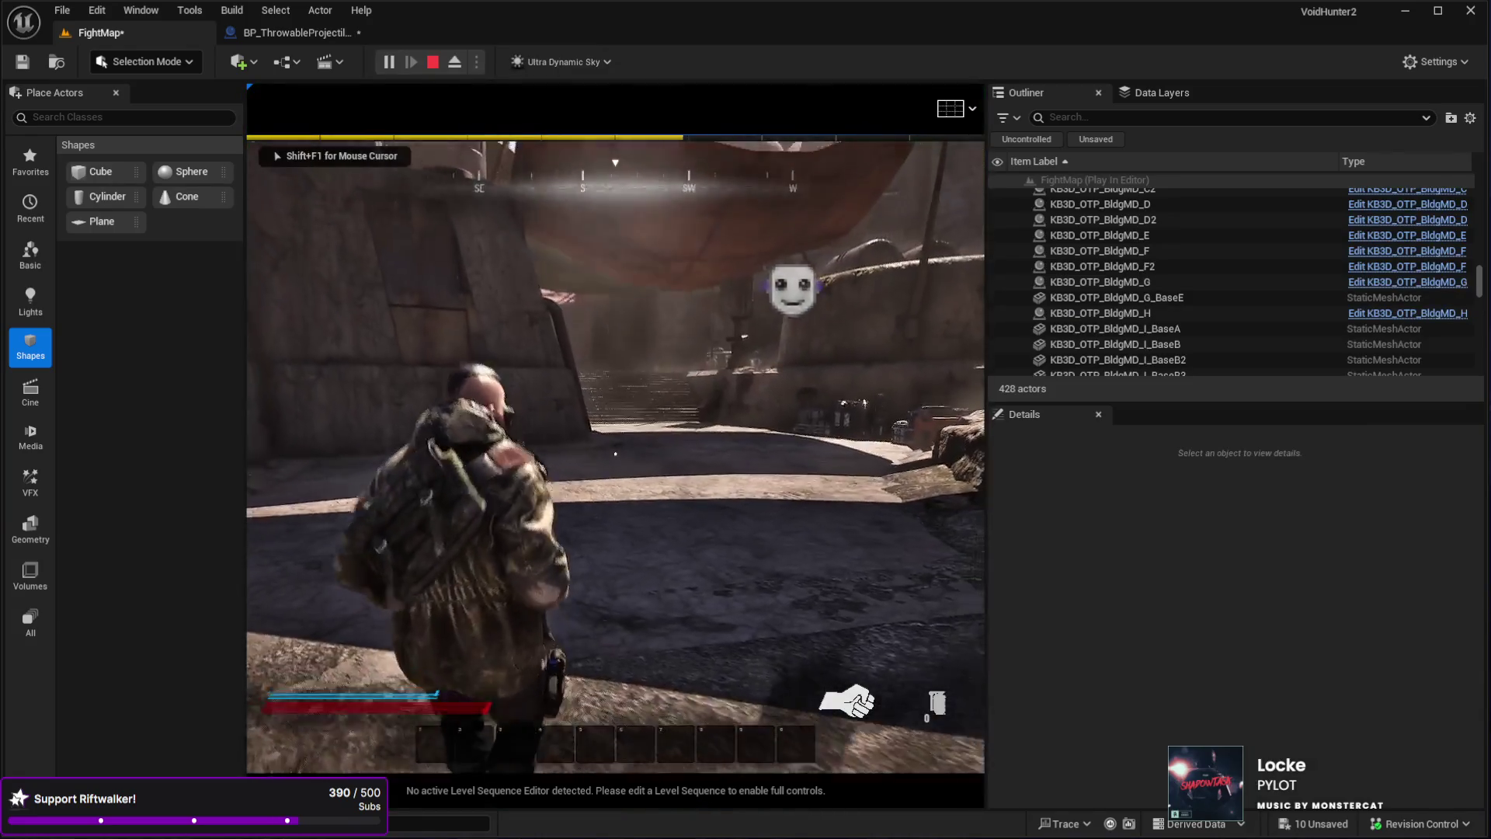
left_click(615, 455)
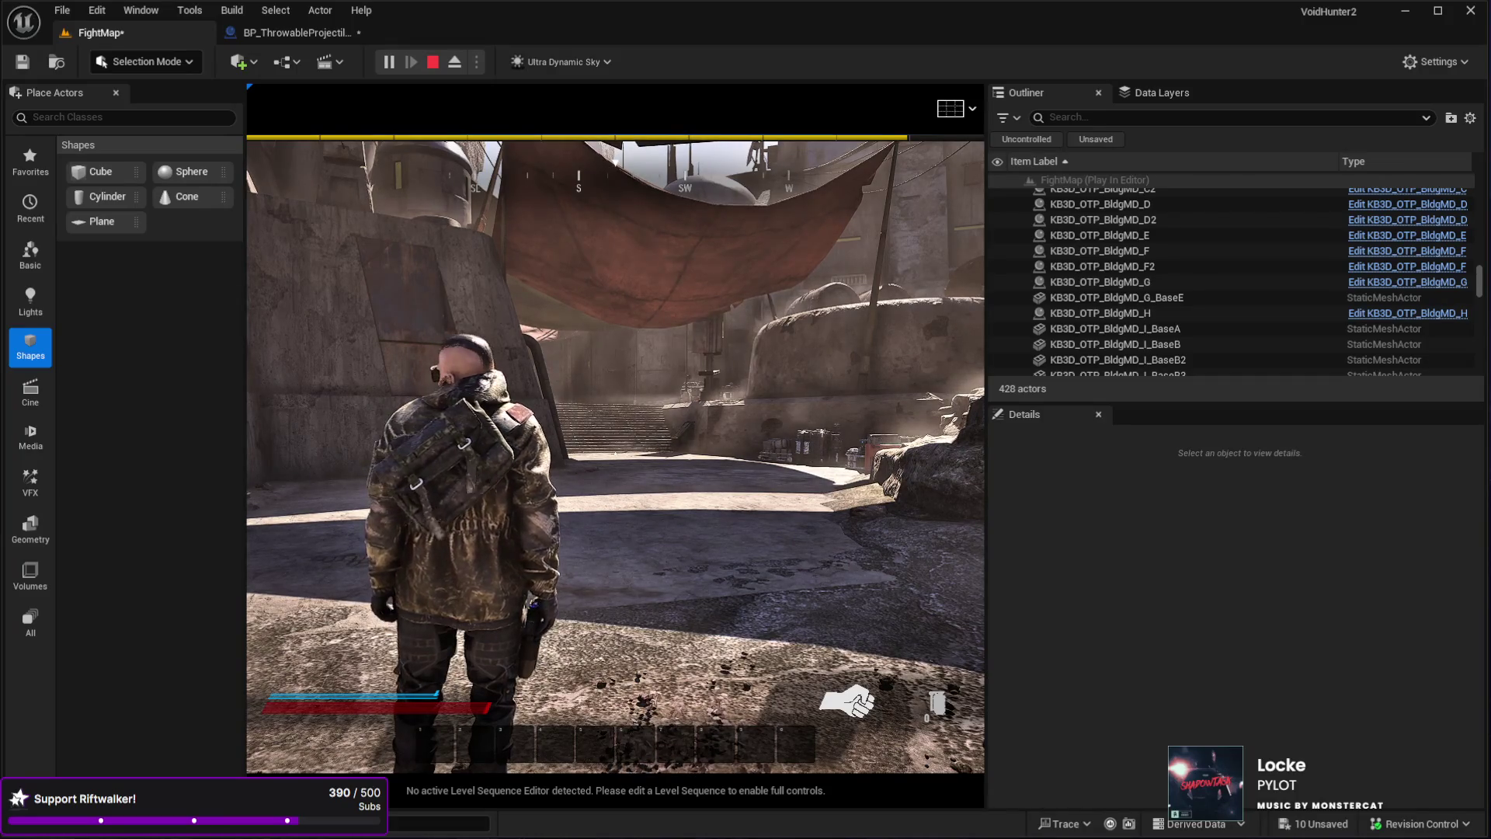
key("e")
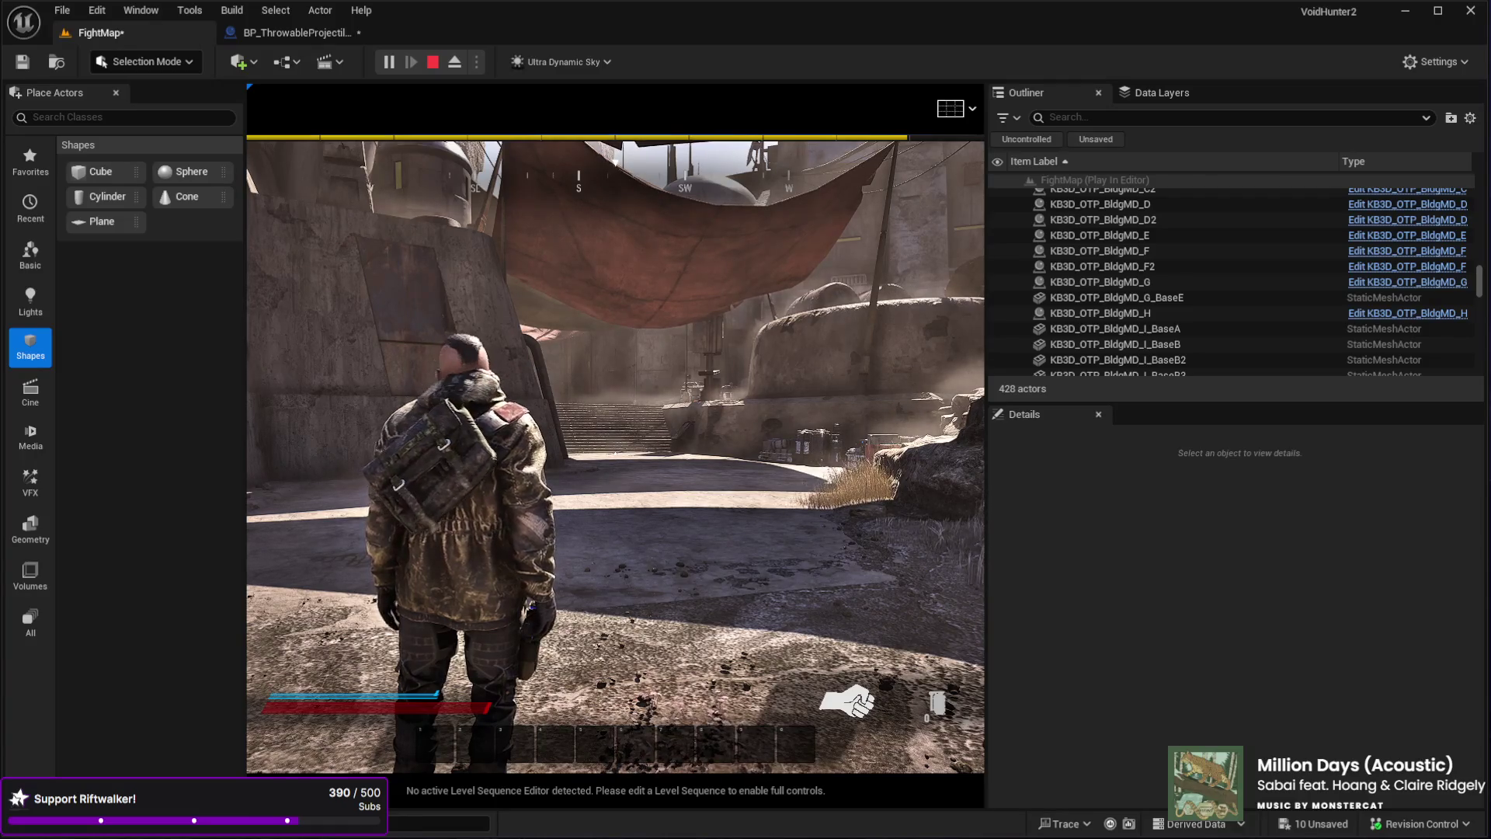
key("Escape")
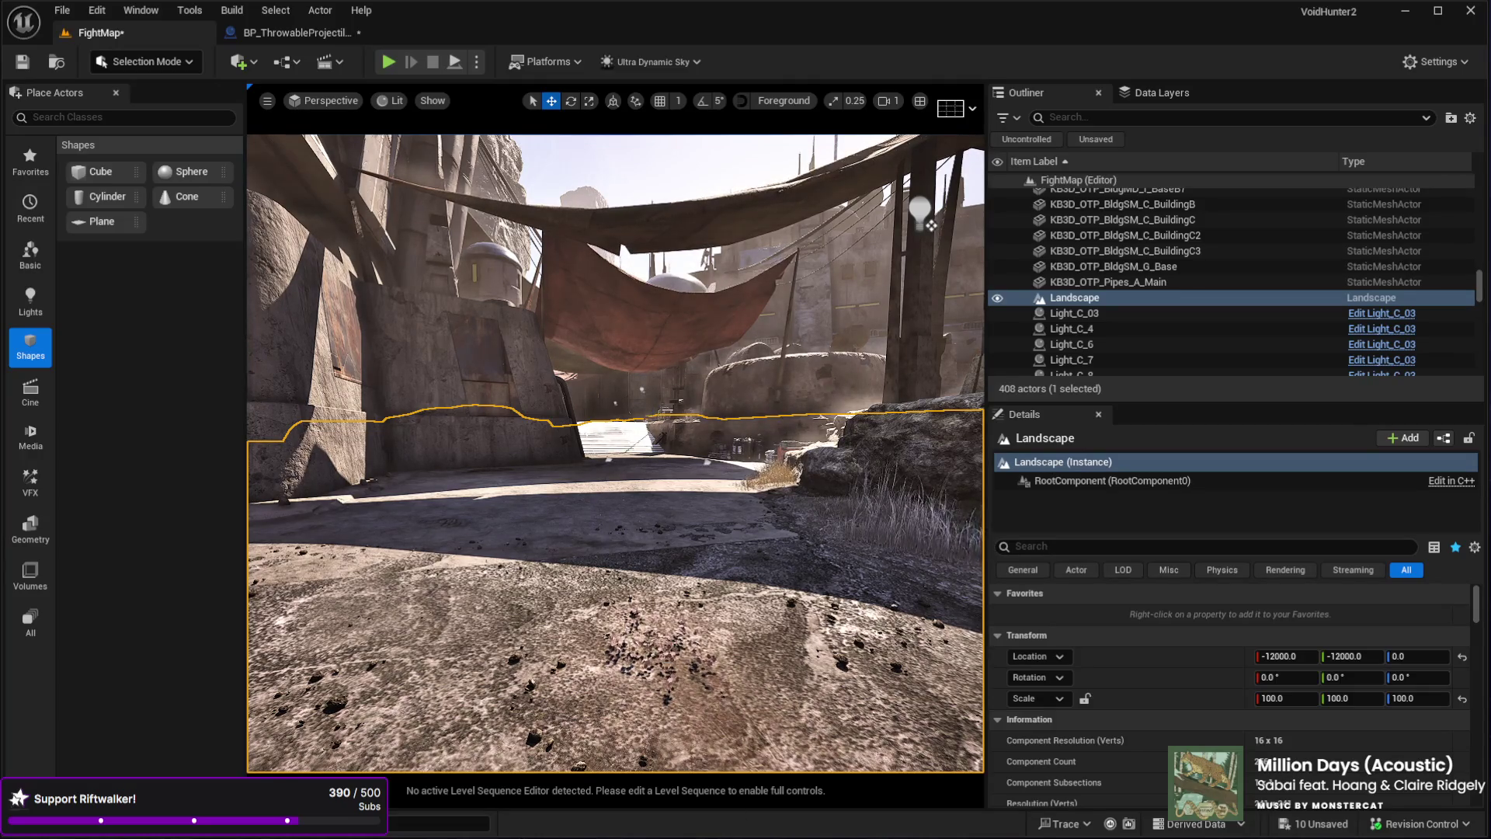
- Set BP_ThrowableProjectileBase's Explode Timeout to 10.0 and compile the Blueprint
left_click(315, 28)
left_click(1325, 420)
type("10")
key("Return")
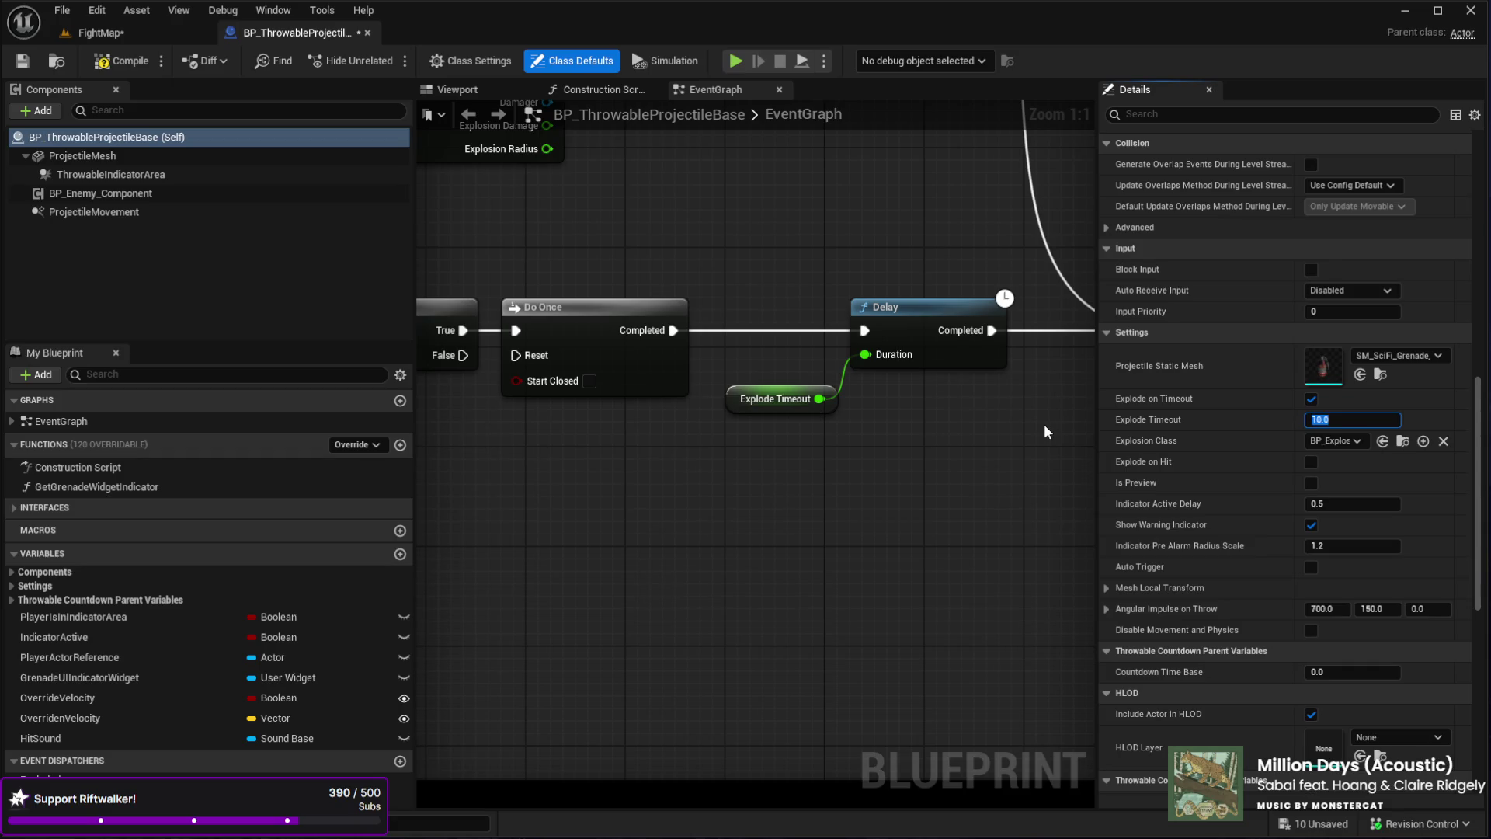
left_click(104, 59)
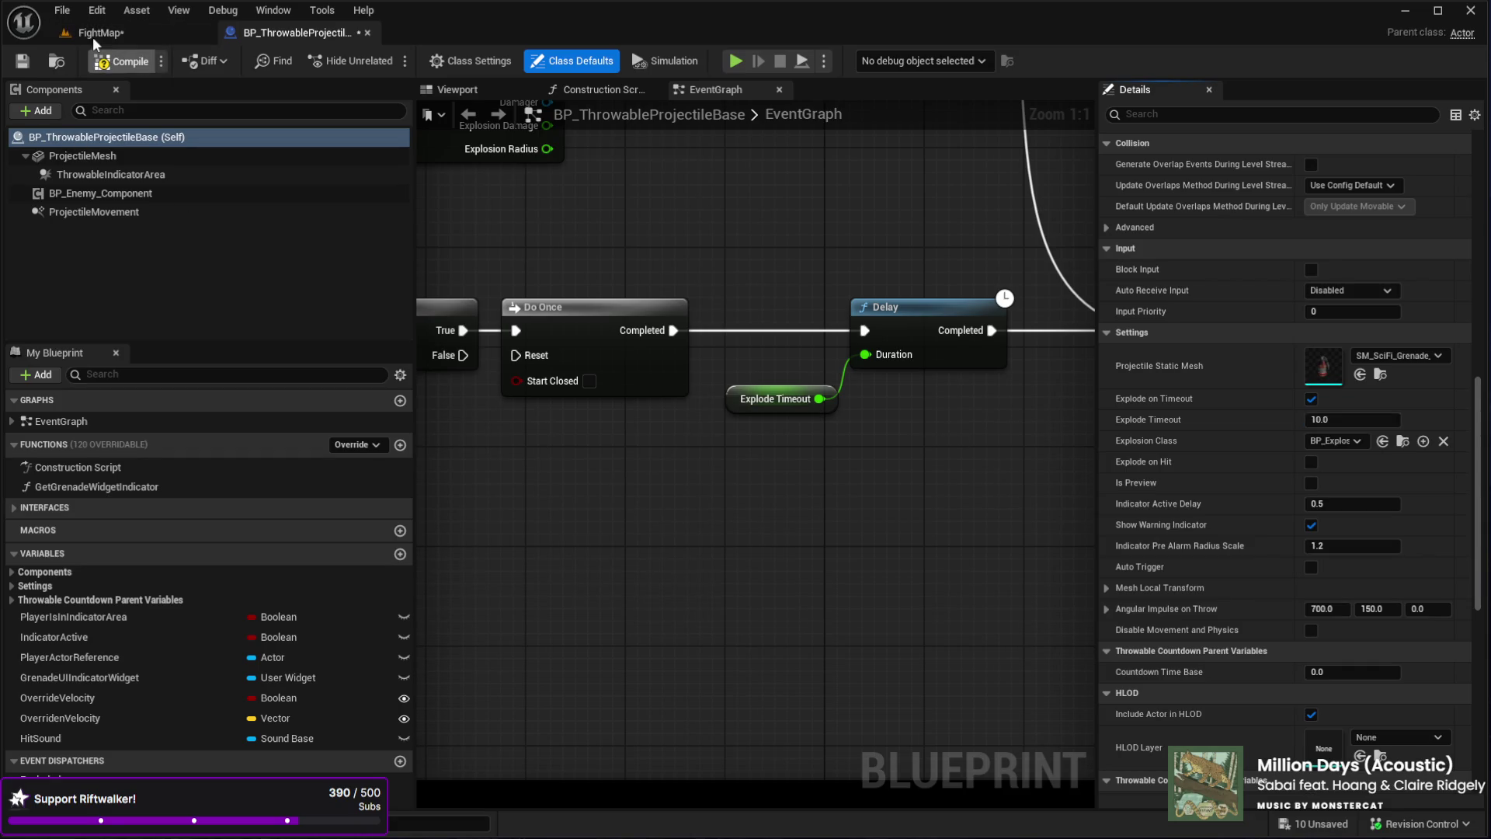
- Play FightMap in the editor and throw a grenade to test the 10-second fuse
left_click(86, 32)
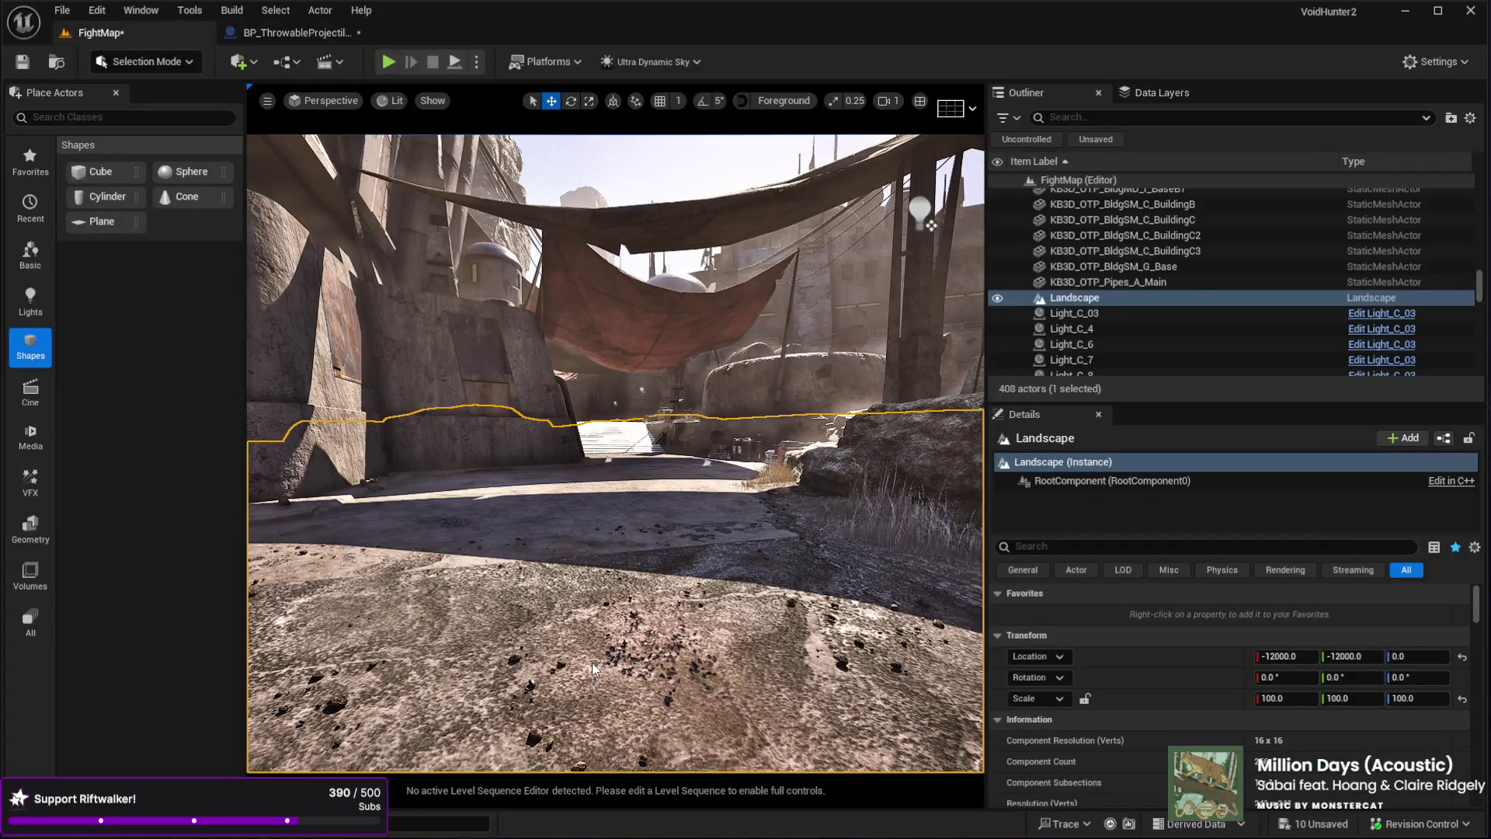
key("alt+p")
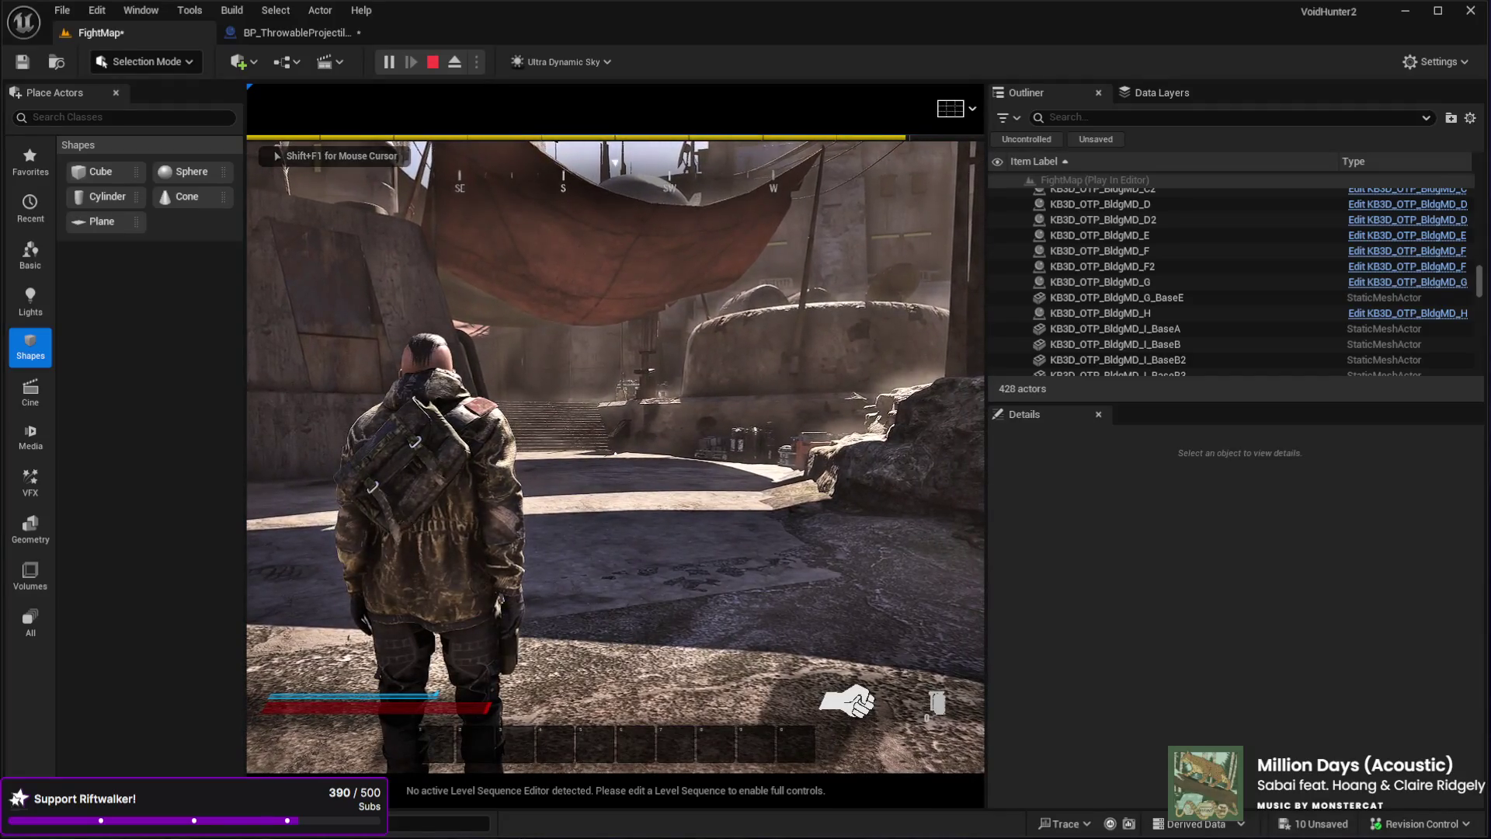
left_click(615, 454)
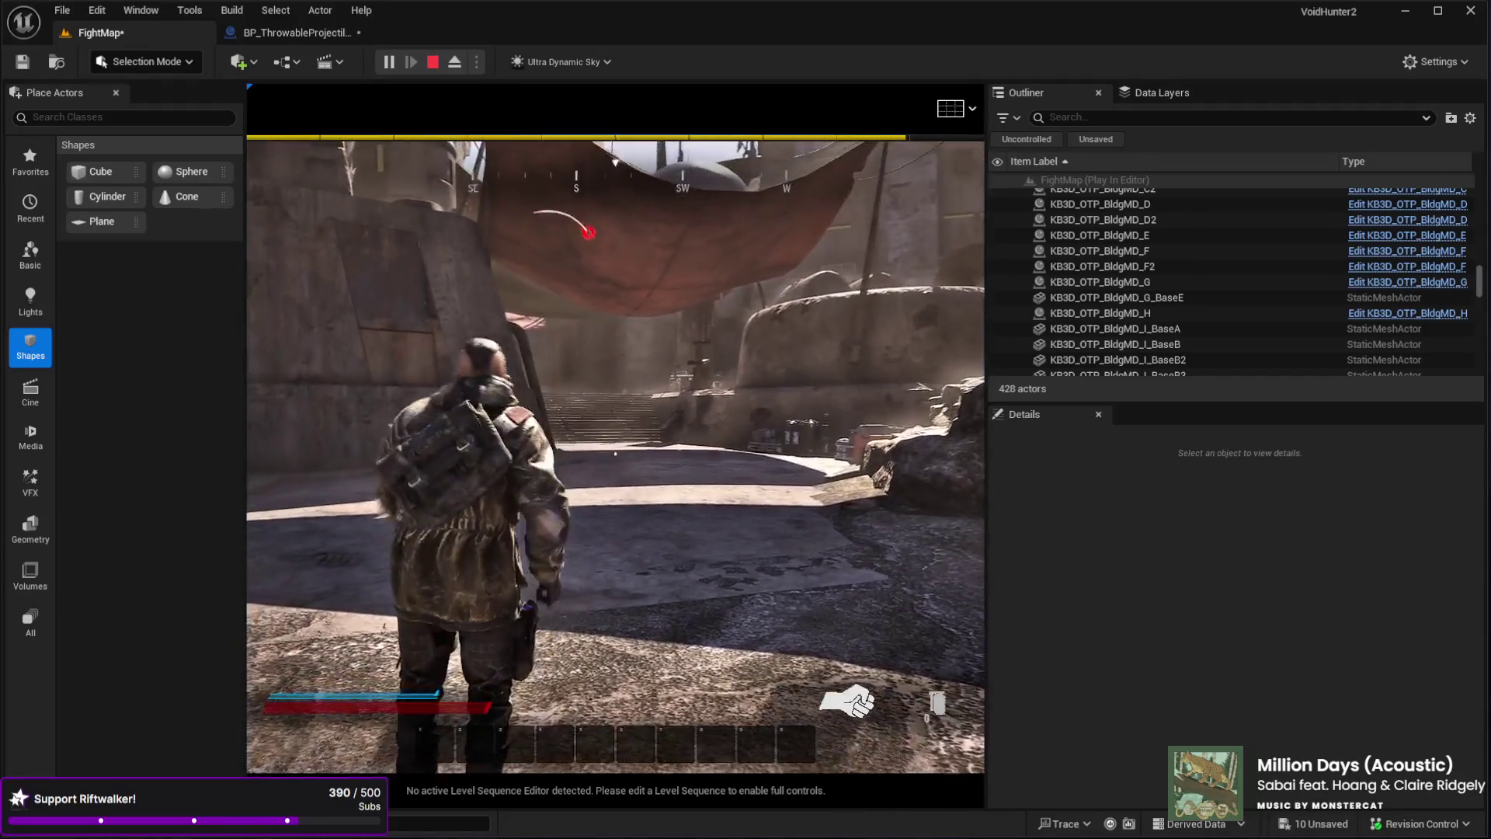